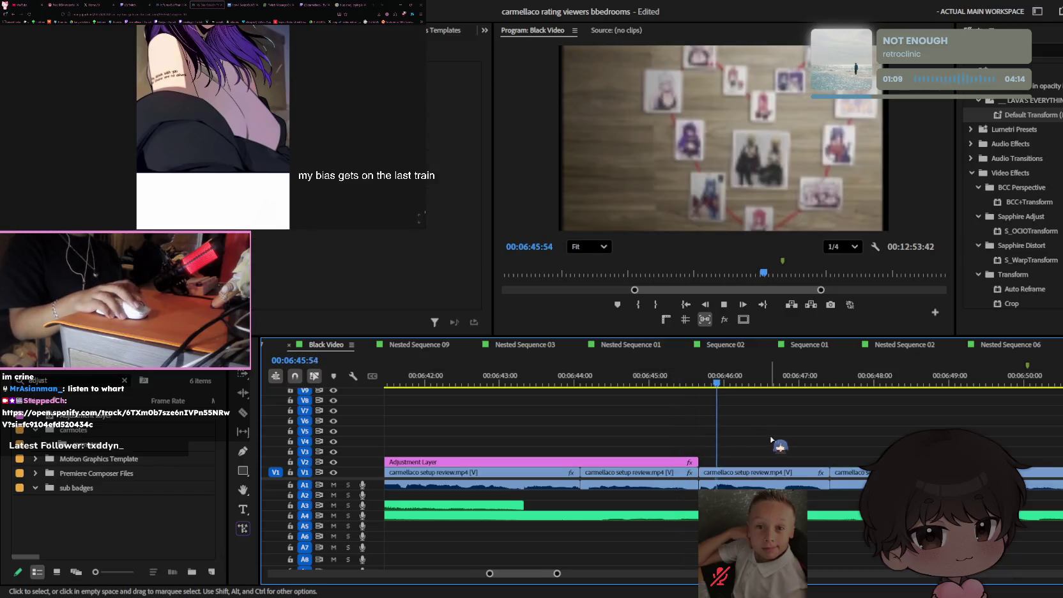
# - Rewind Premiere playback to about 6:49 with the timeline focused
pyautogui.scroll(-3, 770, 438)
pyautogui.scroll(-2, 770, 438)
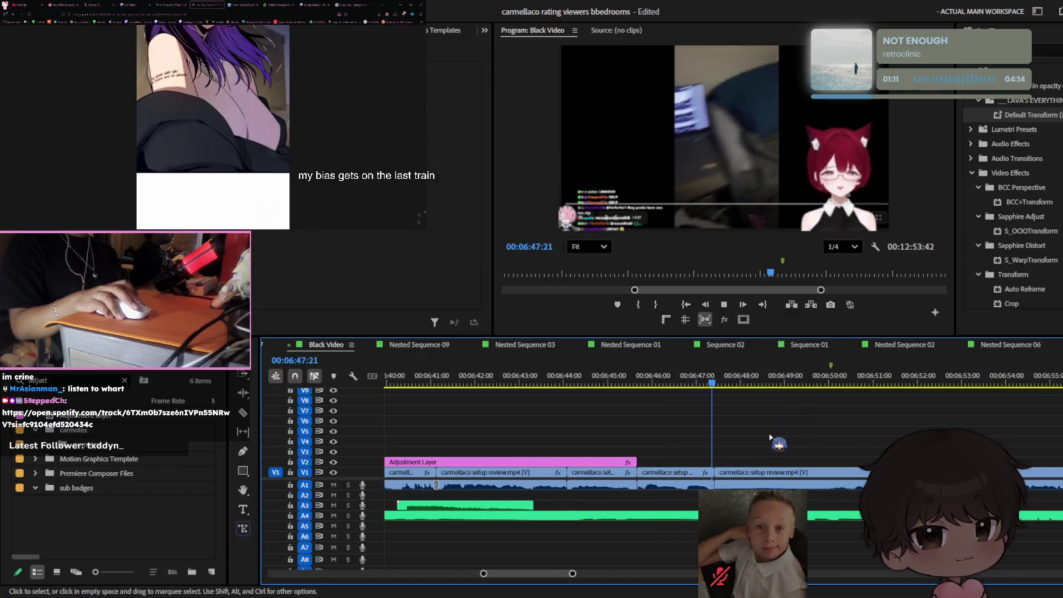
pyautogui.scroll(-2, 769, 438)
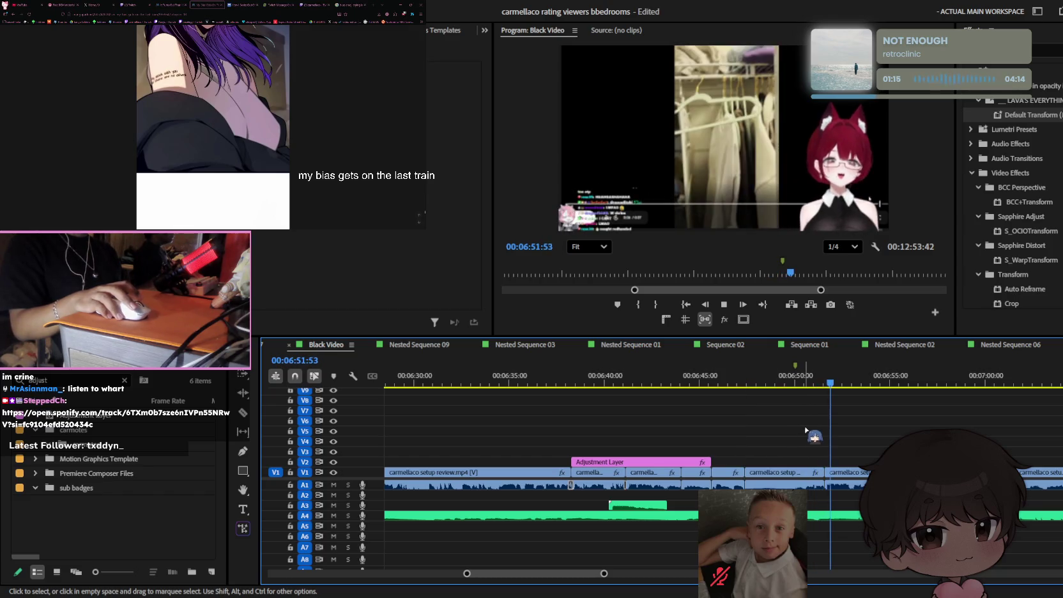
pyautogui.click(790, 383)
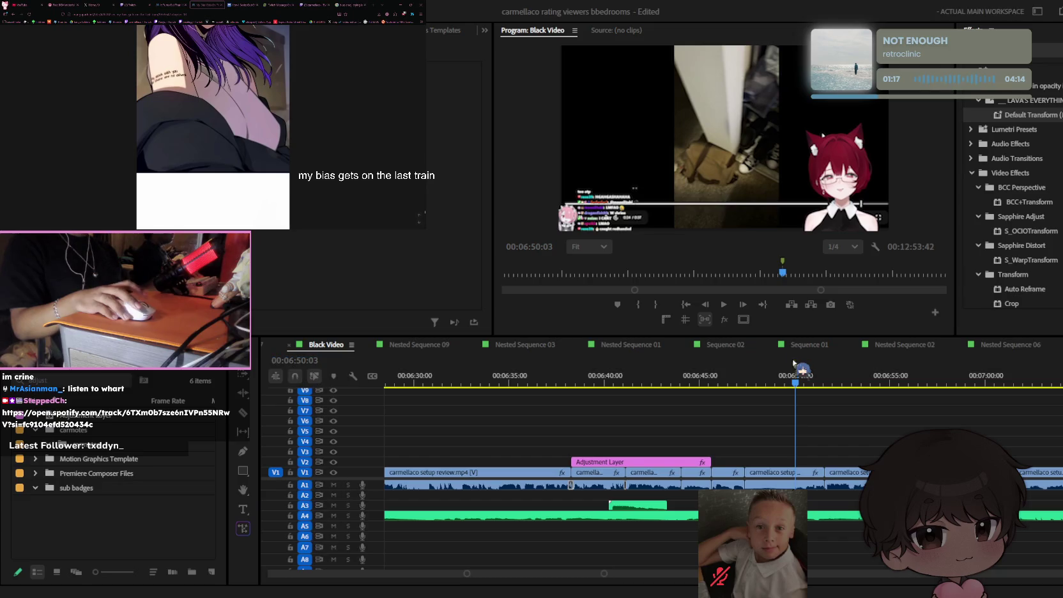
pyautogui.click(826, 469)
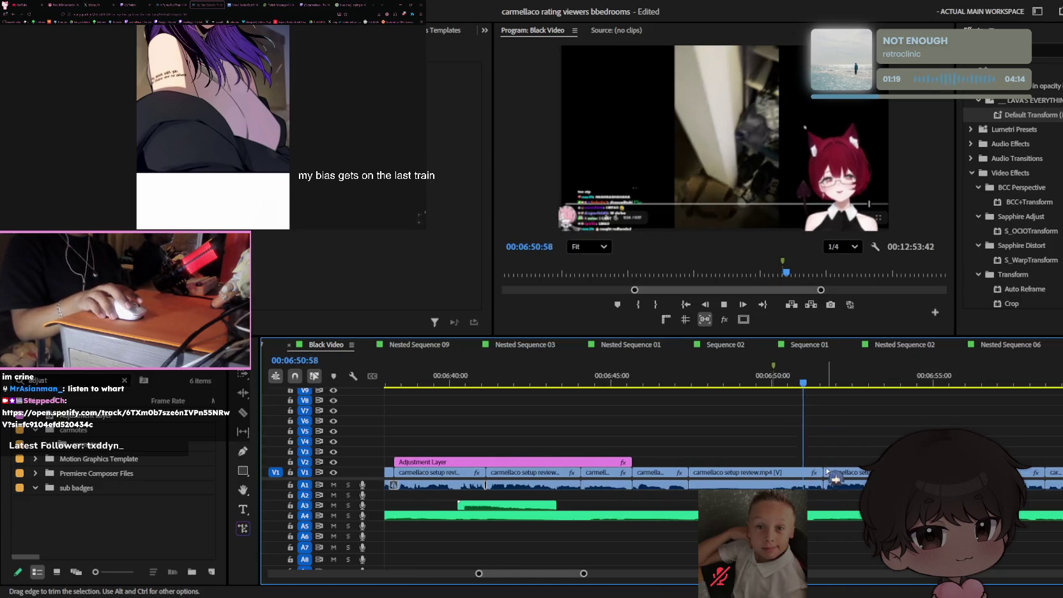
# - Scrub the playhead back to around 6:52:20
pyautogui.scroll(2, 826, 470)
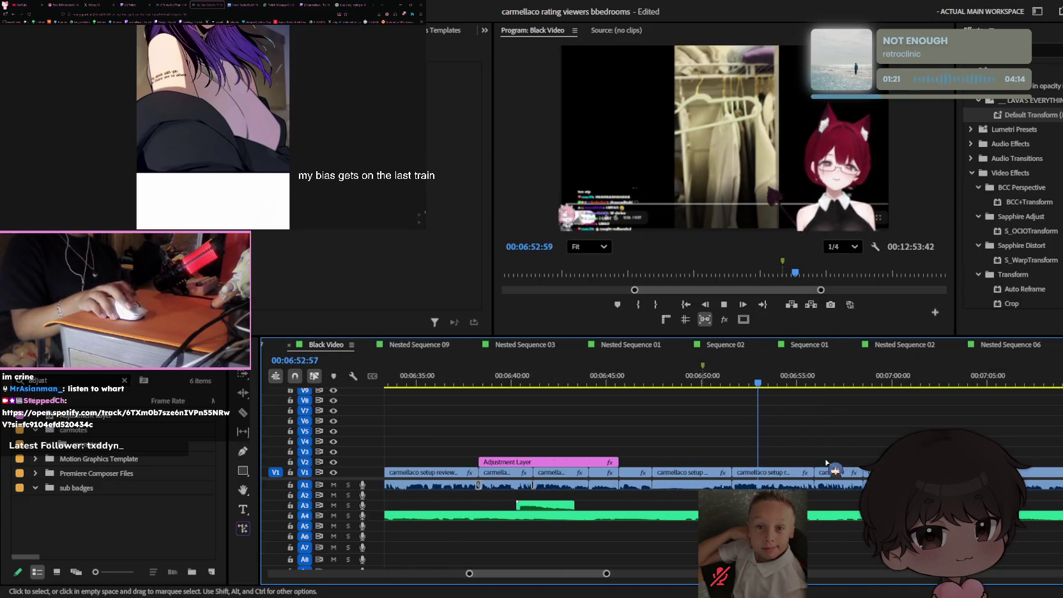
pyautogui.scroll(2, 826, 461)
pyautogui.click(702, 377)
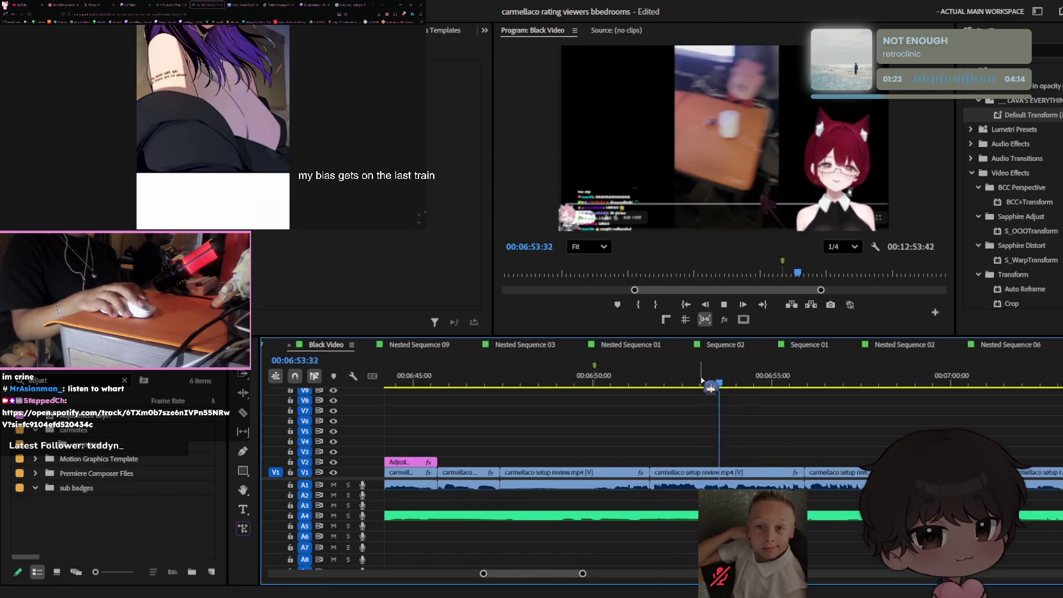
pyautogui.moveTo(702, 381); pyautogui.dragTo(680, 383)
pyautogui.click(677, 377)
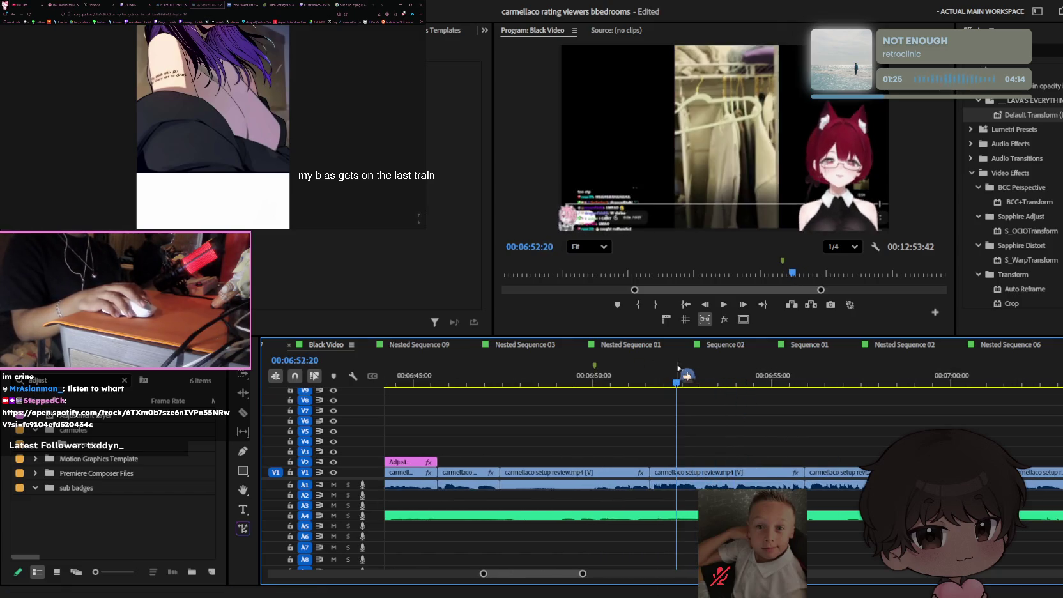
# - Stop at 6:52:39 and open the carmellaco setup review clip in the Source monitor
pyautogui.press('space')
pyautogui.scroll(2, 692, 451)
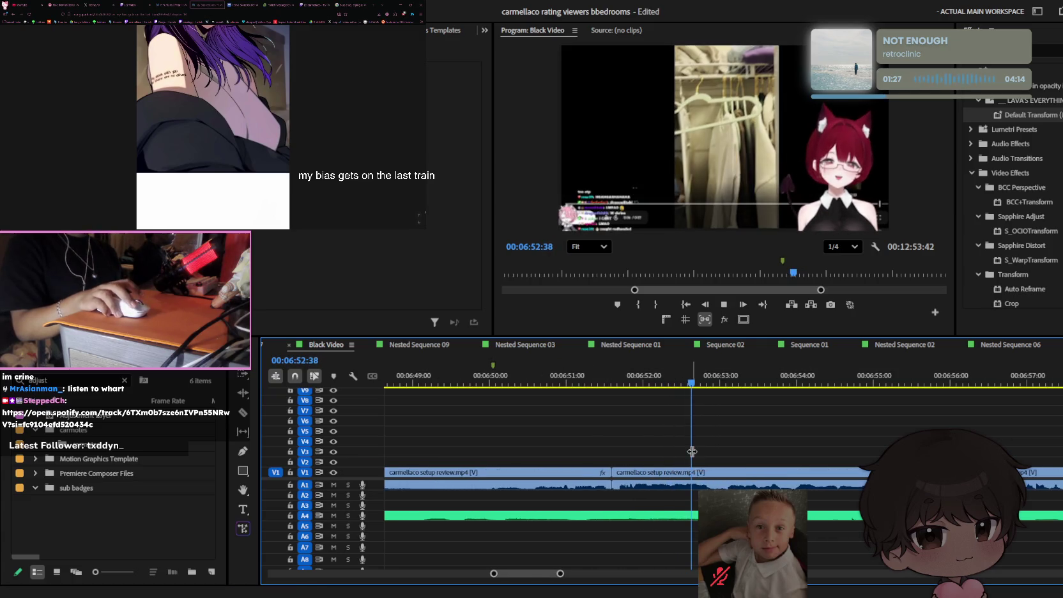
pyautogui.click(692, 383)
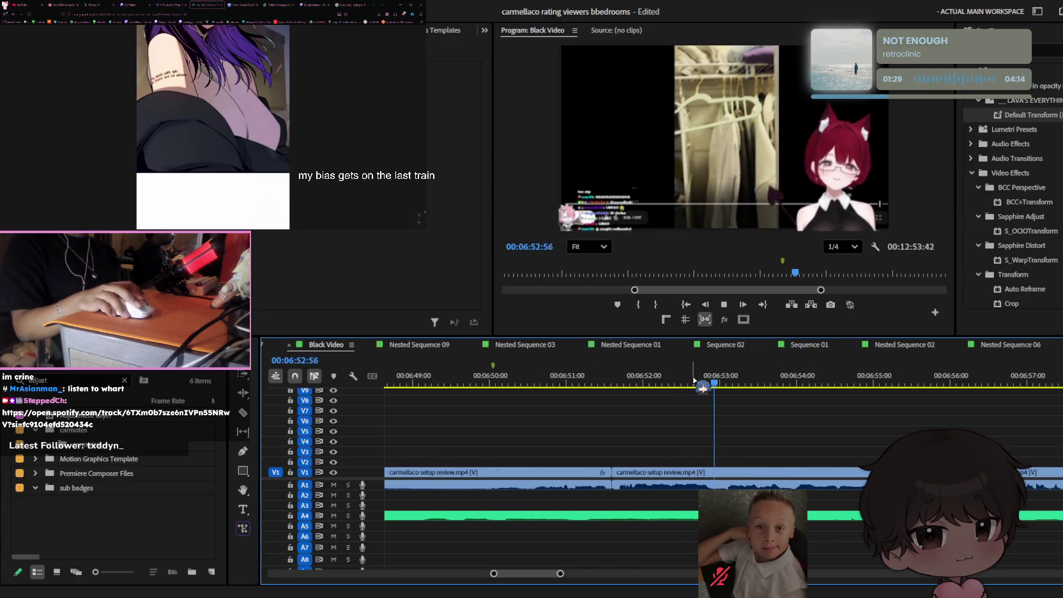
pyautogui.click(704, 378)
pyautogui.doubleClick(706, 473)
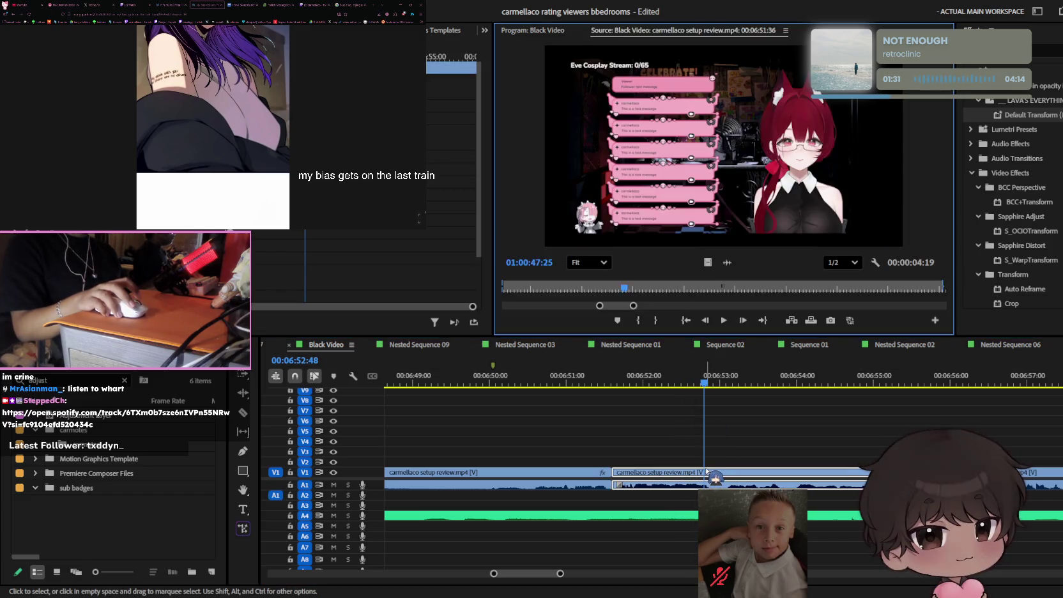
# - Replay the sequence from 6:52:48, then return to 6:50:09 and zoom the timeline out
pyautogui.click(704, 391)
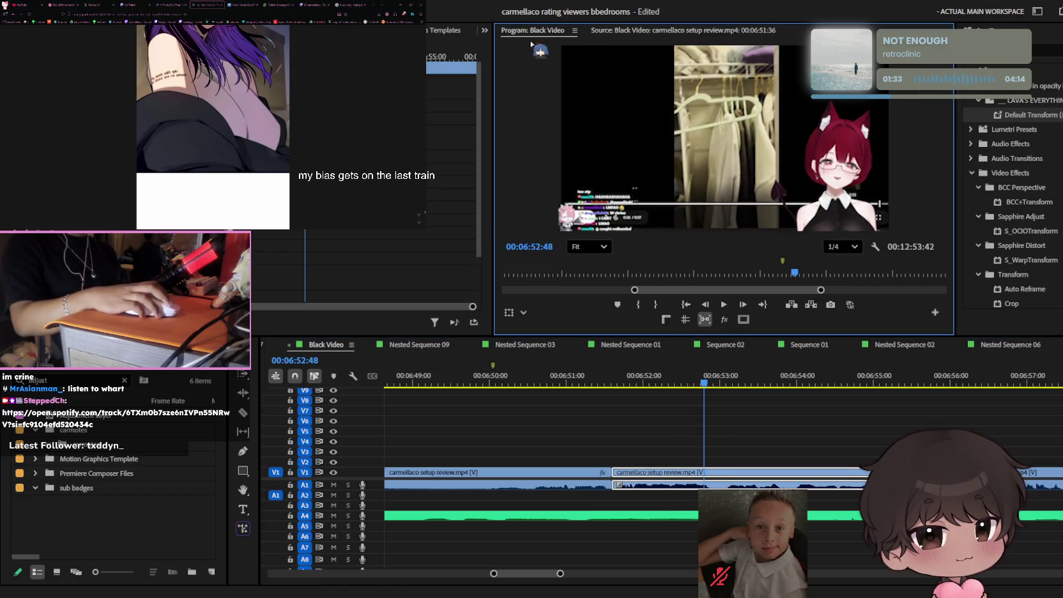
pyautogui.click(703, 393)
pyautogui.press('space')
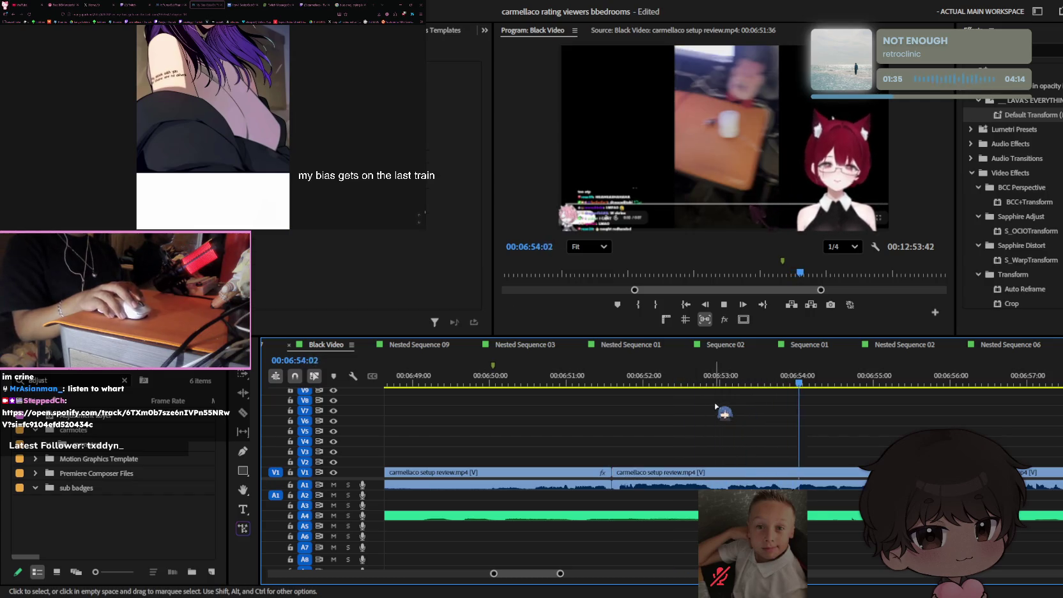
pyautogui.press('space')
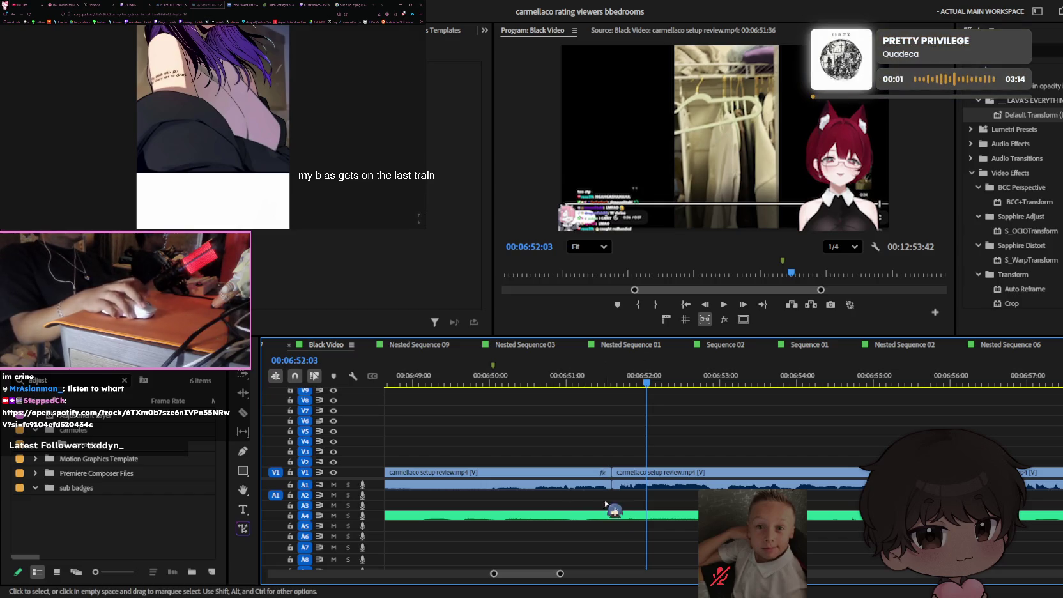
pyautogui.press('Up')
pyautogui.press('-')
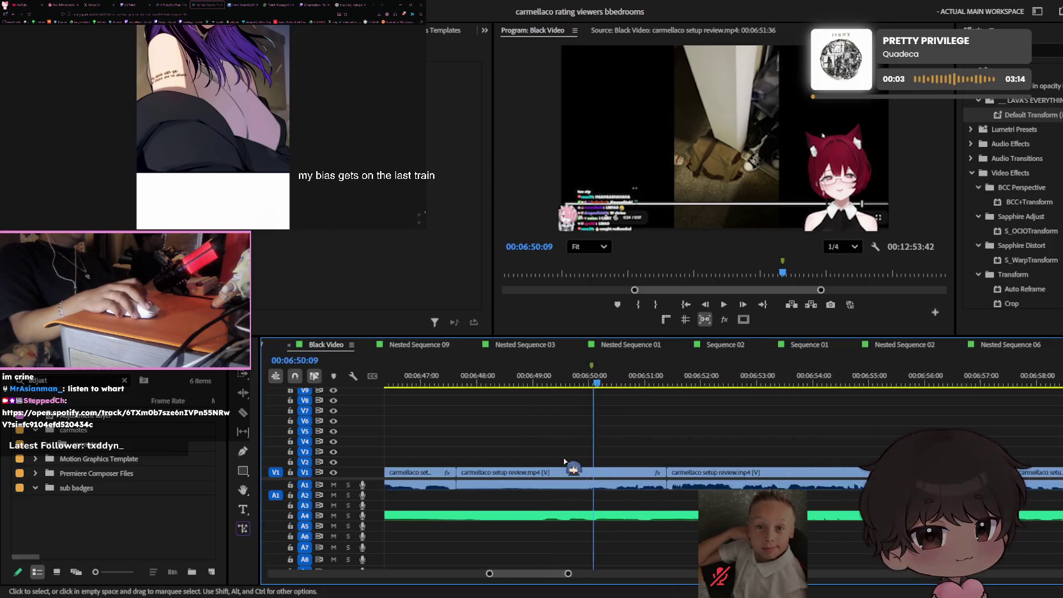
pyautogui.press('-')
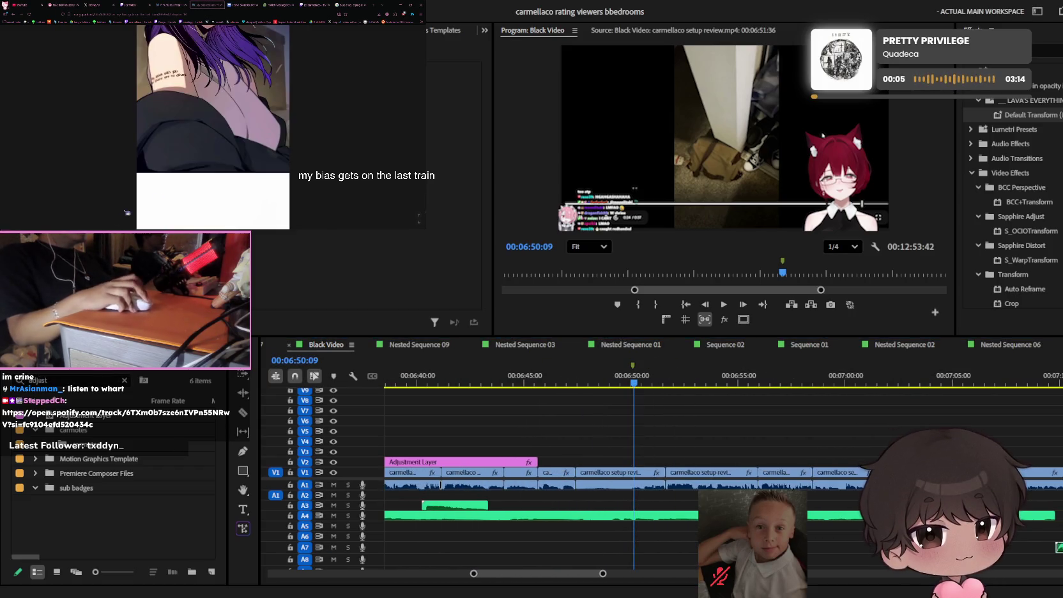
# - Scroll the manga to the end of the chapter and open the next chapter
pyautogui.scroll(-5, 247, 119)
pyautogui.scroll(-5, 248, 118)
pyautogui.scroll(-5, 247, 118)
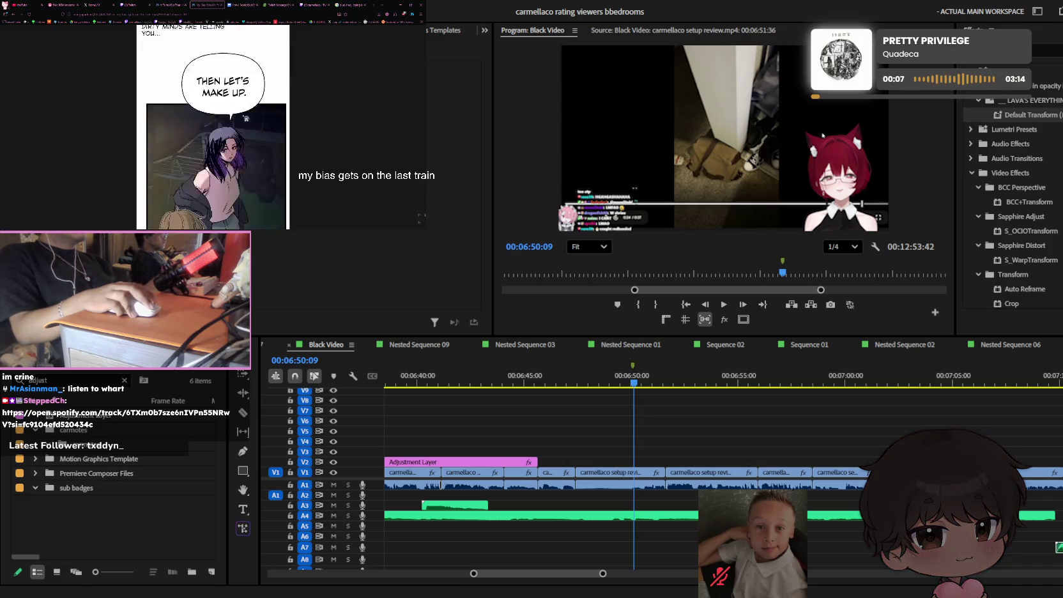
pyautogui.scroll(-5, 246, 118)
pyautogui.scroll(-5, 246, 118)
pyautogui.scroll(-5, 246, 118)
pyautogui.scroll(-5, 246, 118)
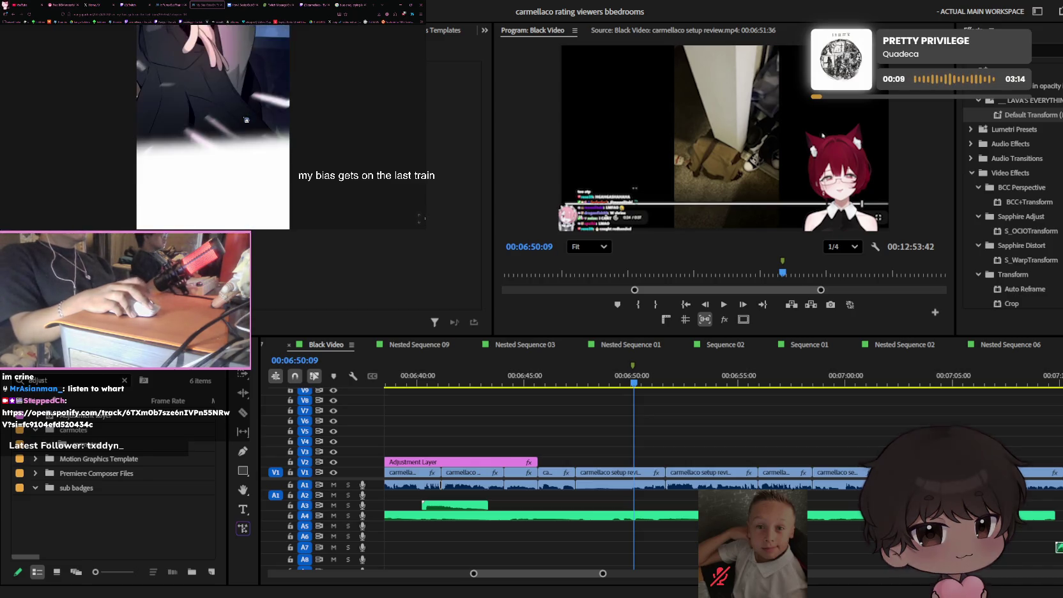
pyautogui.scroll(-5, 247, 119)
pyautogui.scroll(-5, 246, 118)
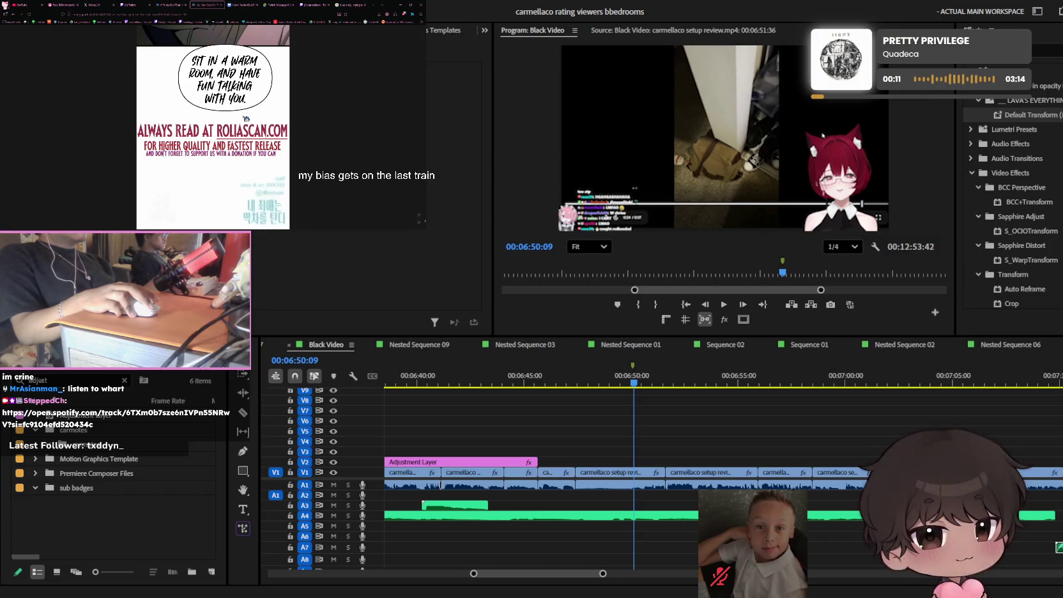
pyautogui.scroll(-5, 245, 118)
pyautogui.scroll(3, 246, 117)
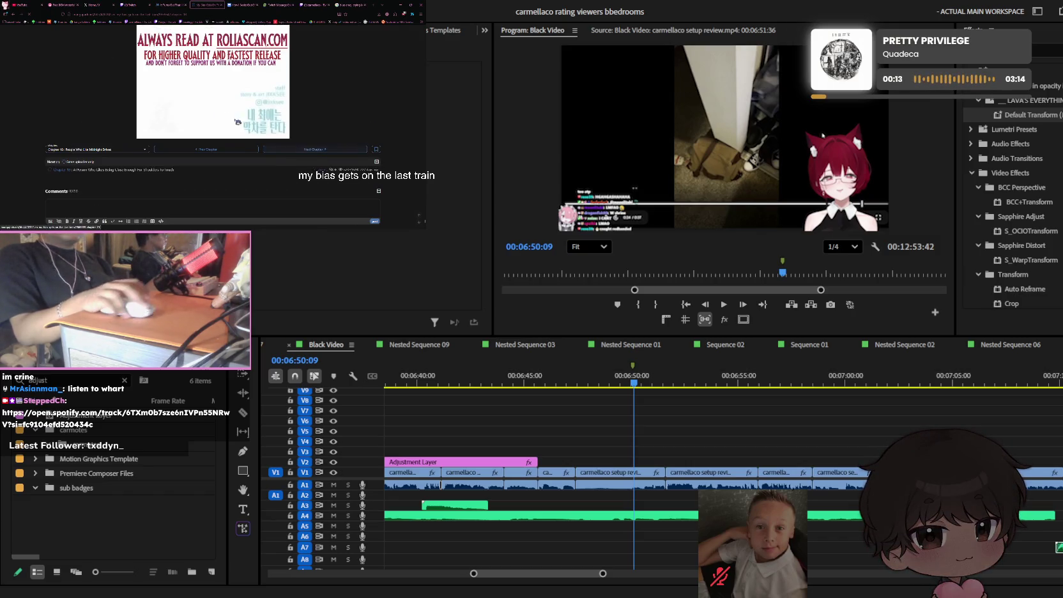
pyautogui.click(318, 149)
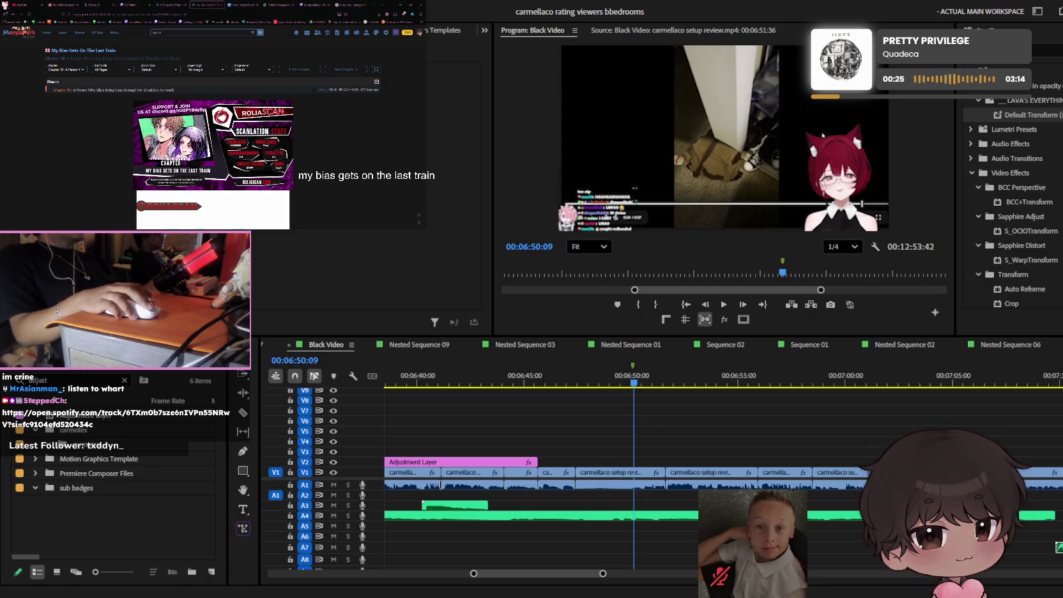
# - Scroll the timeline to the caption tracks and play the captioned section from 6:41
pyautogui.click(613, 355)
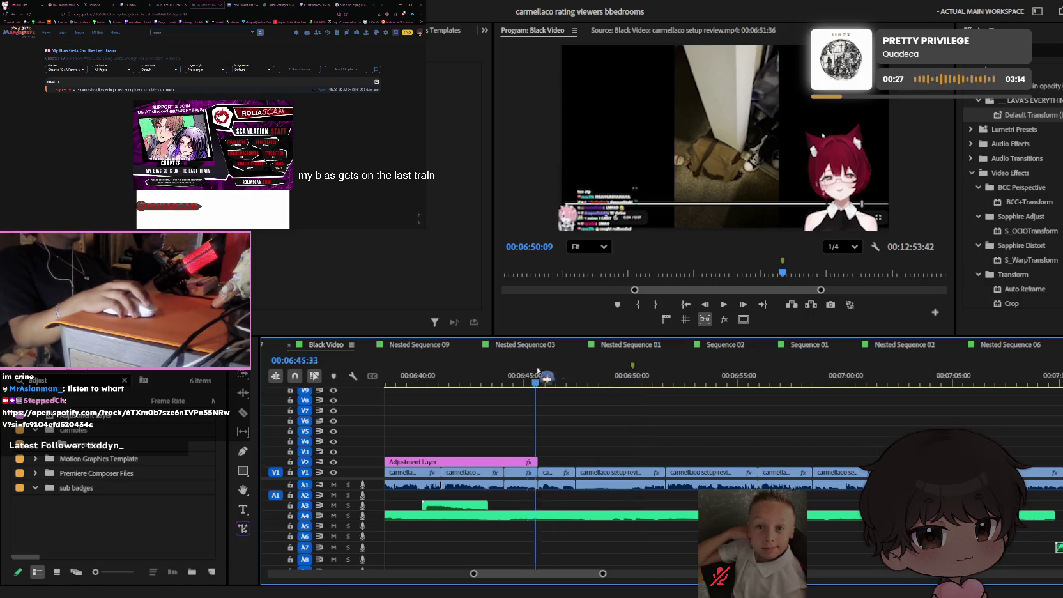
pyautogui.scroll(3, 620, 429)
pyautogui.scroll(-2, 622, 432)
pyautogui.scroll(3, 632, 431)
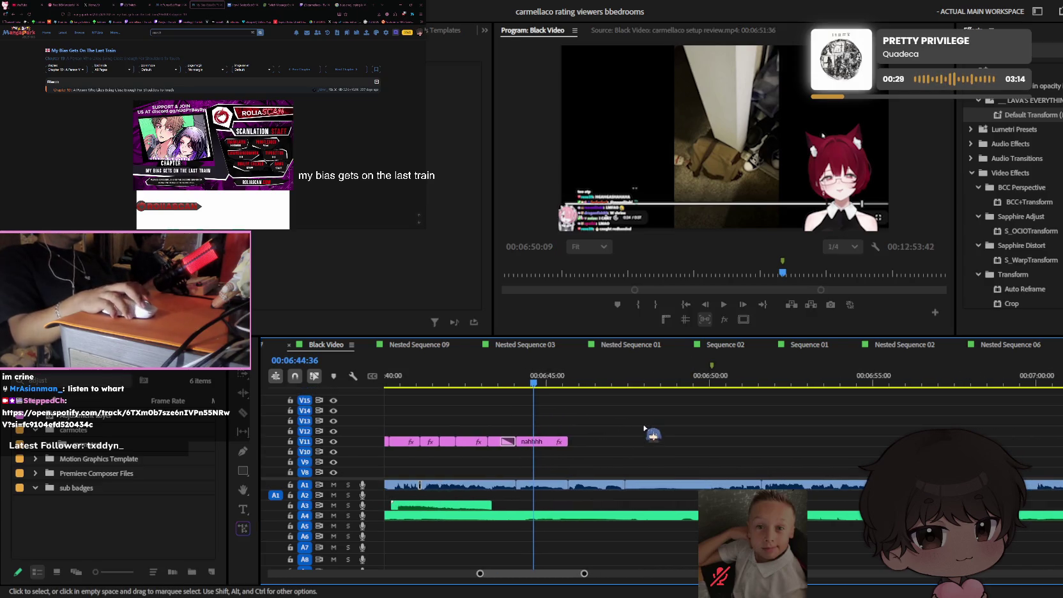
pyautogui.scroll(2, 643, 429)
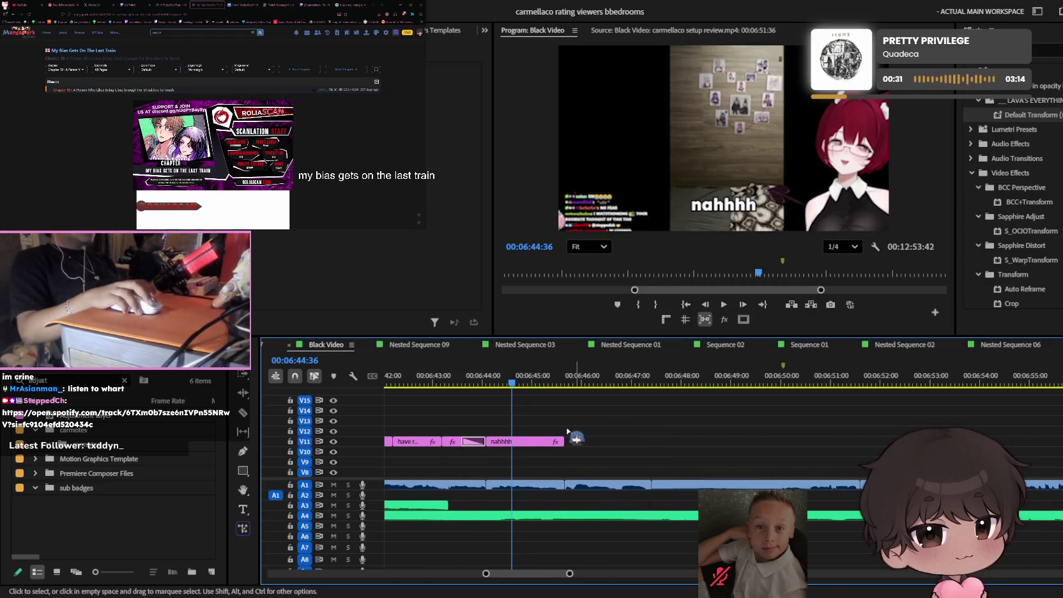
pyautogui.scroll(-2, 591, 422)
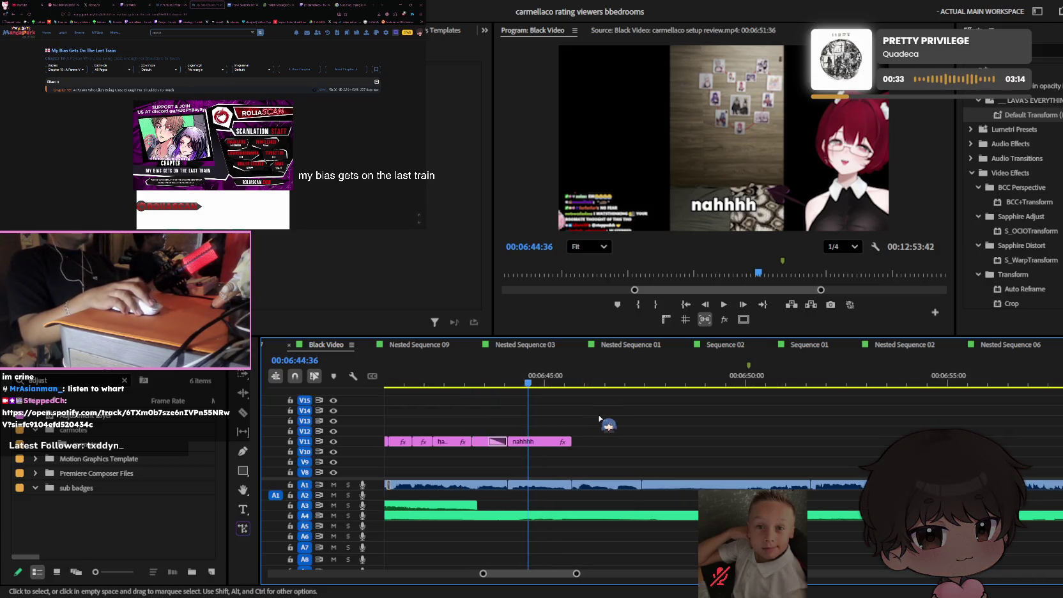
pyautogui.scroll(-1, 595, 421)
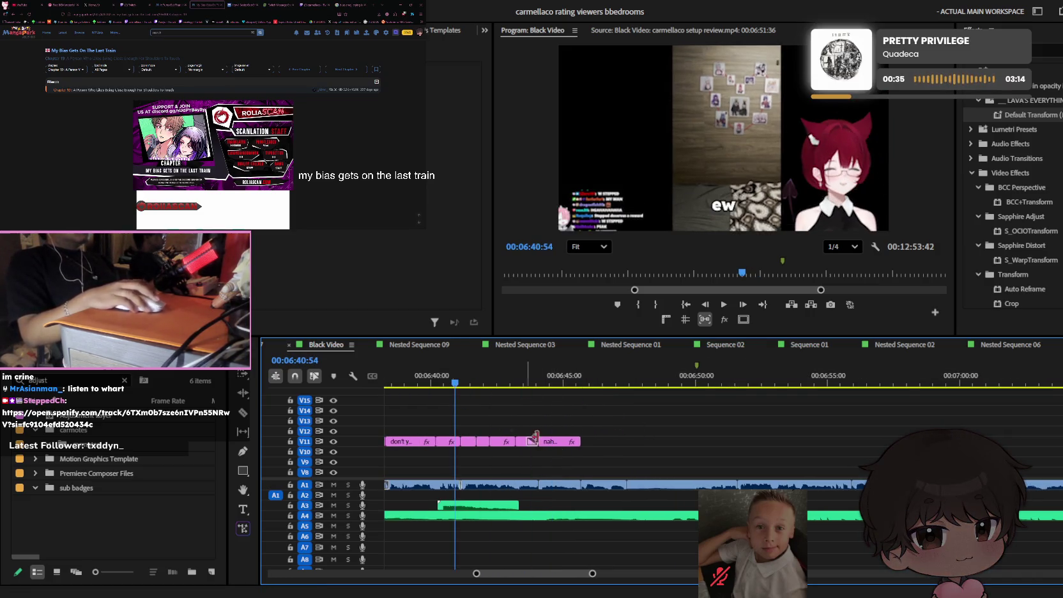
pyautogui.scroll(-1, 511, 441)
pyautogui.press('space')
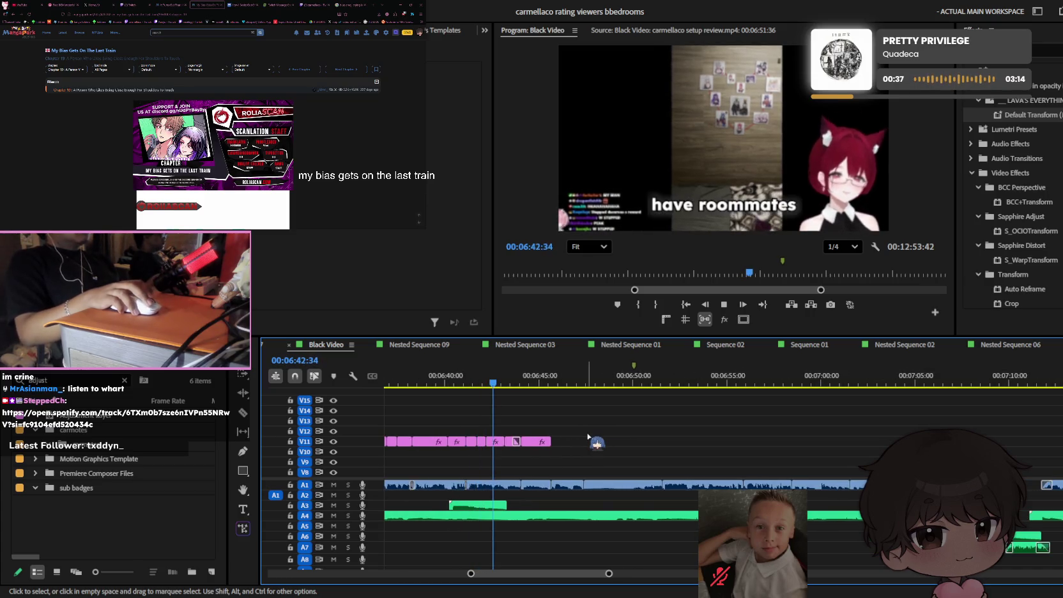
# - Alt-drag a copy of a pink caption clip to around 6:51
pyautogui.scroll(1, 604, 455)
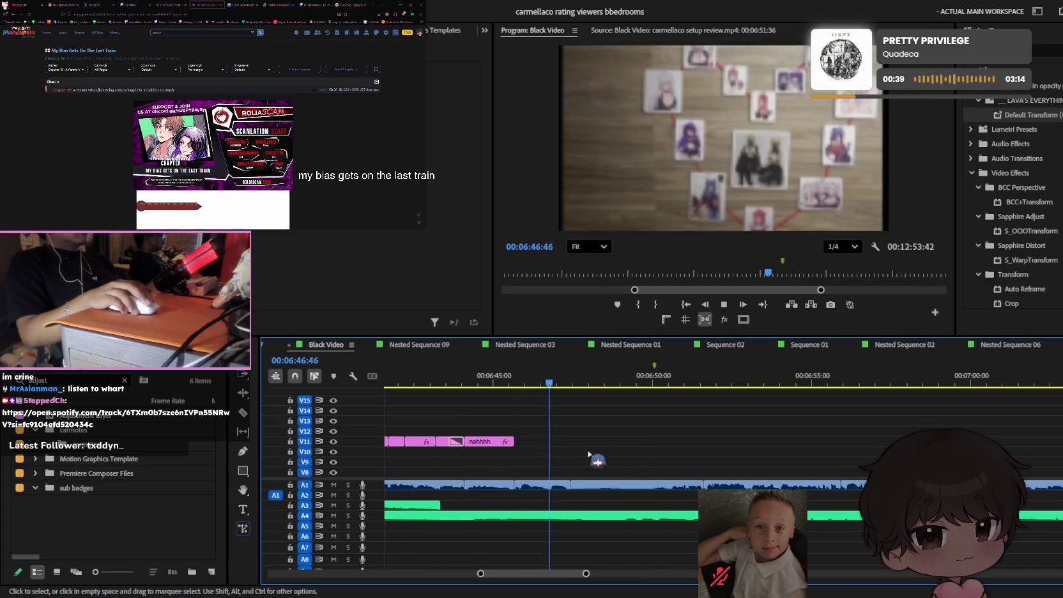
pyautogui.scroll(-1, 570, 444)
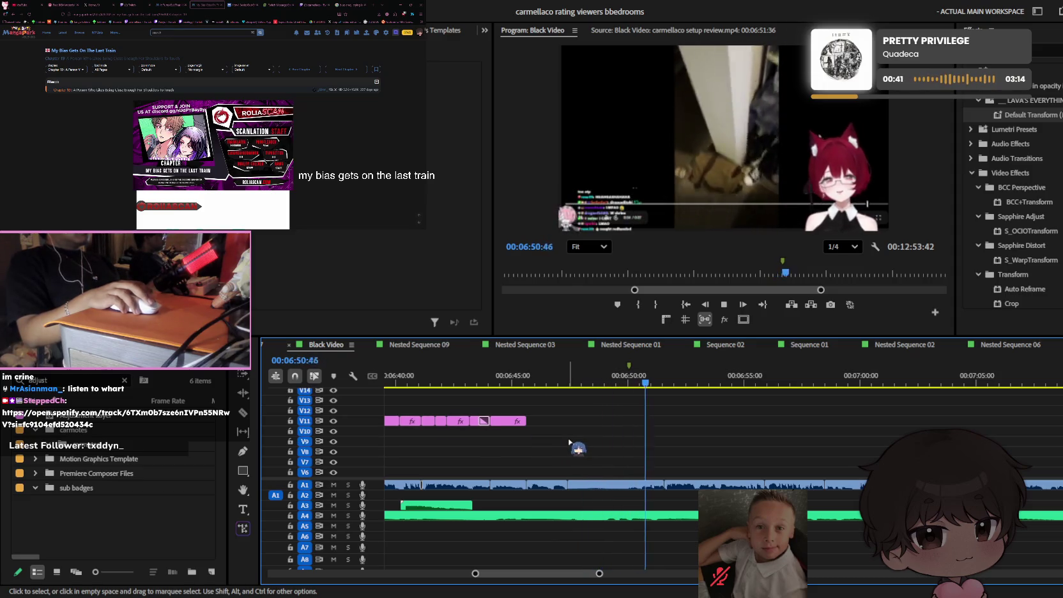
pyautogui.moveTo(457, 422)
pyautogui.mouseDown()
pyautogui.moveTo(598, 433)
pyautogui.moveTo(674, 422)
pyautogui.mouseUp()
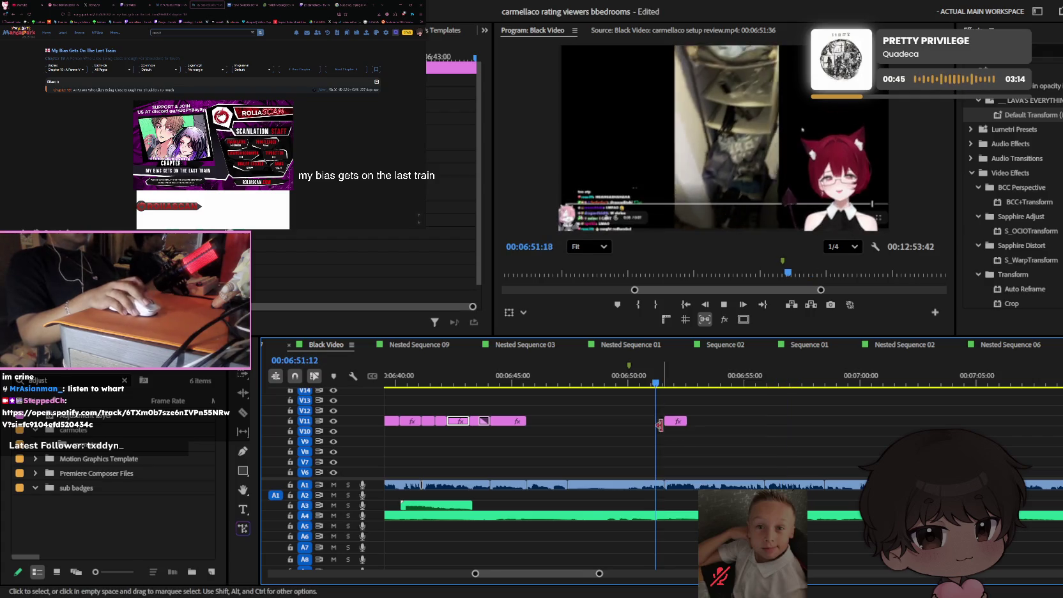
# - Zoom in around the caption, replay it, and park the playhead just before it
pyautogui.press('=')
pyautogui.press('space')
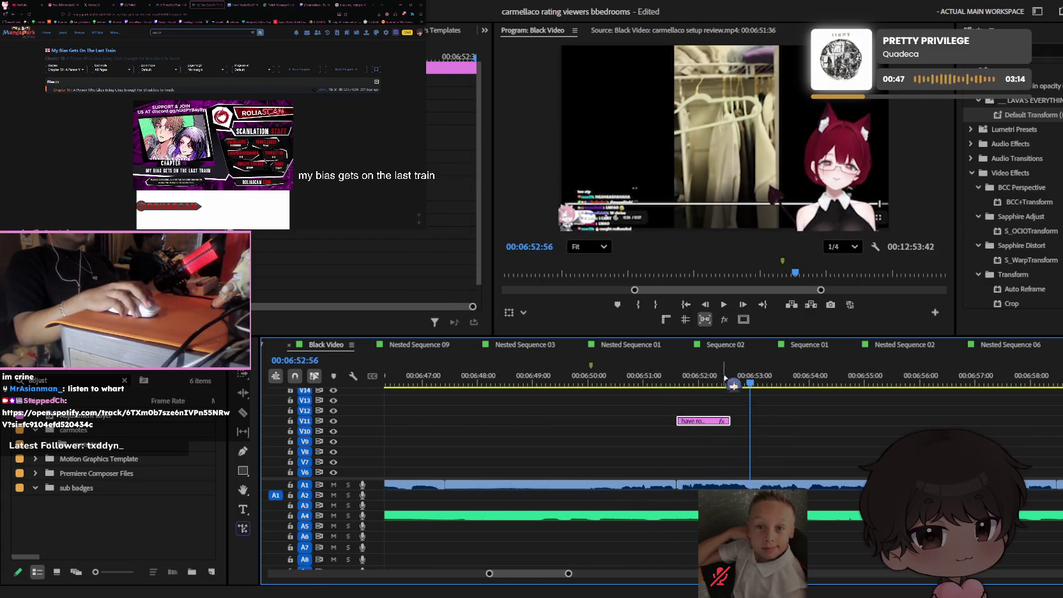
pyautogui.press('space')
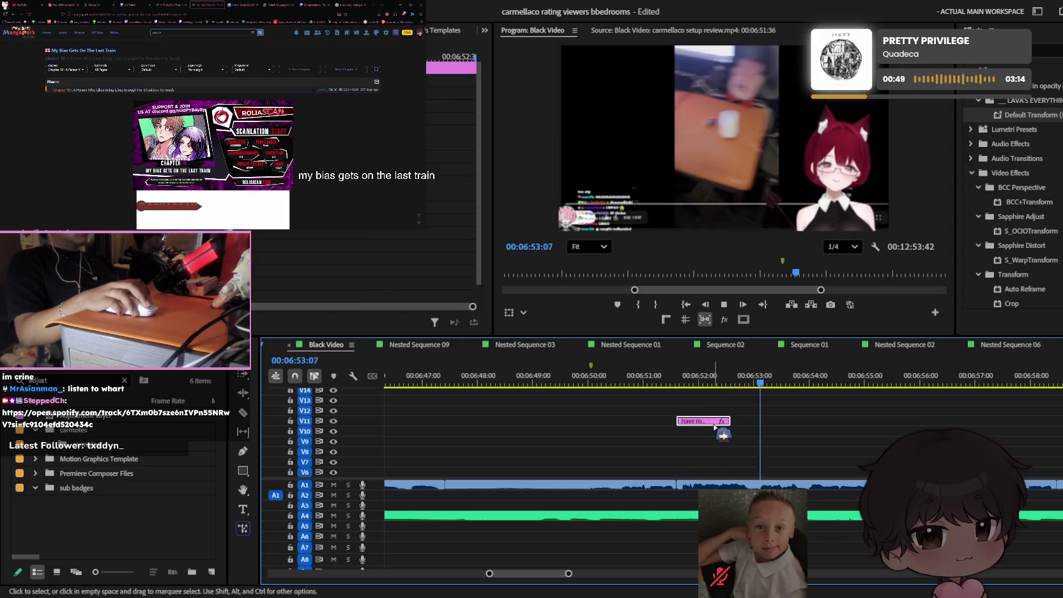
pyautogui.press('=')
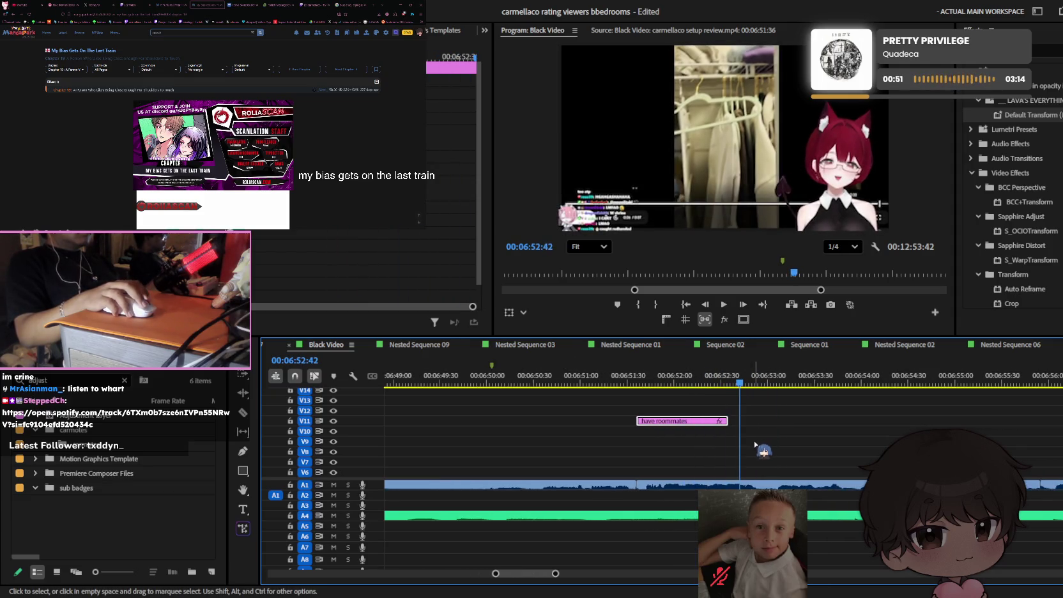
pyautogui.click(734, 380)
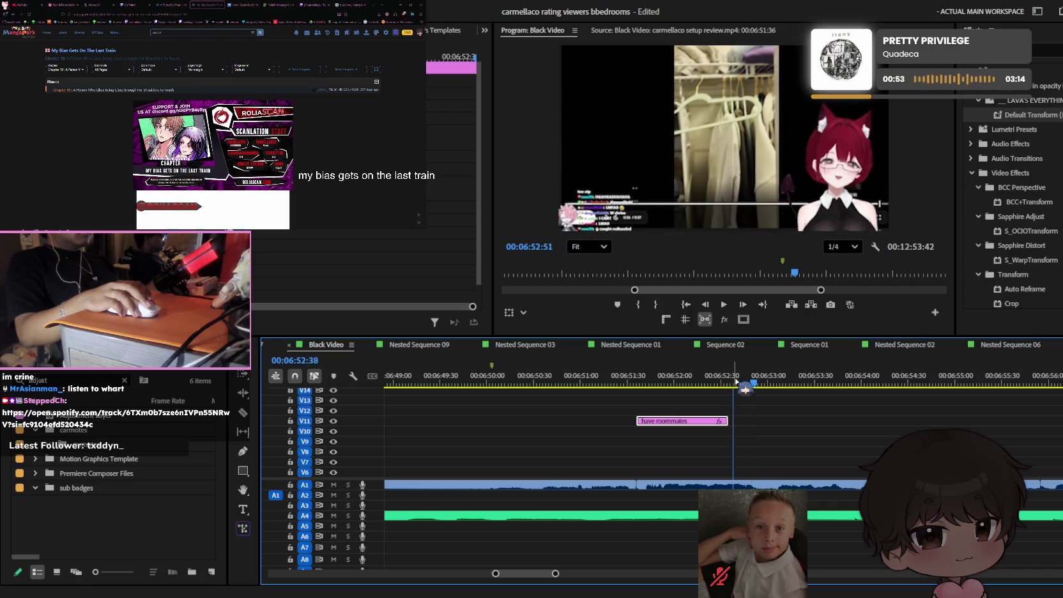
# - Place a copy of 'have roommates' right after the original and play both back
pyautogui.moveTo(715, 421); pyautogui.dragTo(735, 429)
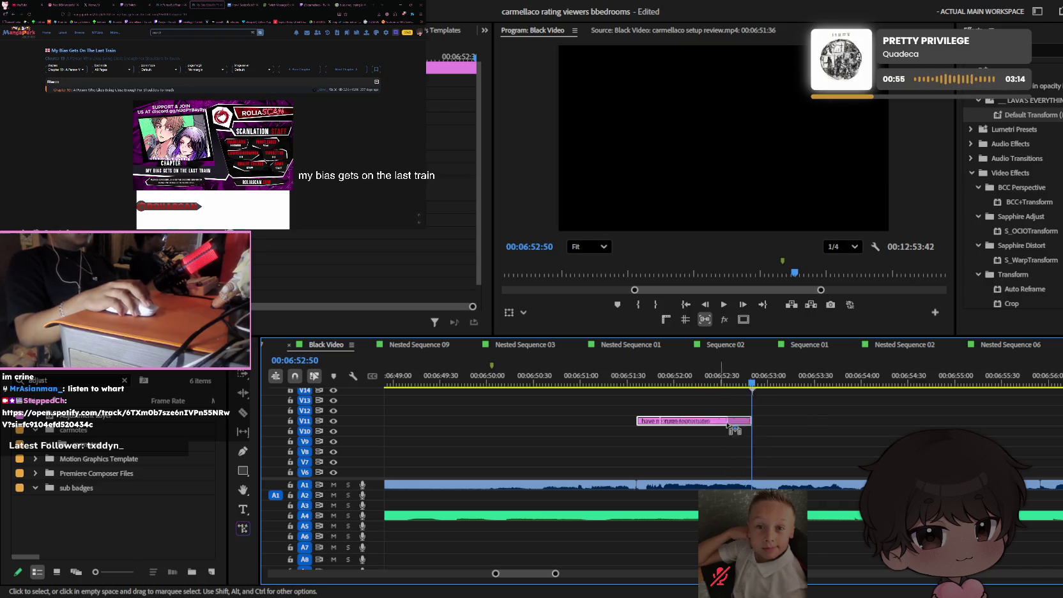
pyautogui.moveTo(803, 425); pyautogui.dragTo(802, 424)
pyautogui.press('space')
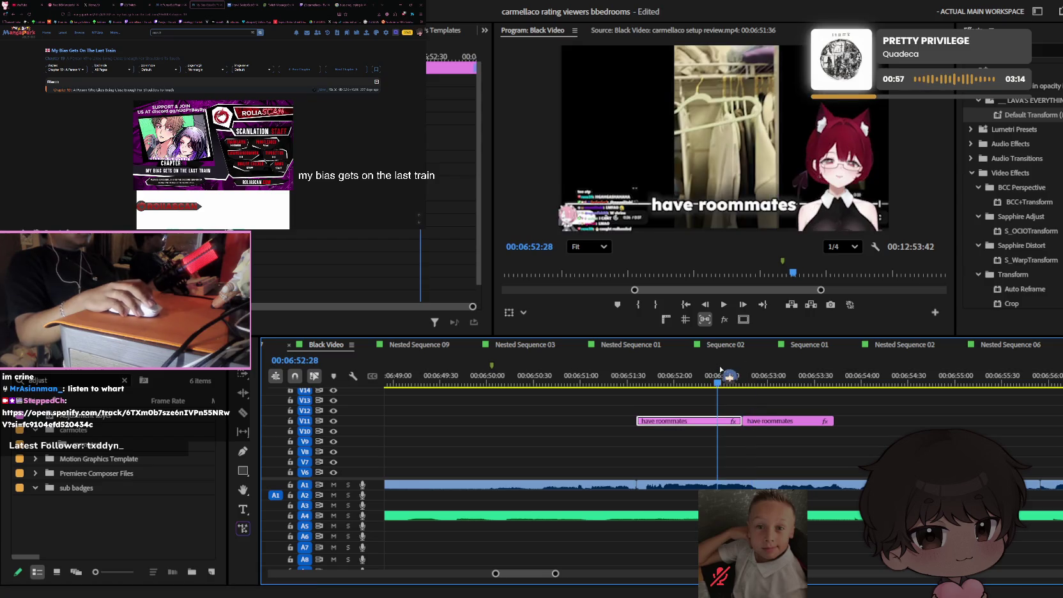
pyautogui.click(771, 421)
pyautogui.press('space')
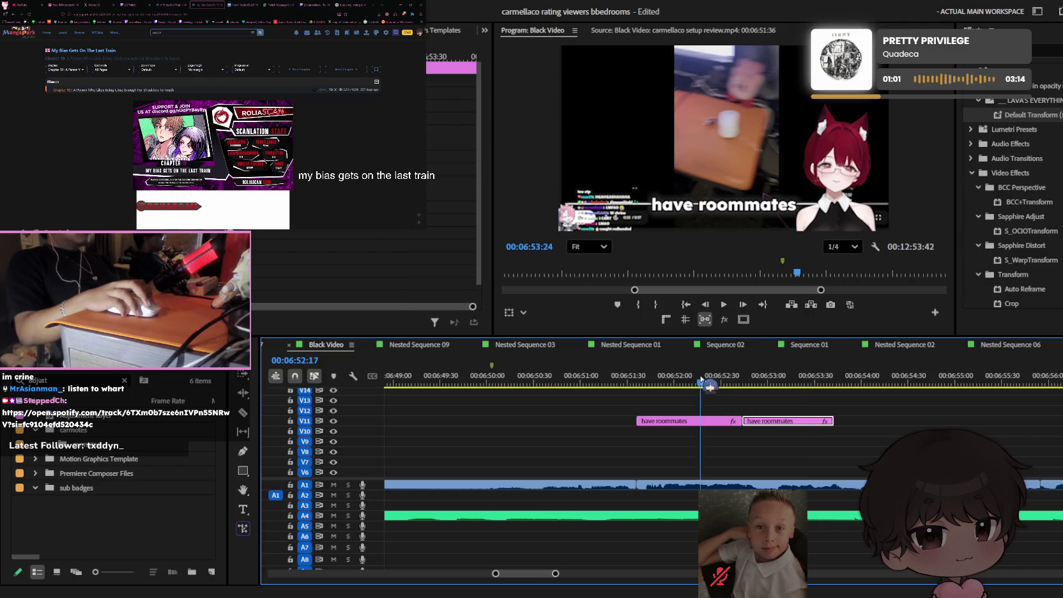
pyautogui.moveTo(709, 384); pyautogui.dragTo(697, 384)
pyautogui.click(693, 421)
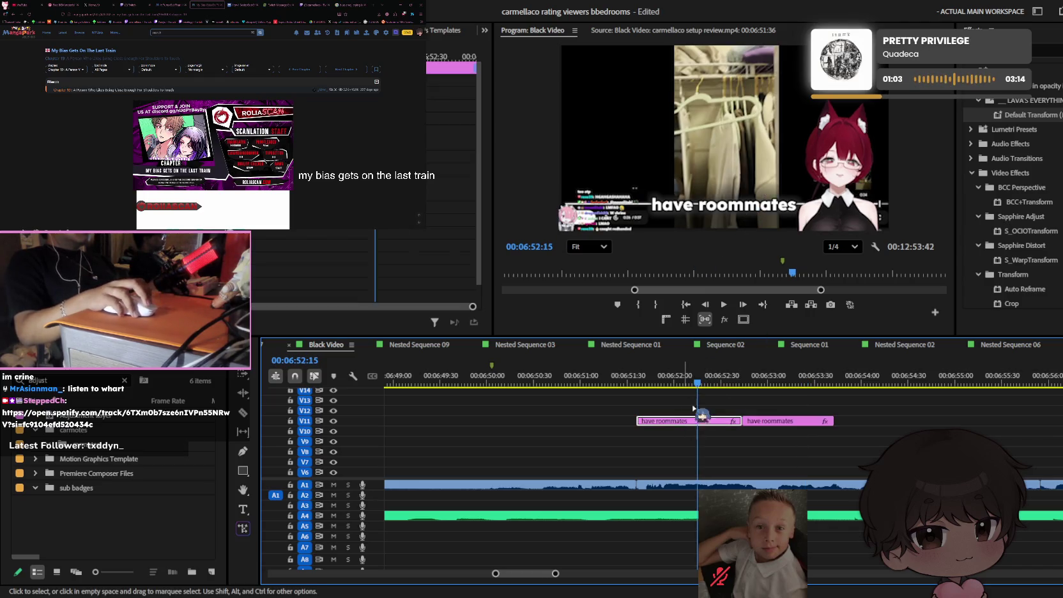
# - Retype the first caption as 'i don't know why' and play it back
pyautogui.doubleClick(744, 207)
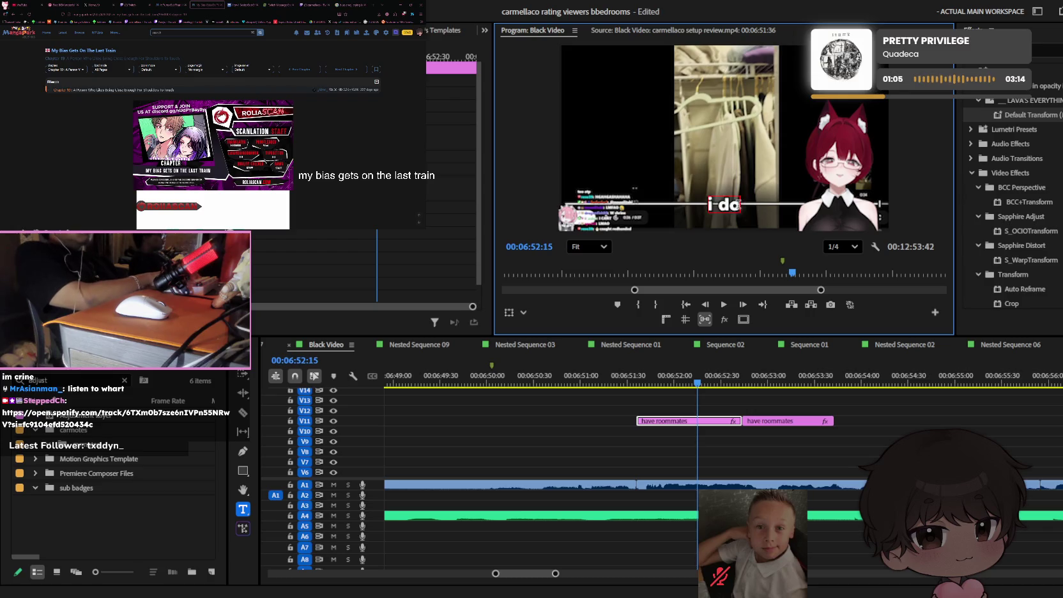
pyautogui.write('i don’t know why')
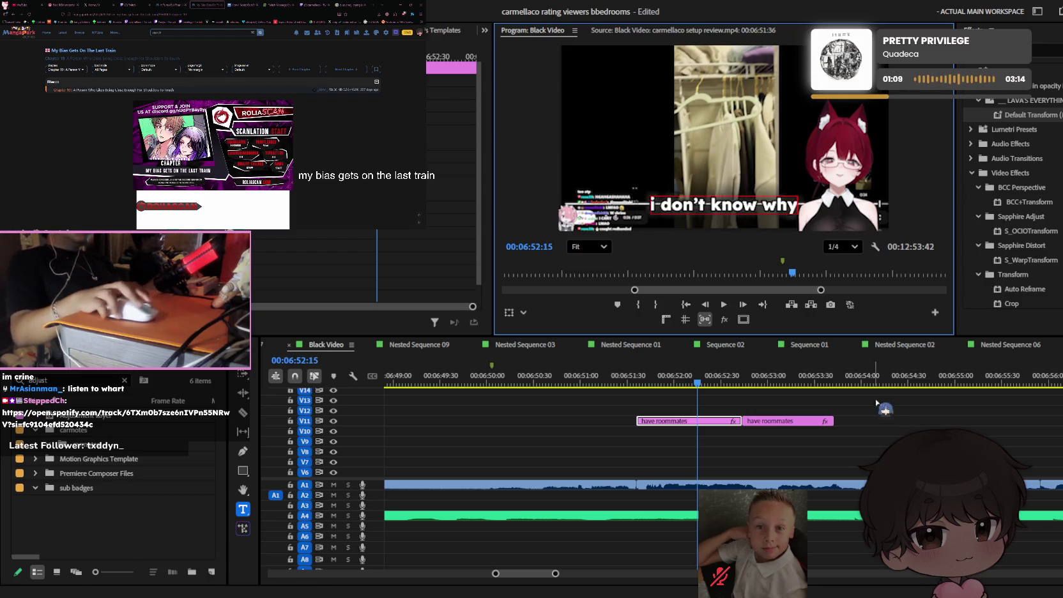
pyautogui.press('Escape')
pyautogui.press('space')
# - Retype the second caption as 'i just feel like he was', saving the project
pyautogui.doubleClick(739, 207)
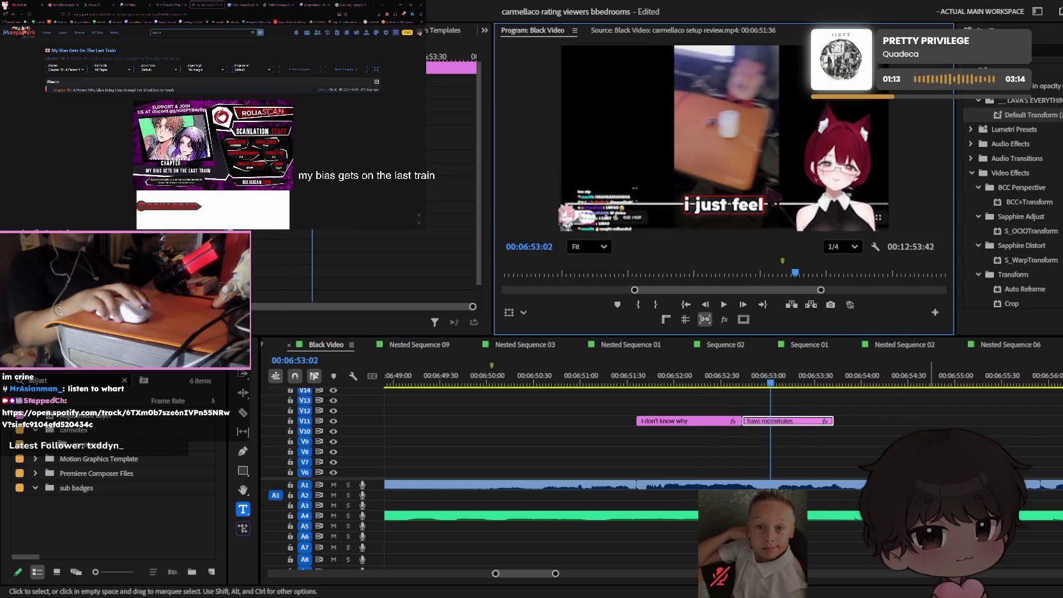
pyautogui.click(834, 451)
pyautogui.click(795, 384)
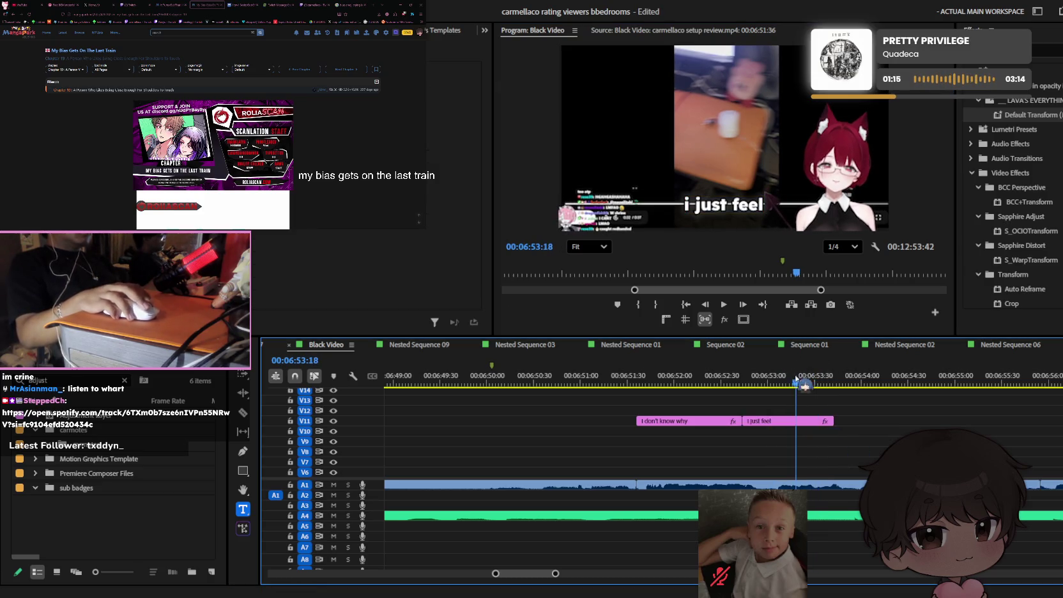
pyautogui.click(751, 212)
pyautogui.write('like he')
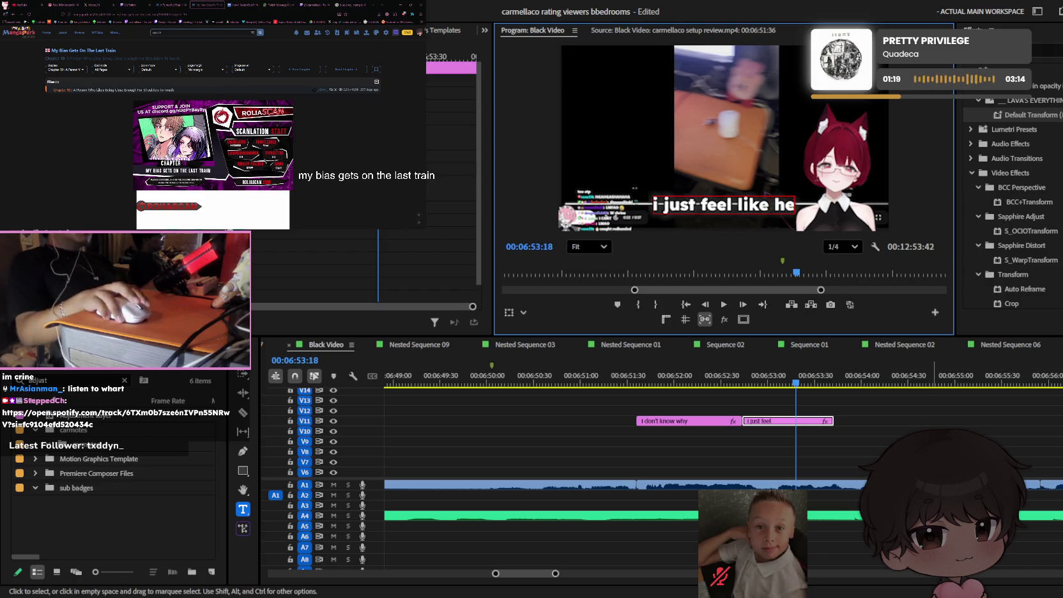
pyautogui.click(830, 421)
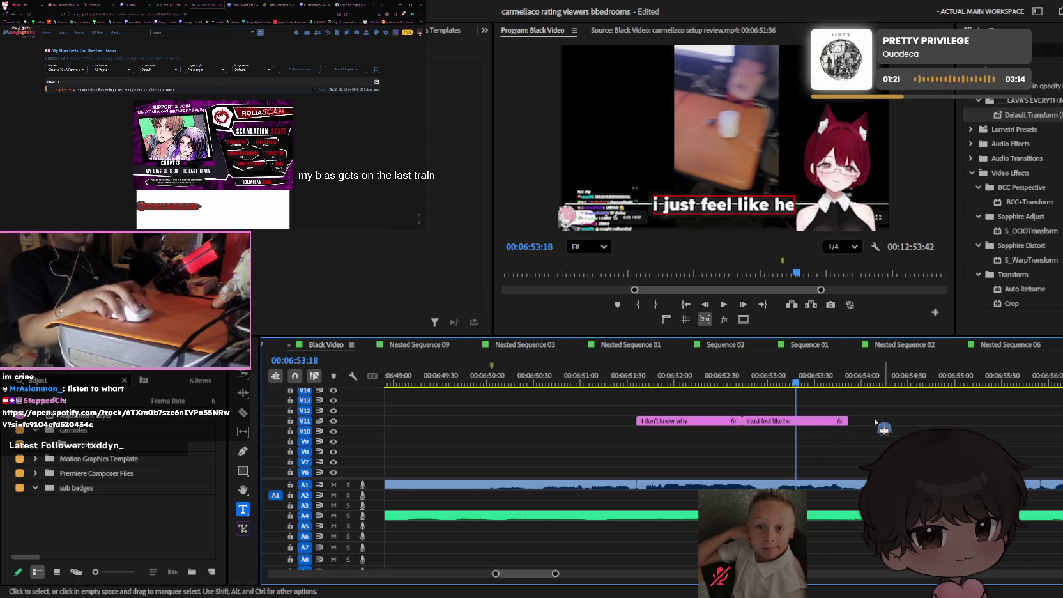
pyautogui.hotkey('ctrl', 's')
pyautogui.press('space')
pyautogui.press('space')
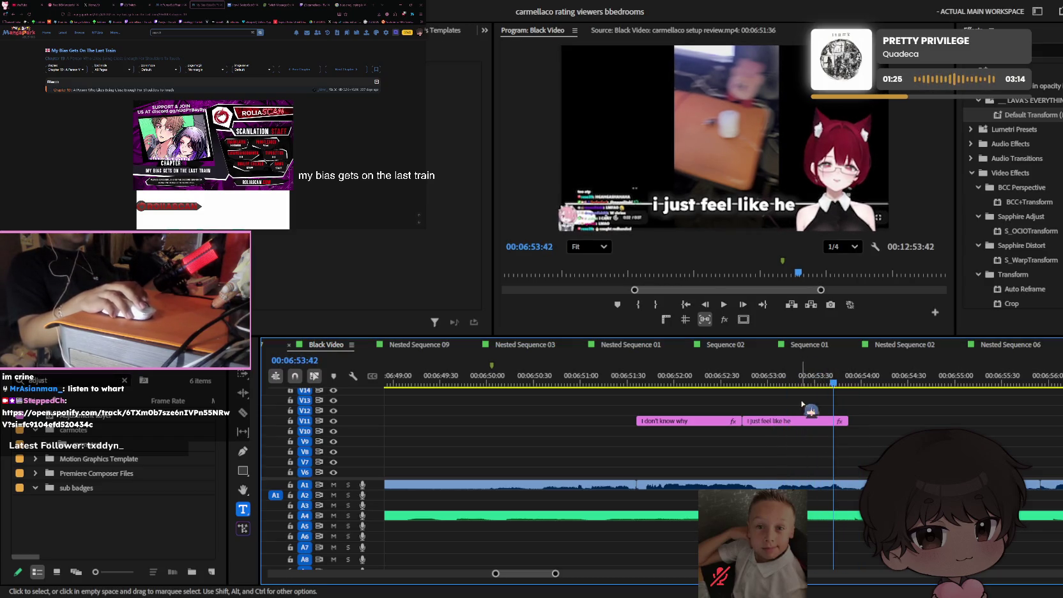
pyautogui.click(764, 205)
pyautogui.write('was')
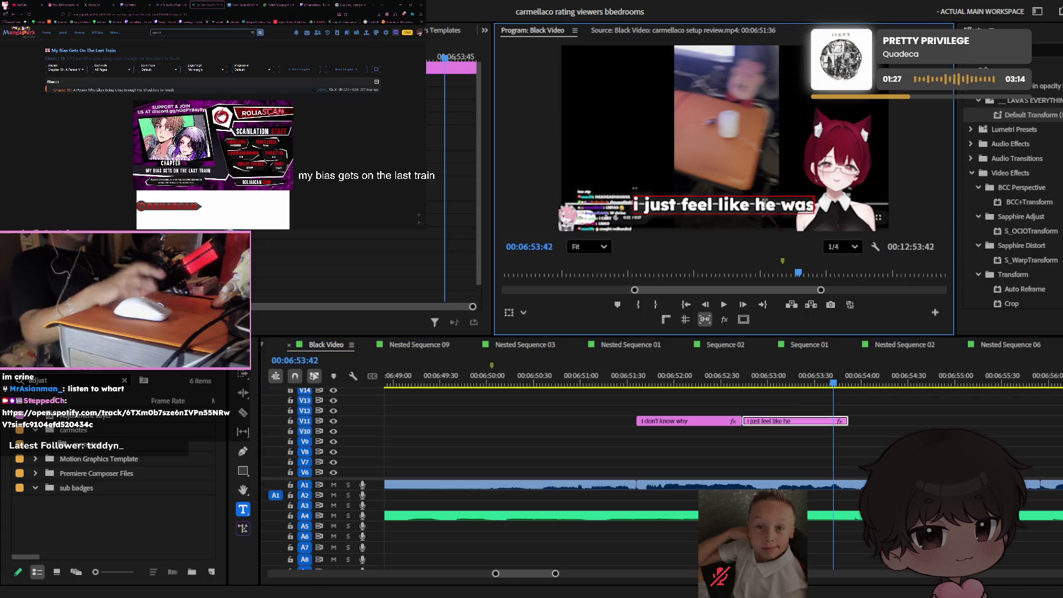
# - Copy the caption forward and retype the third one as 'smiling here'
pyautogui.moveTo(794, 420); pyautogui.dragTo(917, 430)
pyautogui.click(842, 376)
pyautogui.press('space')
pyautogui.scroll(-5, 853, 384)
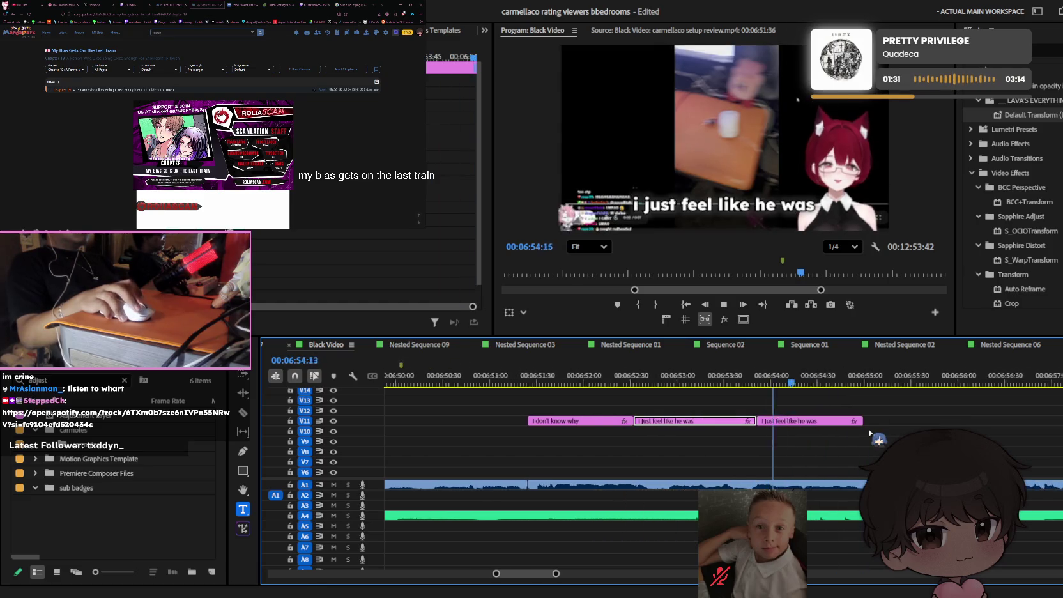
pyautogui.press('space')
pyautogui.click(753, 421)
pyautogui.click(747, 382)
pyautogui.doubleClick(735, 204)
pyautogui.write('S')
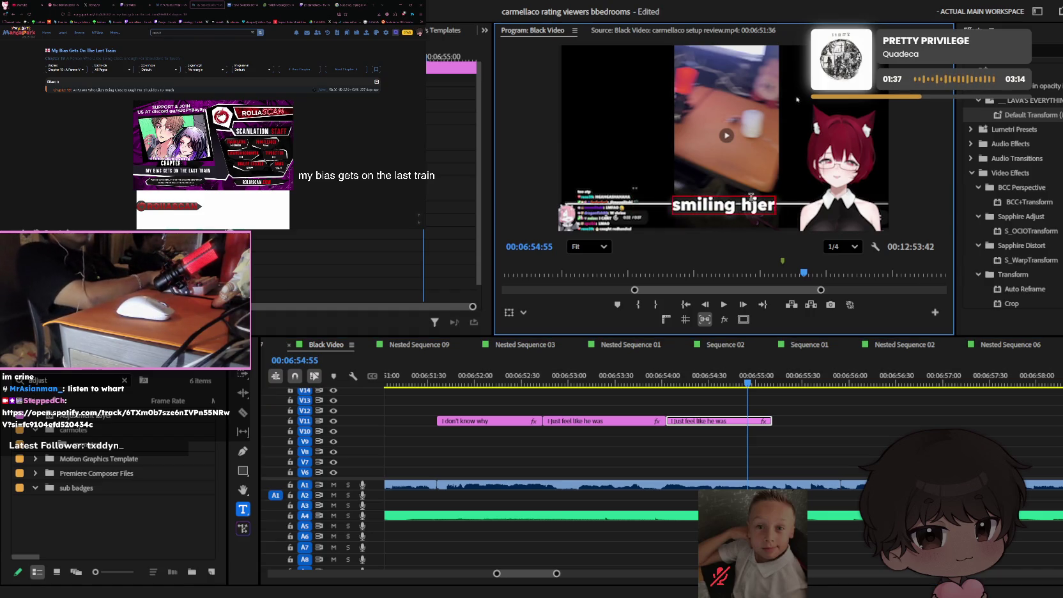
pyautogui.write('e')
pyautogui.press('Escape')
pyautogui.press('space')
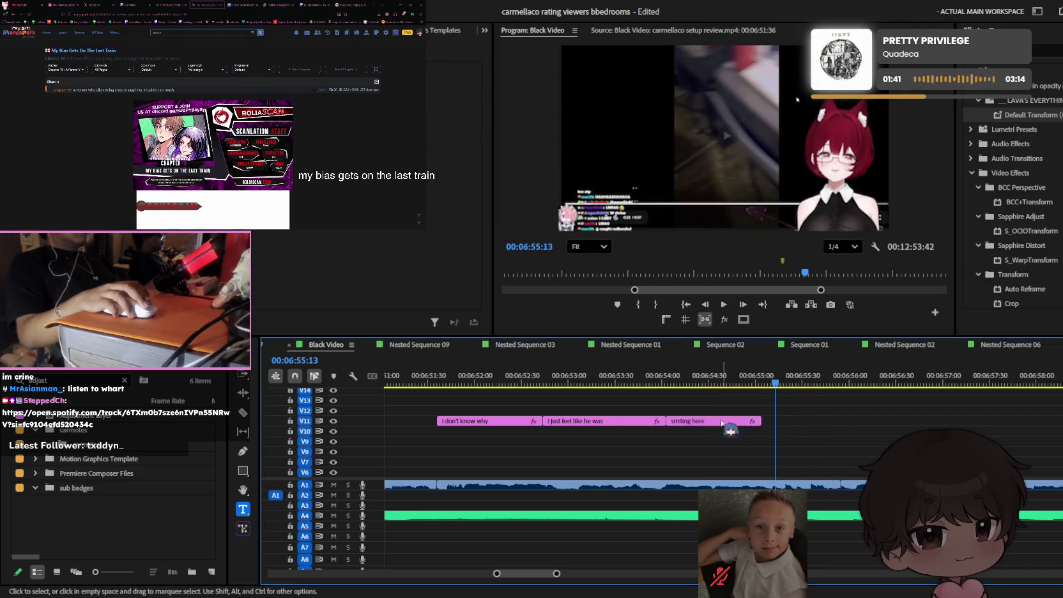
# - Place a copy of 'smiling here' after it with no gap between them
pyautogui.moveTo(749, 420); pyautogui.dragTo(821, 425)
pyautogui.moveTo(769, 377); pyautogui.dragTo(727, 379)
pyautogui.click(772, 420)
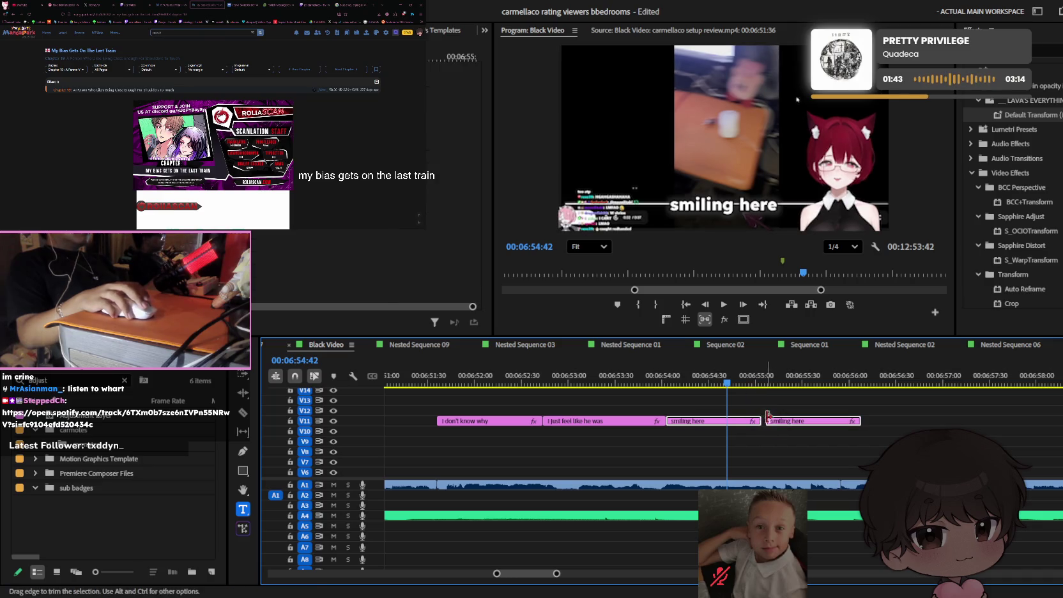
pyautogui.press('space')
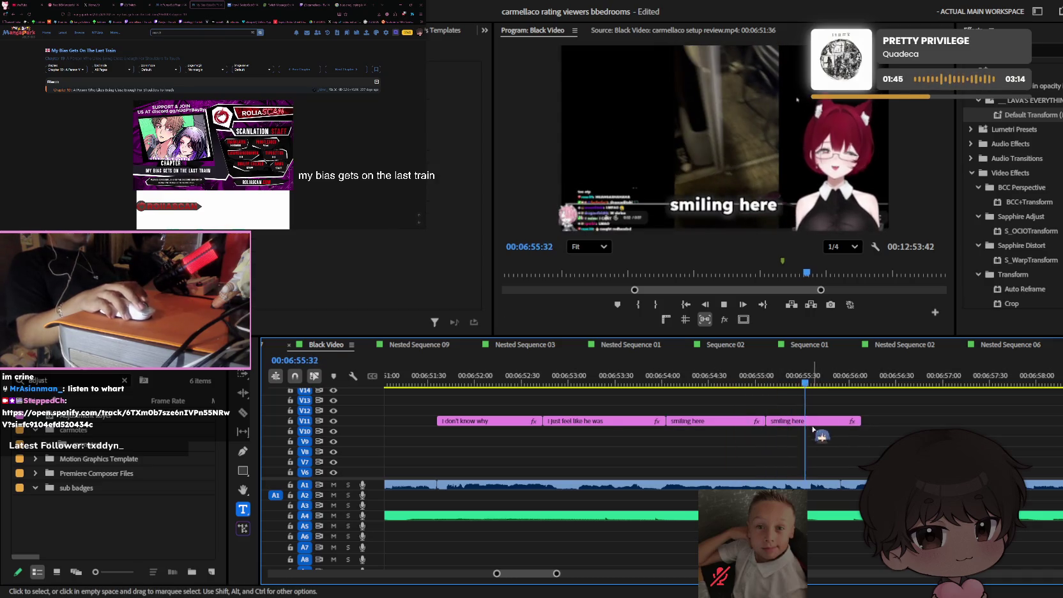
pyautogui.moveTo(755, 418); pyautogui.dragTo(748, 419)
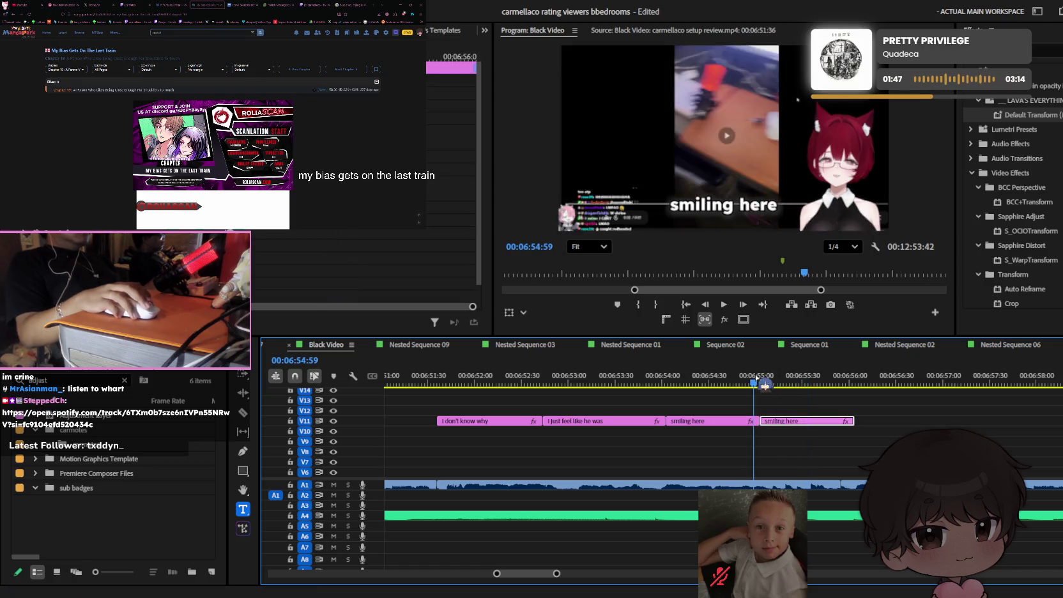
# - Retype the fourth caption as 'and i can't help it' and play it back
pyautogui.doubleClick(744, 211)
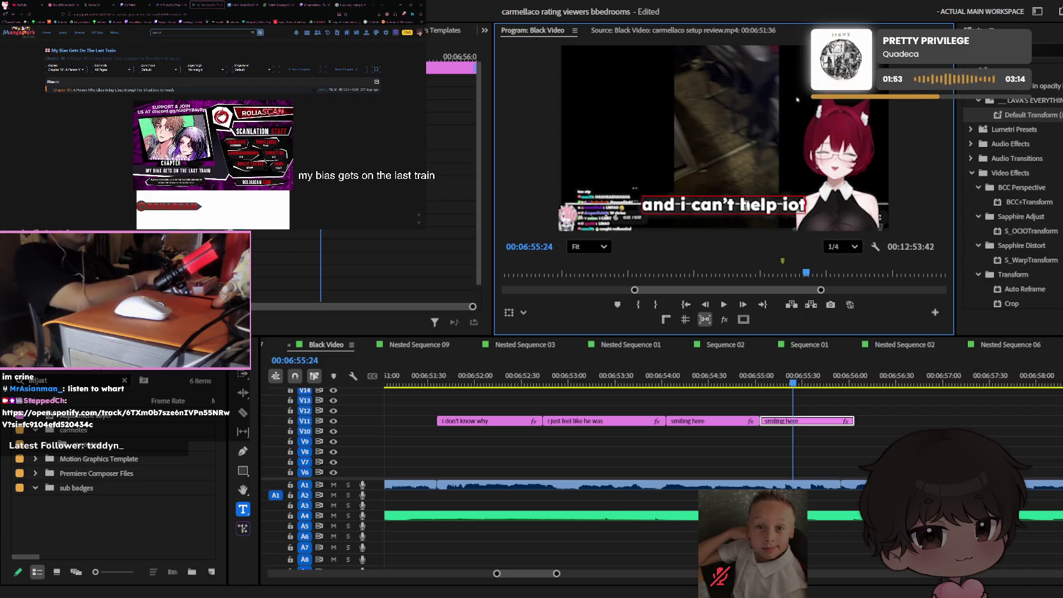
pyautogui.press('BackSpace')
pyautogui.press('BackSpace')
pyautogui.write('t')
pyautogui.click(907, 431)
pyautogui.press('space')
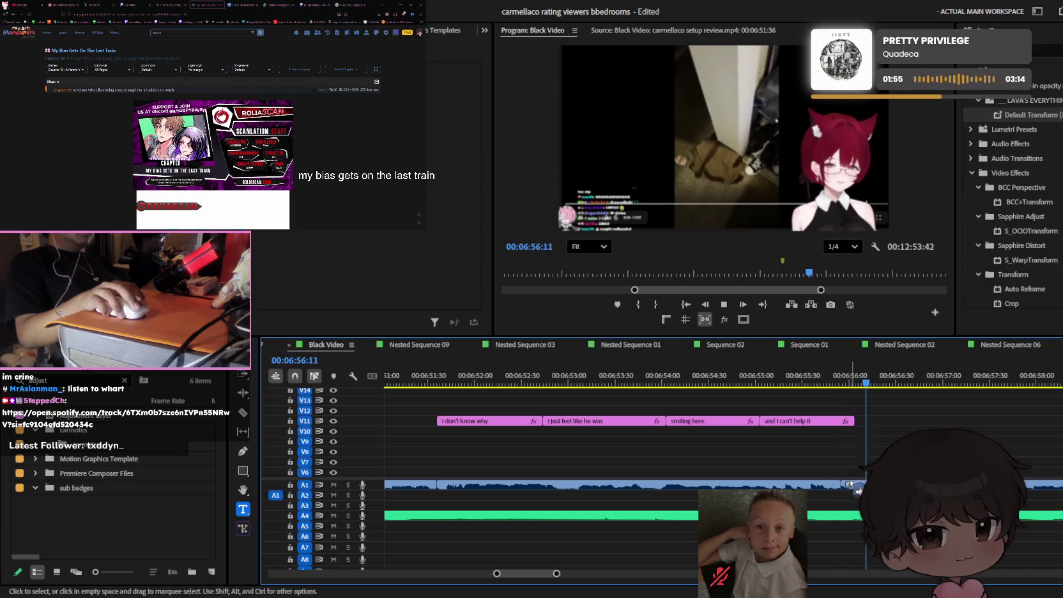
pyautogui.press('space')
# - Trim the start of the next V1 video clip and replay the cut with the captions
pyautogui.scroll(-5, 851, 484)
pyautogui.scroll(-4, 856, 479)
pyautogui.scroll(3, 864, 473)
pyautogui.scroll(2, 830, 479)
pyautogui.moveTo(806, 471); pyautogui.dragTo(825, 472)
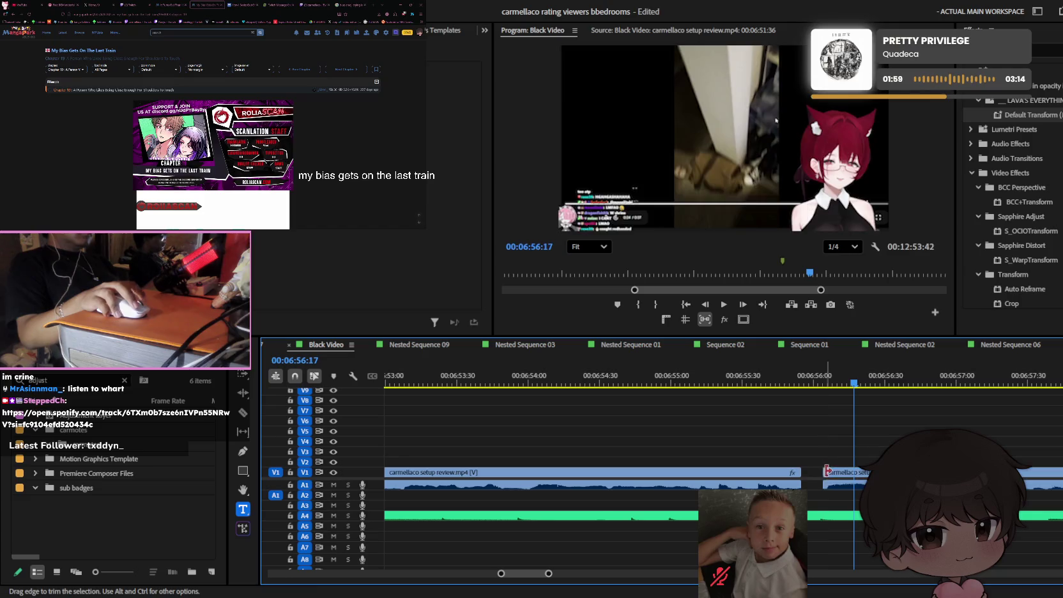
pyautogui.scroll(-2, 811, 460)
pyautogui.press('space')
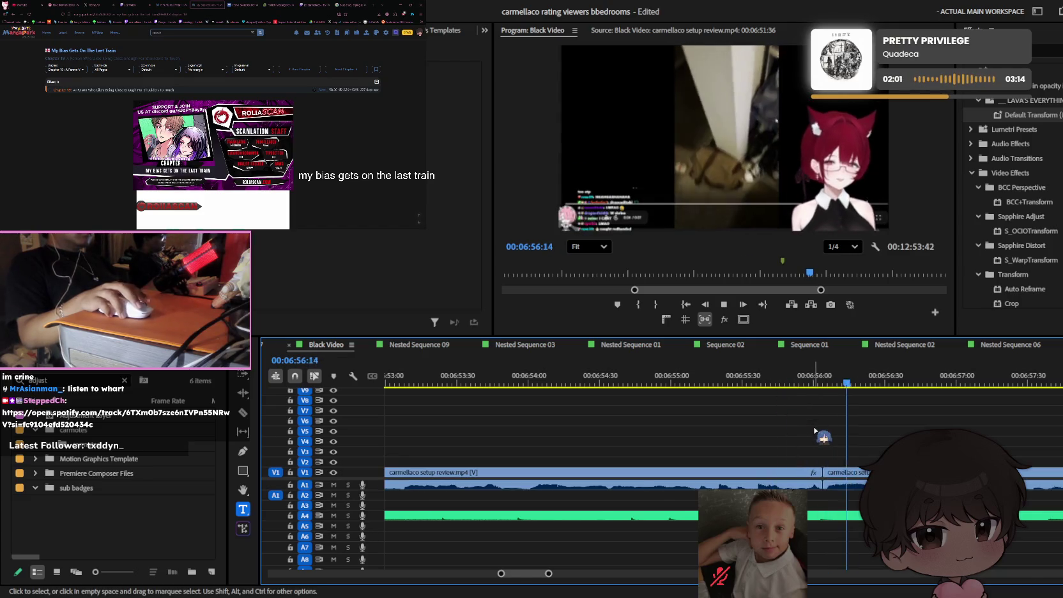
pyautogui.scroll(3, 820, 437)
pyautogui.click(730, 380)
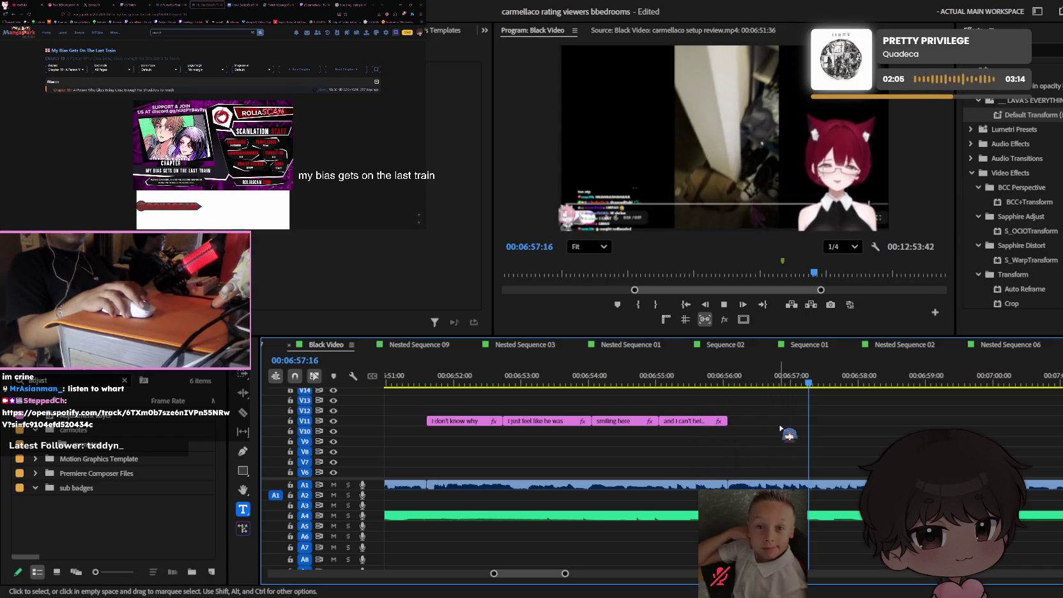
pyautogui.scroll(-1, 780, 429)
pyautogui.scroll(-1, 781, 430)
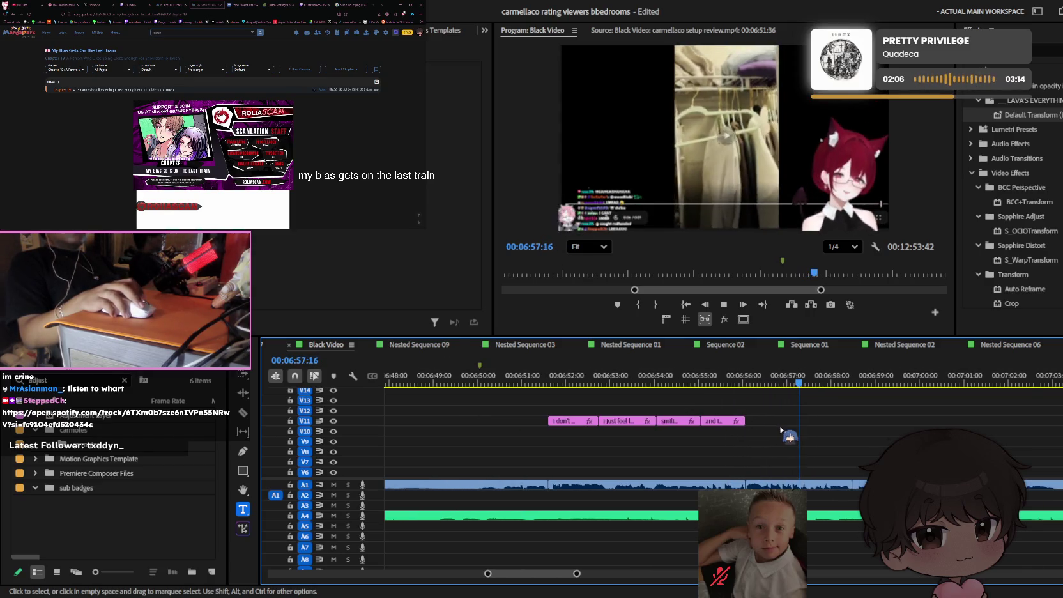
pyautogui.click(748, 376)
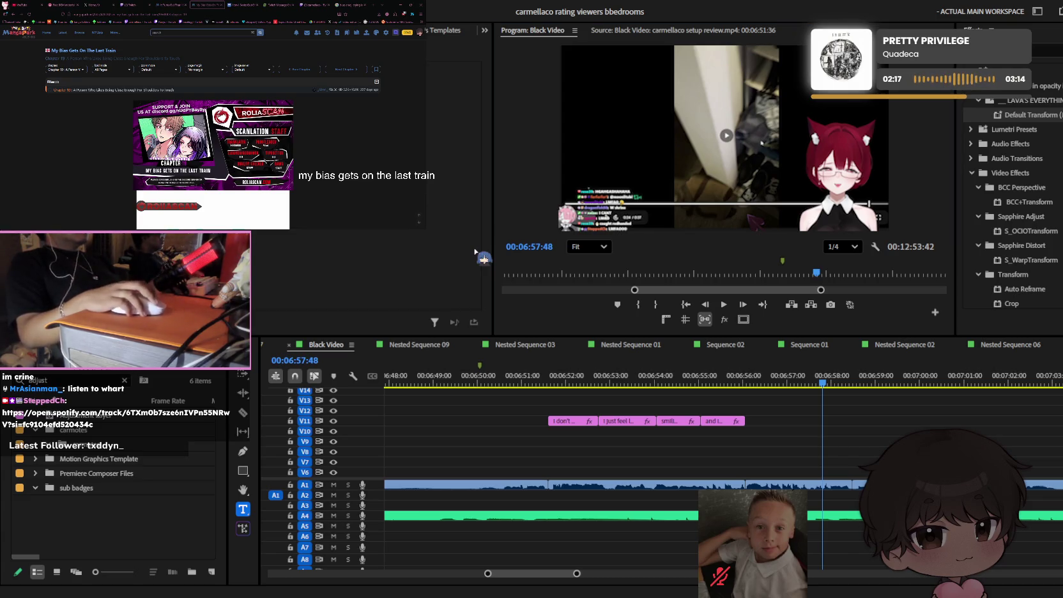
# - Scroll down through the first stretch of webtoon panels in the browser
pyautogui.scroll(-5, 213, 128)
pyautogui.scroll(-5, 212, 128)
pyautogui.scroll(-5, 213, 128)
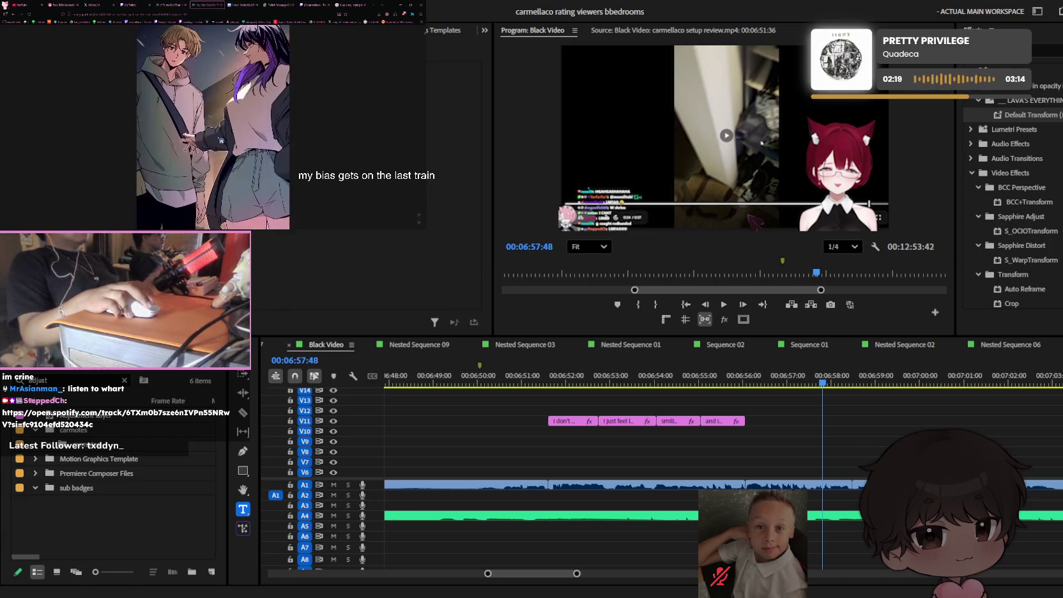
pyautogui.scroll(-5, 212, 127)
pyautogui.scroll(-5, 221, 139)
pyautogui.scroll(-5, 221, 142)
pyautogui.scroll(-5, 219, 144)
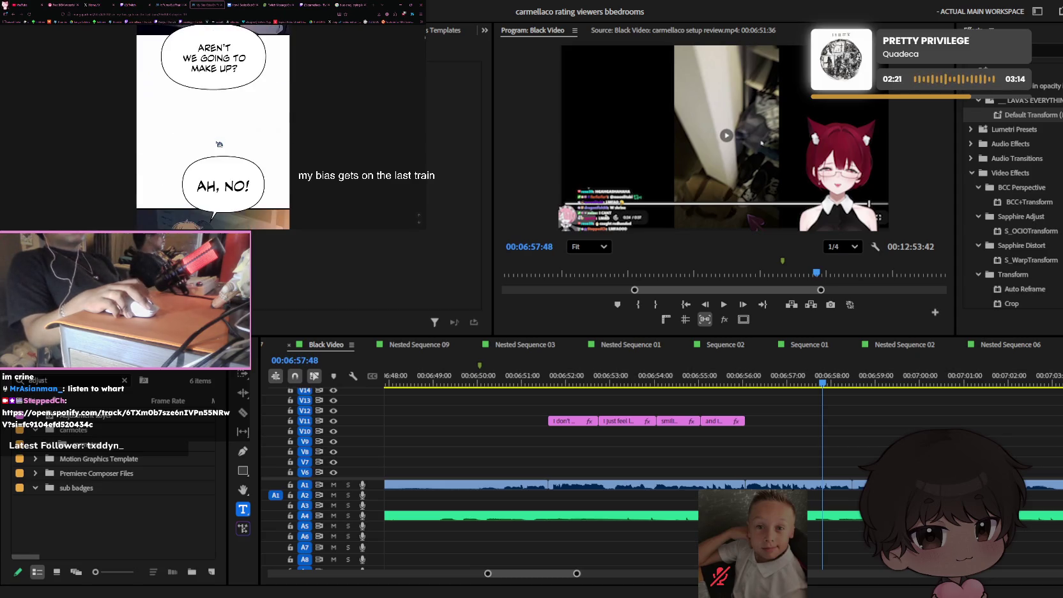
pyautogui.scroll(-5, 219, 145)
pyautogui.scroll(-5, 218, 145)
pyautogui.scroll(-5, 218, 145)
pyautogui.scroll(-5, 218, 146)
pyautogui.scroll(-5, 218, 145)
pyautogui.scroll(-5, 217, 145)
pyautogui.scroll(-3, 217, 145)
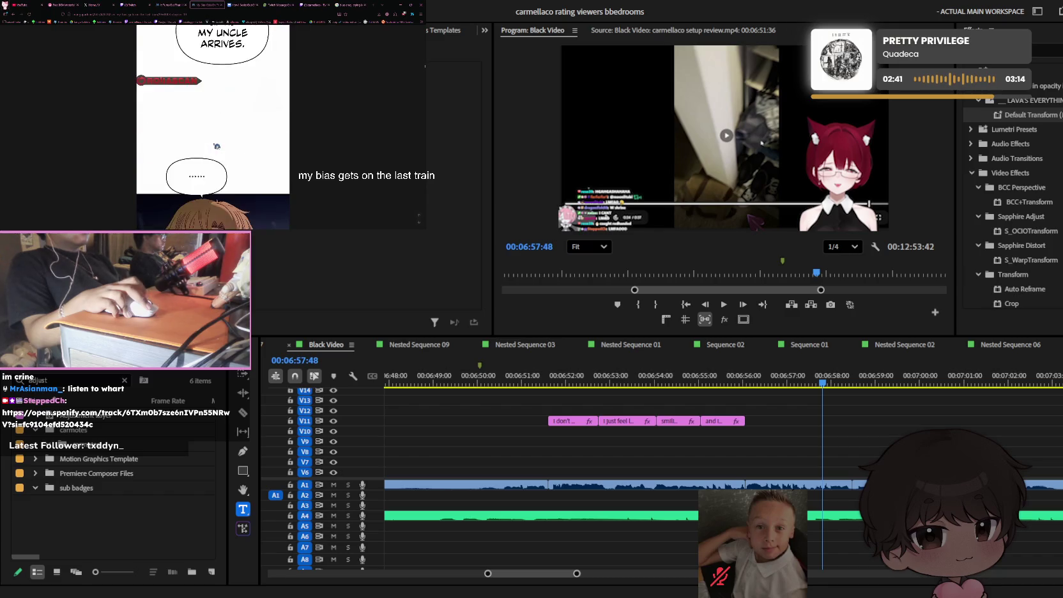
# - Read on to the 'SHE WAS PROBABLY REALLY PRETTY EVEN BACK THEN' bubble, then refocus Premiere
pyautogui.scroll(-5, 217, 147)
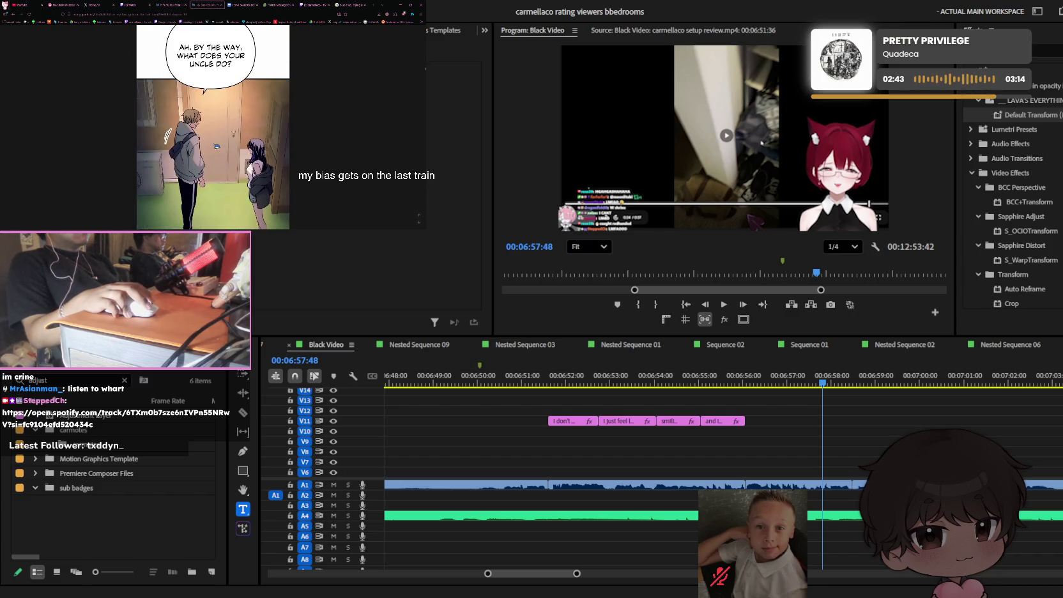
pyautogui.scroll(-5, 217, 146)
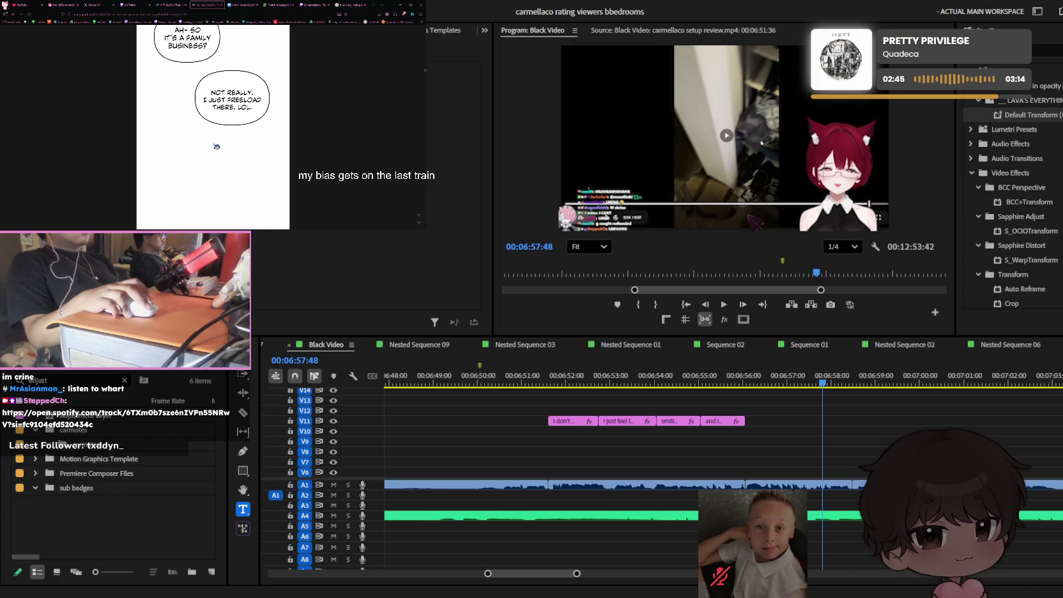
pyautogui.scroll(-5, 216, 147)
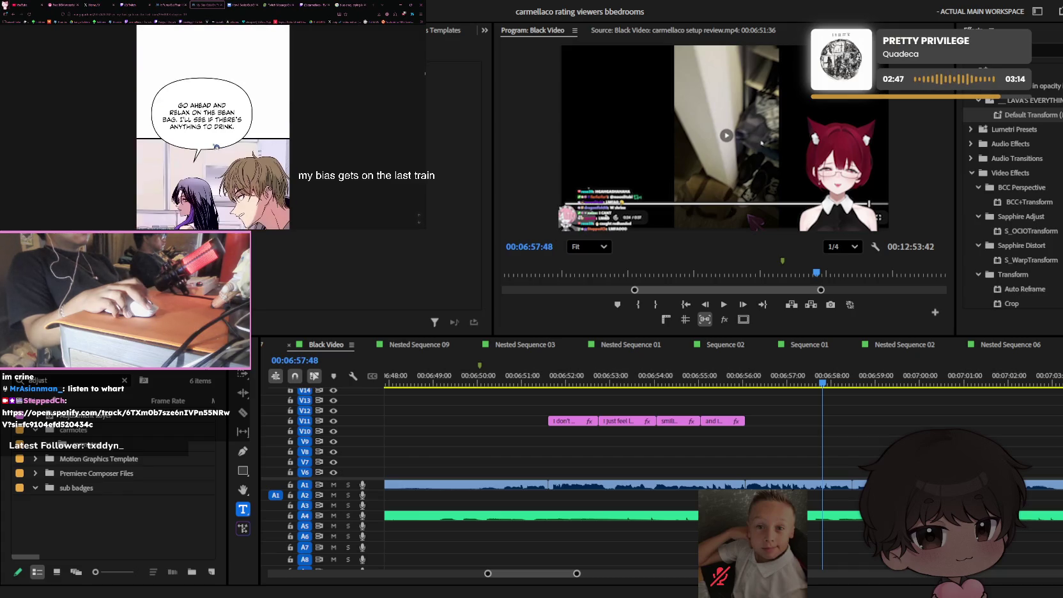
pyautogui.scroll(-3, 217, 146)
pyautogui.scroll(-3, 216, 146)
pyautogui.scroll(-3, 217, 146)
pyautogui.scroll(-3, 216, 147)
pyautogui.scroll(-3, 215, 148)
pyautogui.scroll(-3, 215, 148)
pyautogui.scroll(-3, 216, 147)
pyautogui.scroll(-3, 215, 147)
pyautogui.scroll(-3, 215, 146)
pyautogui.scroll(-3, 215, 147)
pyautogui.scroll(-3, 215, 147)
pyautogui.scroll(-3, 216, 147)
pyautogui.scroll(-3, 216, 147)
pyautogui.scroll(-3, 215, 148)
pyautogui.scroll(-3, 216, 148)
pyautogui.scroll(-3, 216, 148)
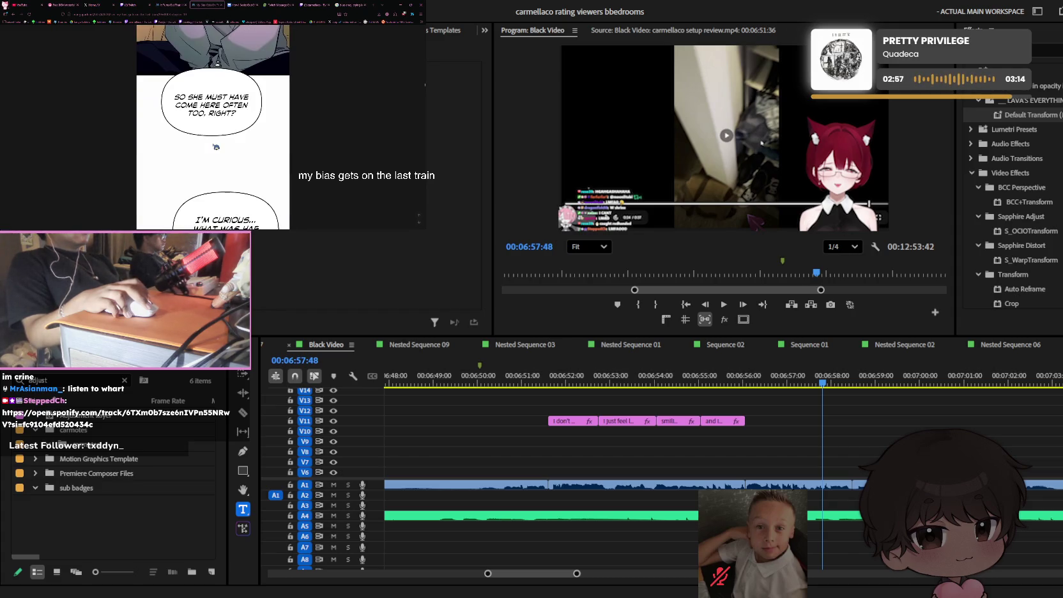
pyautogui.scroll(-3, 216, 147)
pyautogui.scroll(-3, 216, 148)
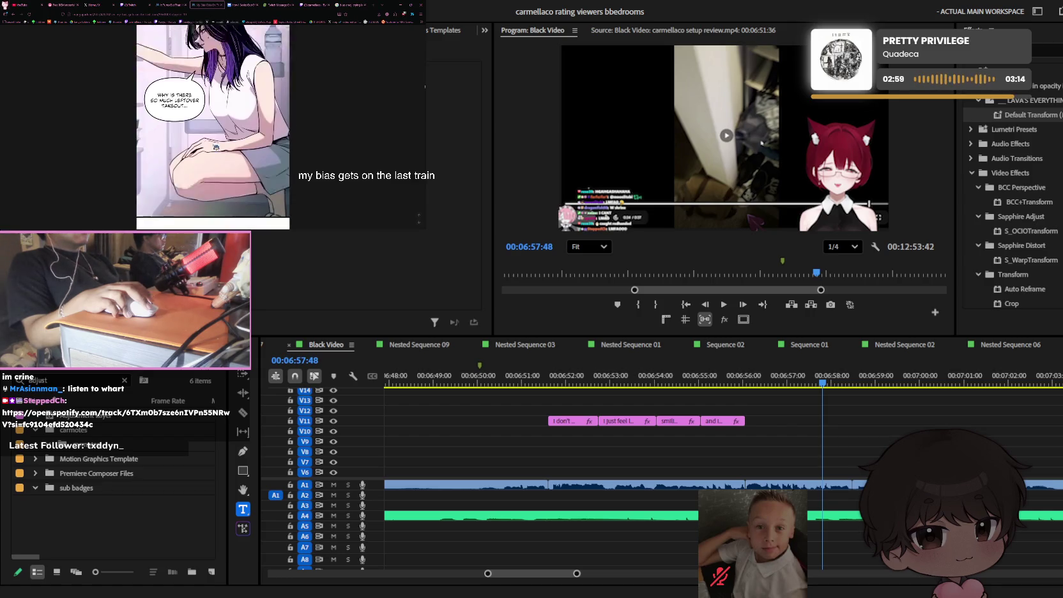
pyautogui.scroll(-3, 216, 147)
pyautogui.scroll(-3, 216, 147)
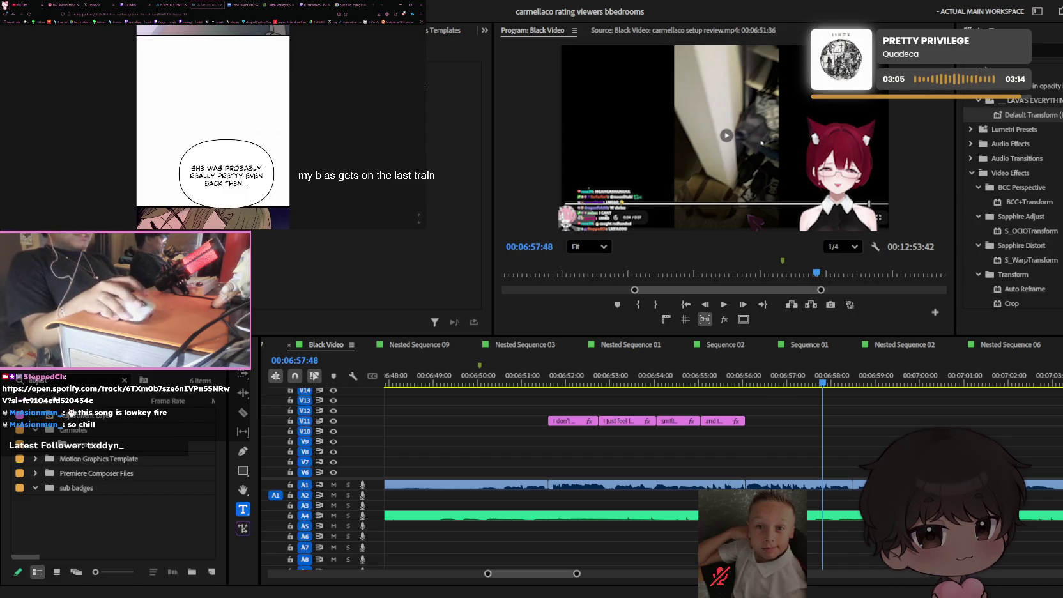
pyautogui.click(766, 322)
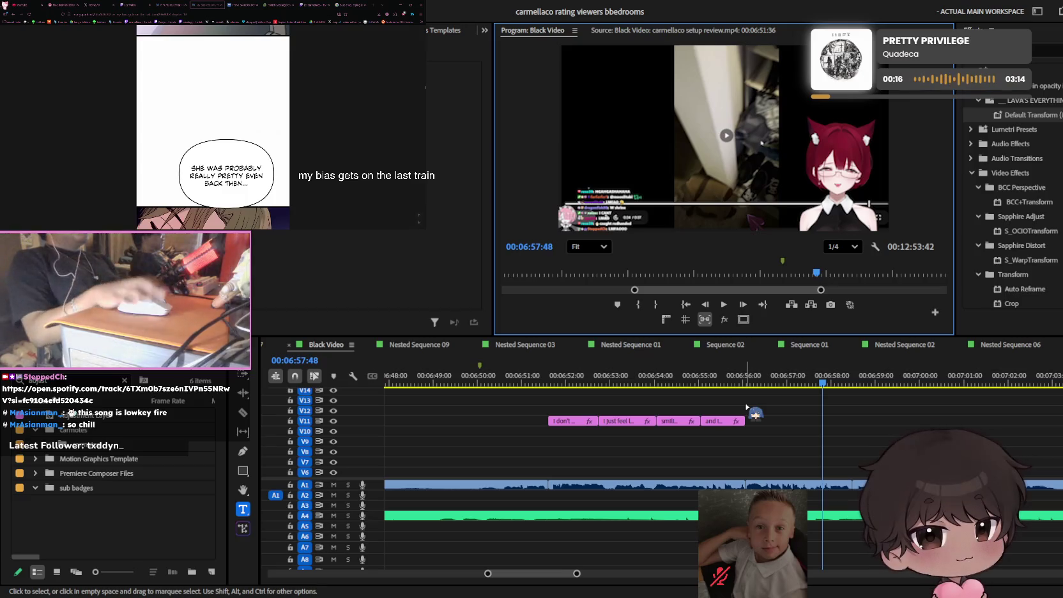
pyautogui.scroll(5, 691, 399)
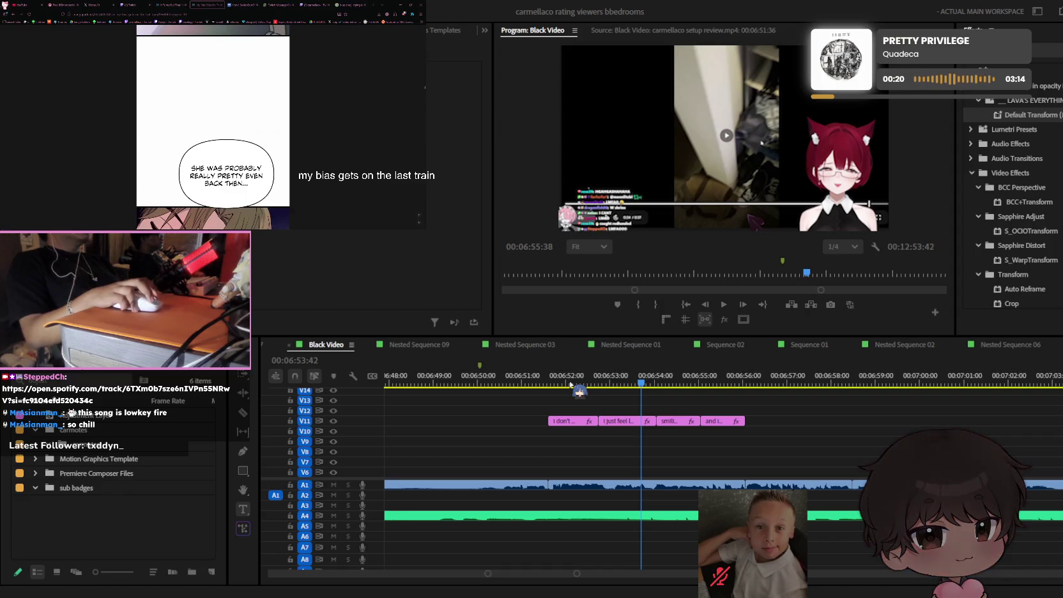
# - Check the Twitch stream, then scroll the Black Video timeline and jump the playhead near 7:10
pyautogui.click(313, 6)
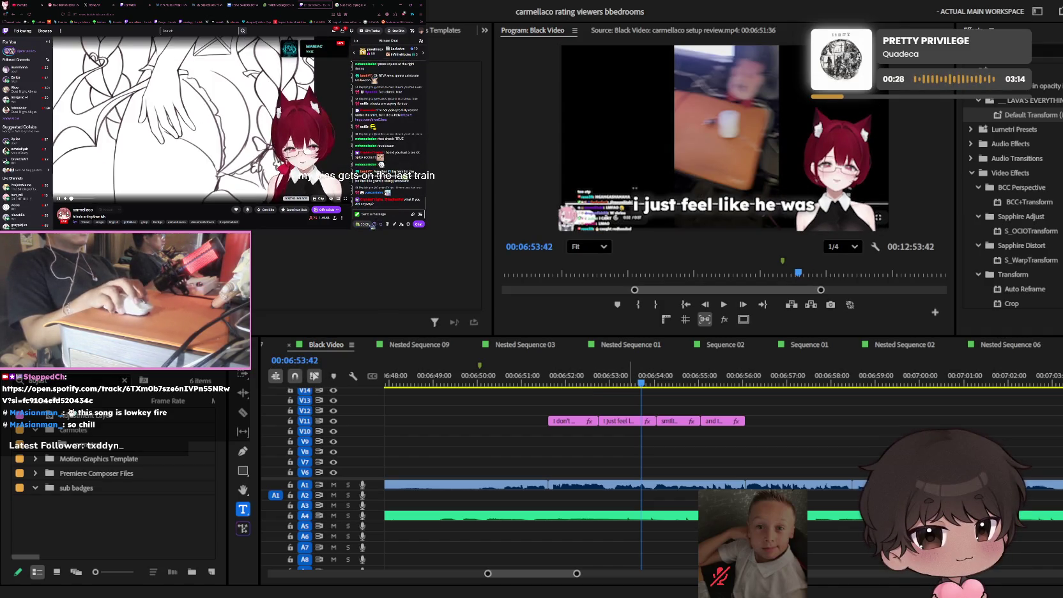
pyautogui.press('t')
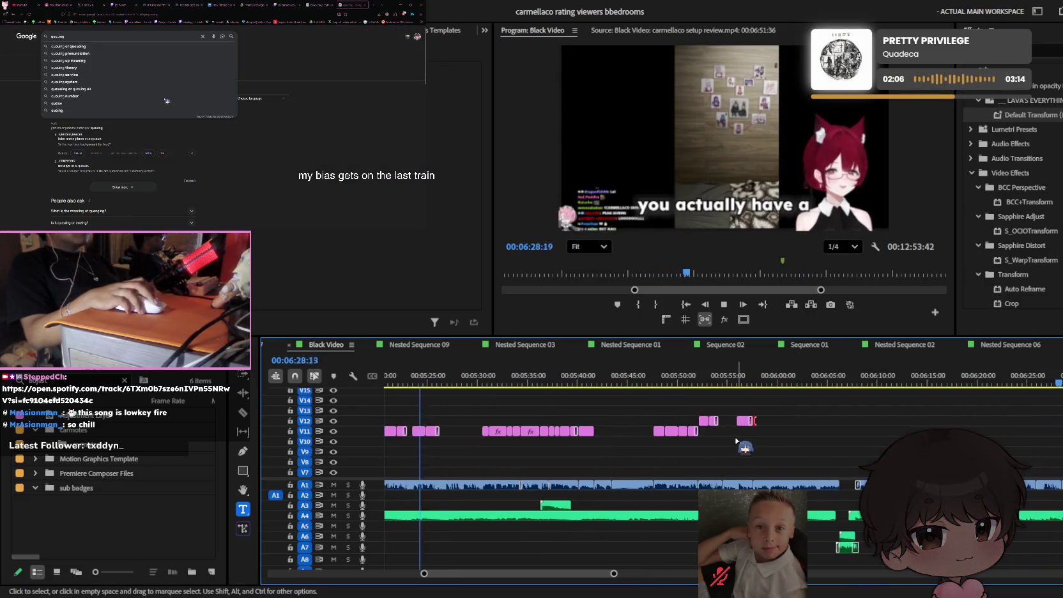
pyautogui.scroll(1, 730, 439)
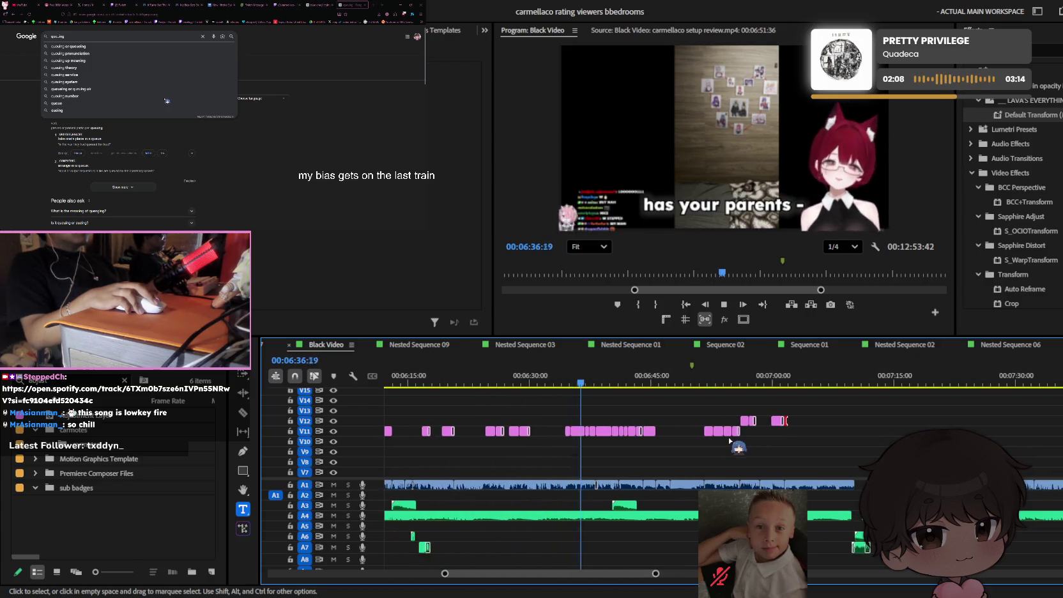
pyautogui.scroll(1, 730, 439)
pyautogui.scroll(1, 730, 439)
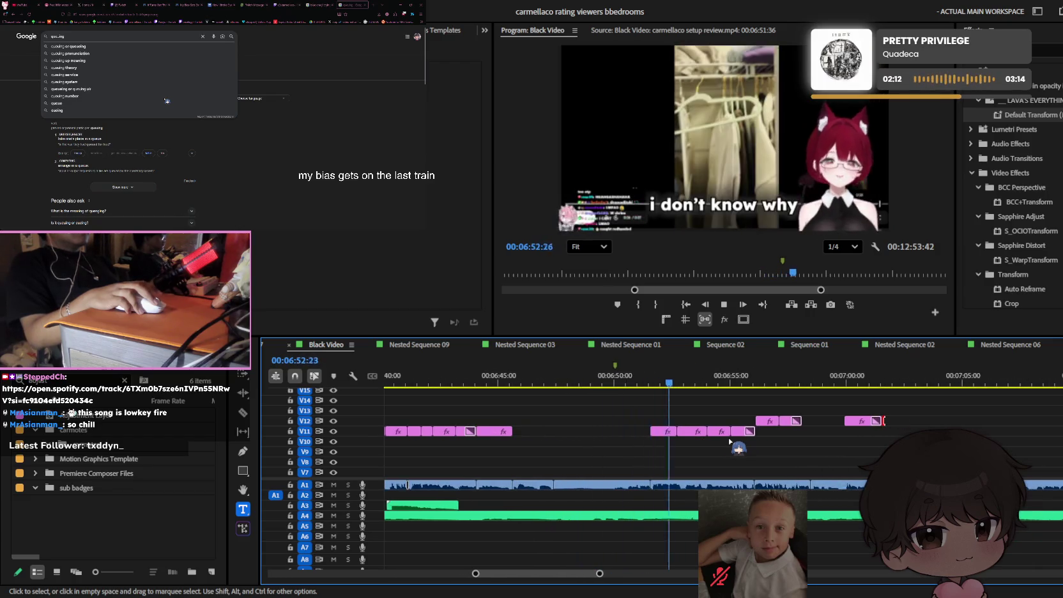
pyautogui.scroll(1, 730, 441)
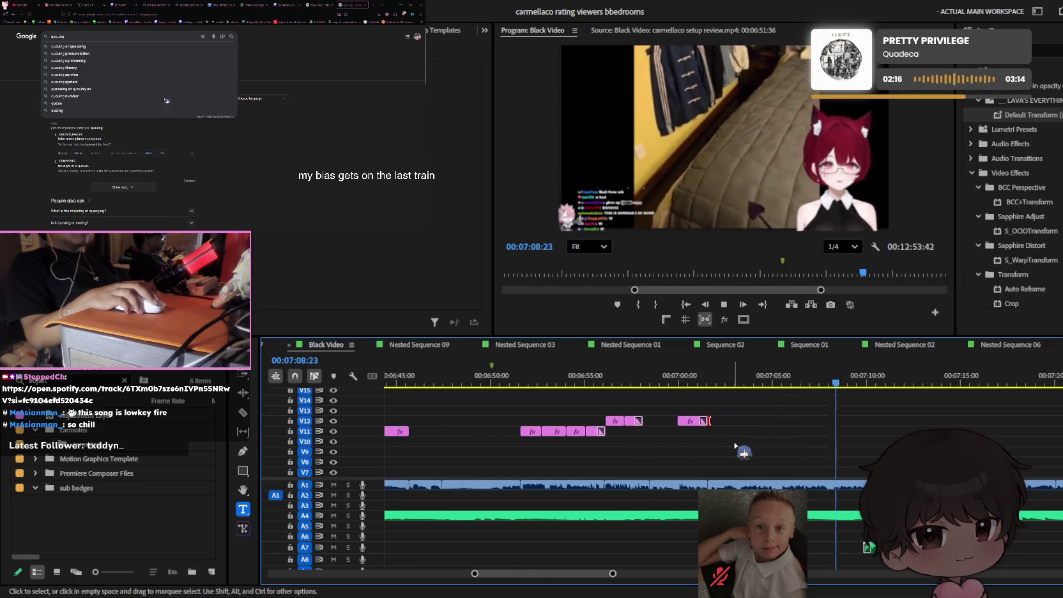
pyautogui.scroll(-3, 850, 422)
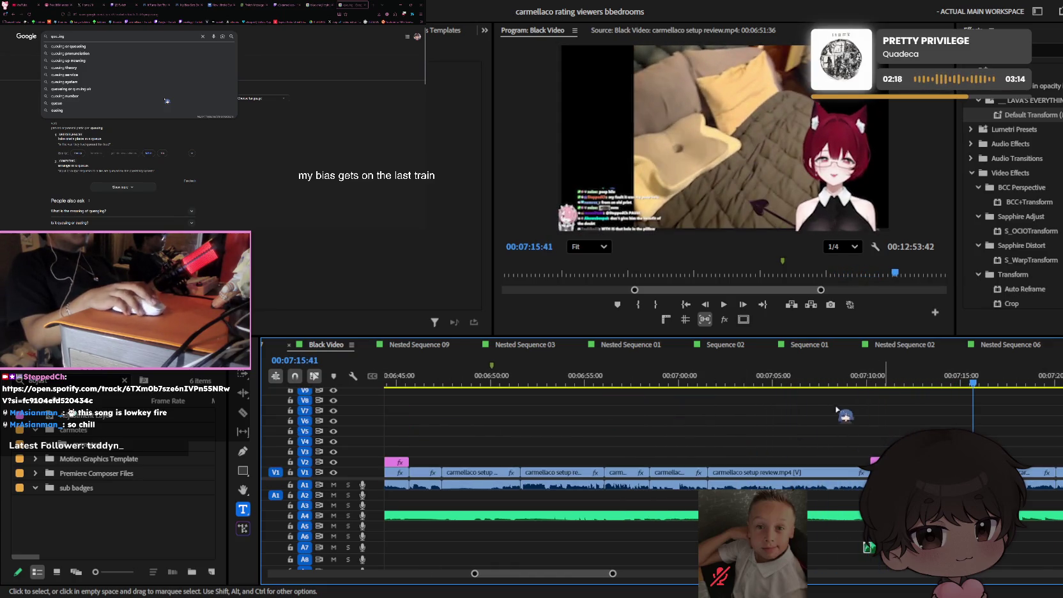
pyautogui.click(872, 384)
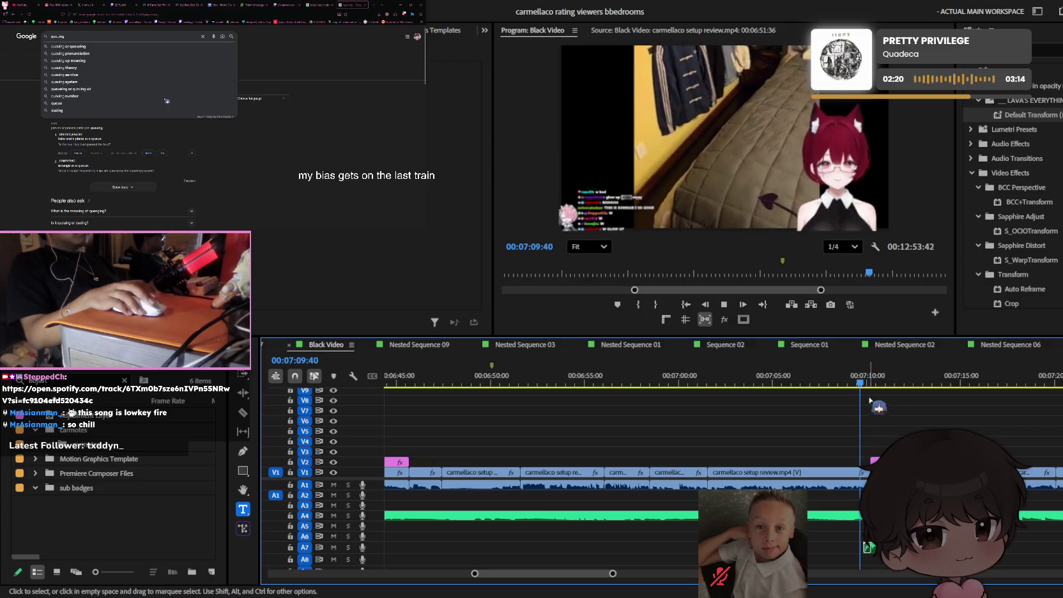
# - Stop playback, zoom the timeline in, and flip through the Google, Twitch dashboard and messages tabs
pyautogui.press('space')
pyautogui.press('=')
pyautogui.doubleClick(57, 37)
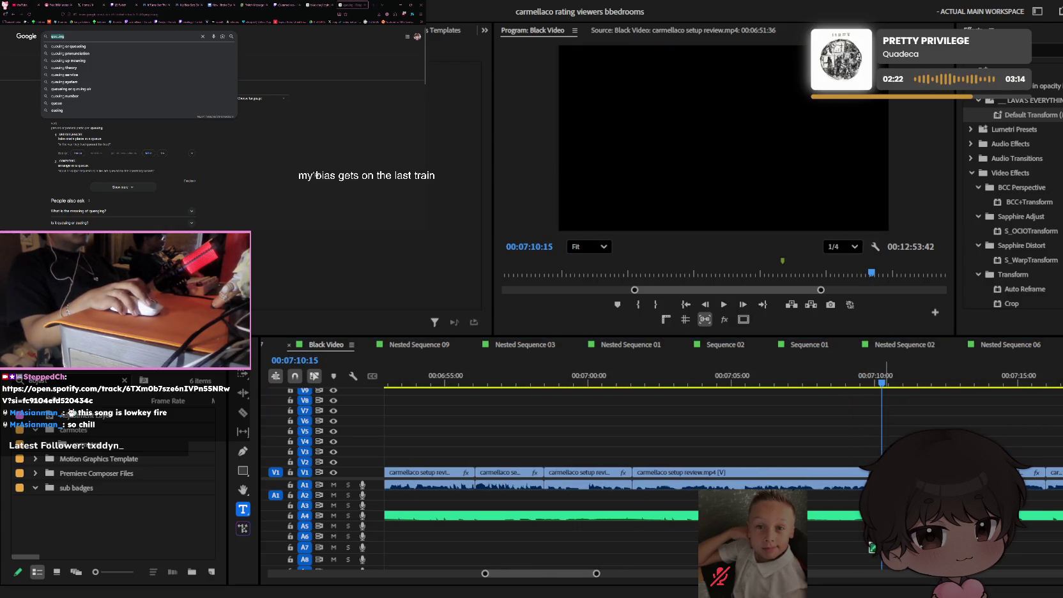
pyautogui.click(120, 4)
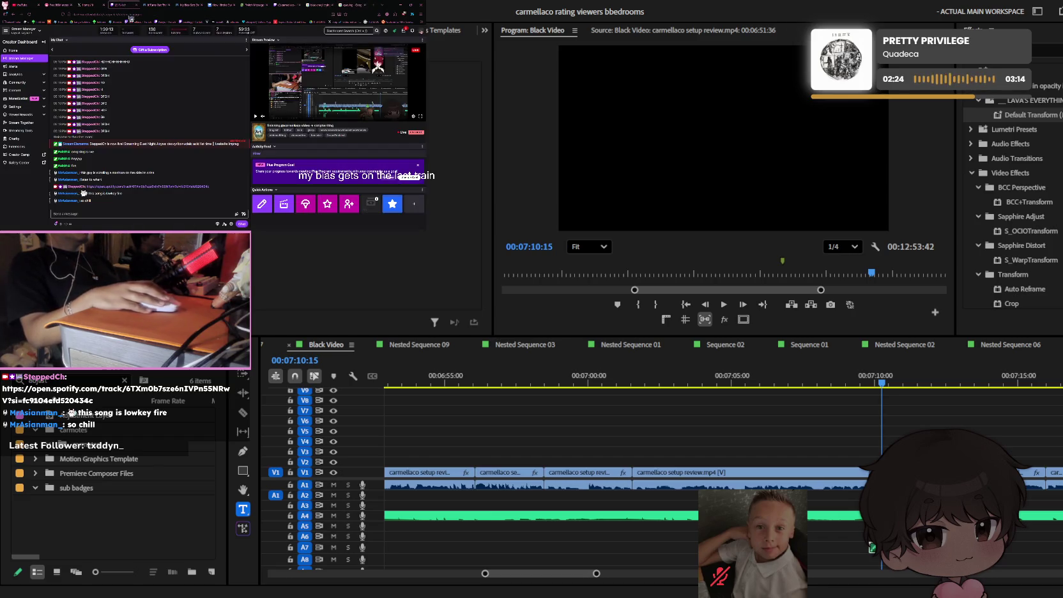
pyautogui.click(255, 5)
pyautogui.click(190, 4)
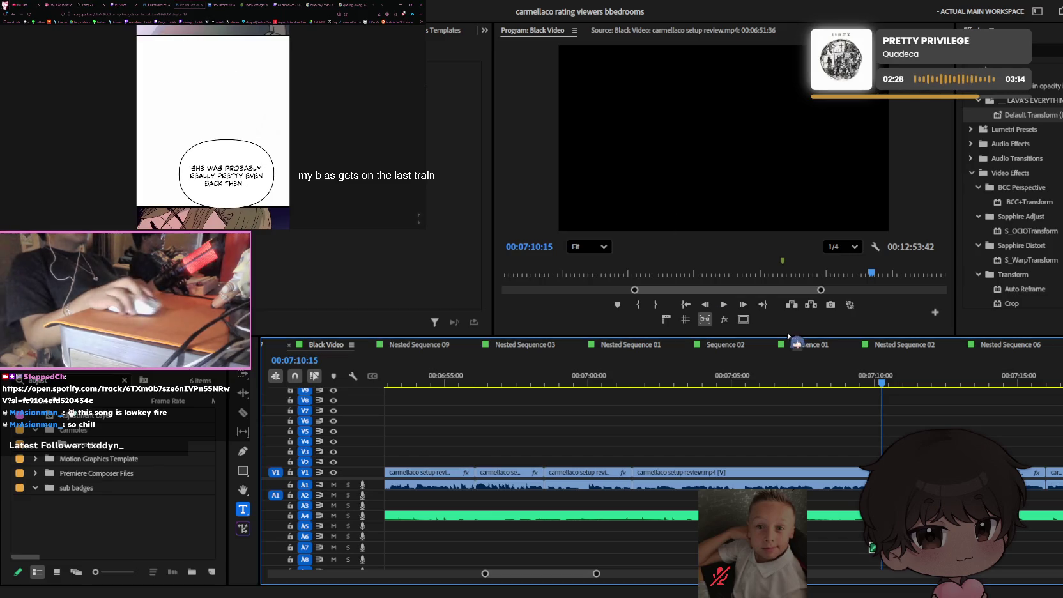
# - Zoom to one-second detail and play the sequence from 00:07:10:04
pyautogui.press('=')
pyautogui.press('=')
pyautogui.press('=')
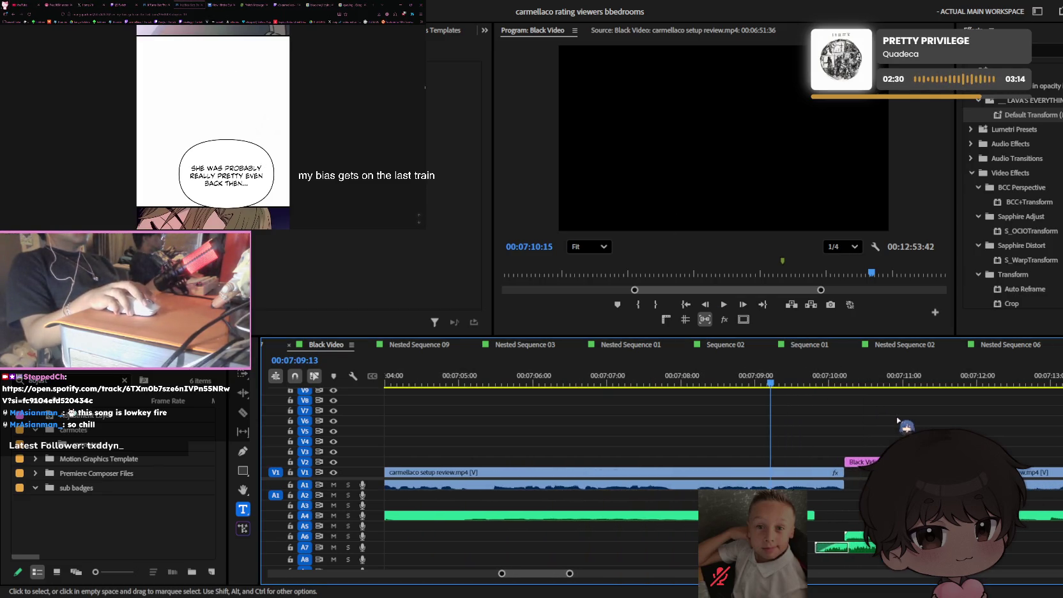
pyautogui.click(834, 384)
pyautogui.press('space')
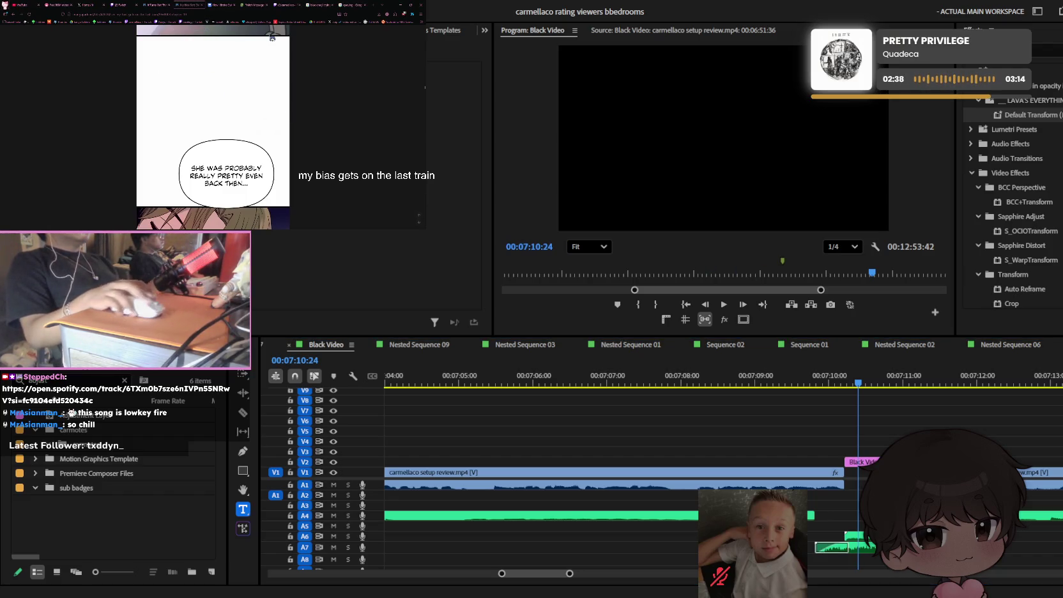
# - Refresh the X home feed and read the canezerra post's replies before returning
pyautogui.click(89, 4)
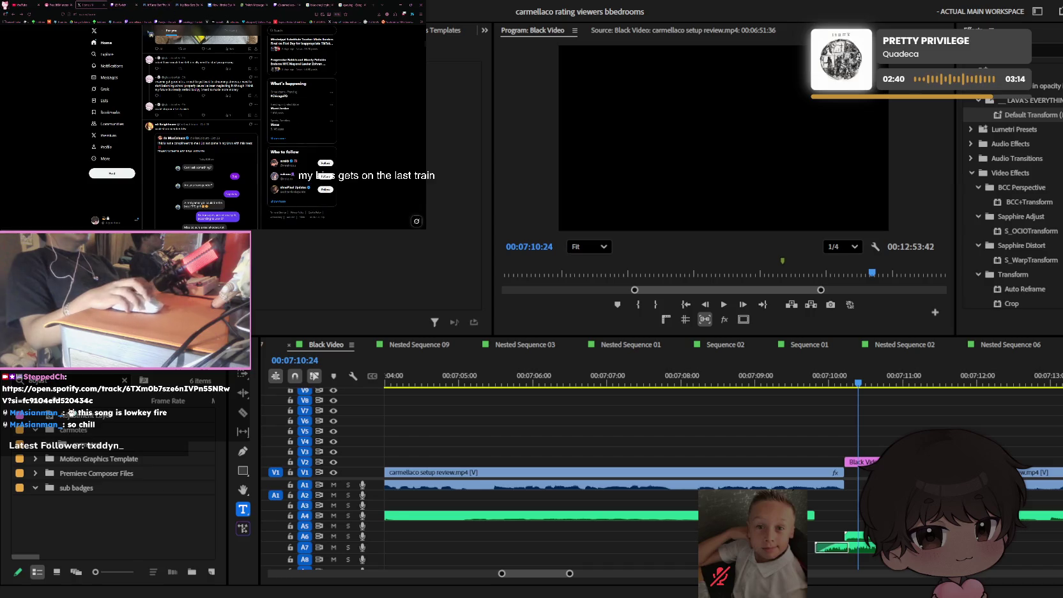
pyautogui.click(120, 45)
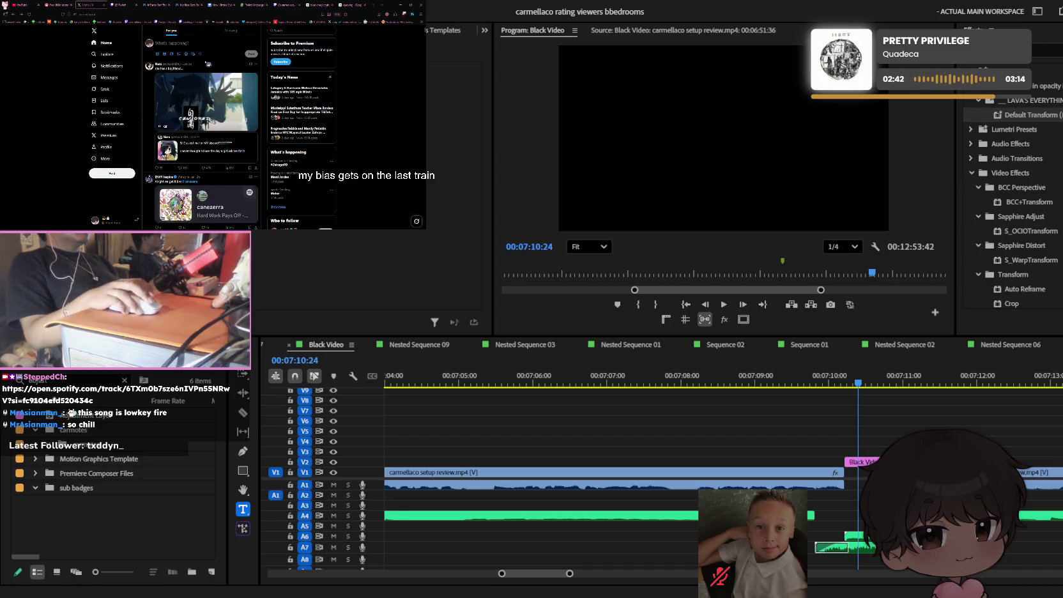
pyautogui.scroll(-1, 207, 64)
pyautogui.scroll(1, 208, 64)
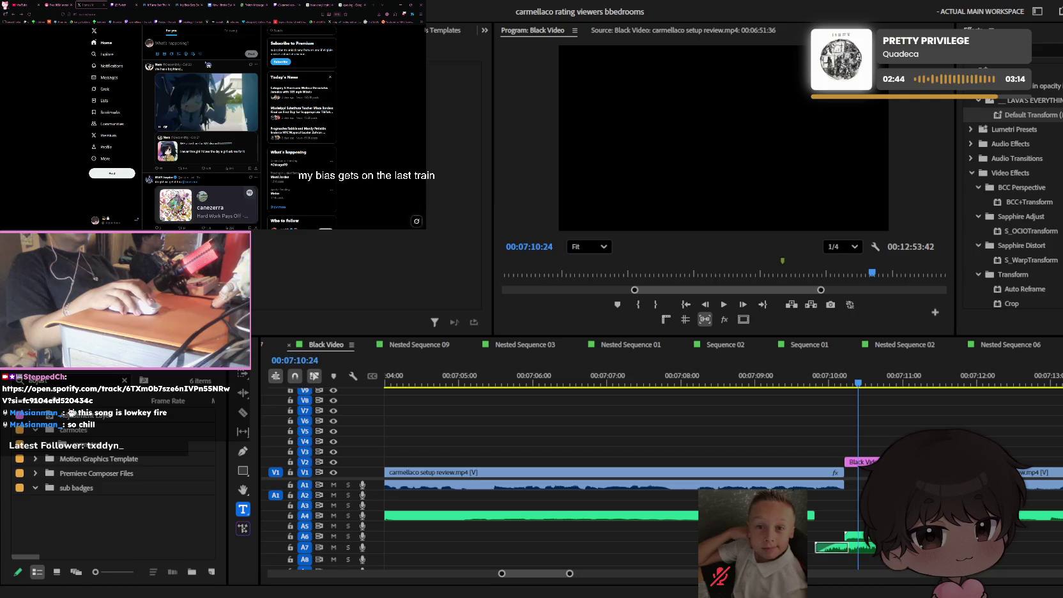
pyautogui.scroll(-2, 208, 65)
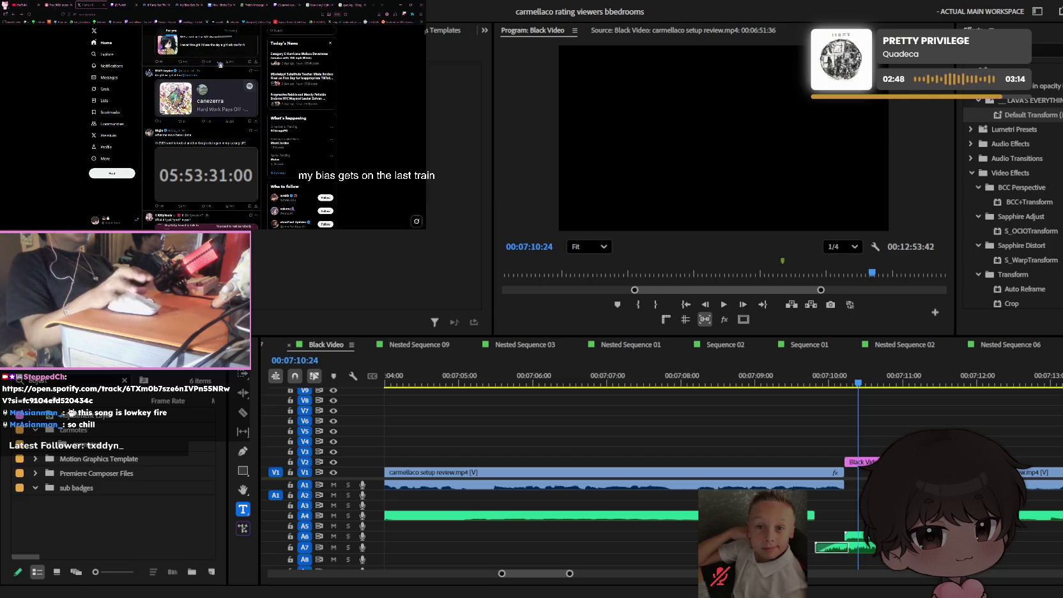
pyautogui.click(227, 74)
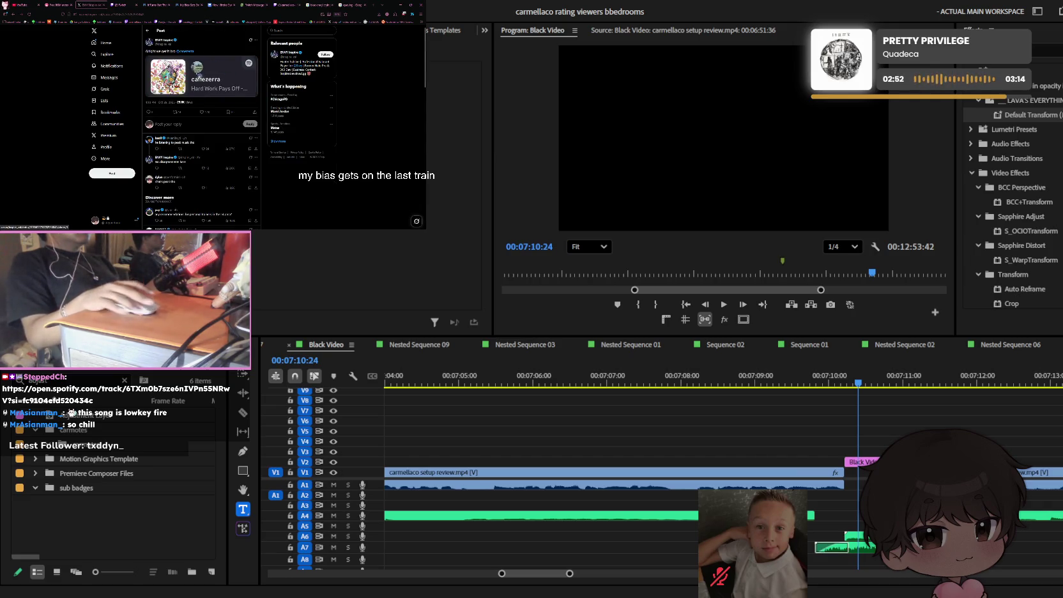
pyautogui.hotkey('alt', 'Left')
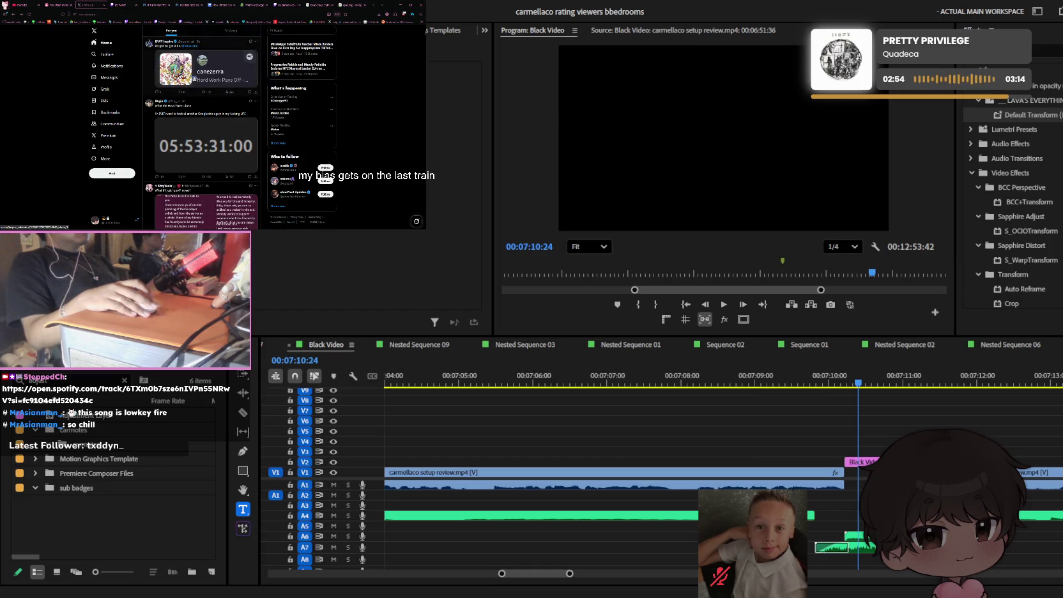
# - Scroll the X feed down to the 'top days on twitter' post, then switch to Twitch
pyautogui.scroll(-3, 201, 127)
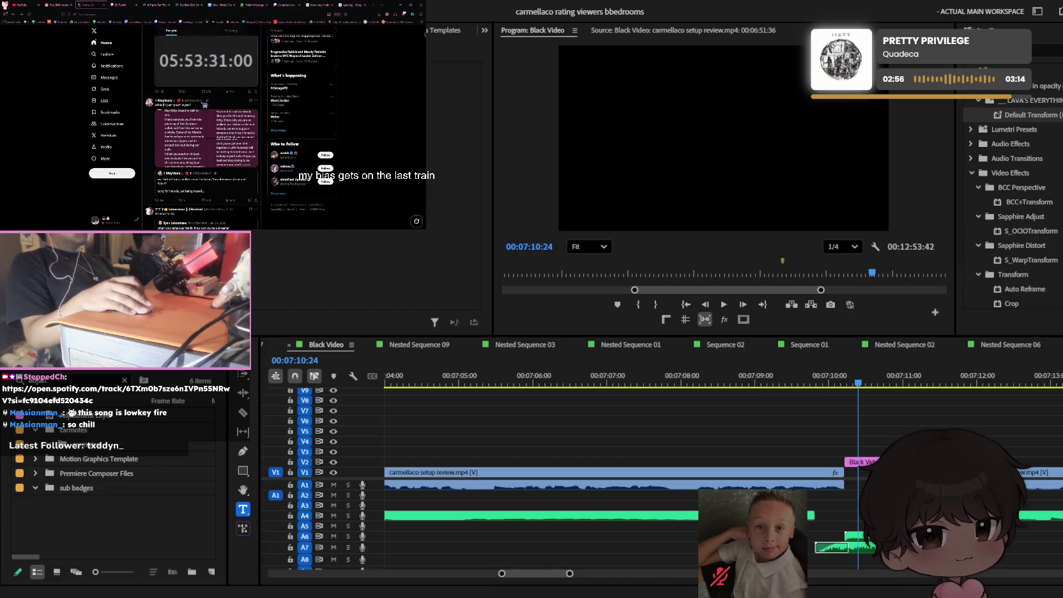
pyautogui.scroll(-2, 202, 127)
pyautogui.scroll(-2, 201, 127)
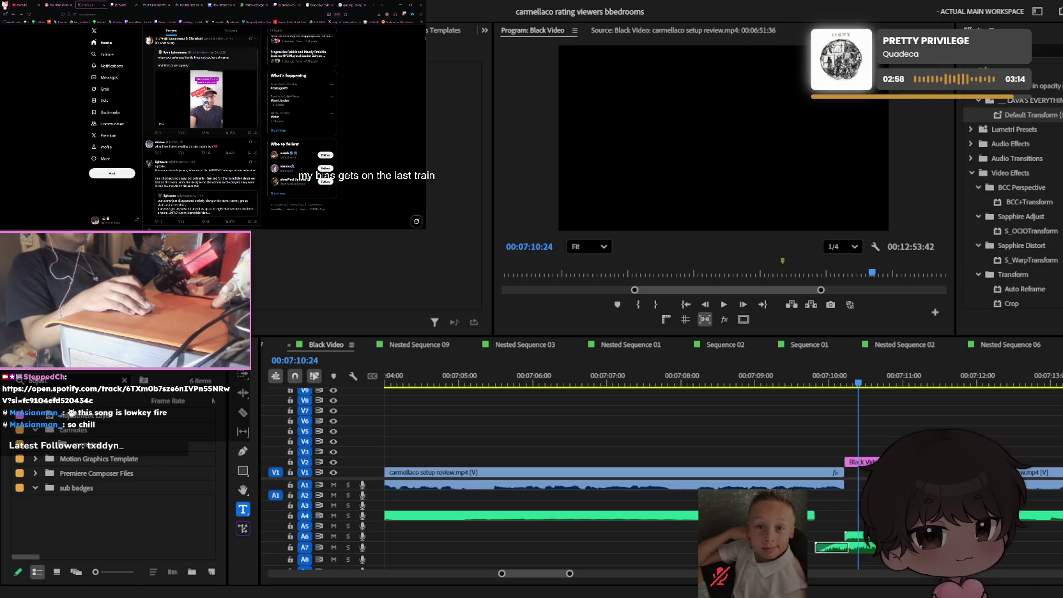
pyautogui.scroll(-1, 202, 128)
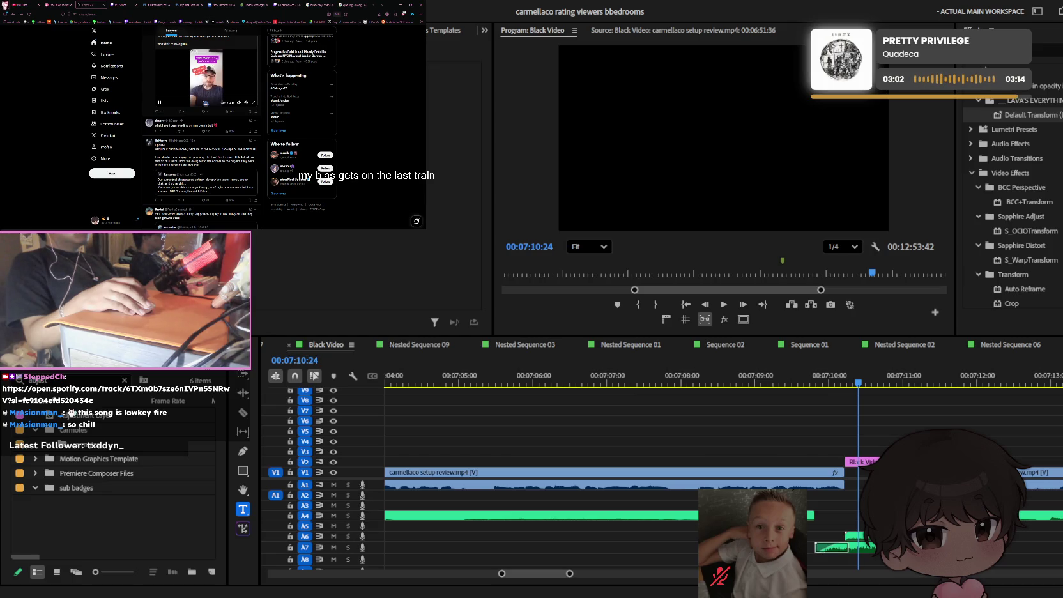
pyautogui.scroll(-2, 205, 103)
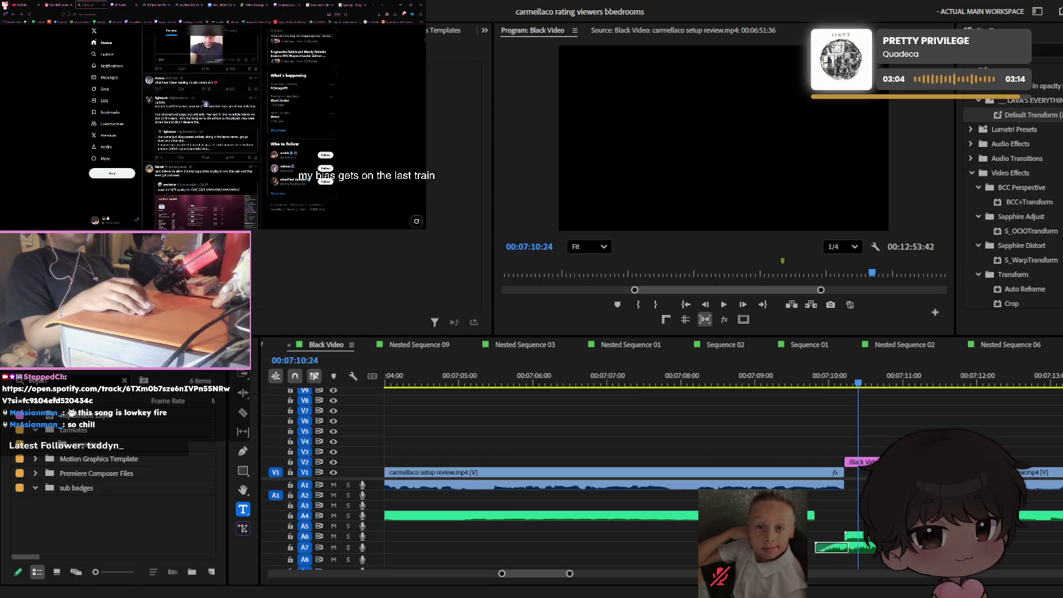
pyautogui.scroll(-2, 205, 103)
pyautogui.scroll(-2, 205, 102)
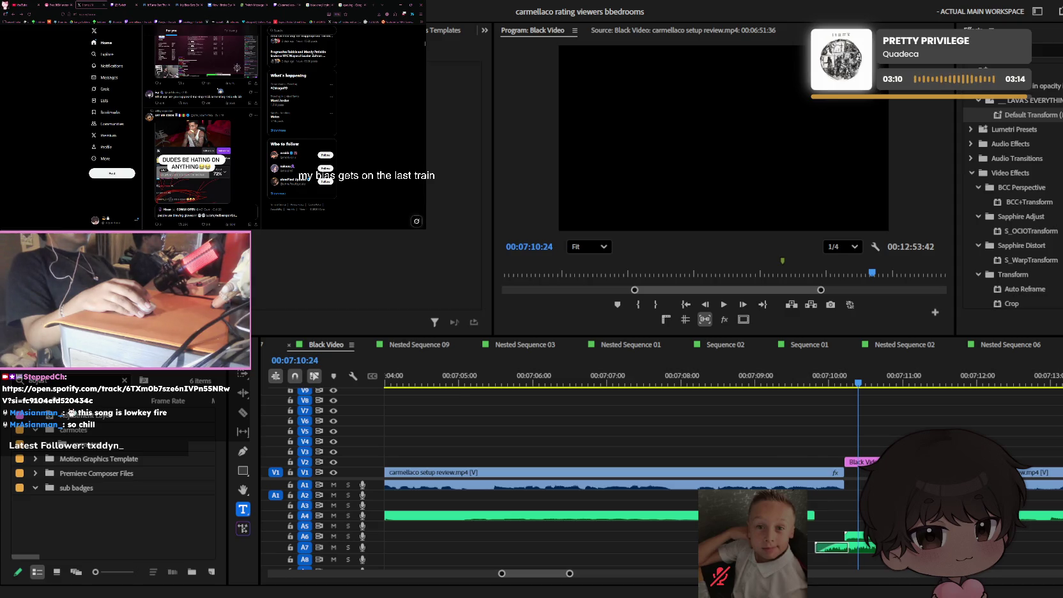
pyautogui.scroll(-3, 221, 91)
pyautogui.scroll(-2, 221, 91)
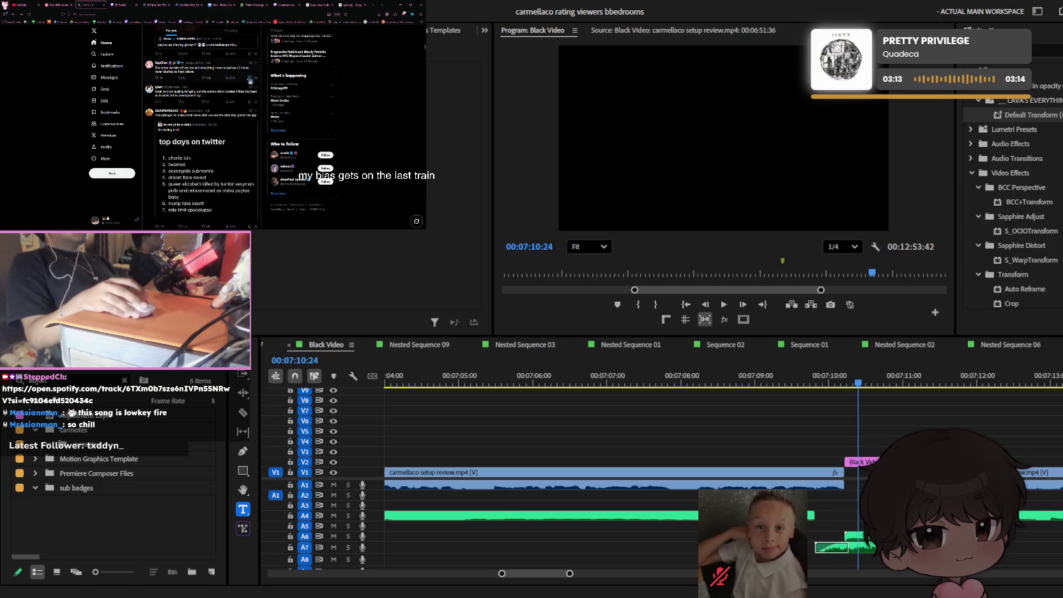
pyautogui.hotkey('shift', '3')
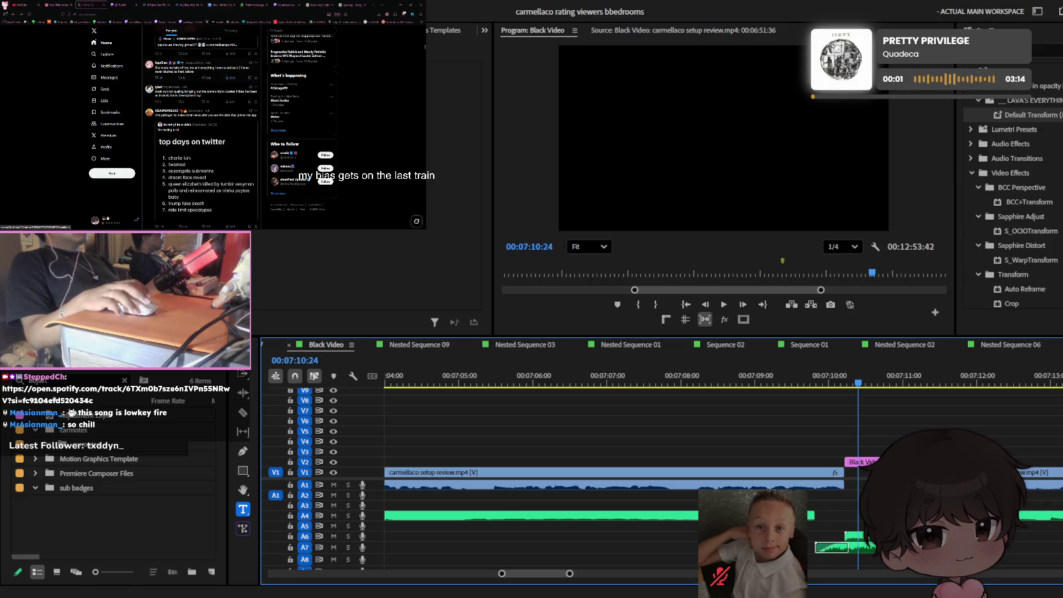
pyautogui.click(276, 4)
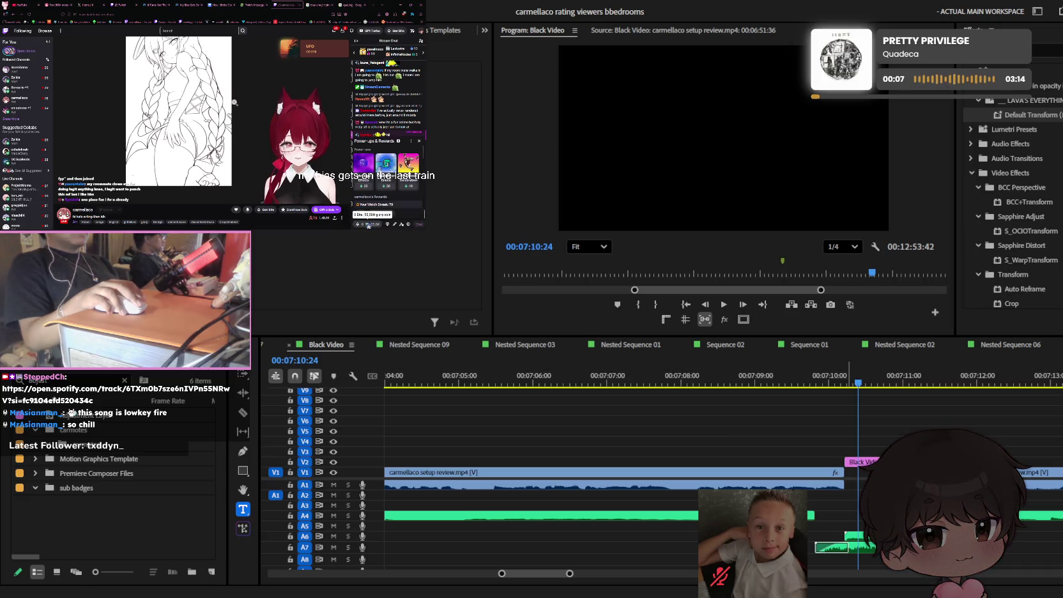
# - Open and close Power-ups & Rewards, then send 'hi' in the stream chat
pyautogui.click(368, 223)
pyautogui.click(233, 105)
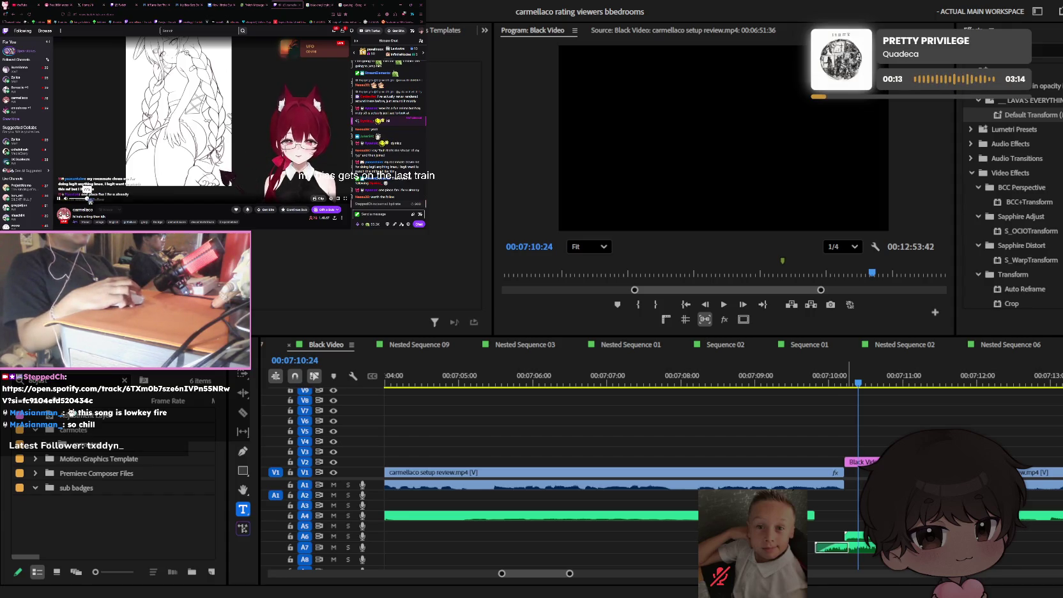
pyautogui.moveTo(199, 125)
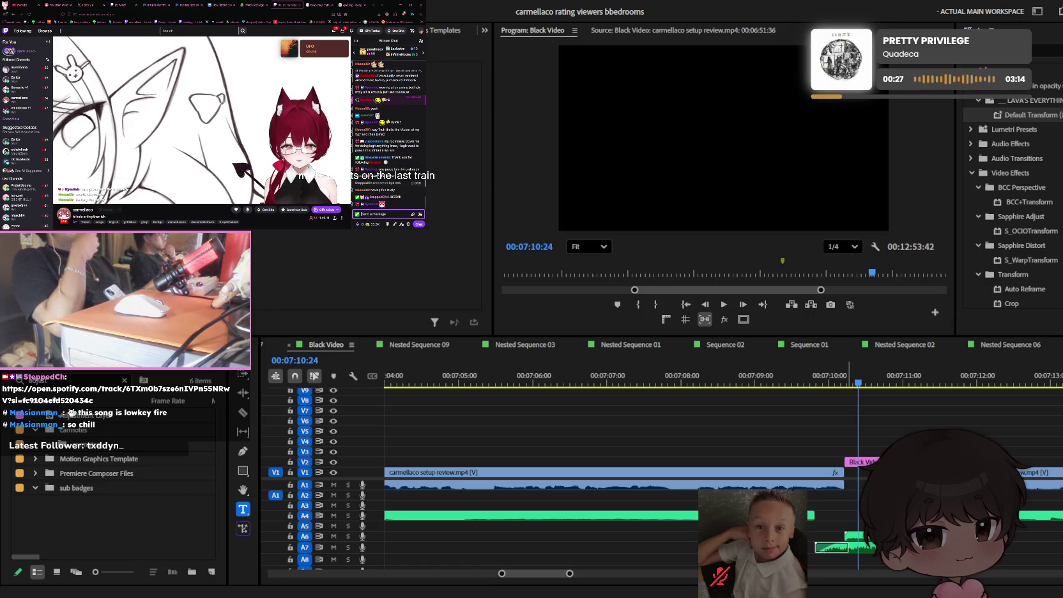
pyautogui.write('hi')
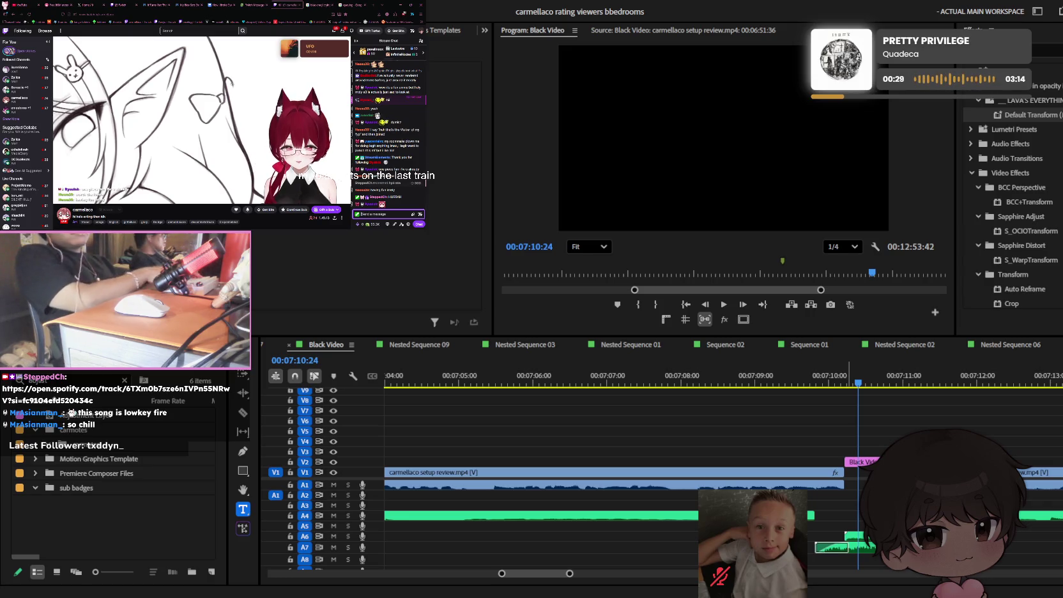
pyautogui.press('Return')
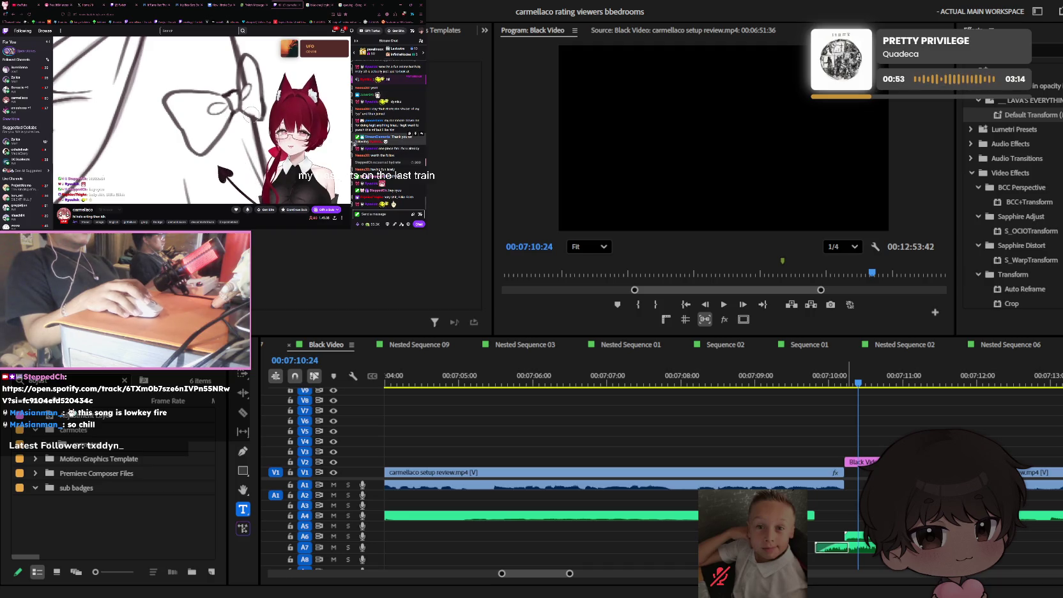
pyautogui.moveTo(166, 124)
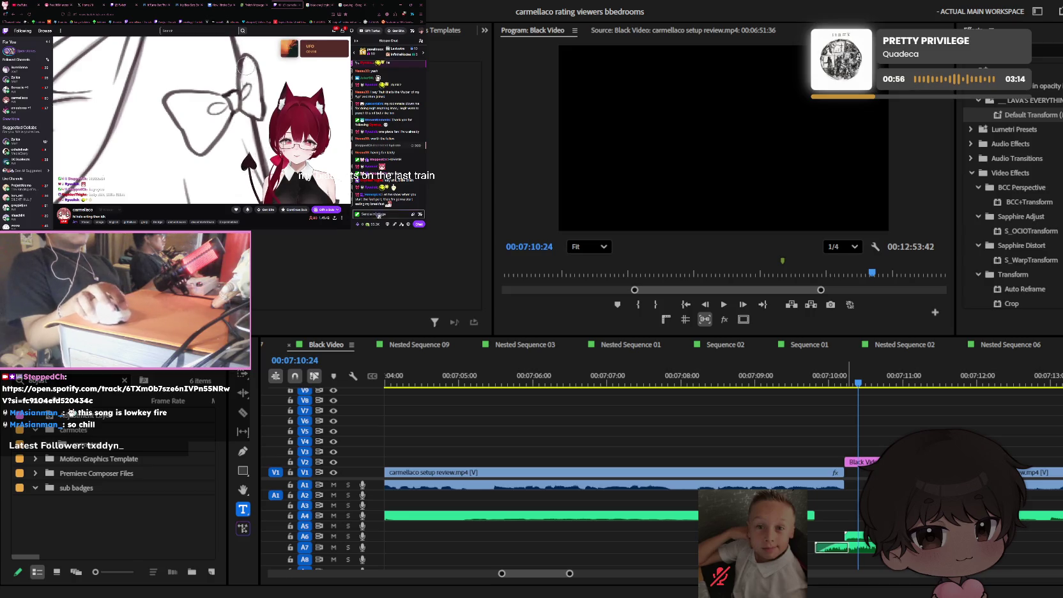
# - Send 'i cant be careful im suffering' and one more message in the Twitch chat
pyautogui.write('i cant be careful im suffering')
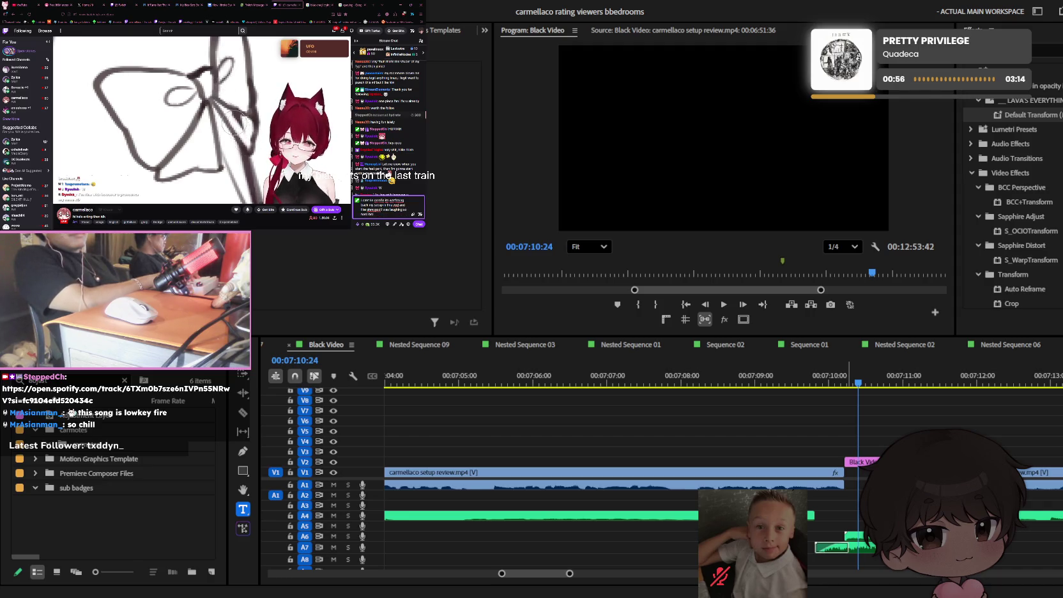
pyautogui.press('Return')
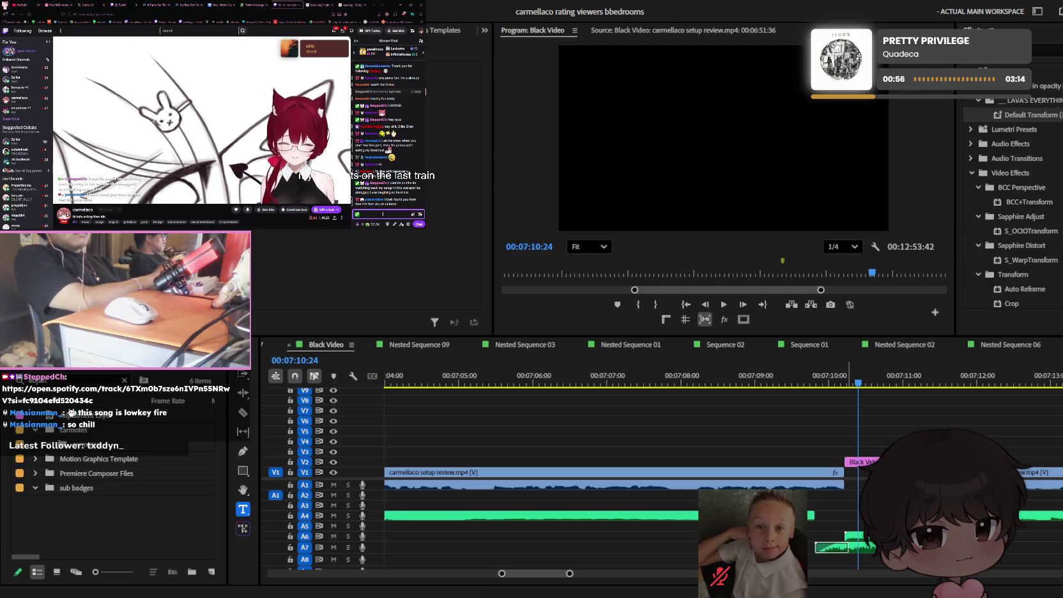
pyautogui.press('Return')
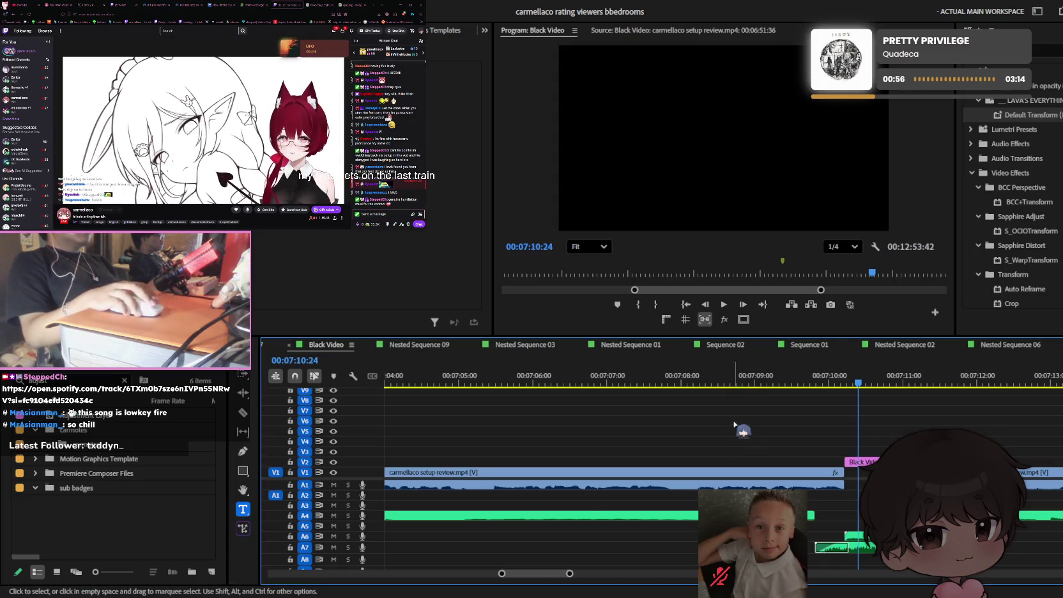
# - Return to the timeline, zoom out, and move the playhead back to about 6:45
pyautogui.click(912, 423)
pyautogui.scroll(3, 882, 485)
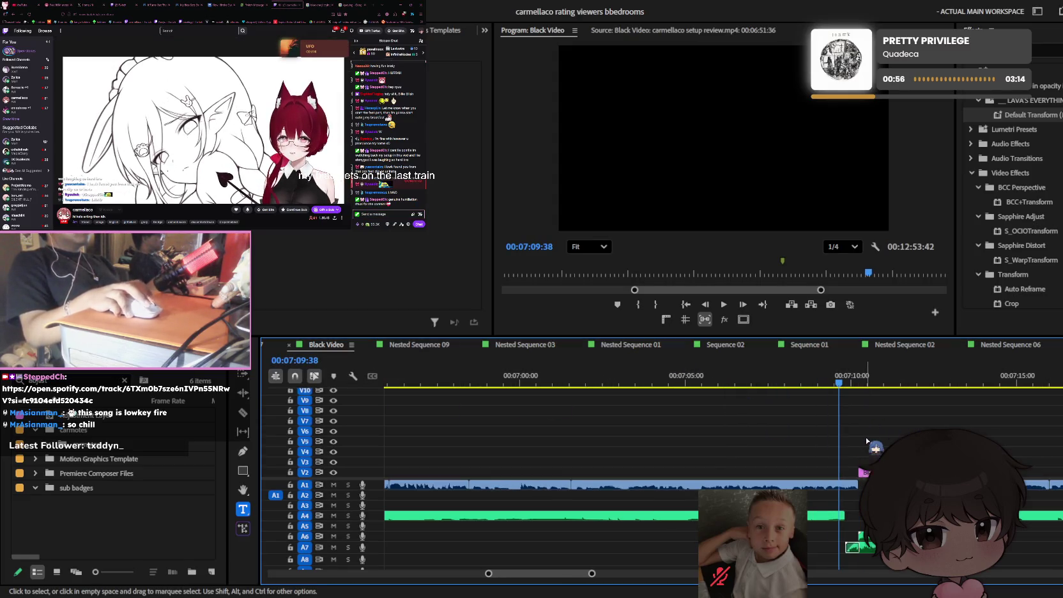
pyautogui.press('-')
pyautogui.press('-')
pyautogui.press('t')
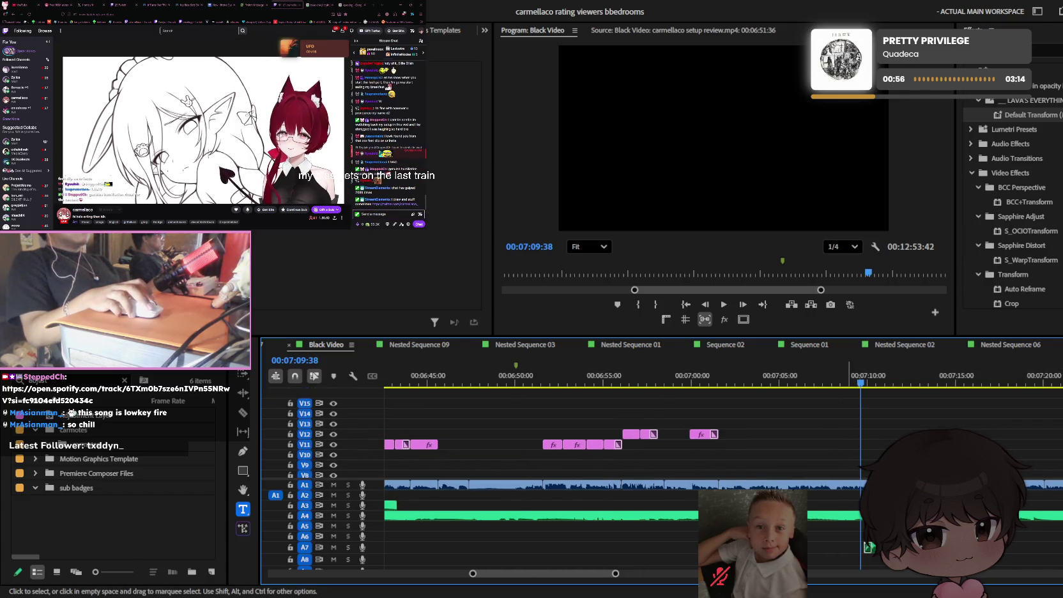
pyautogui.moveTo(677, 387); pyautogui.dragTo(568, 383)
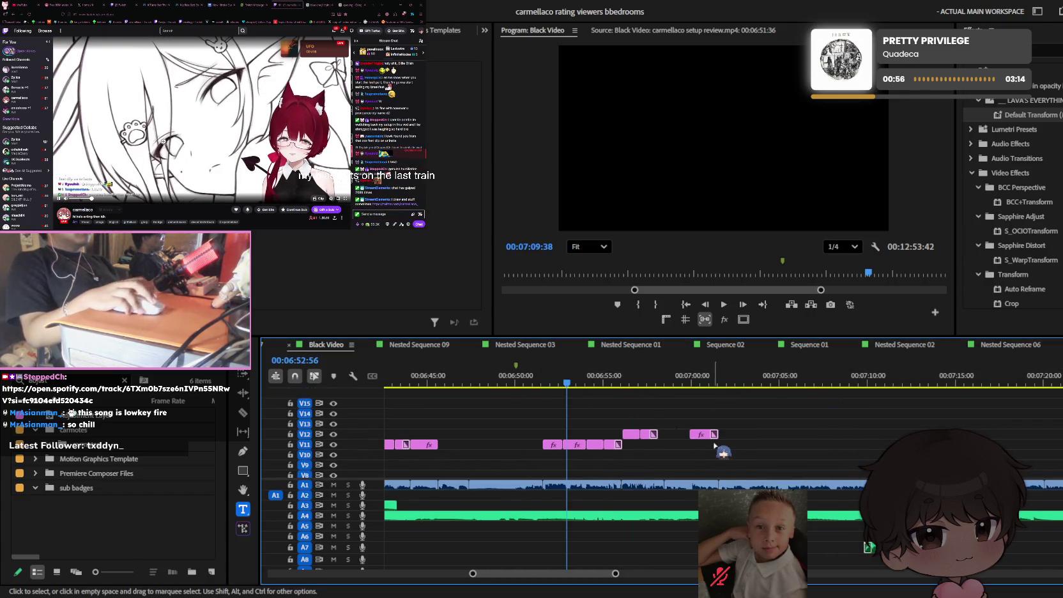
pyautogui.press('-')
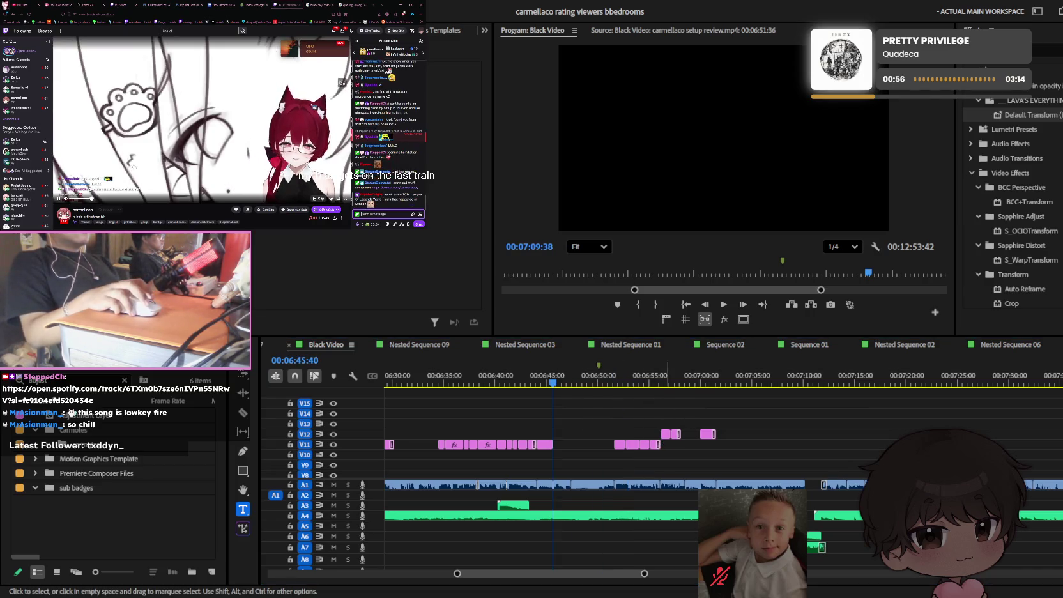
pyautogui.click(575, 415)
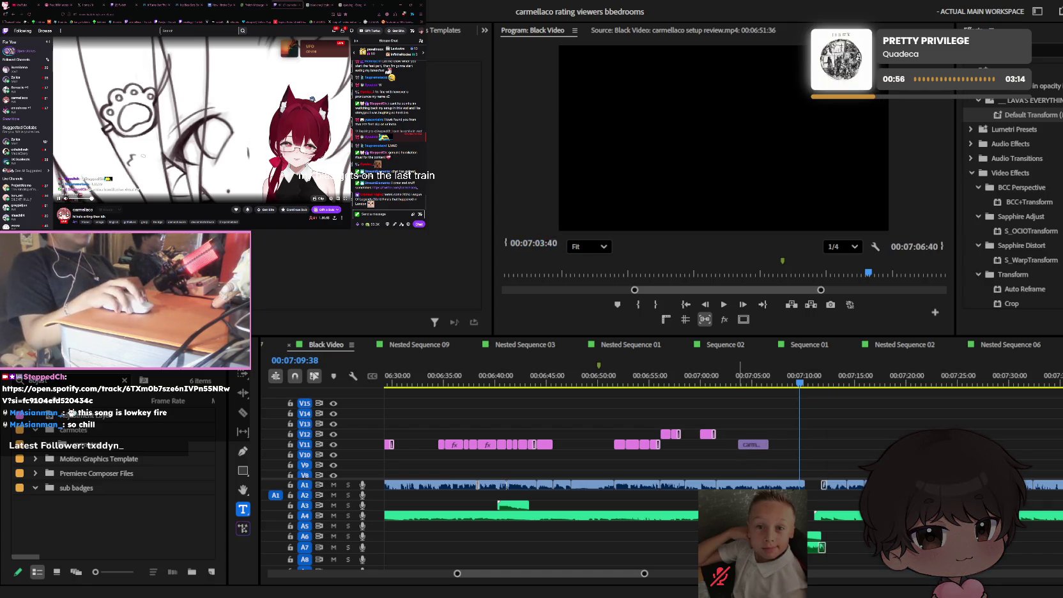
# - Paste the carmen clip near 7:03, save the project, and lift the clip onto track V13
pyautogui.hotkey('ctrl', 'z')
pyautogui.press('=')
pyautogui.click(679, 381)
pyautogui.moveTo(679, 381); pyautogui.dragTo(612, 381)
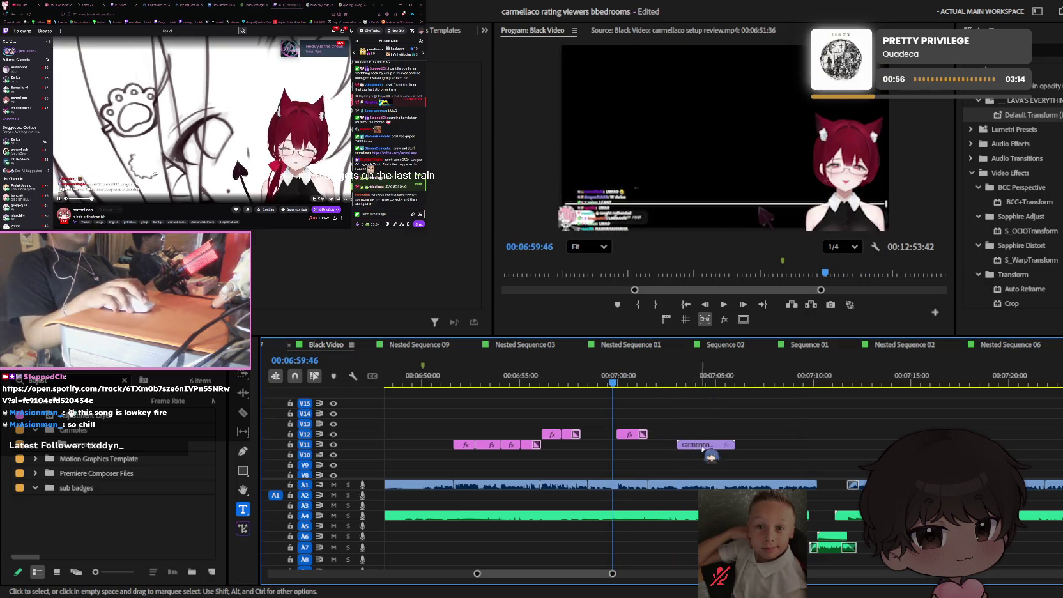
pyautogui.click(546, 382)
pyautogui.hotkey('ctrl', 's')
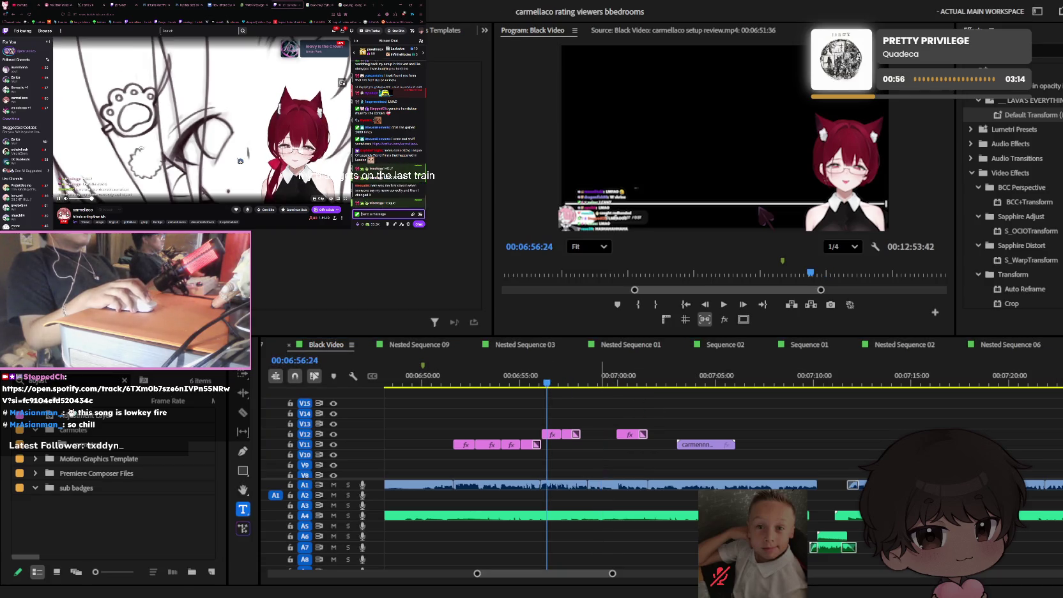
pyautogui.press('space')
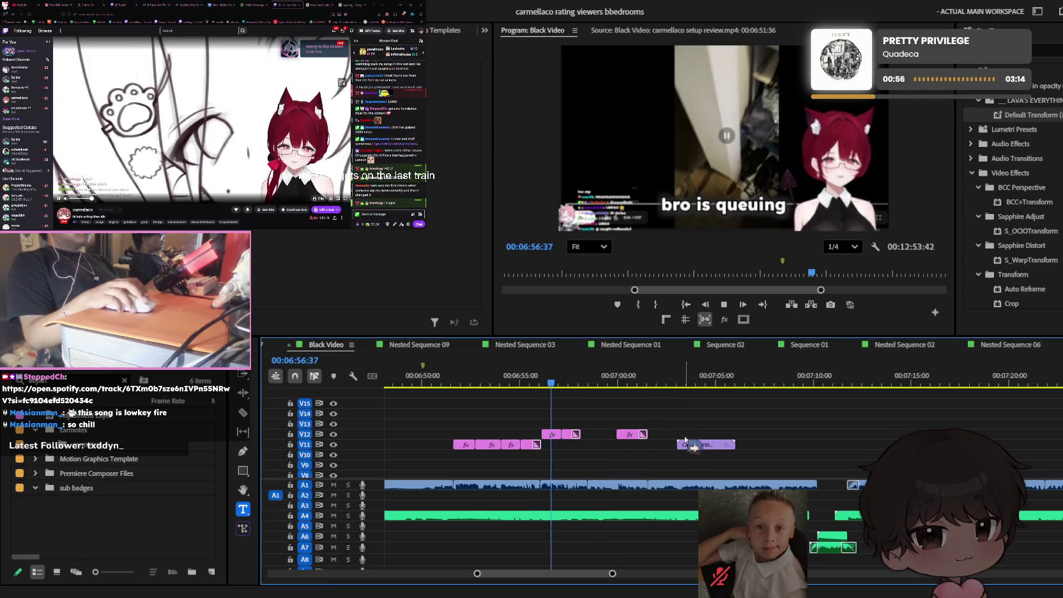
pyautogui.moveTo(701, 447); pyautogui.dragTo(544, 424)
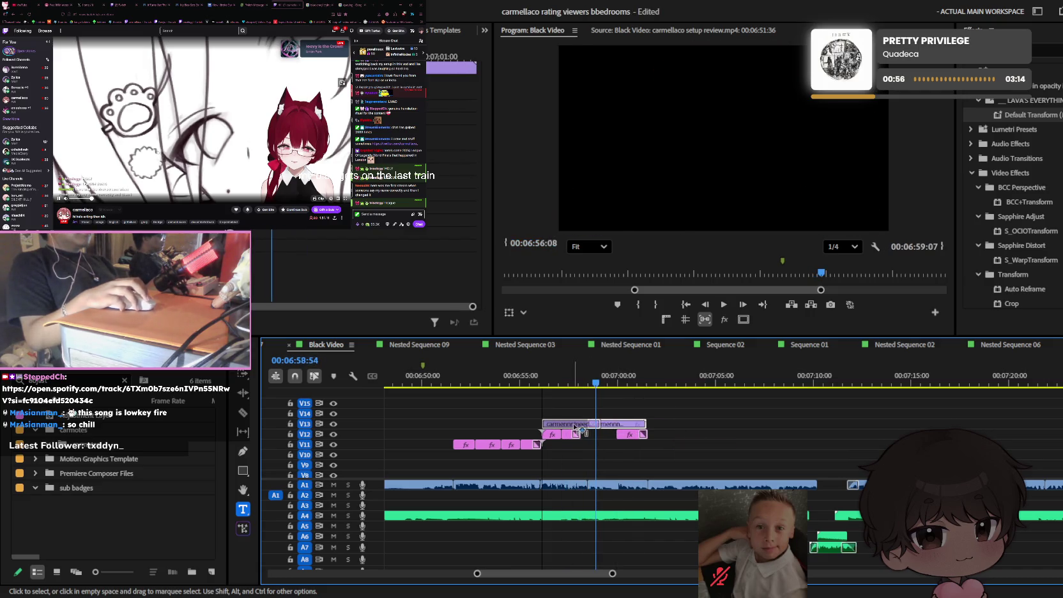
# - Align the V13 carmen clip with the 'bro is queuing' caption and scroll Effects to Pop Ins
pyautogui.click(543, 382)
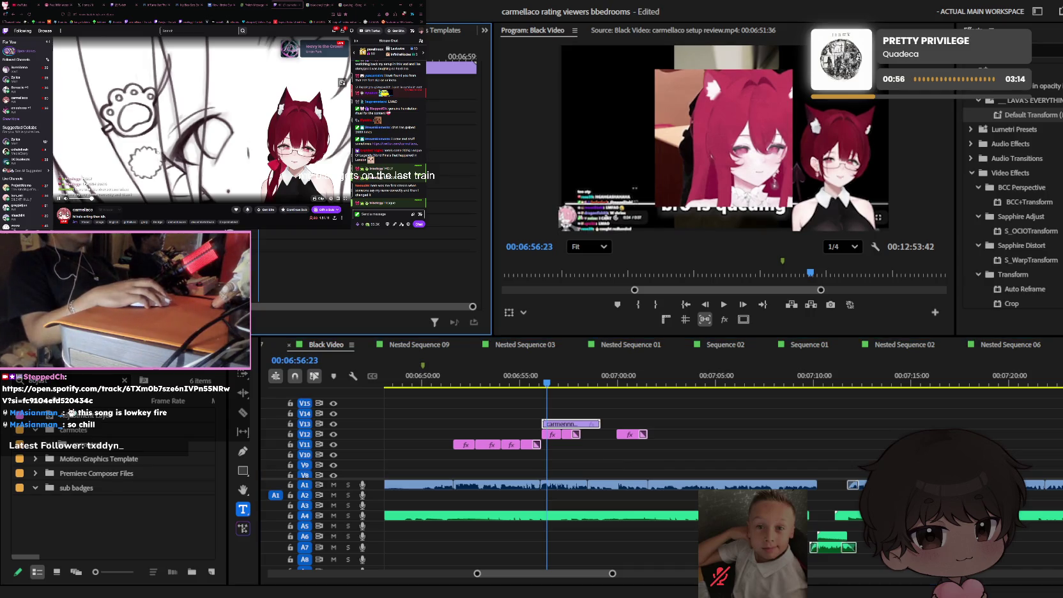
pyautogui.click(546, 381)
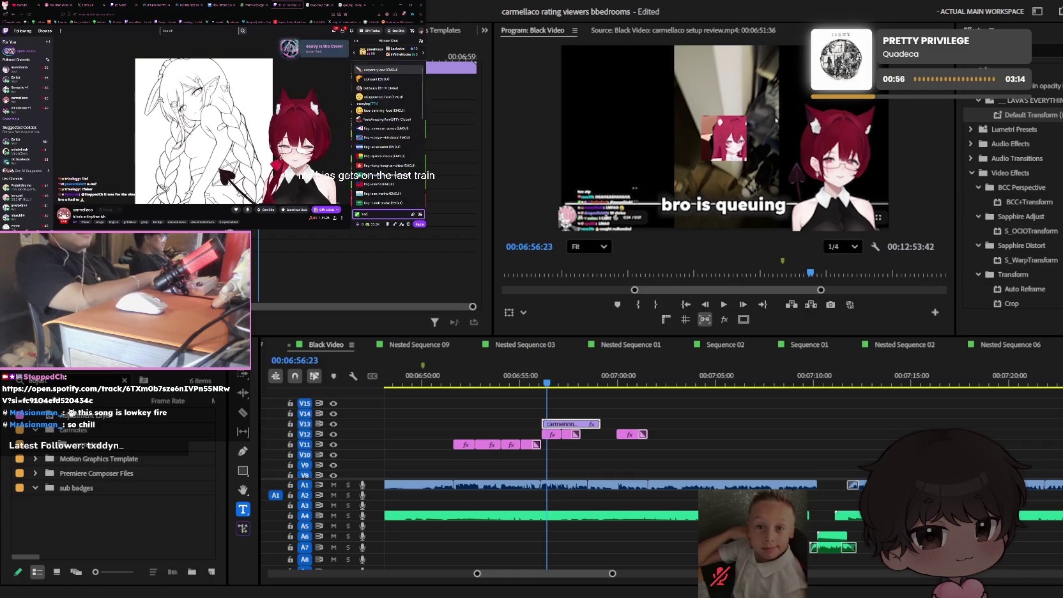
pyautogui.click(265, 105)
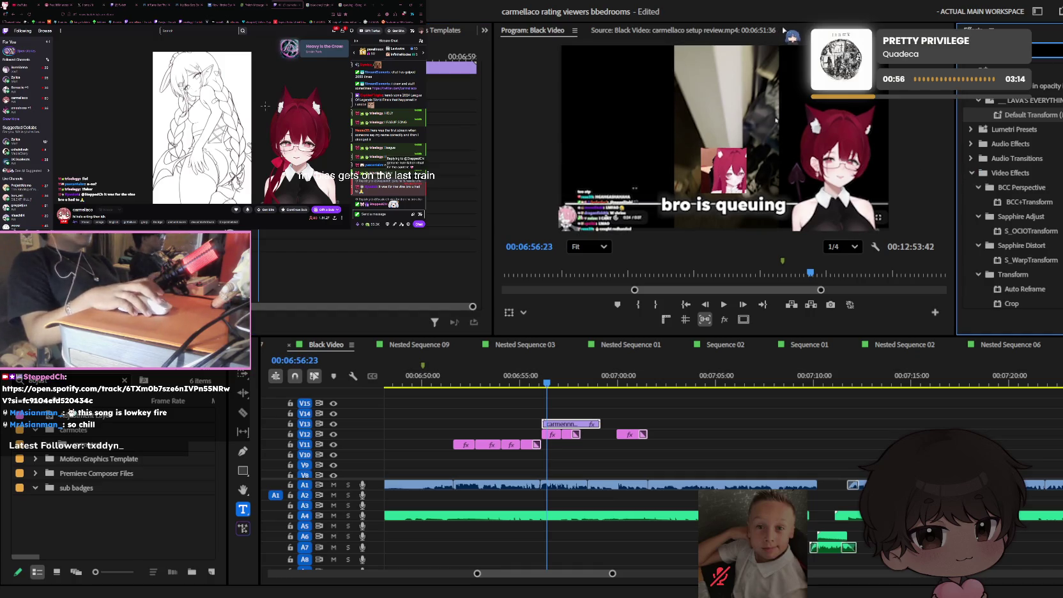
pyautogui.scroll(-5, 1009, 191)
pyautogui.scroll(-1, 1032, 153)
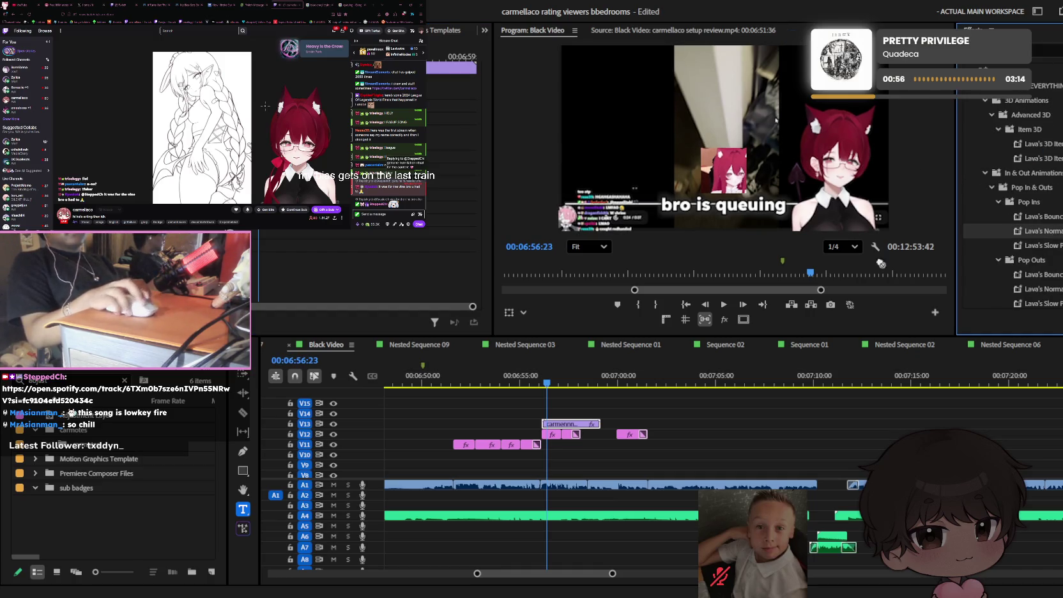
# - Apply the pop-in preset to the carmen clip, preview it, and trim its end shorter
pyautogui.moveTo(566, 422); pyautogui.dragTo(566, 423)
pyautogui.press('space')
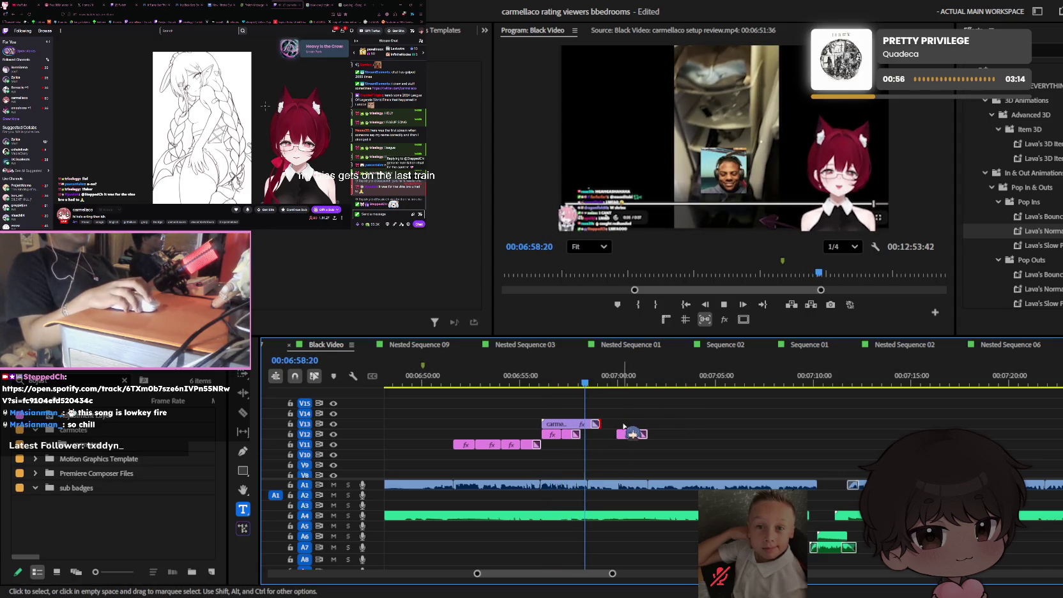
pyautogui.press('-')
pyautogui.press('space')
pyautogui.click(603, 426)
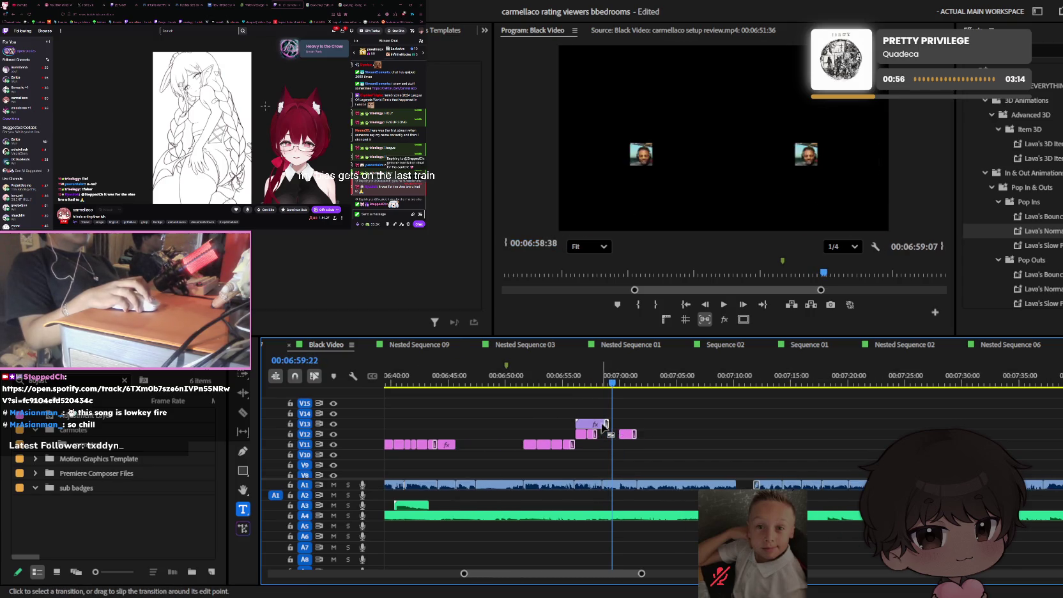
pyautogui.moveTo(603, 426); pyautogui.dragTo(599, 426)
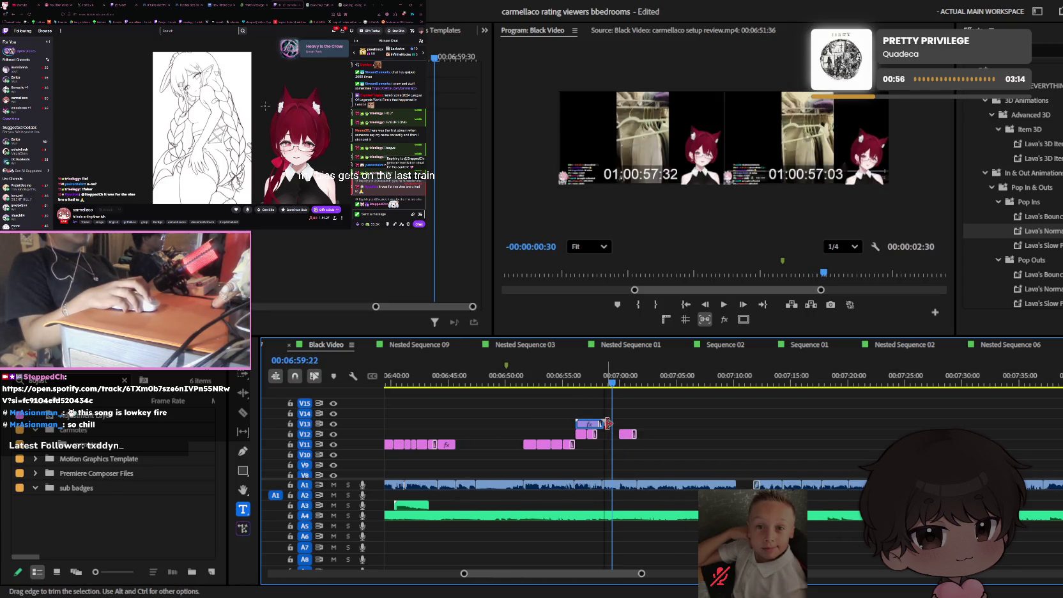
pyautogui.click(608, 387)
pyautogui.press('=')
pyautogui.press('=')
pyautogui.press('=')
pyautogui.moveTo(567, 423); pyautogui.dragTo(553, 423)
pyautogui.press('space')
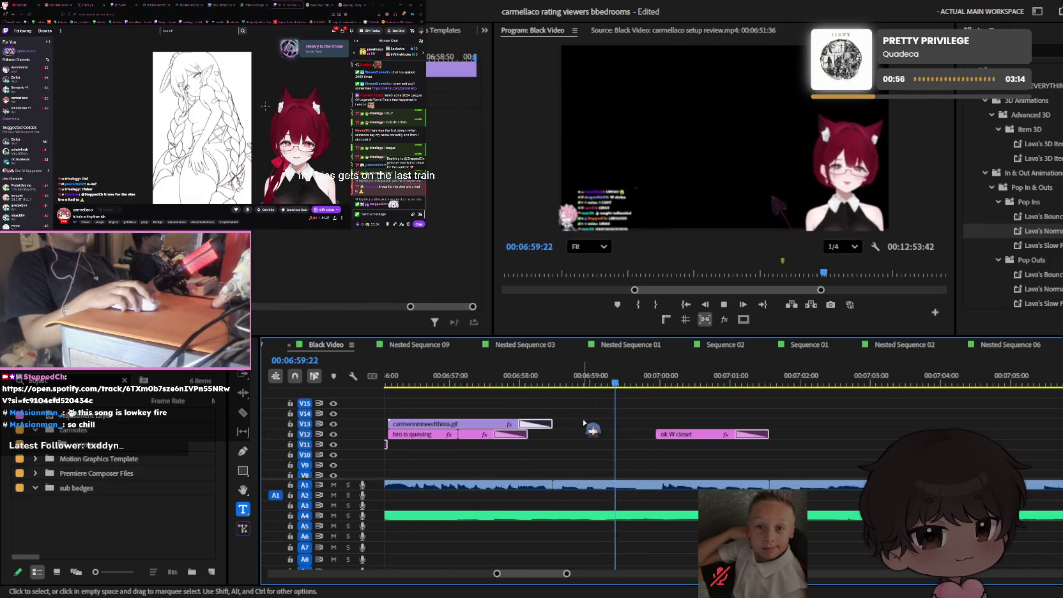
# - Copy the 'ok W closet' caption onto V13, delete its transition, and select its text
pyautogui.moveTo(661, 434); pyautogui.dragTo(588, 424)
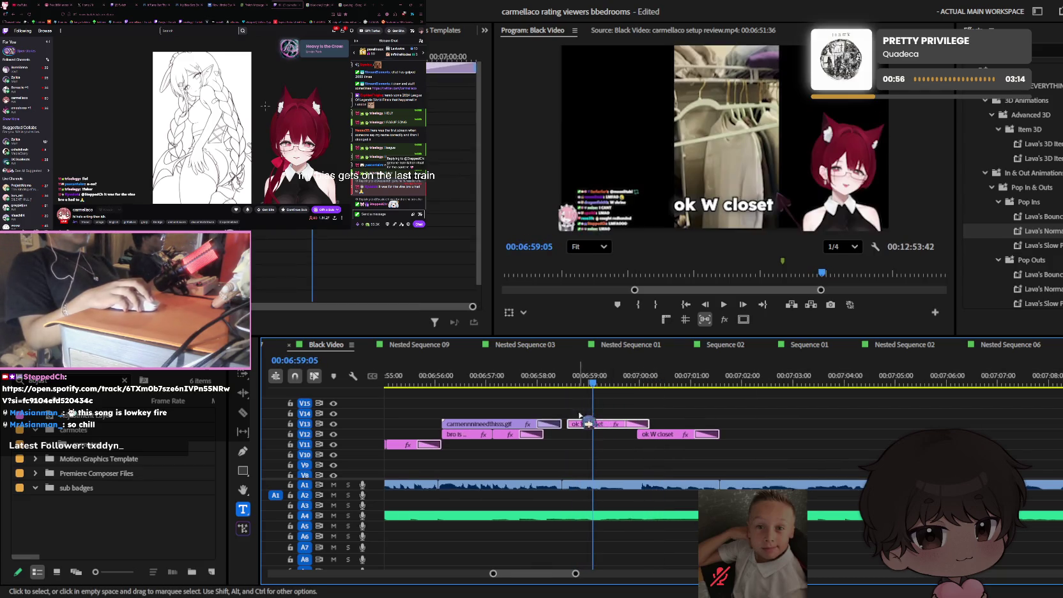
pyautogui.moveTo(589, 381); pyautogui.dragTo(576, 381)
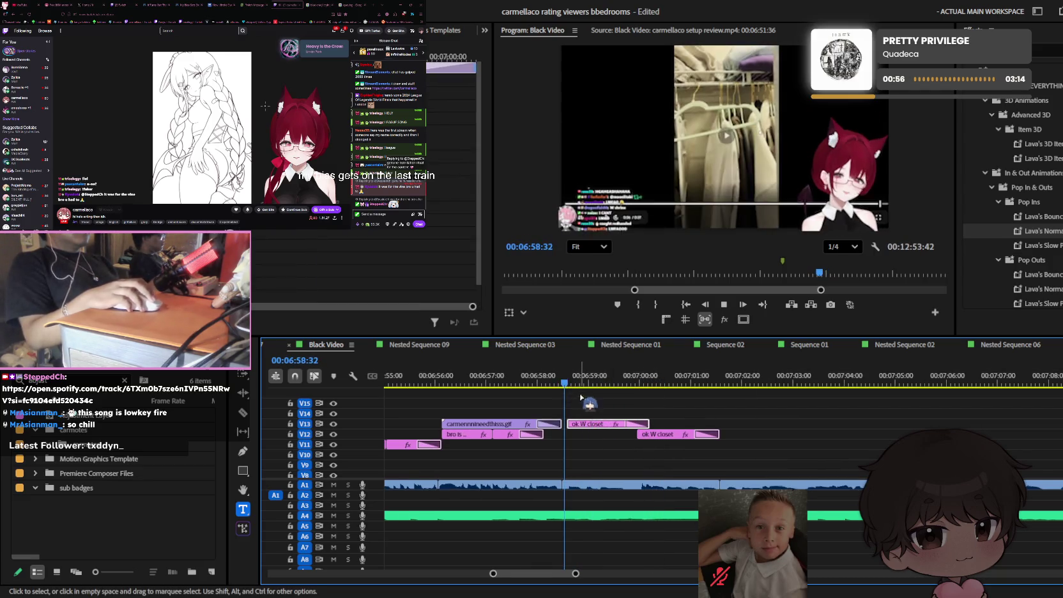
pyautogui.click(635, 425)
pyautogui.press('Delete')
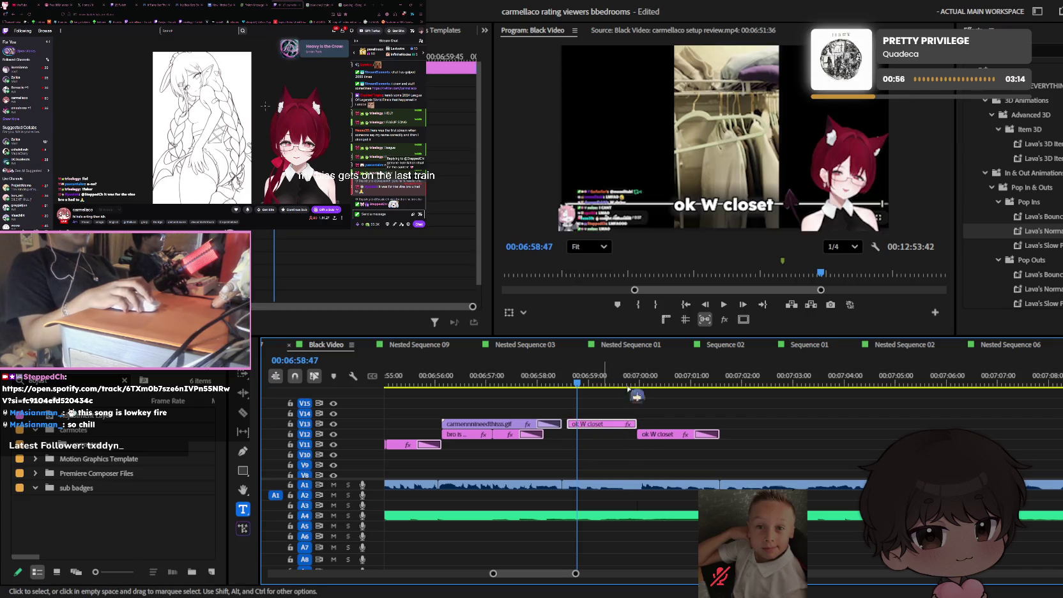
pyautogui.click(710, 204)
# - Retype the copied caption as 'i cant-', play it back, and save
pyautogui.write('i cant-')
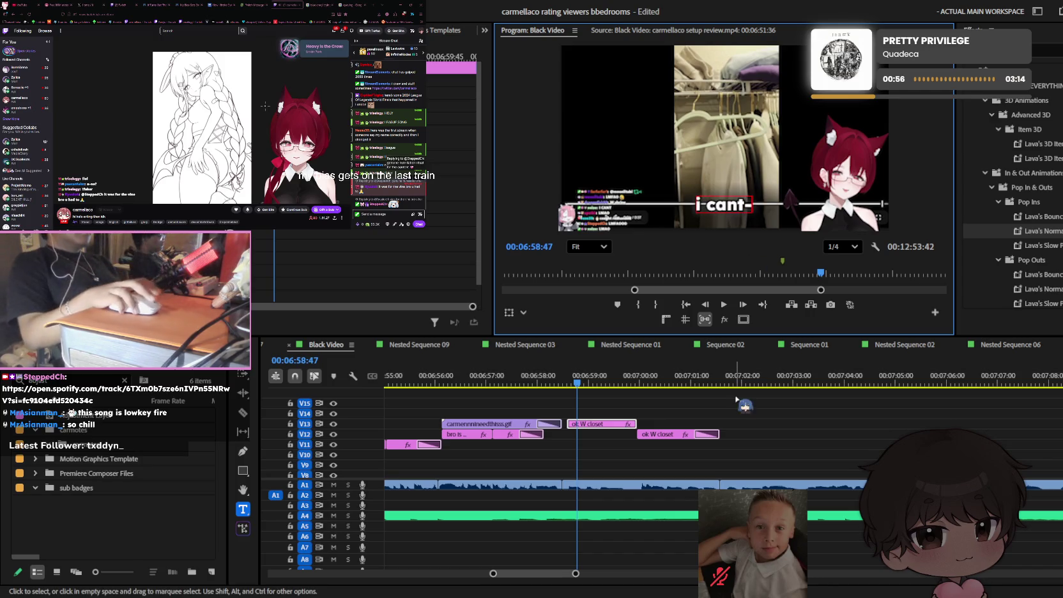
pyautogui.click(706, 422)
pyautogui.press('space')
pyautogui.press('=')
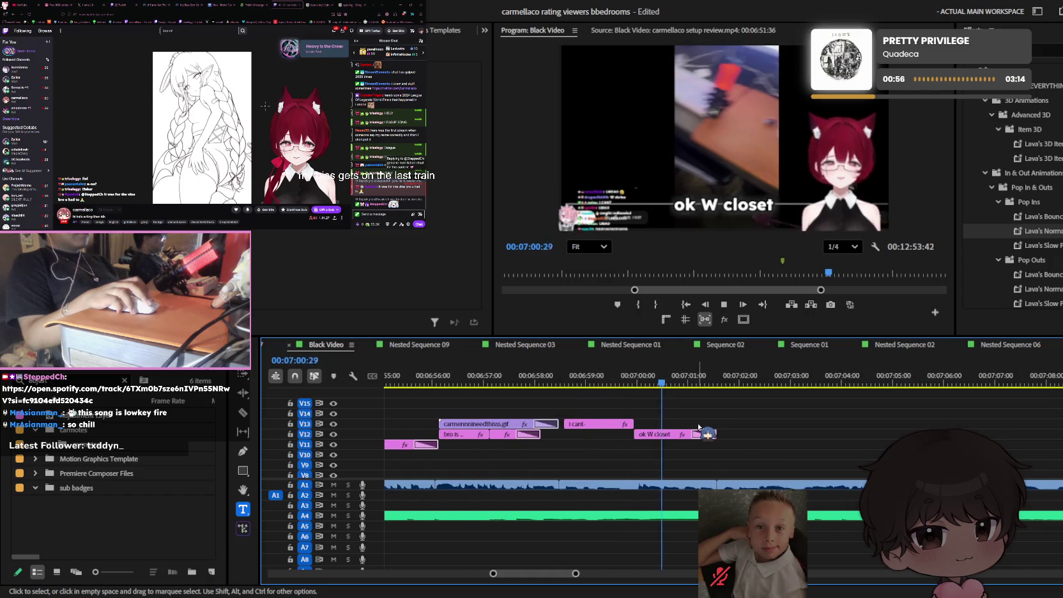
pyautogui.press('-')
pyautogui.press('-')
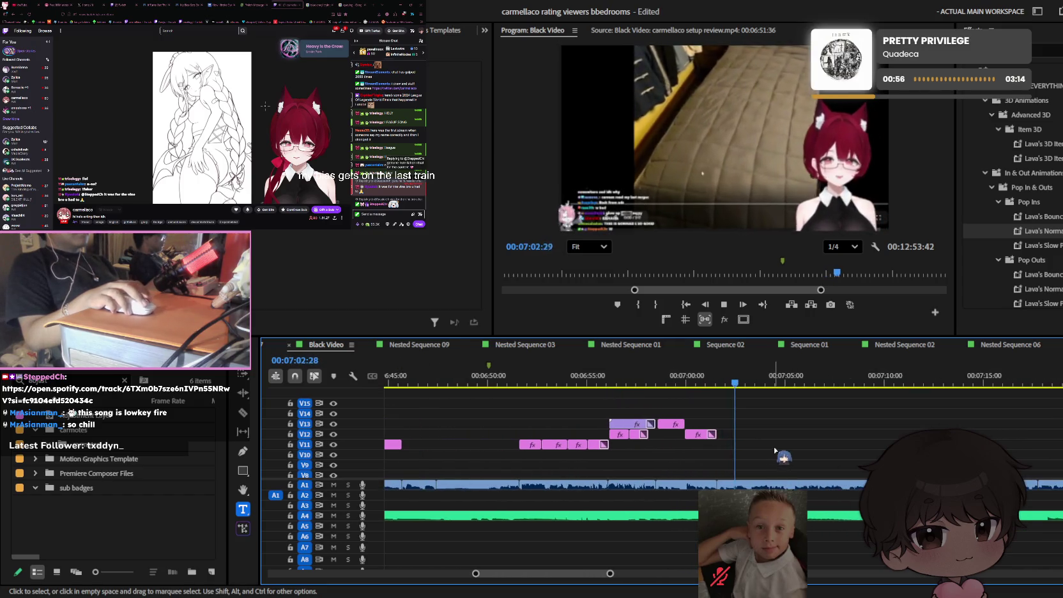
pyautogui.press('=')
pyautogui.press('space')
pyautogui.hotkey('ctrl', 's')
# - Copy the 'i cant-' caption down onto track V11 after 'ok W closet' and save
pyautogui.moveTo(619, 425); pyautogui.dragTo(730, 450)
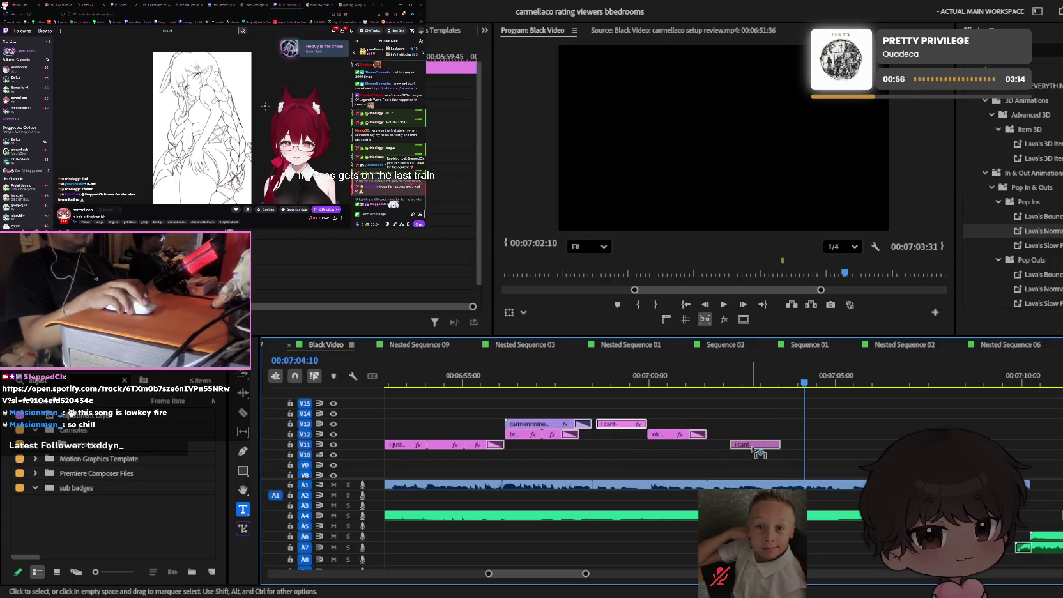
pyautogui.click(689, 382)
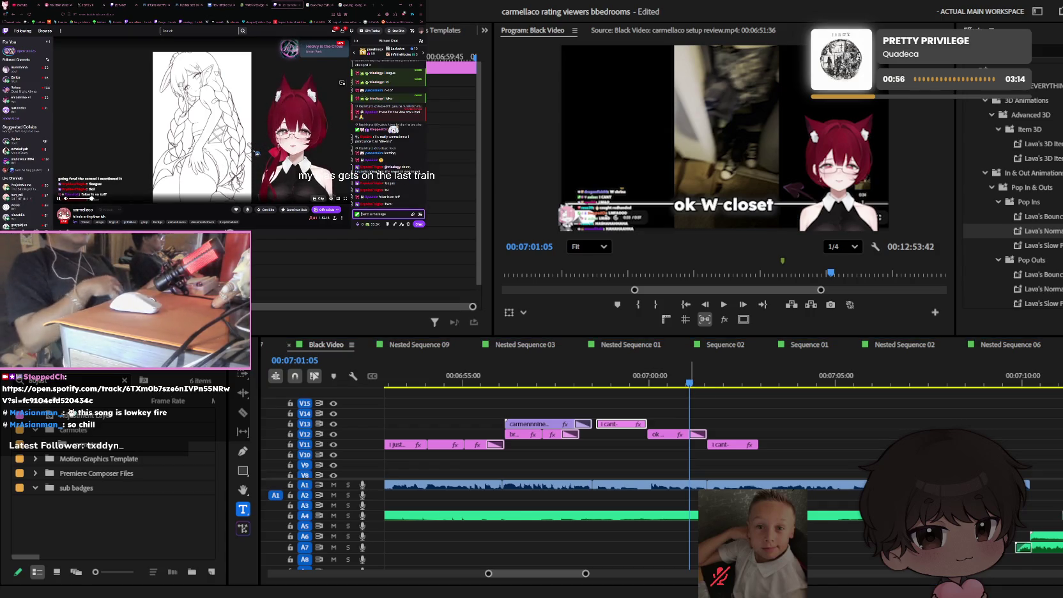
pyautogui.moveTo(689, 381); pyautogui.dragTo(722, 378)
pyautogui.hotkey('ctrl', 's')
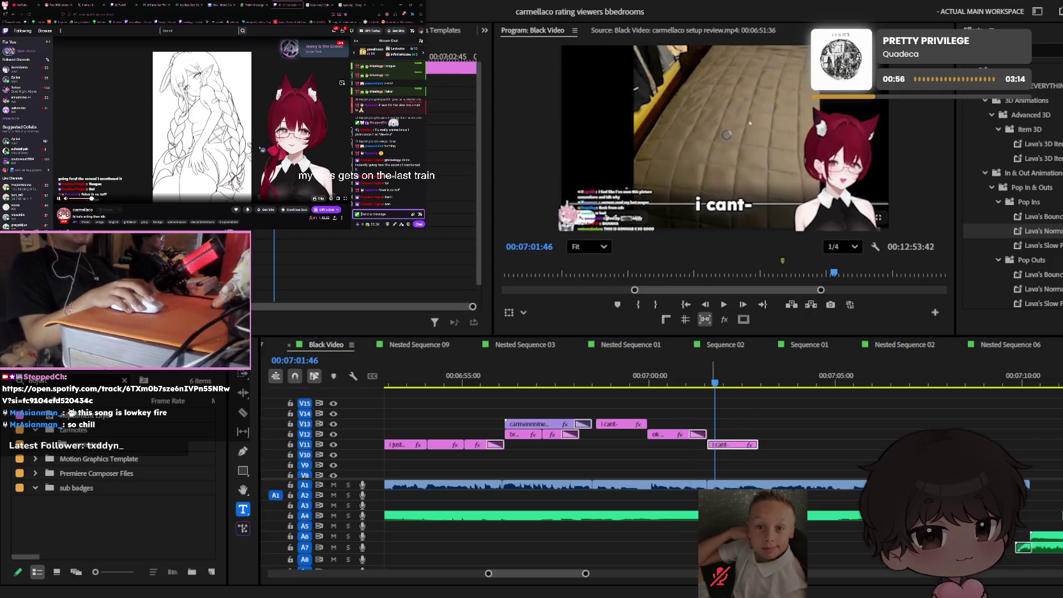
# - Play a moment of the sequence around the new V11 caption
pyautogui.press('t')
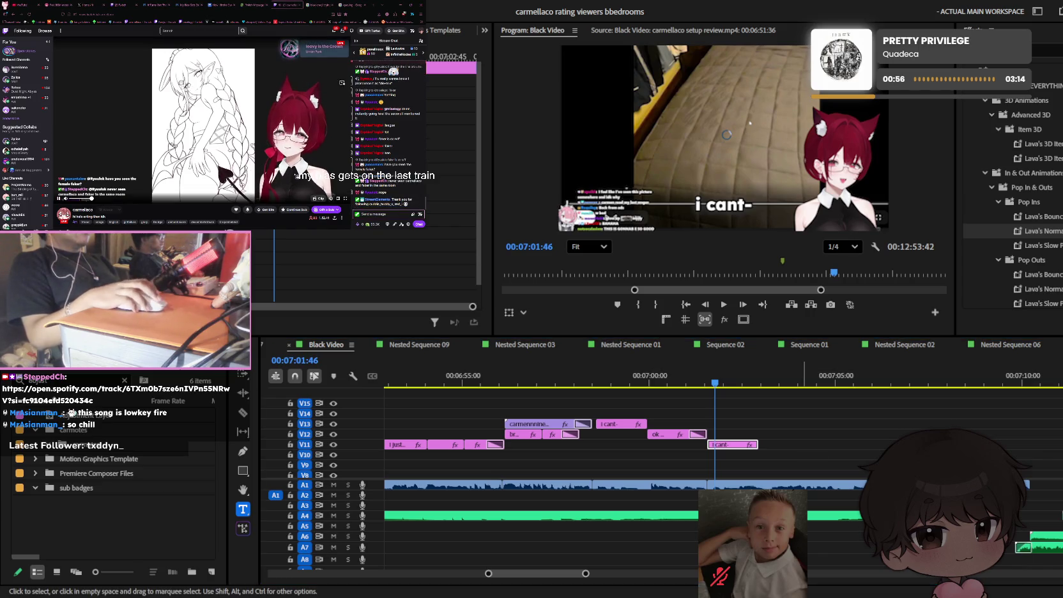
pyautogui.scroll(2, 850, 442)
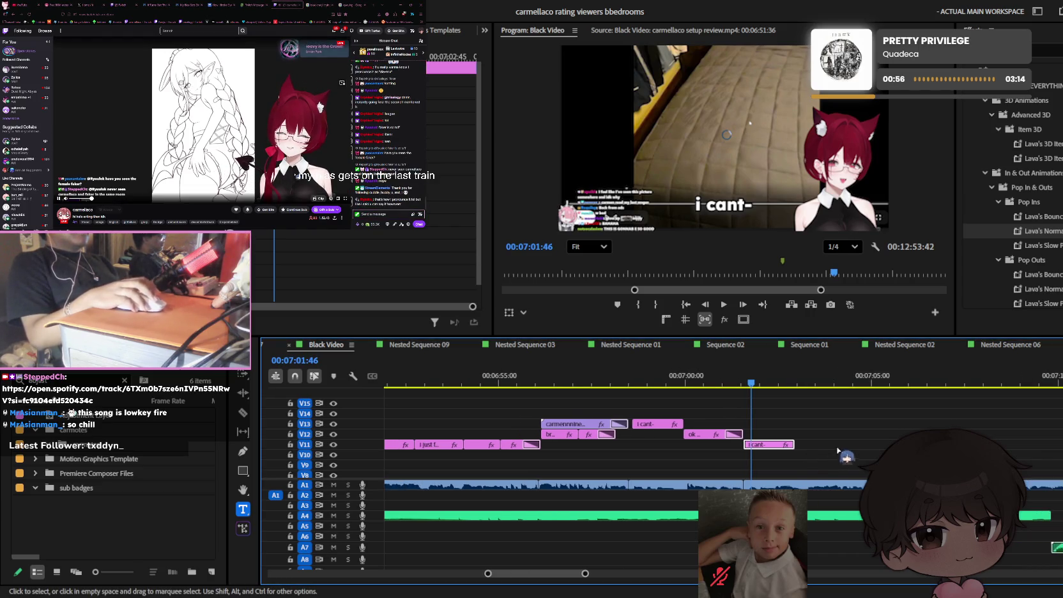
pyautogui.scroll(2, 849, 443)
pyautogui.press('space')
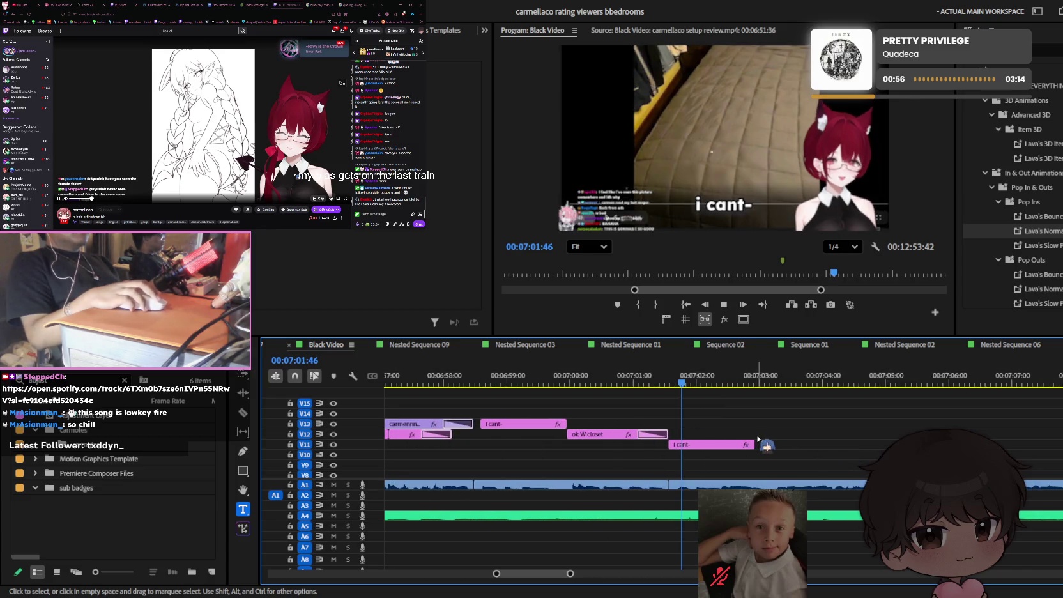
pyautogui.press('space')
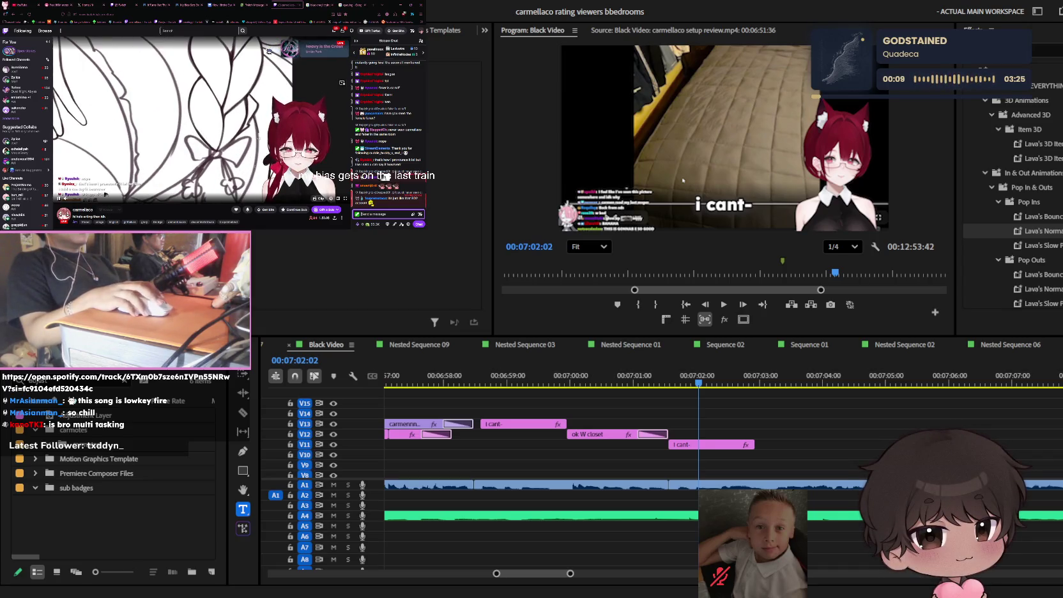
# - Move the playhead back to 07:00:24 and play the captions through for review
pyautogui.click(191, 5)
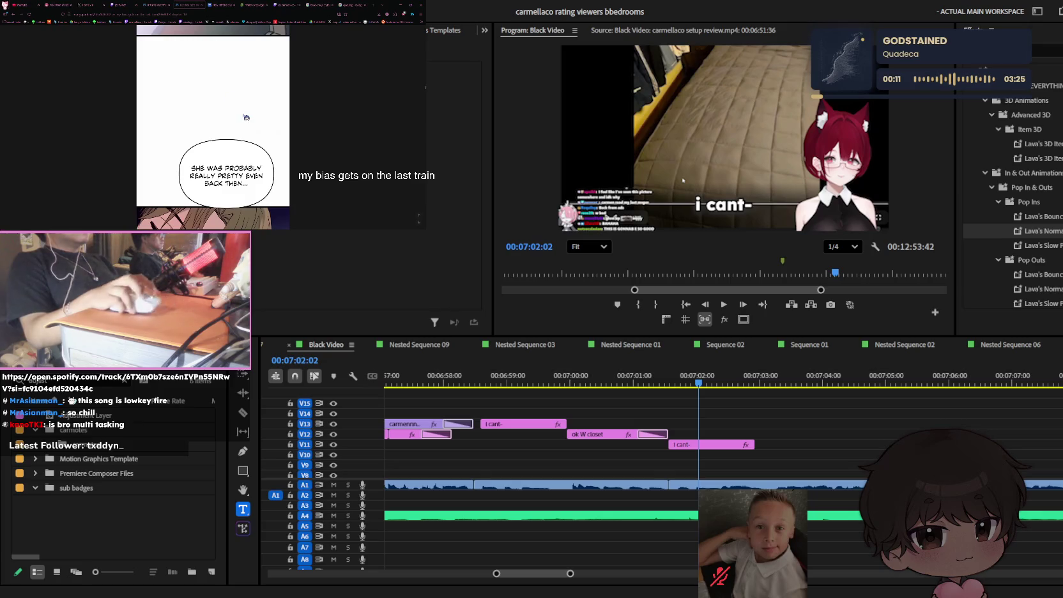
pyautogui.click(618, 327)
pyautogui.moveTo(620, 383); pyautogui.dragTo(595, 383)
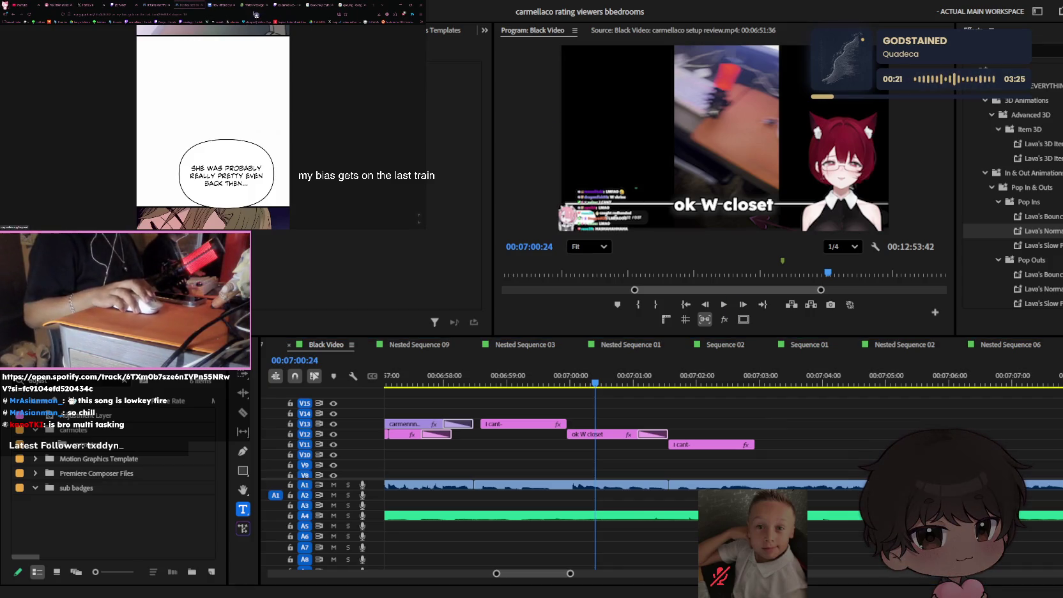
pyautogui.click(203, 4)
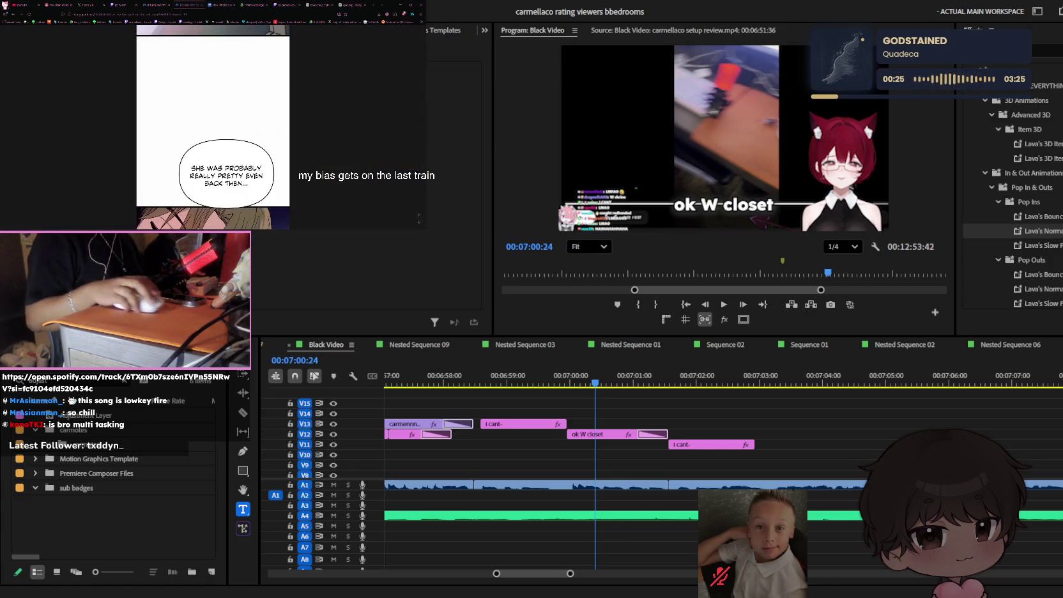
pyautogui.scroll(-1, 213, 128)
pyautogui.scroll(-3, 213, 128)
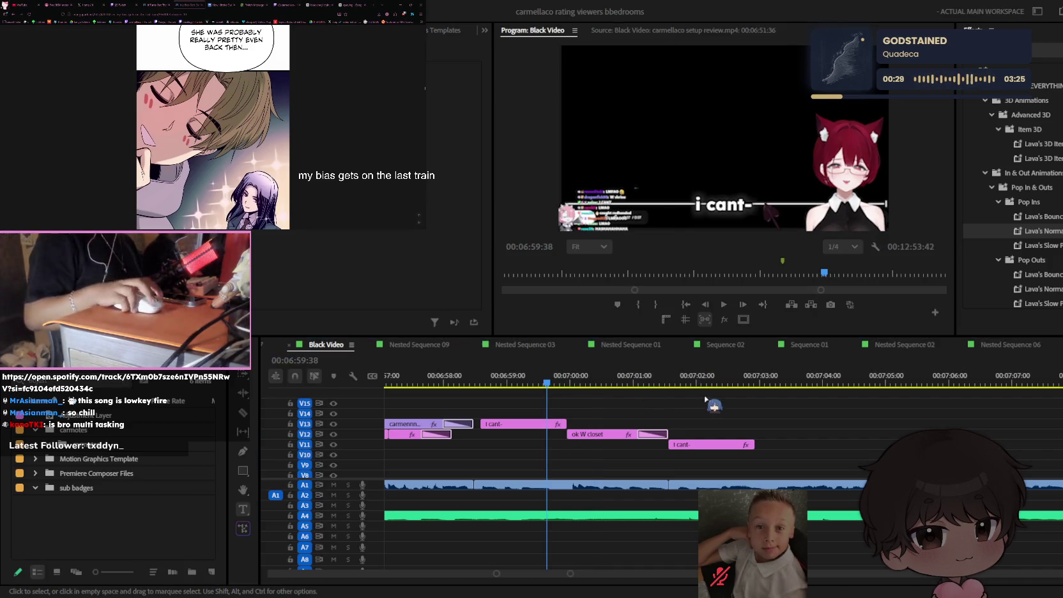
pyautogui.press('space')
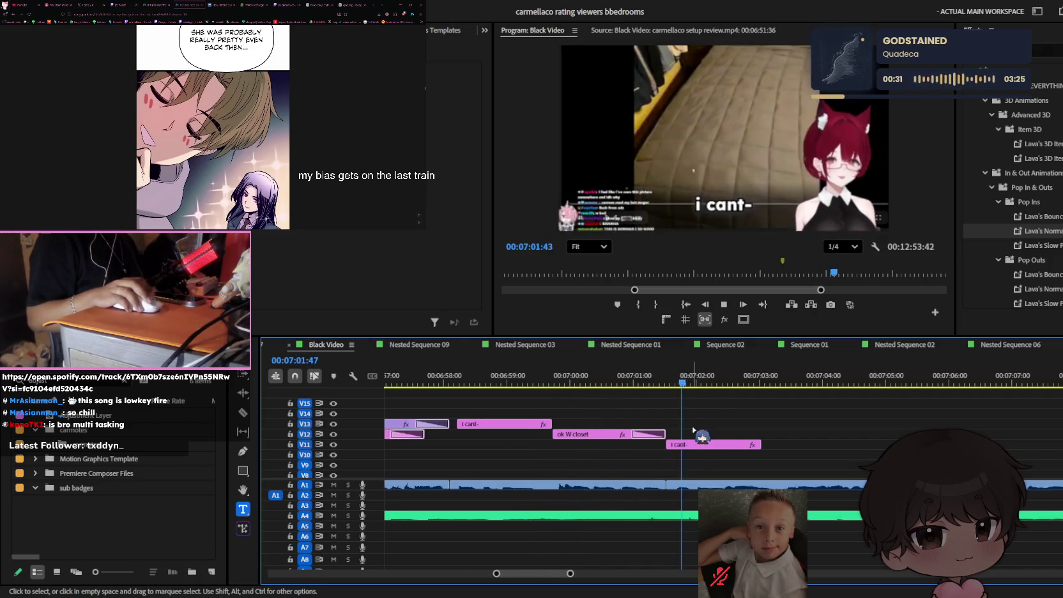
pyautogui.press('=')
pyautogui.press('space')
# - Trim the V11 caption's end, add a transition, change its text to 'epic', and save
pyautogui.moveTo(668, 444); pyautogui.dragTo(635, 444)
pyautogui.hotkey('ctrl', 'd')
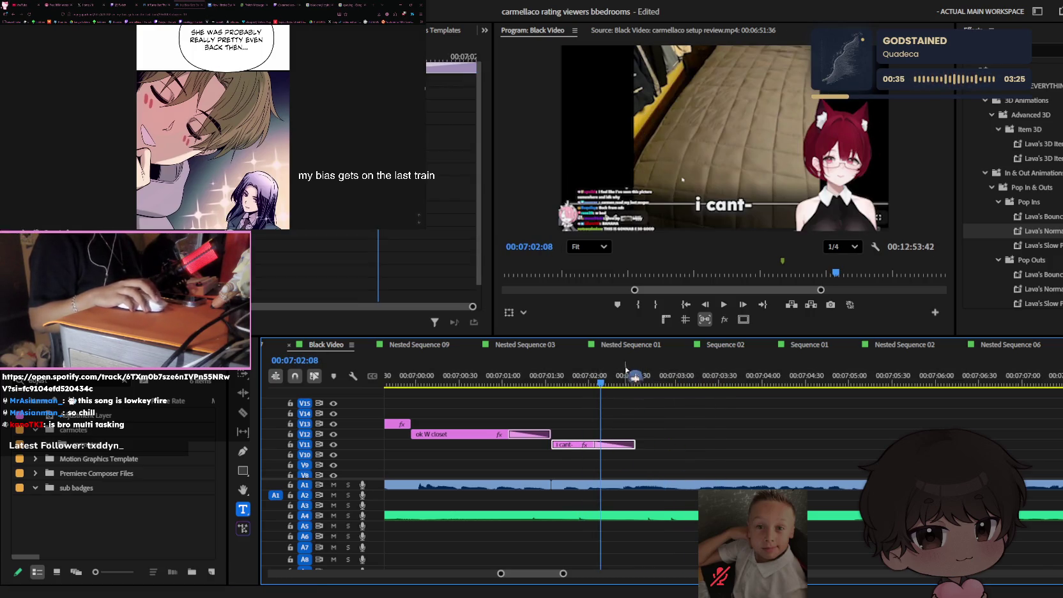
pyautogui.click(588, 382)
pyautogui.click(720, 206)
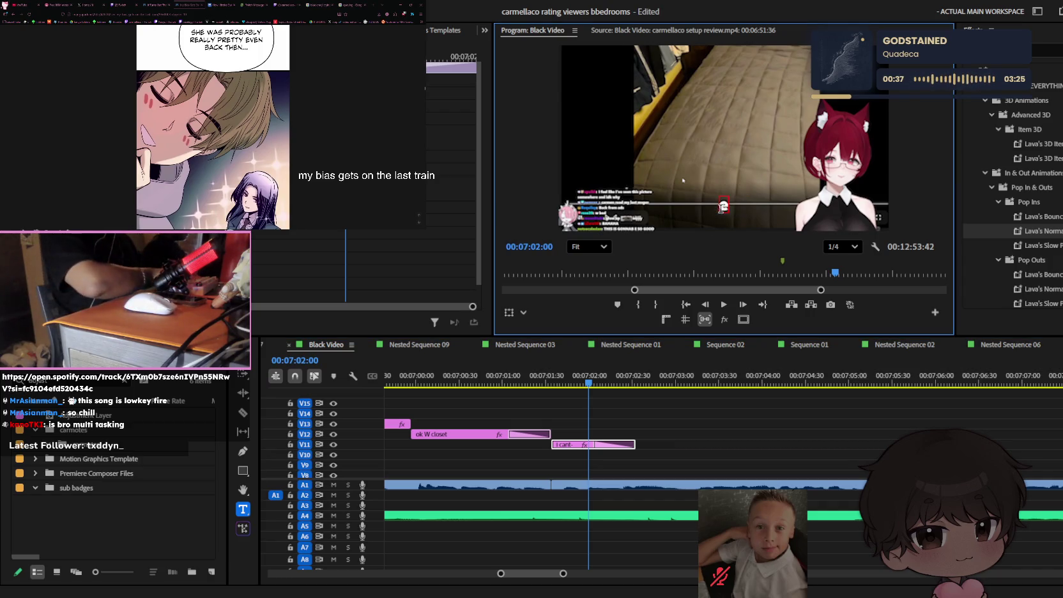
pyautogui.write('epic')
pyautogui.click(871, 419)
pyautogui.press('space')
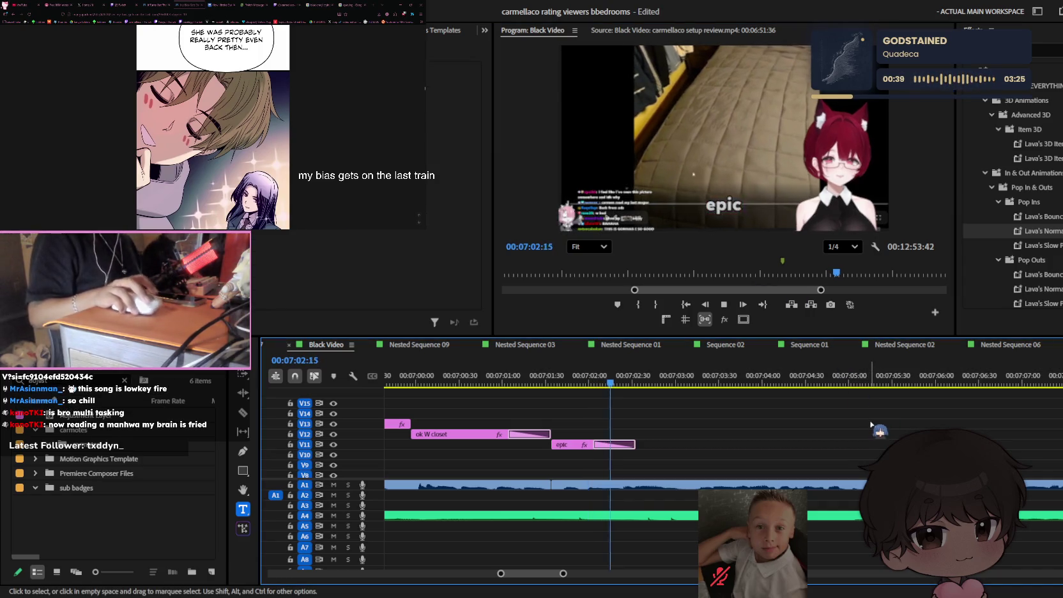
pyautogui.press('space')
pyautogui.press('space')
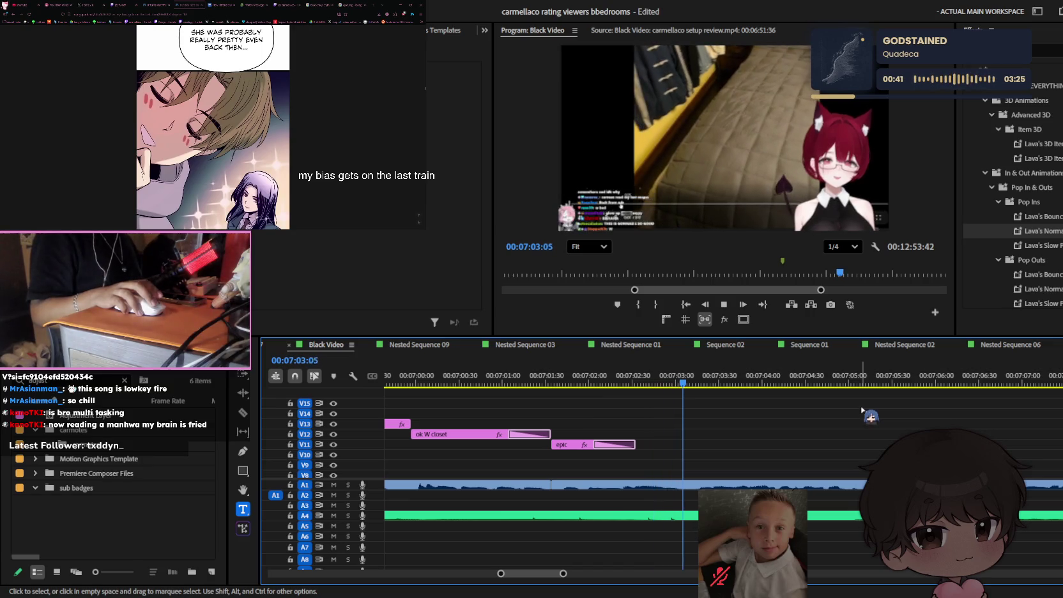
pyautogui.press('space')
pyautogui.hotkey('ctrl', 's')
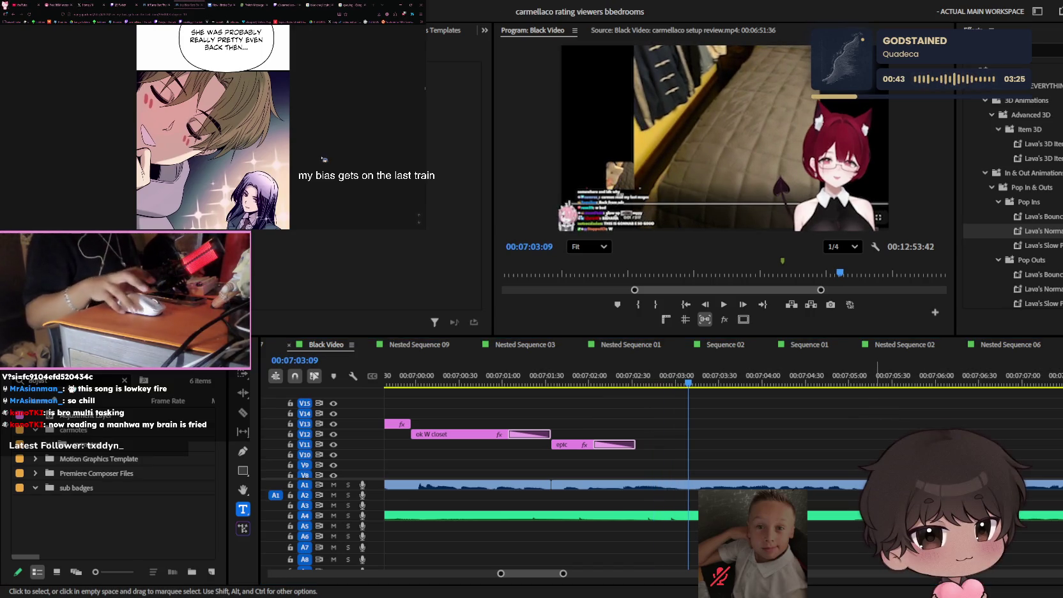
# - Play the sequence from 07:01:31 to check the 'epic' caption
pyautogui.scroll(2, 213, 128)
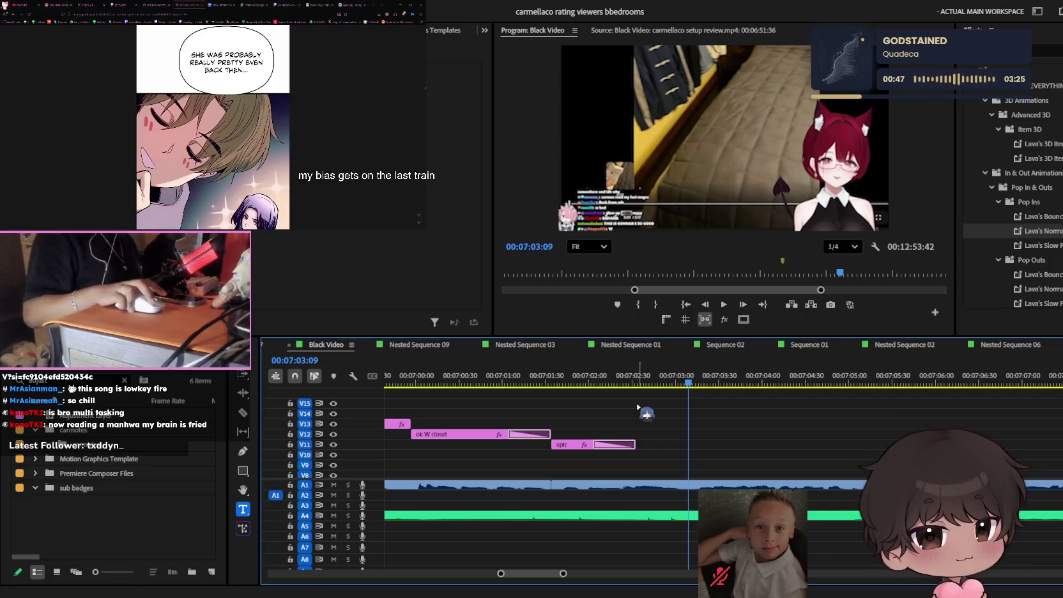
pyautogui.click(547, 379)
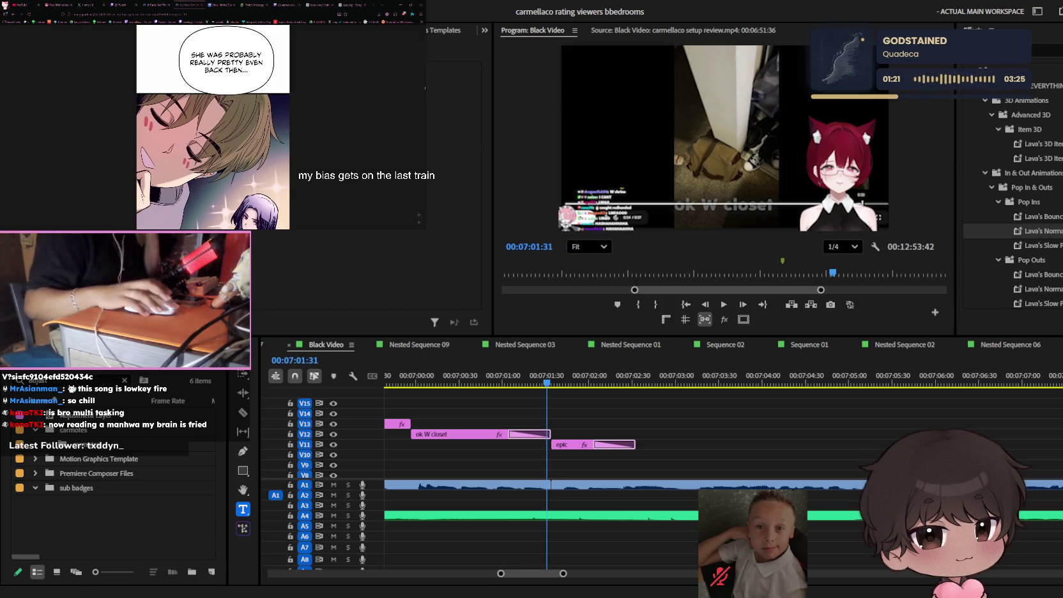
pyautogui.click(598, 436)
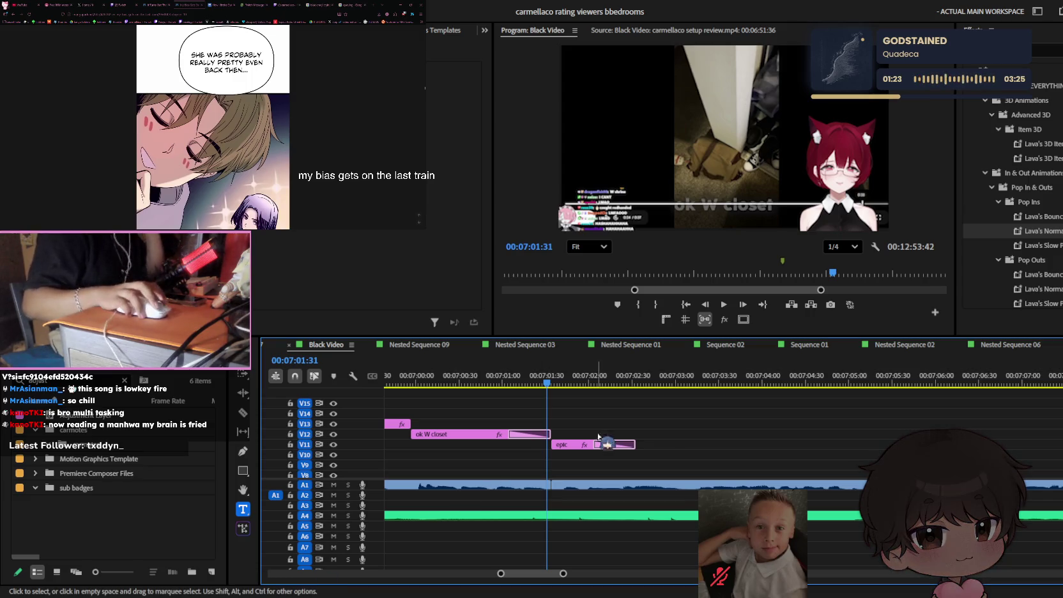
pyautogui.press('space')
pyautogui.press('-')
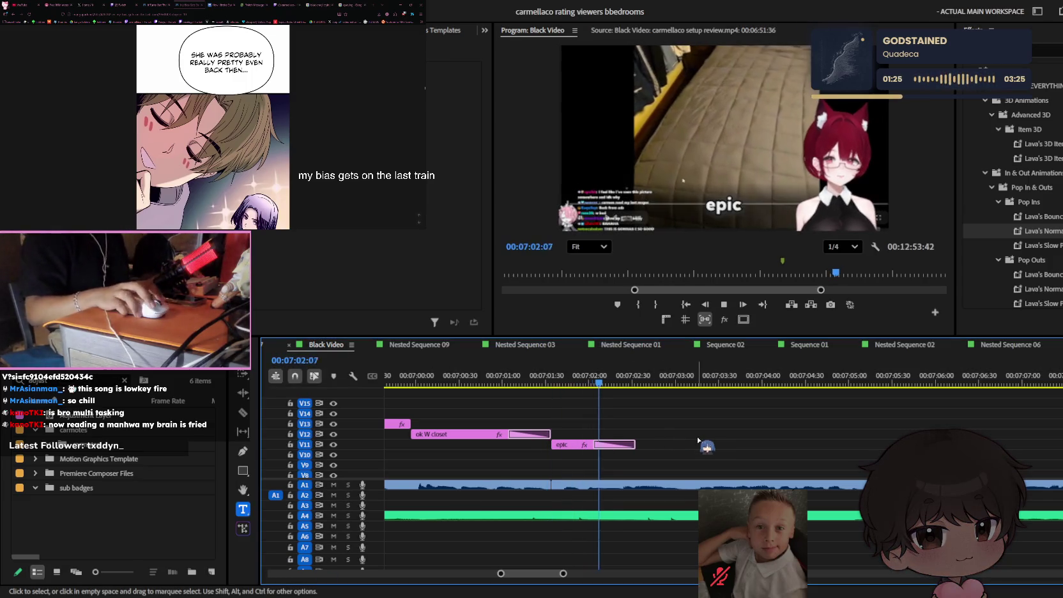
pyautogui.press('-')
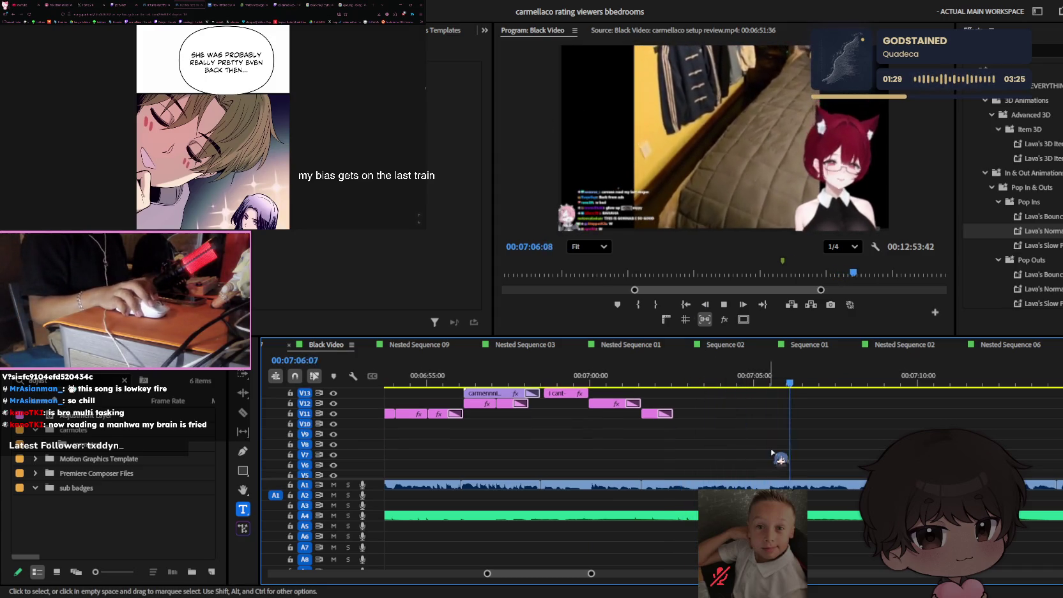
# - Duplicate the 'ok W closet' caption further along V12 and change its text to 'oh!'
pyautogui.scroll(-1, 789, 441)
pyautogui.click(696, 378)
pyautogui.moveTo(611, 423); pyautogui.dragTo(826, 424)
pyautogui.press('=')
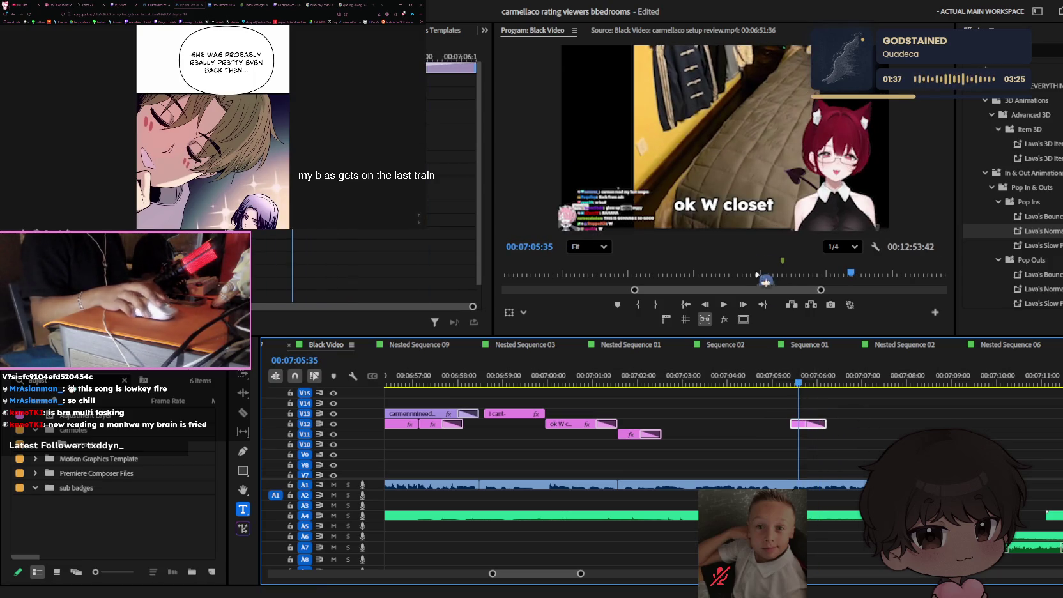
pyautogui.doubleClick(728, 203)
pyautogui.write('!')
pyautogui.click(857, 381)
# - Play back the 'oh!' caption, return the playhead to 07:09:49, and save the project
pyautogui.press('space')
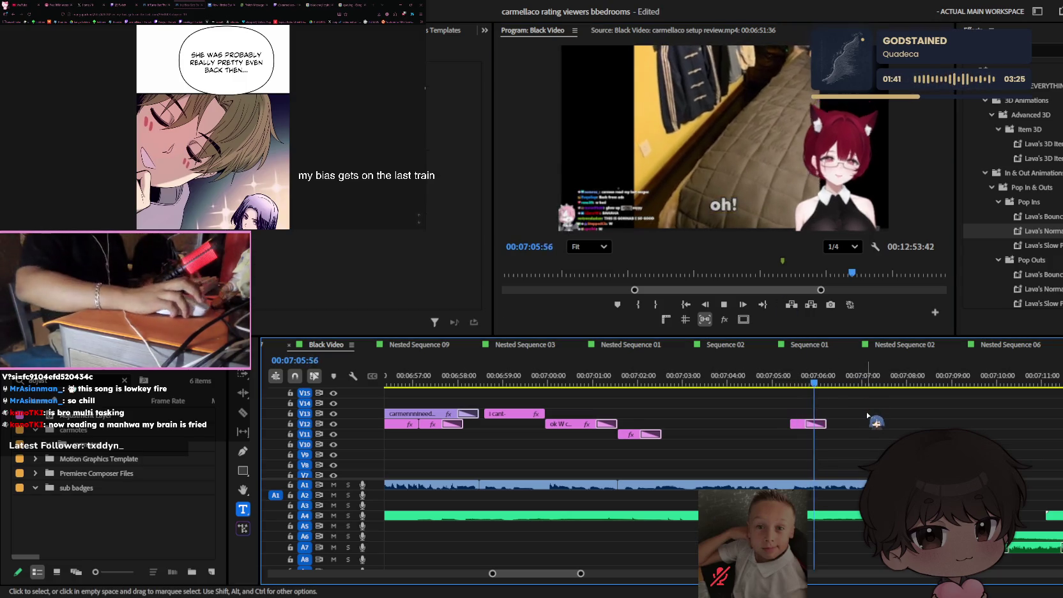
pyautogui.scroll(-3, 638, 447)
pyautogui.press('-')
pyautogui.press('=')
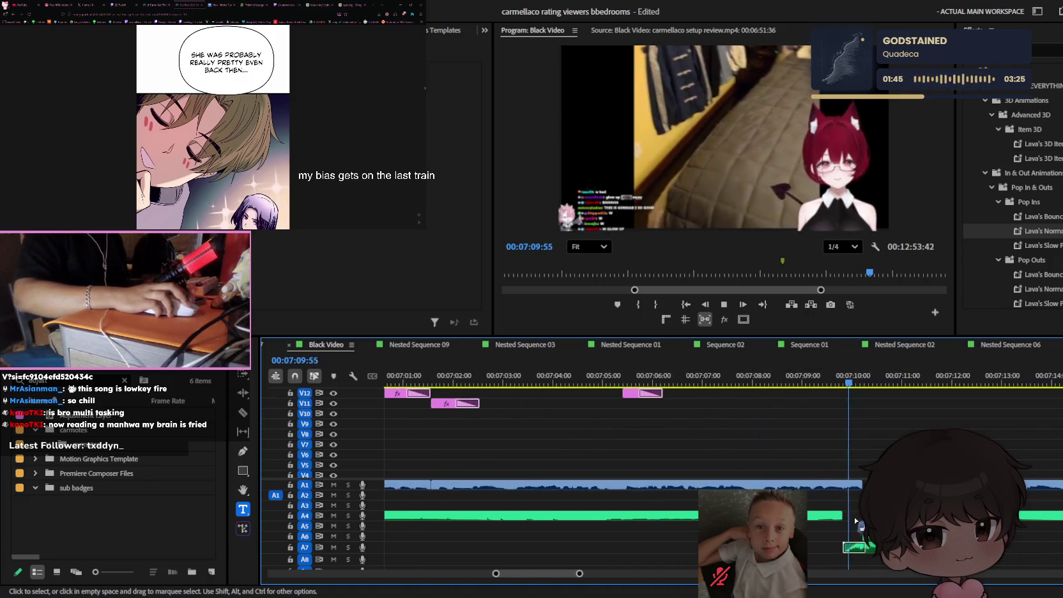
pyautogui.press('space')
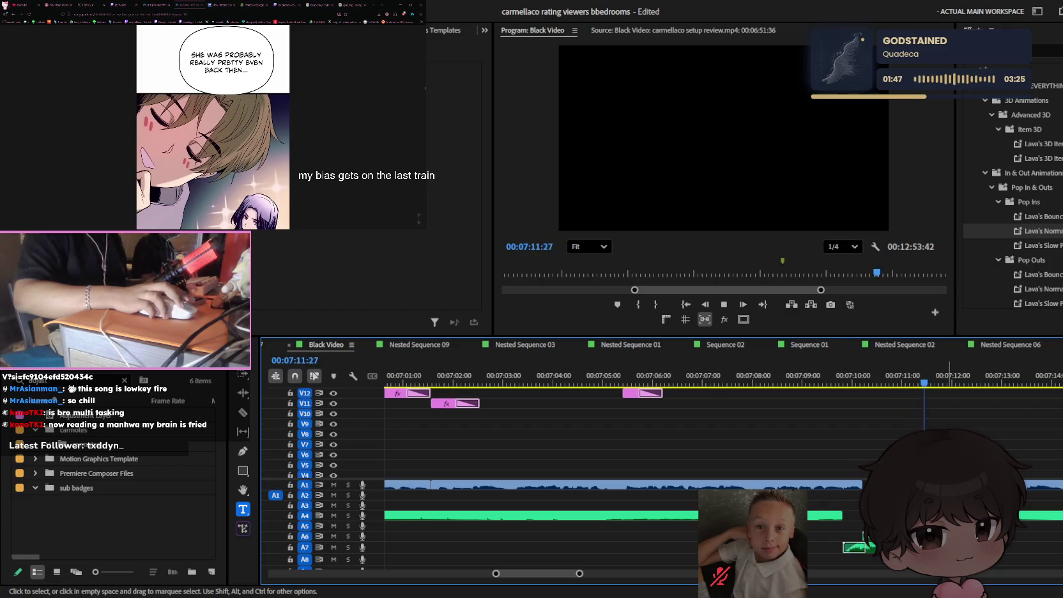
pyautogui.moveTo(923, 380); pyautogui.dragTo(890, 392)
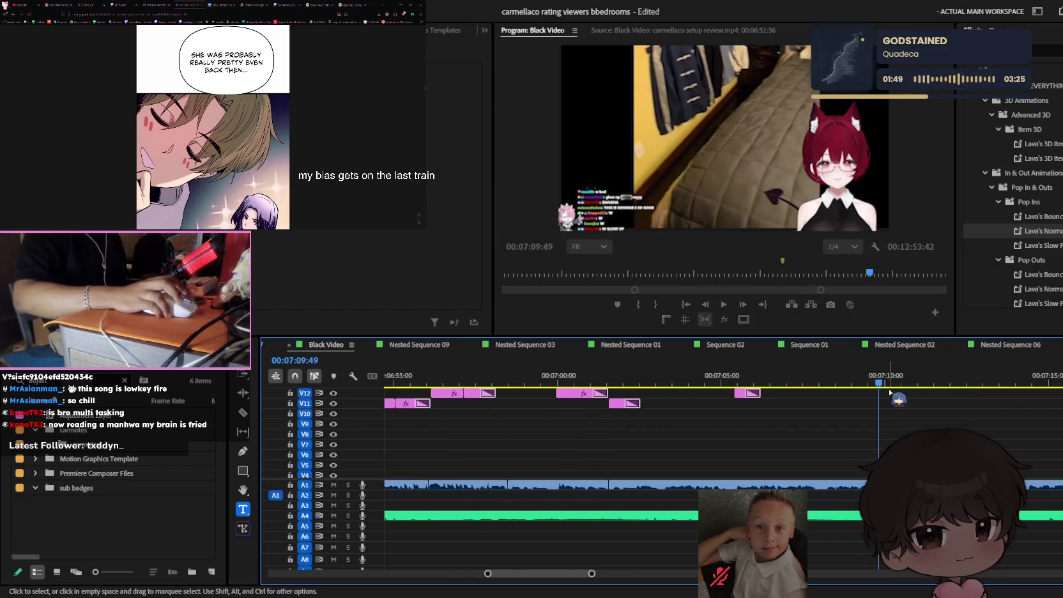
pyautogui.hotkey('ctrl', 's')
pyautogui.click(478, 383)
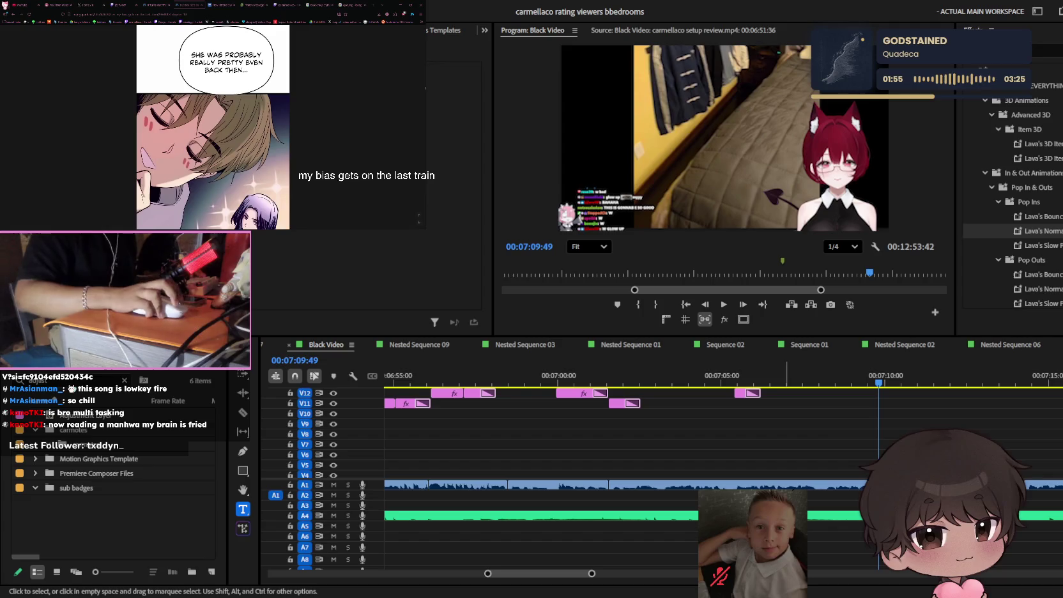
# - Search Google Images for 'fnaf 4' and preview a dark hallway image
pyautogui.click(353, 3)
pyautogui.click(127, 14)
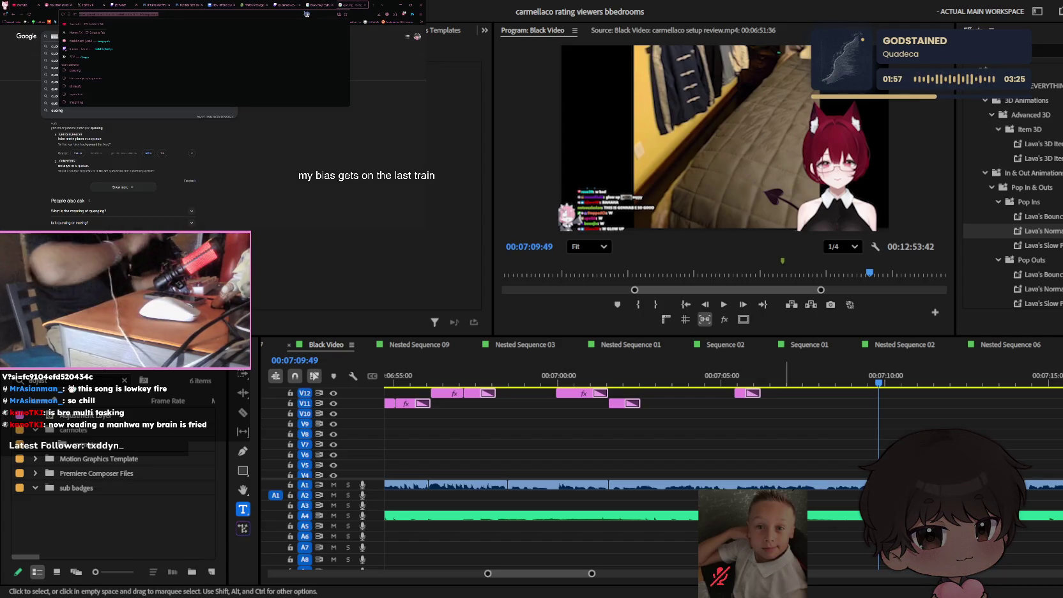
pyautogui.press('Return')
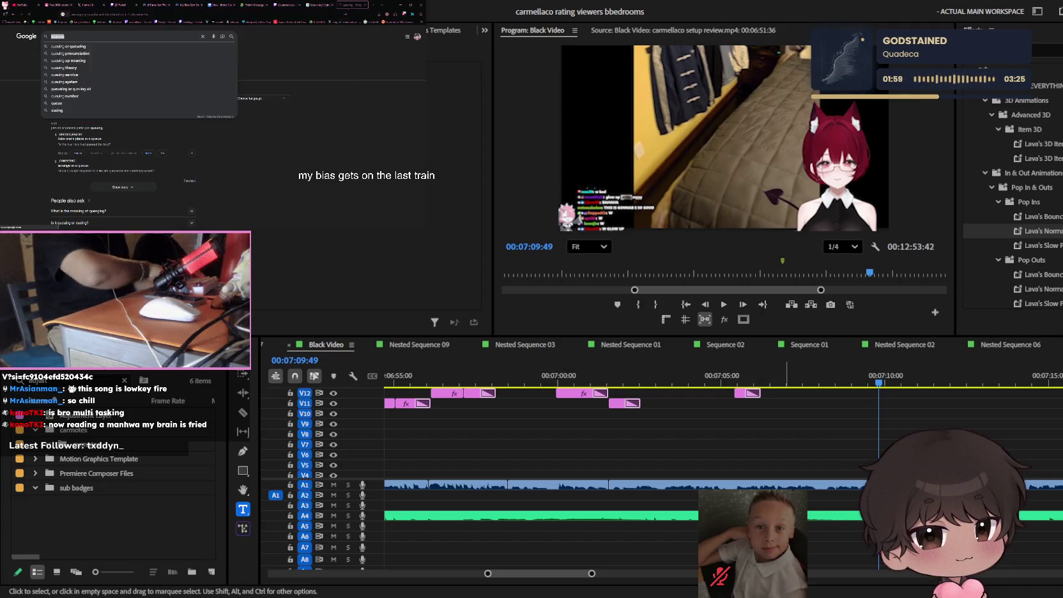
pyautogui.click(87, 53)
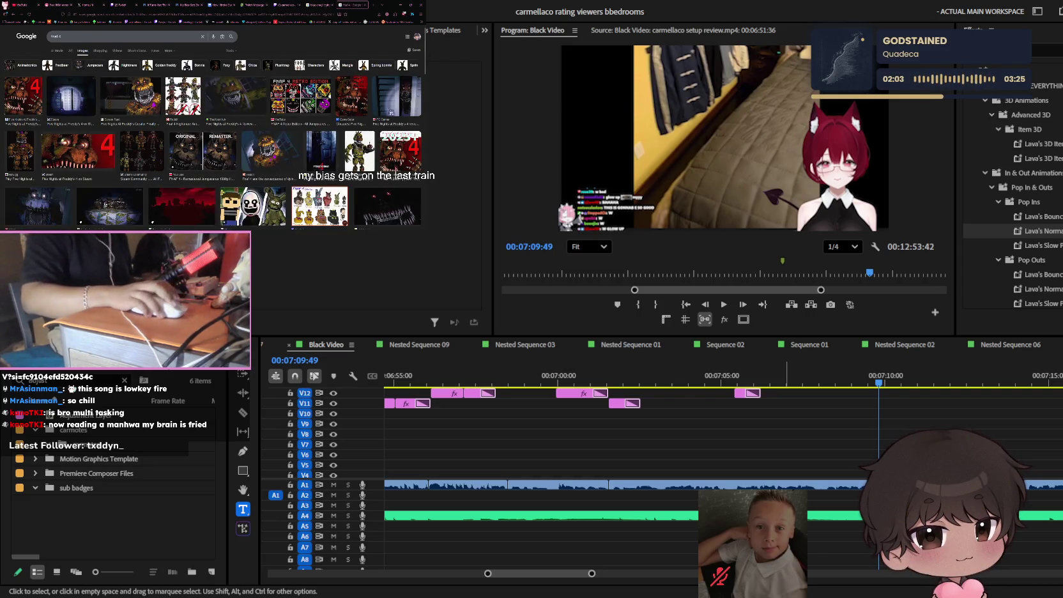
pyautogui.click(398, 99)
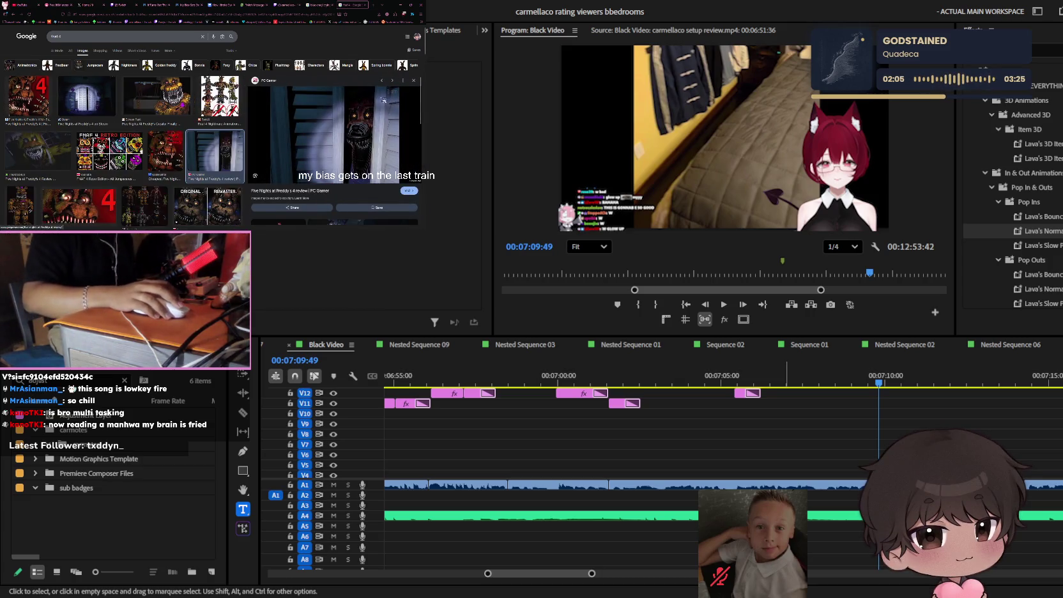
pyautogui.scroll(-5, 343, 125)
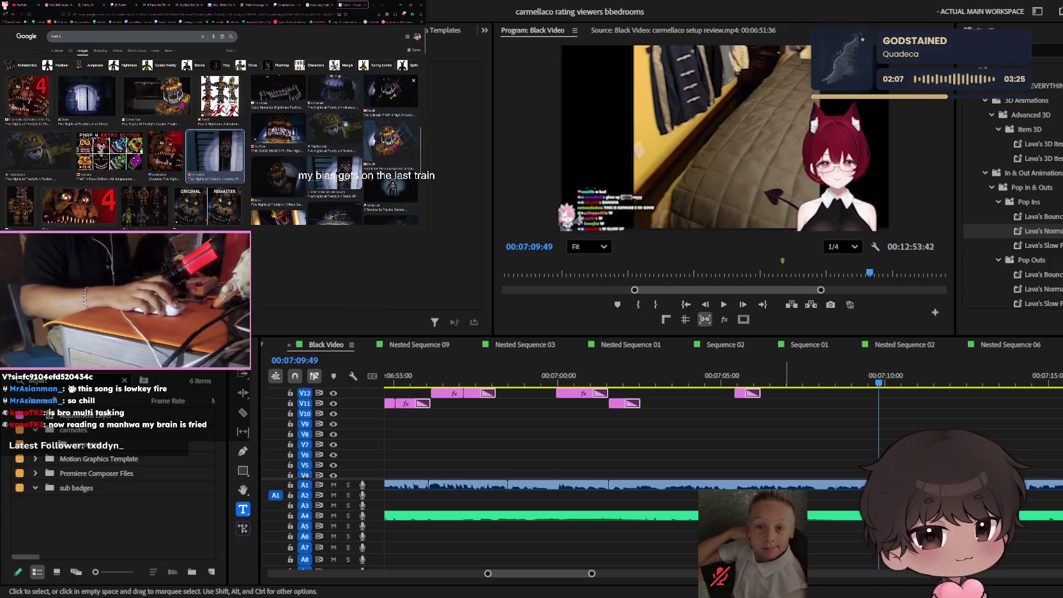
pyautogui.scroll(-2, 345, 123)
pyautogui.scroll(4, 347, 121)
pyautogui.scroll(2, 351, 119)
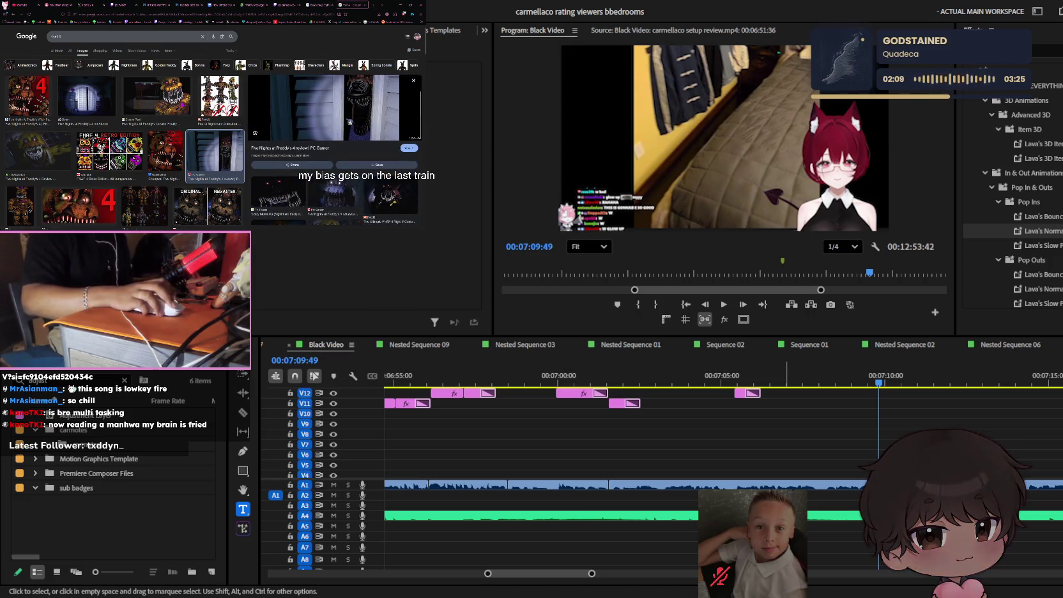
pyautogui.scroll(-3, 200, 132)
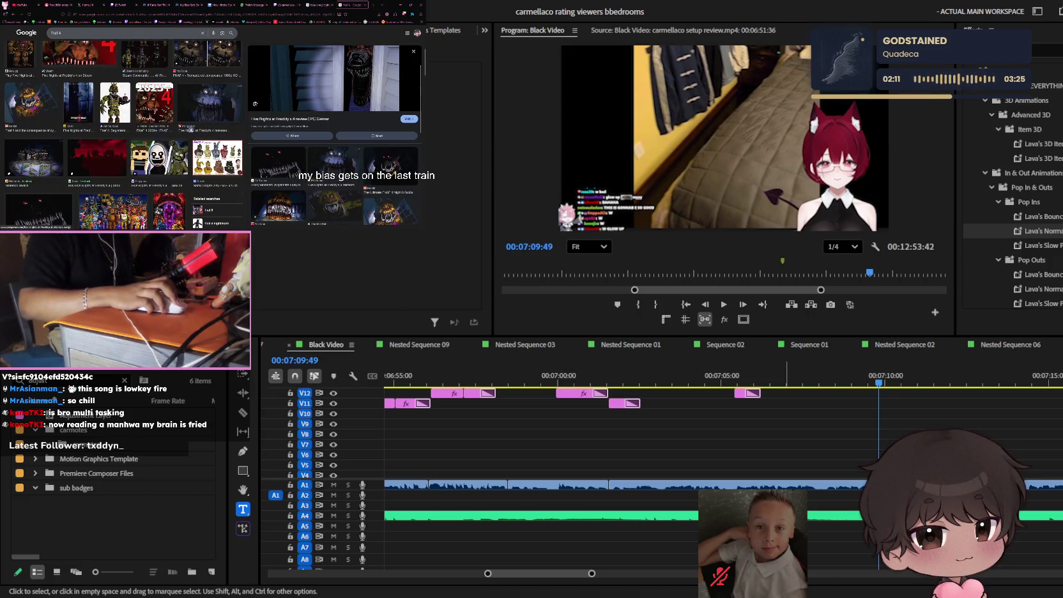
# - Refine the search to 'fnaf 4 bedroom' and preview a full-room bedroom image
pyautogui.click(127, 33)
pyautogui.write('bedroom')
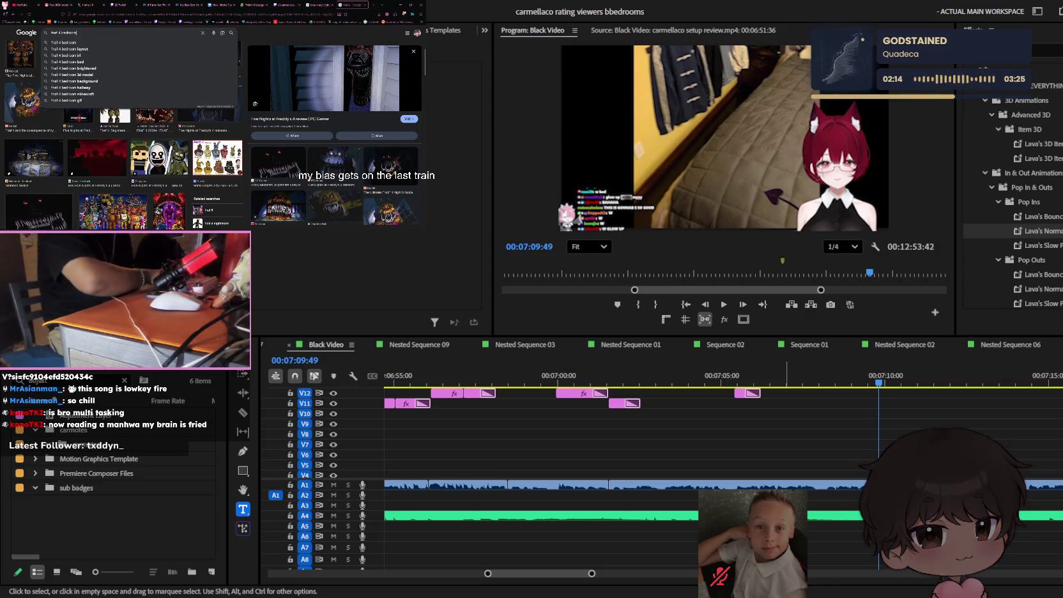
pyautogui.press('Return')
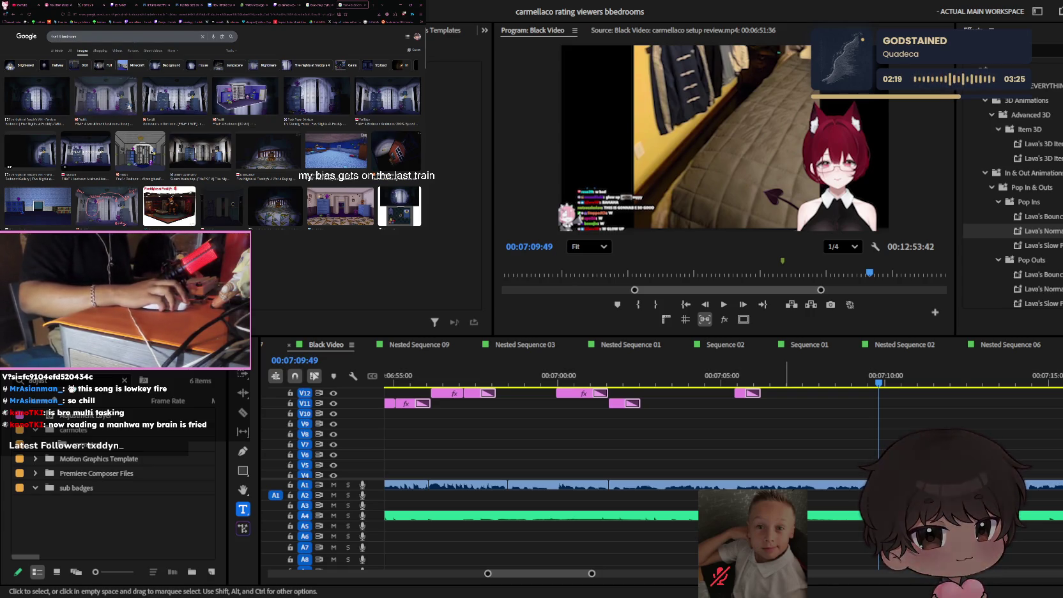
pyautogui.click(127, 102)
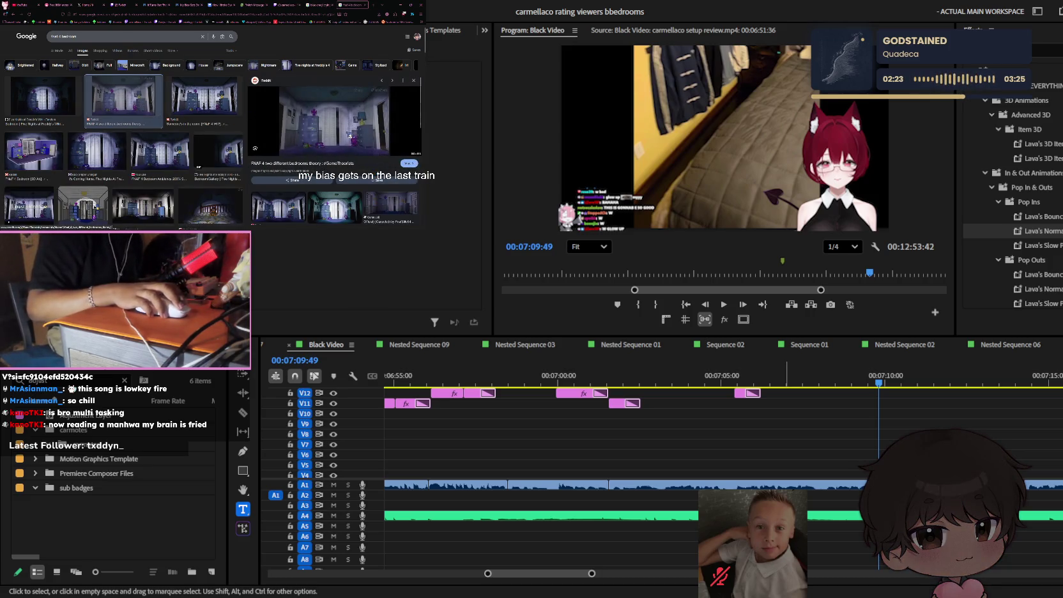
pyautogui.scroll(-2, 349, 136)
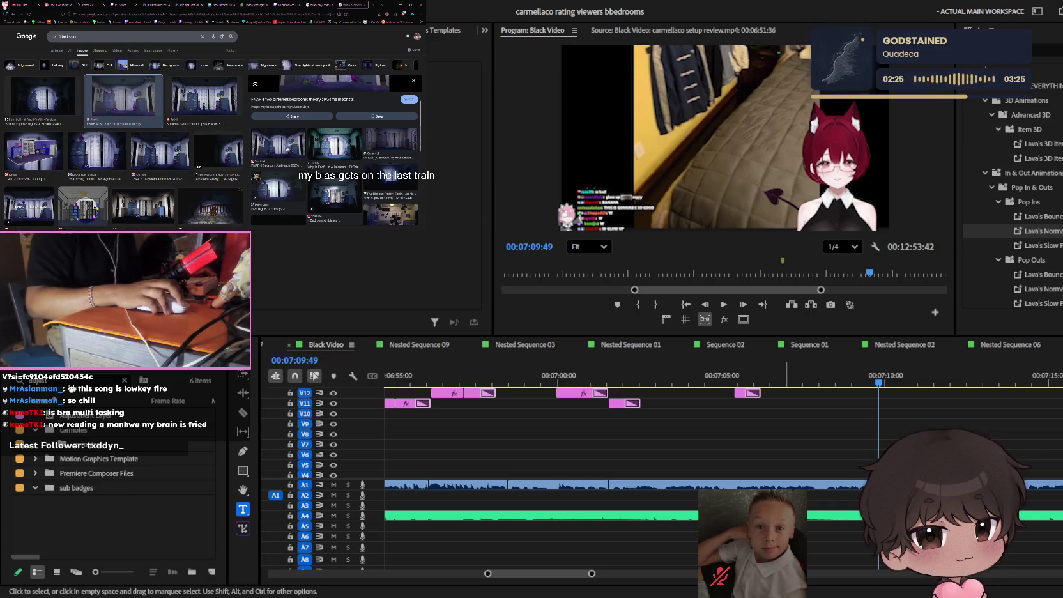
pyautogui.scroll(2, 351, 141)
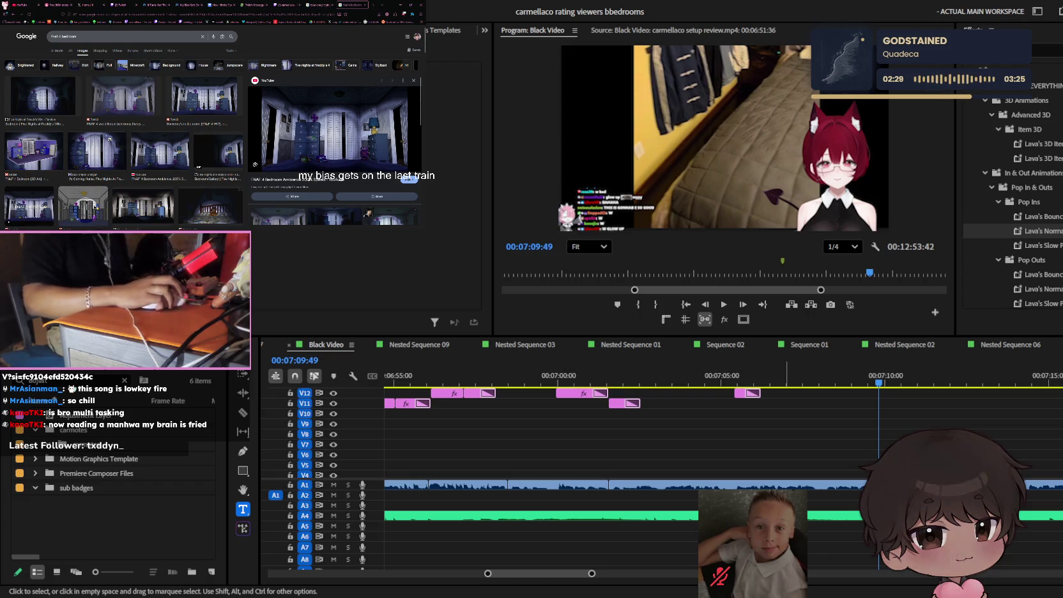
pyautogui.scroll(-3, 121, 147)
pyautogui.scroll(-2, 138, 128)
pyautogui.scroll(-1, 139, 128)
pyautogui.scroll(-1, 141, 127)
pyautogui.scroll(-1, 142, 126)
pyautogui.scroll(1, 140, 127)
pyautogui.scroll(1, 140, 127)
pyautogui.scroll(1, 140, 128)
pyautogui.scroll(1, 140, 128)
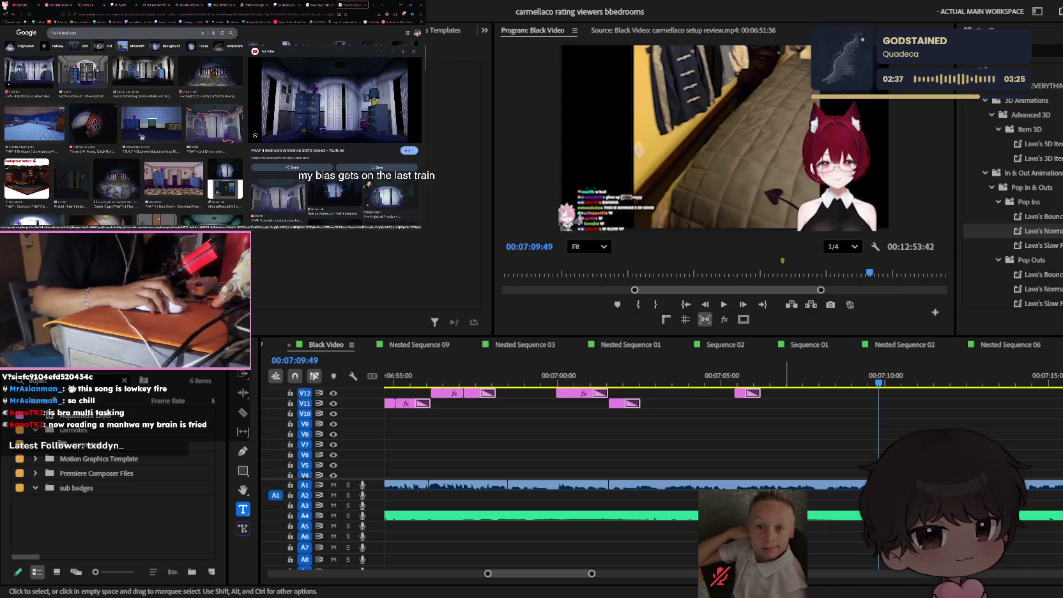
pyautogui.scroll(2, 146, 137)
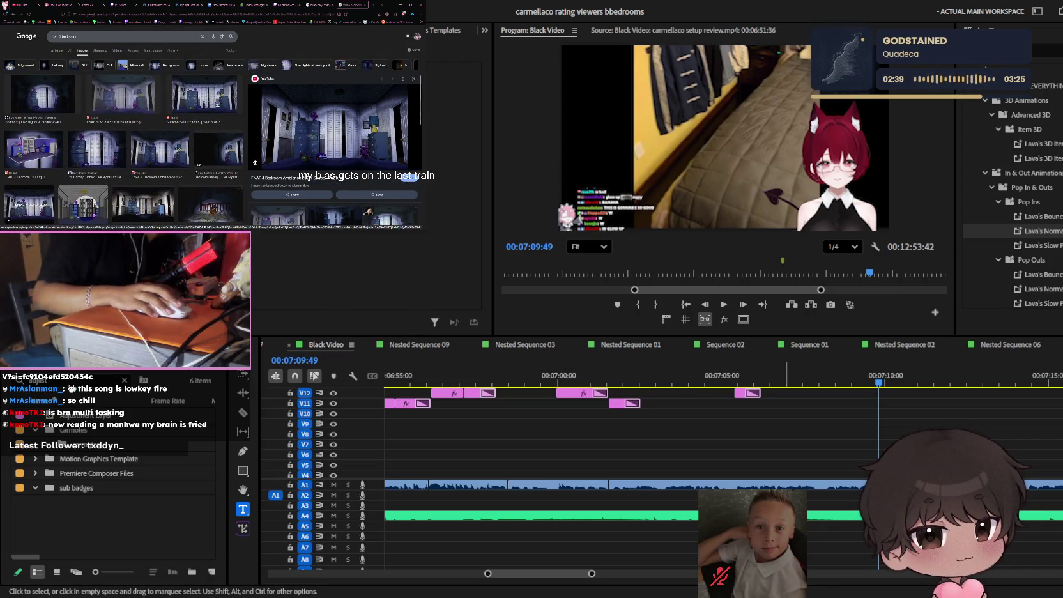
pyautogui.click(204, 102)
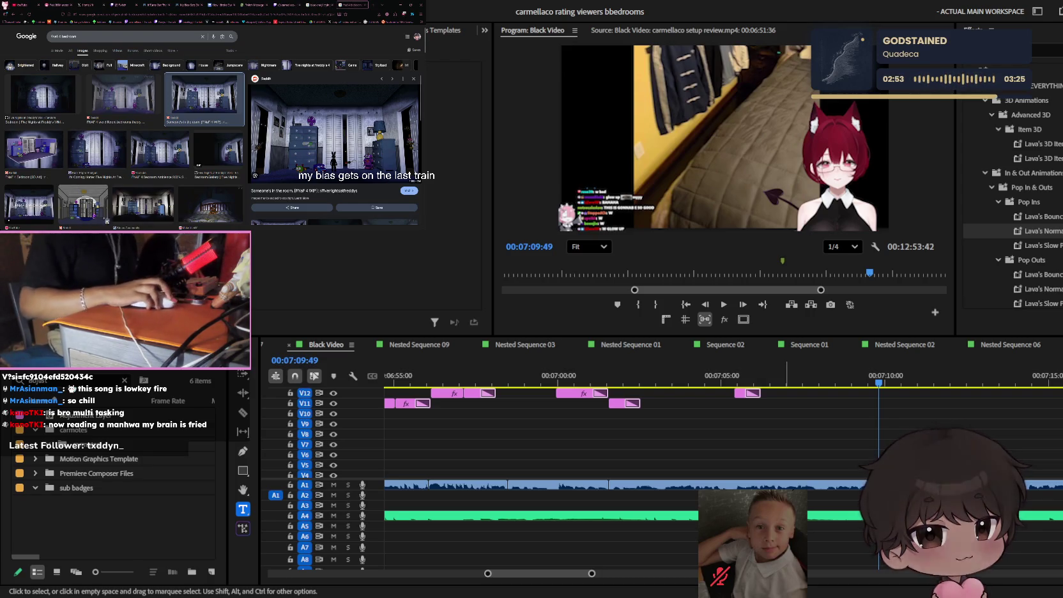
pyautogui.hotkey('shift', '3')
pyautogui.hotkey('ctrl', 'z')
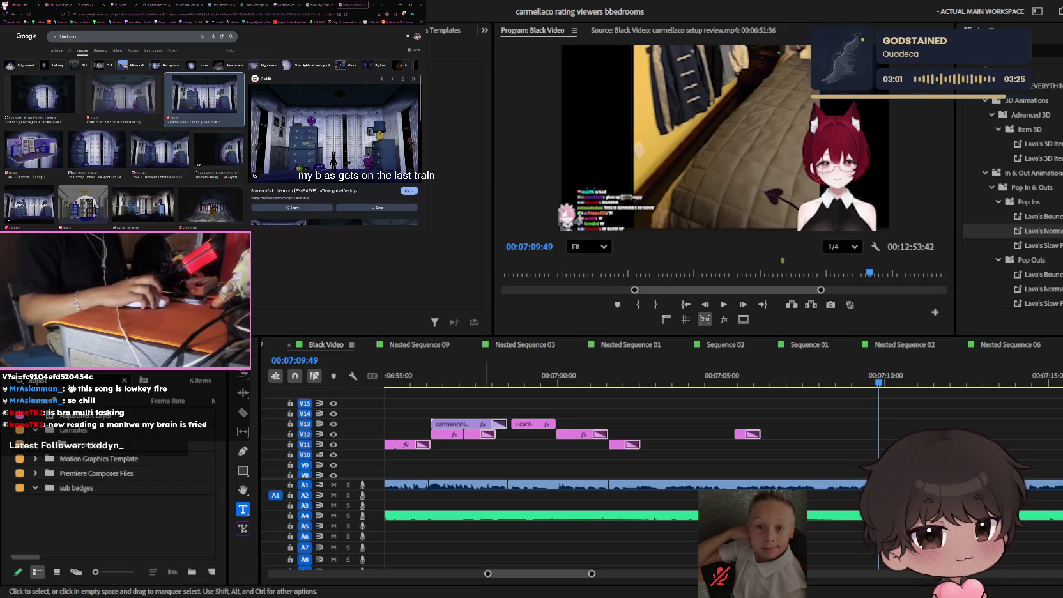
# - Place 3mhpdzpon7z.png on V12 and view it at 00:07:10:39 in the zoomed Program Monitor
pyautogui.click(144, 380)
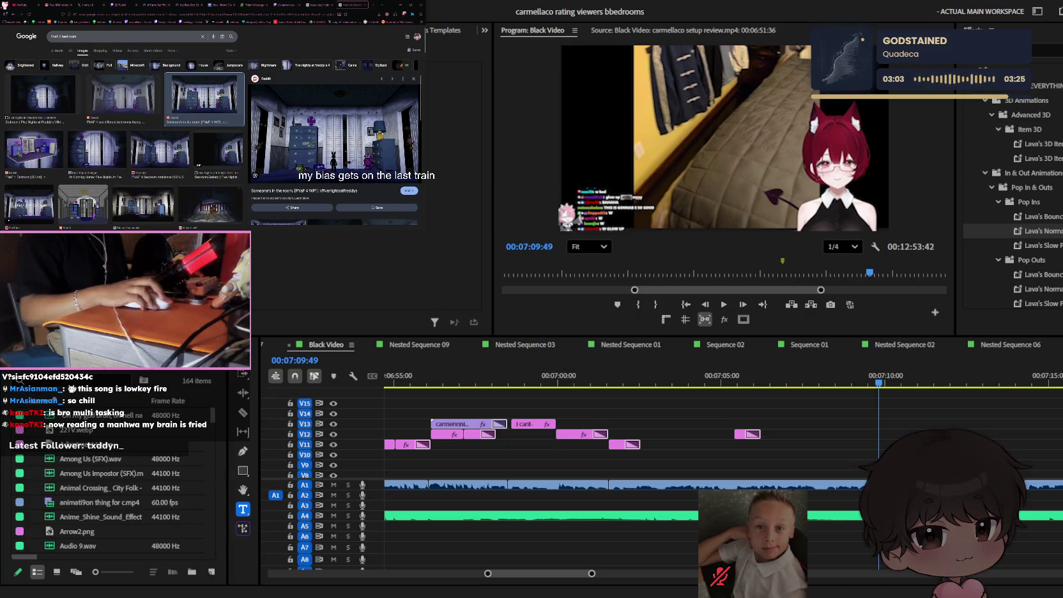
pyautogui.moveTo(809, 408)
pyautogui.mouseDown()
pyautogui.moveTo(879, 436)
pyautogui.moveTo(907, 434)
pyautogui.mouseUp()
pyautogui.scroll(3, 887, 436)
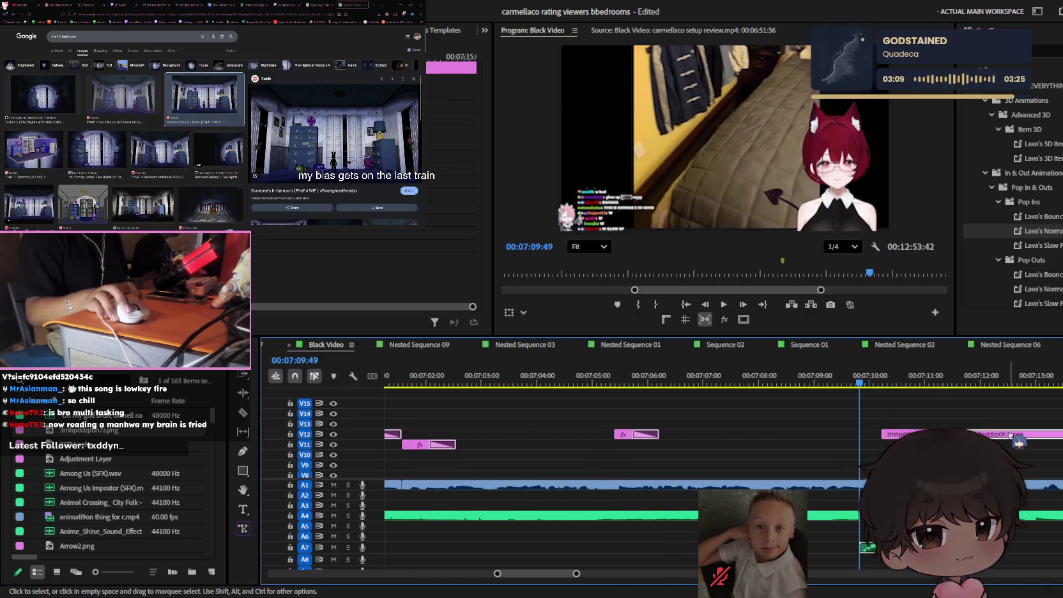
pyautogui.click(905, 382)
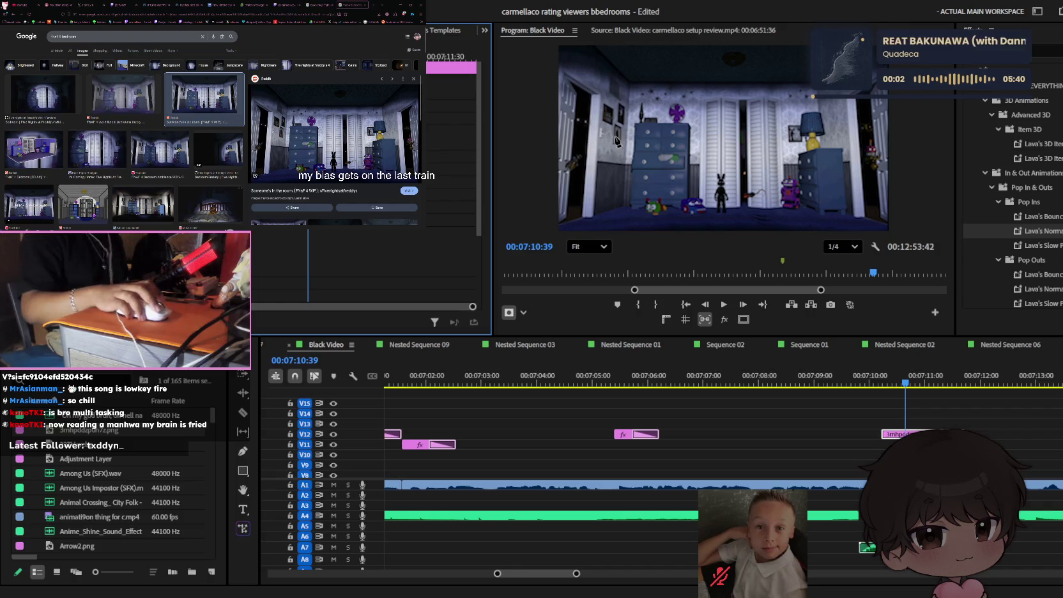
pyautogui.scroll(1, 581, 102)
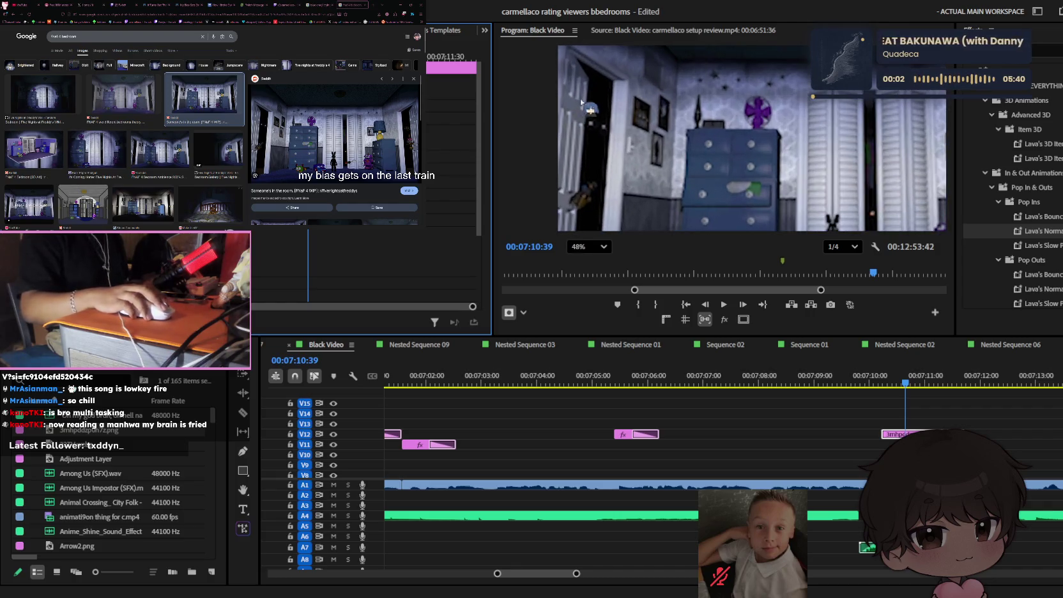
pyautogui.click(576, 57)
pyautogui.scroll(3, 575, 57)
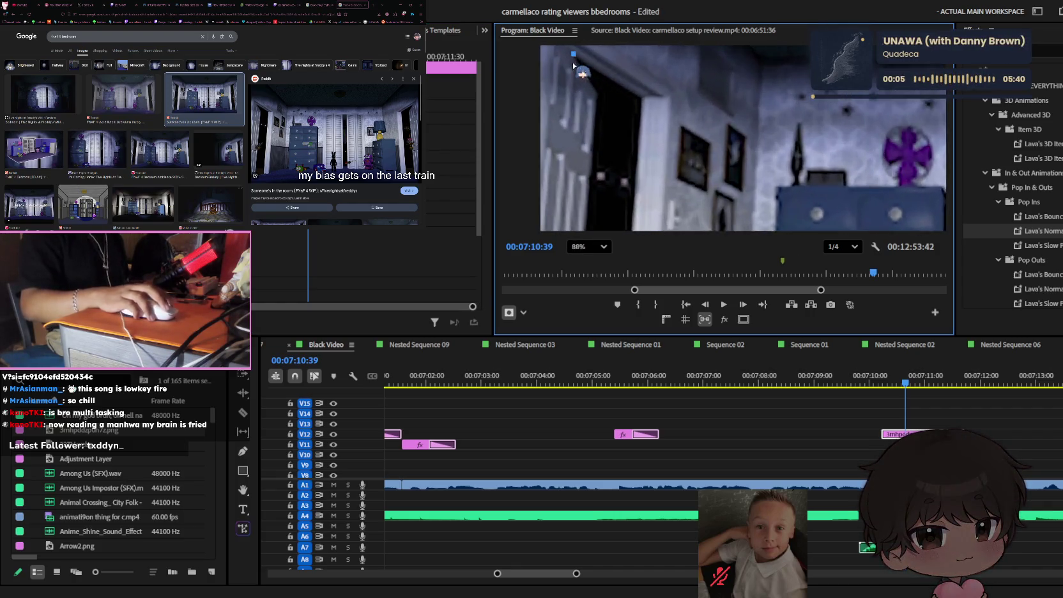
# - Start a pen mask on the bedroom image, placing points along the left doorway edge
pyautogui.scroll(3, 578, 66)
pyautogui.moveTo(673, 144); pyautogui.dragTo(678, 139)
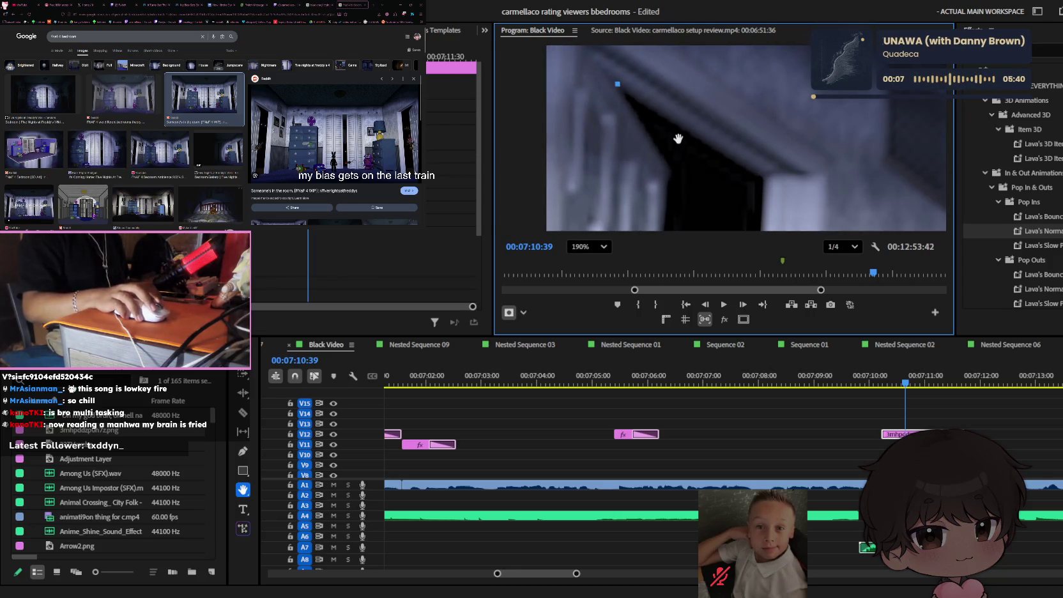
pyautogui.press('p')
pyautogui.click(673, 171)
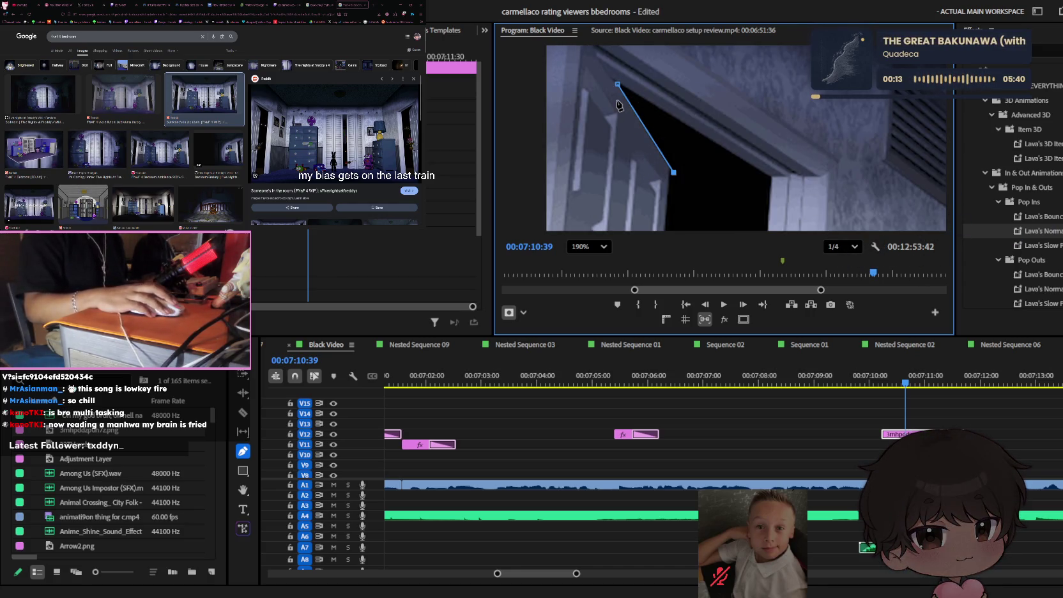
pyautogui.hotkey('ctrl', 'z')
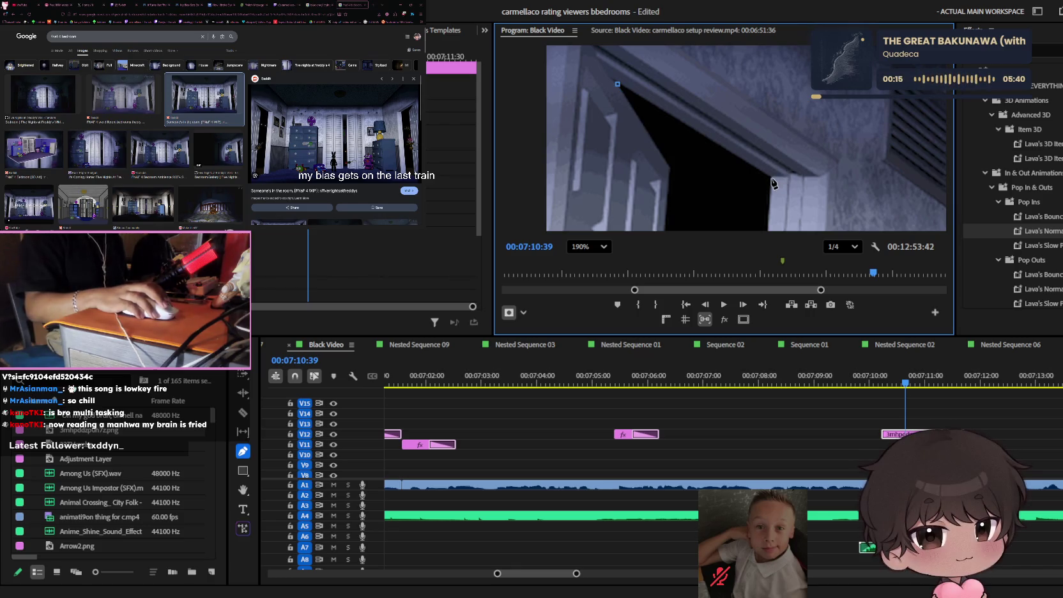
pyautogui.click(769, 176)
pyautogui.press('h')
pyautogui.moveTo(732, 301)
pyautogui.mouseDown()
pyautogui.moveTo(767, 187)
pyautogui.moveTo(762, 6)
pyautogui.moveTo(747, 211)
pyautogui.mouseUp()
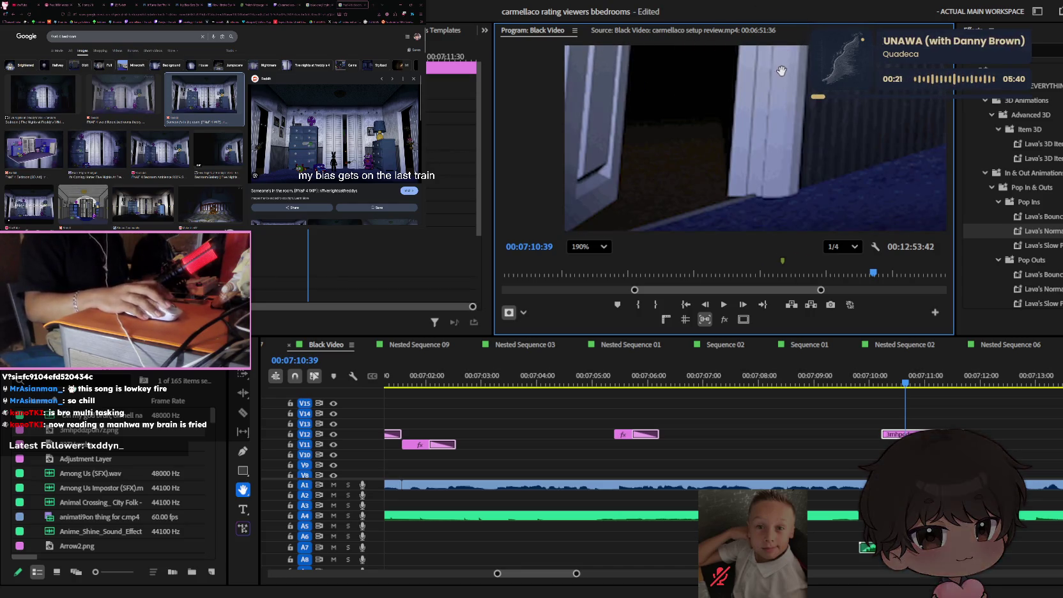
pyautogui.press('p')
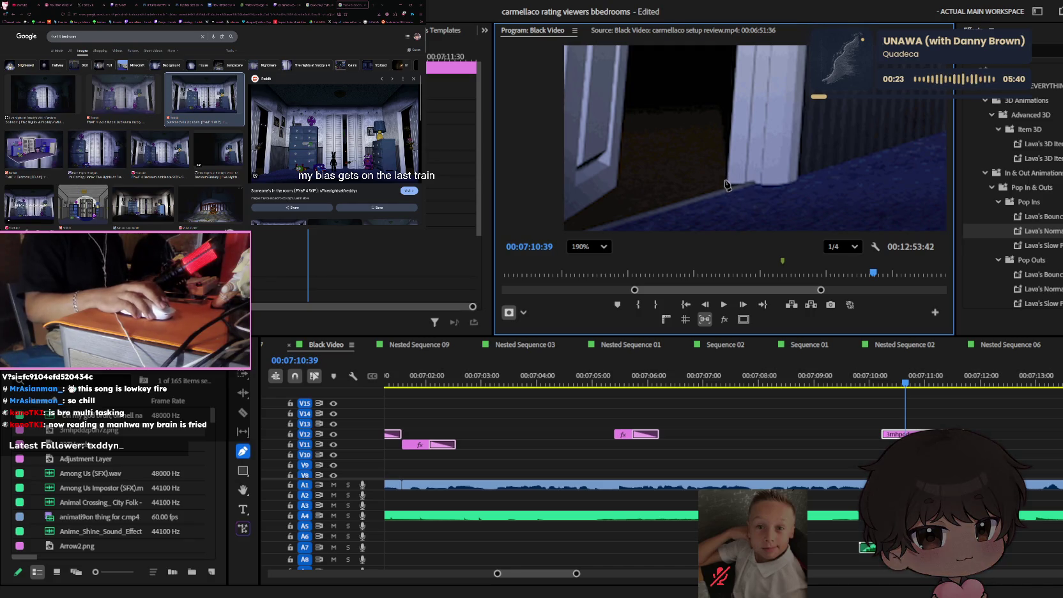
pyautogui.click(724, 184)
pyautogui.click(718, 111)
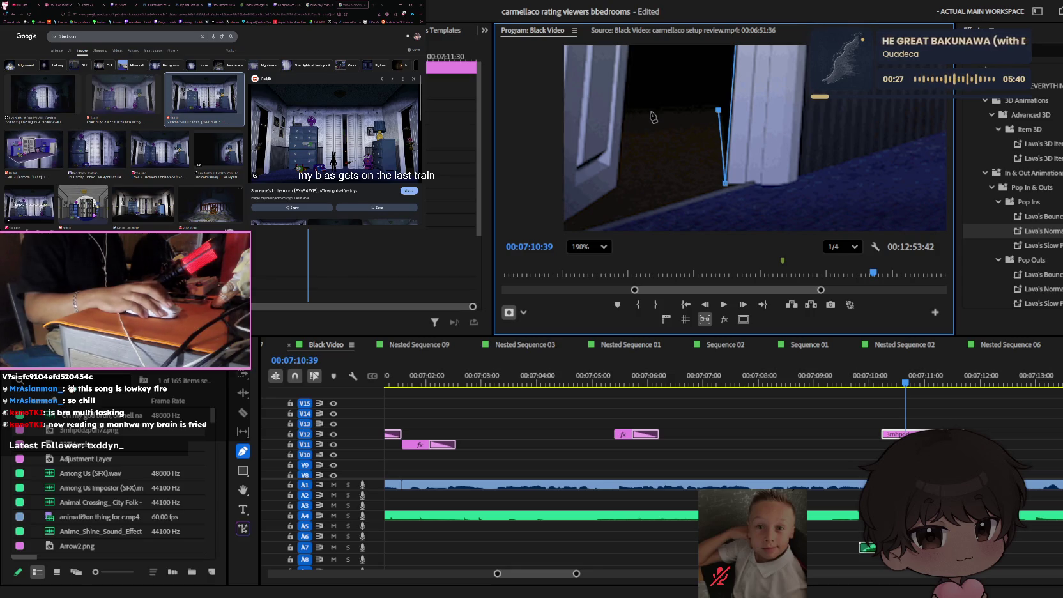
pyautogui.click(623, 112)
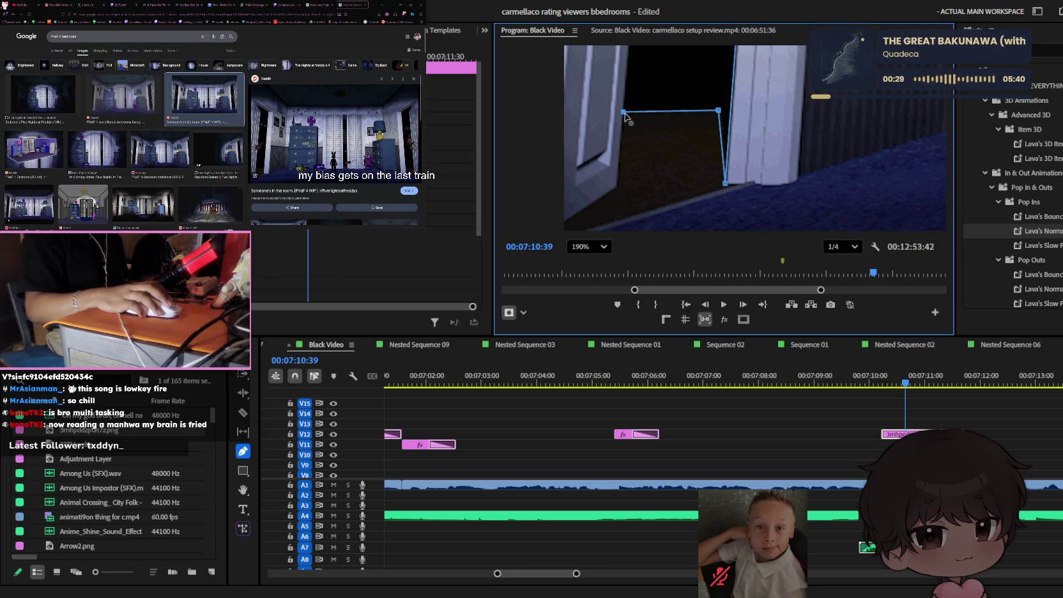
pyautogui.moveTo(623, 112); pyautogui.dragTo(626, 112)
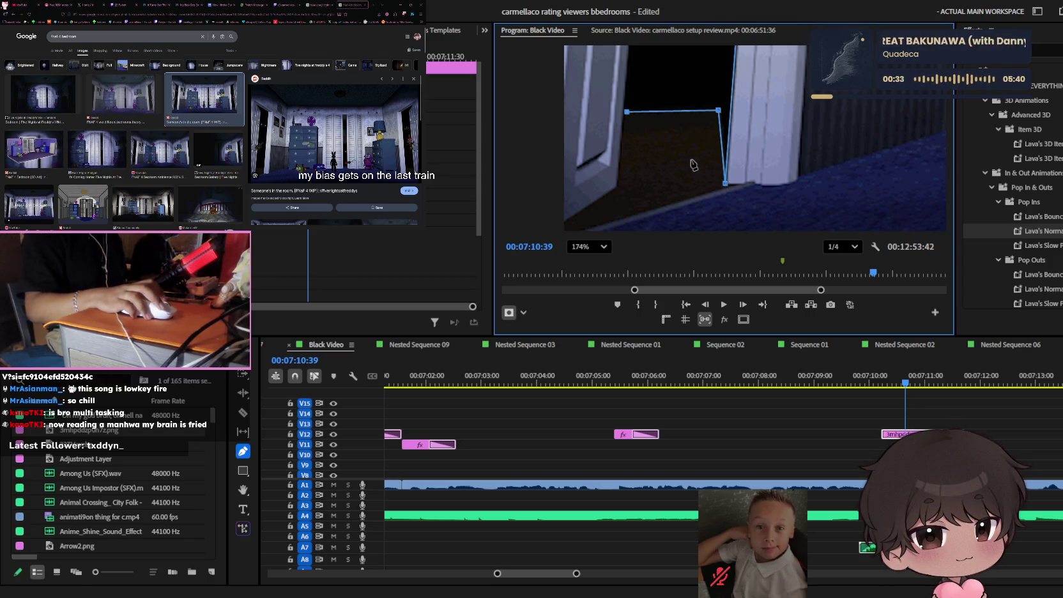
# - Add the final door-edge point, close the mask at its first point, and fit the frame
pyautogui.scroll(-2, 693, 165)
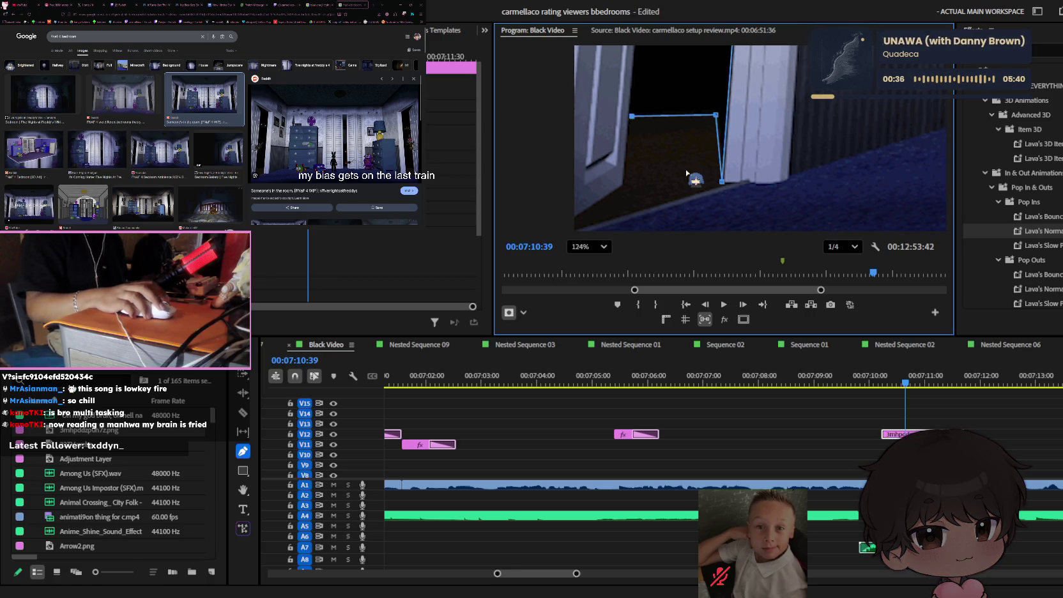
pyautogui.scroll(-1, 687, 173)
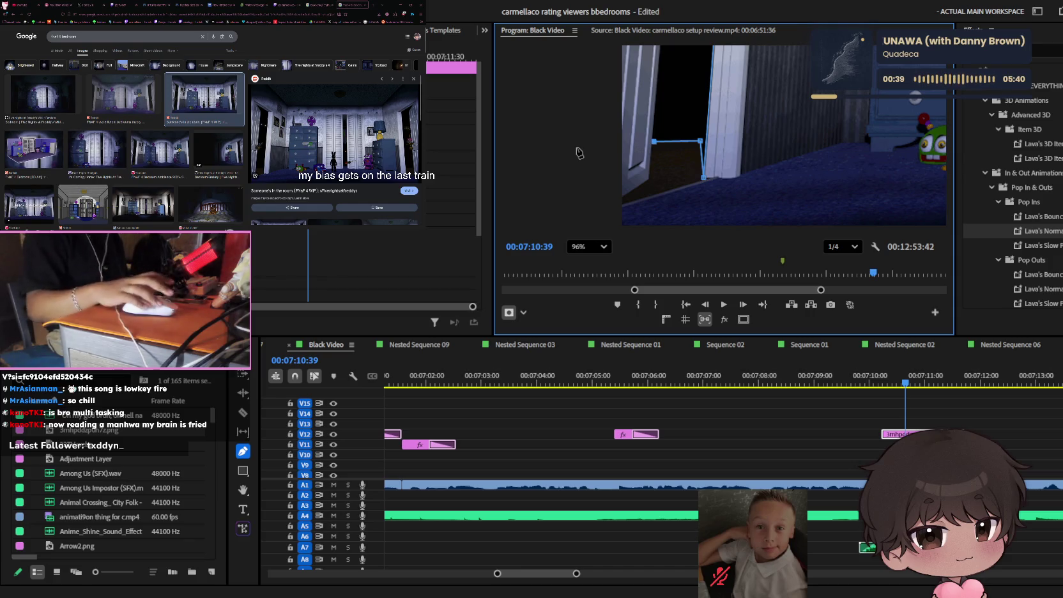
pyautogui.press('h')
pyautogui.scroll(-2, 703, 166)
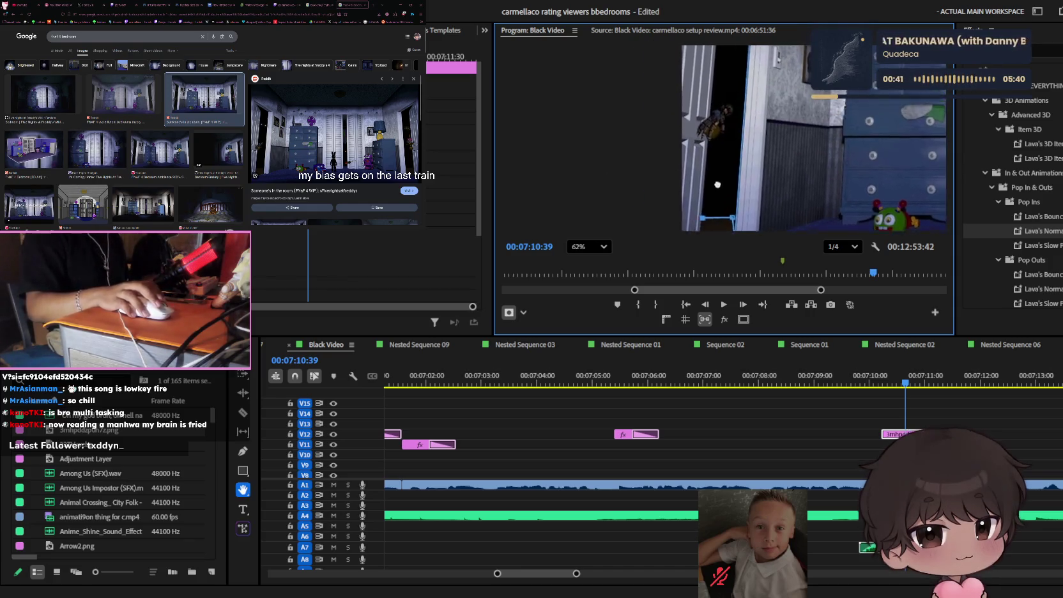
pyautogui.moveTo(717, 184); pyautogui.dragTo(734, 194)
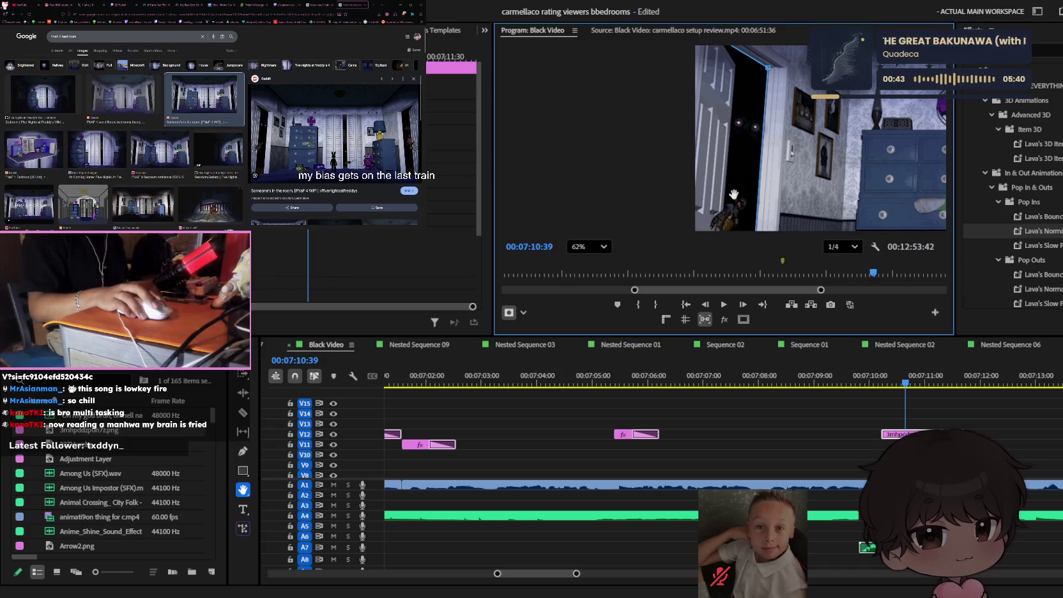
pyautogui.scroll(2, 733, 193)
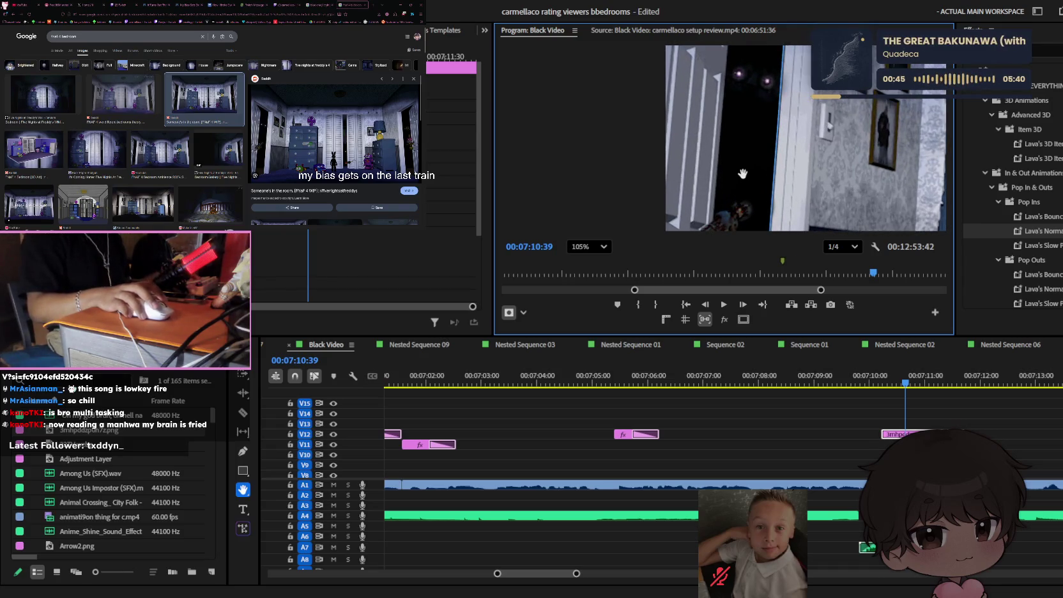
pyautogui.scroll(2, 742, 173)
pyautogui.press('p')
pyautogui.scroll(2, 747, 128)
pyautogui.click(738, 101)
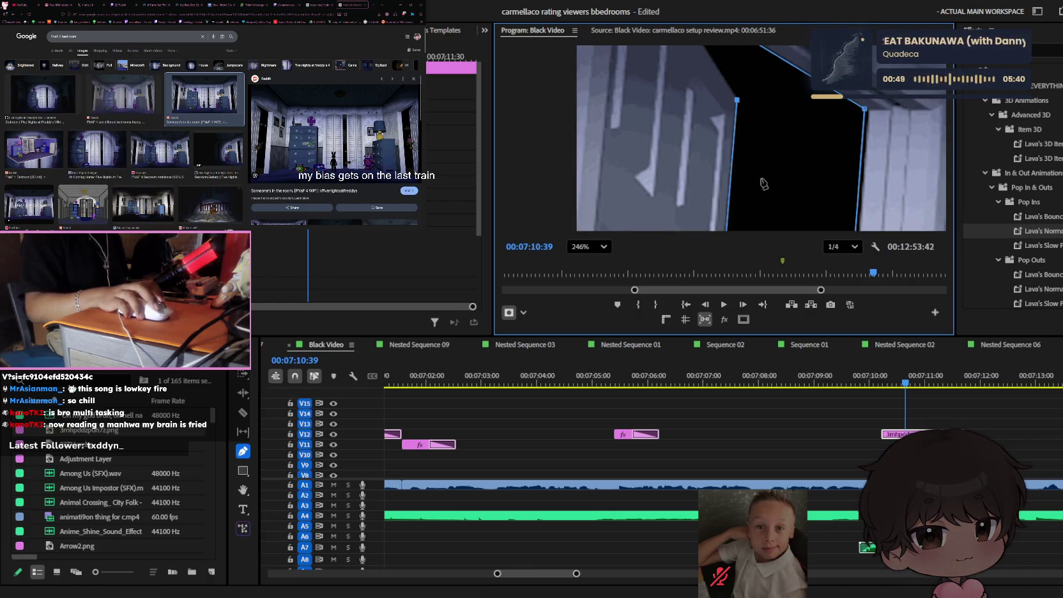
pyautogui.moveTo(763, 183); pyautogui.dragTo(808, 301)
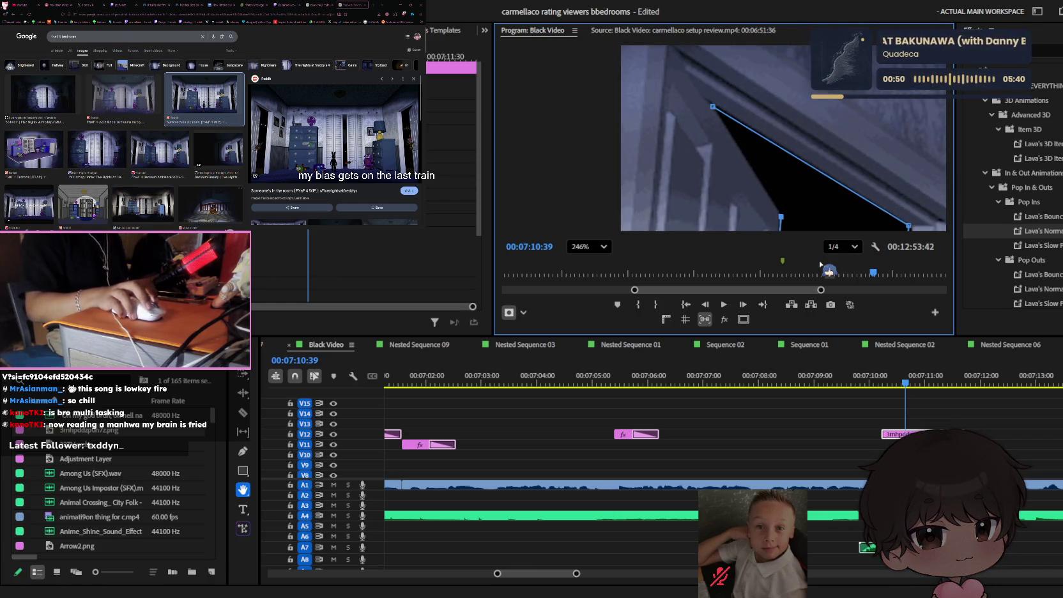
pyautogui.click(713, 107)
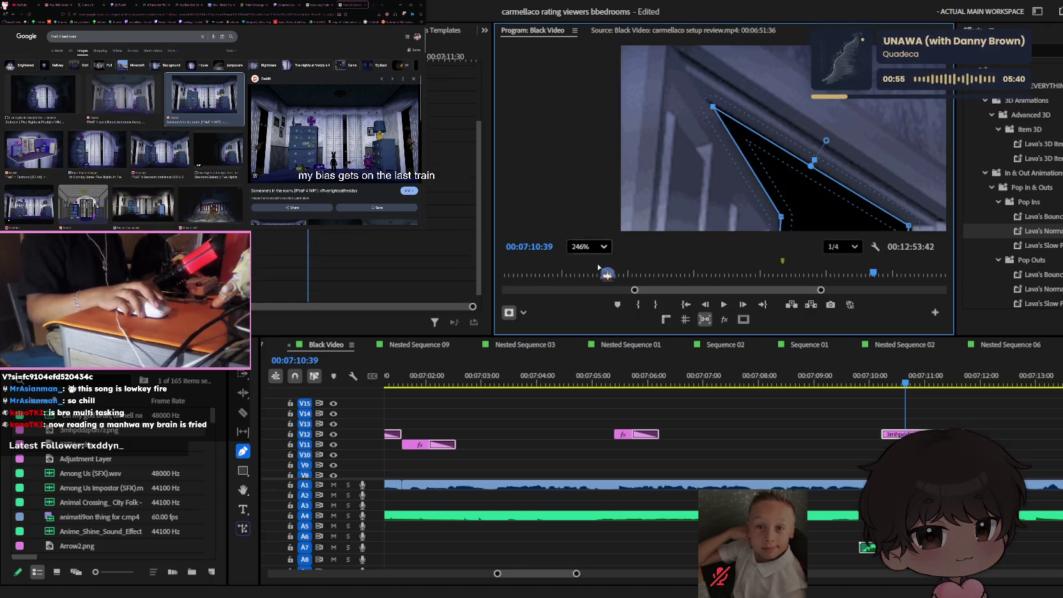
pyautogui.hotkey('shift', '/')
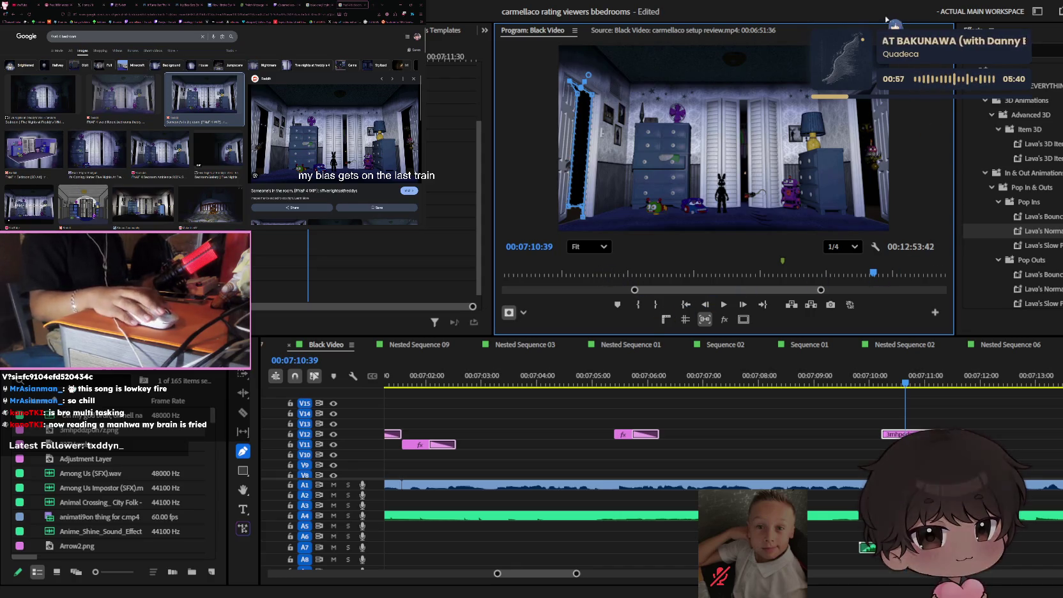
# - Return to the Selection tool and switch the side browser to the X home feed
pyautogui.press('v')
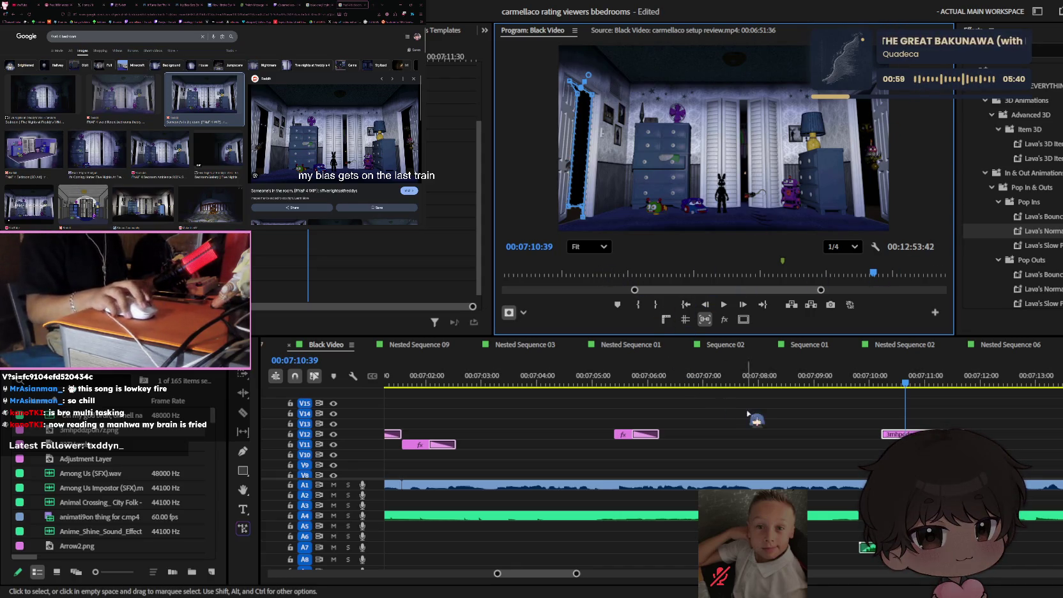
pyautogui.click(749, 414)
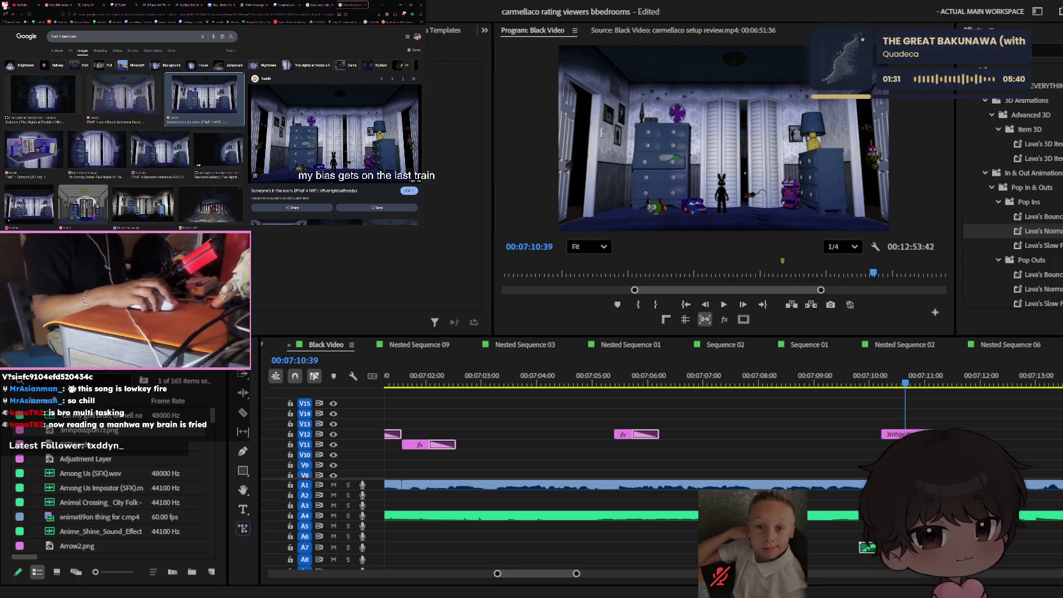
pyautogui.click(93, 4)
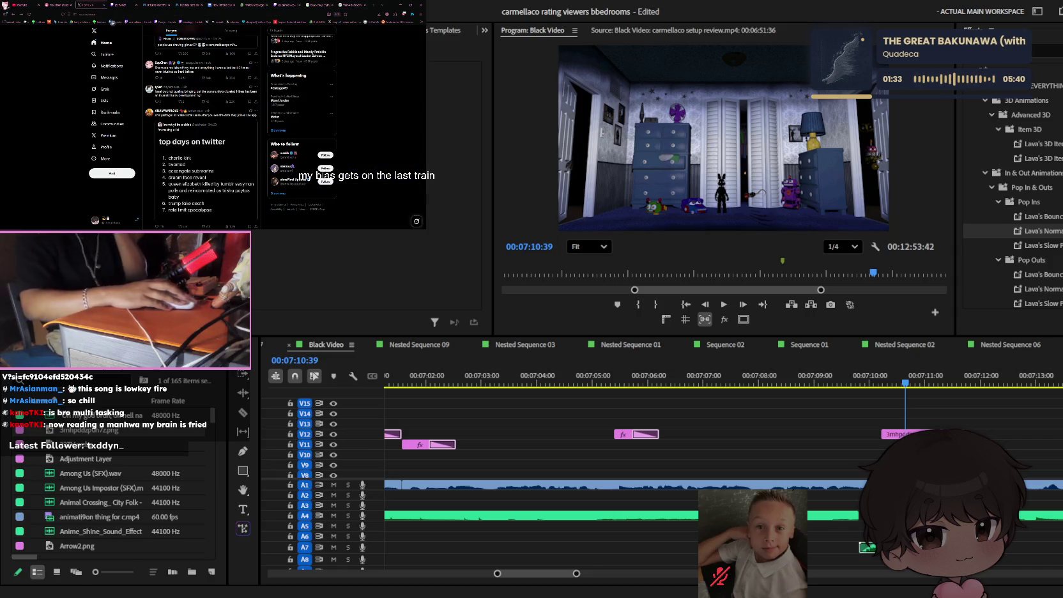
# - Load the newest X posts and view the Top artists images full size
pyautogui.scroll(-5, 201, 141)
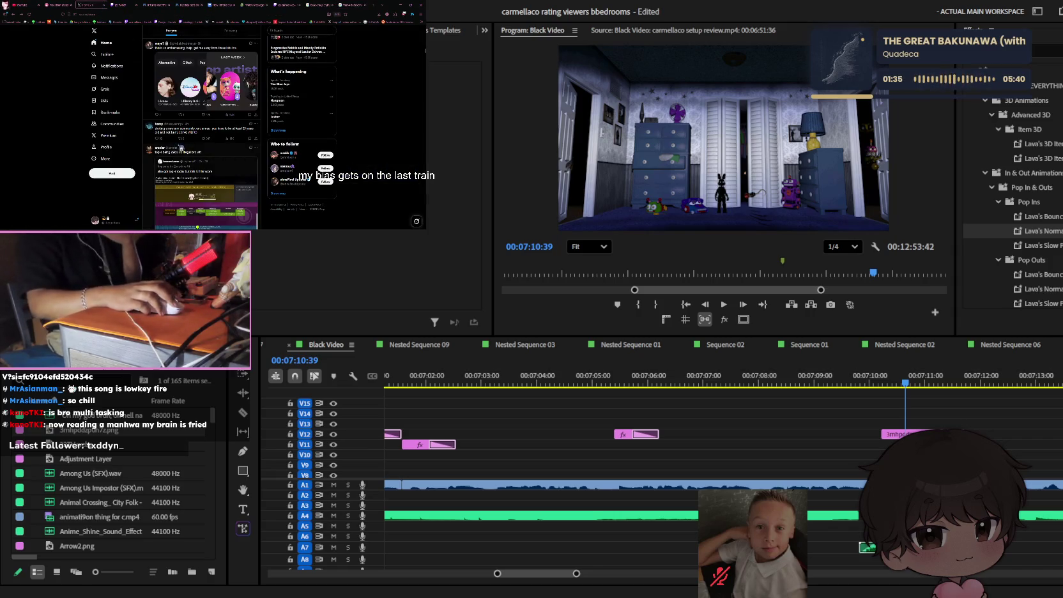
pyautogui.click(205, 43)
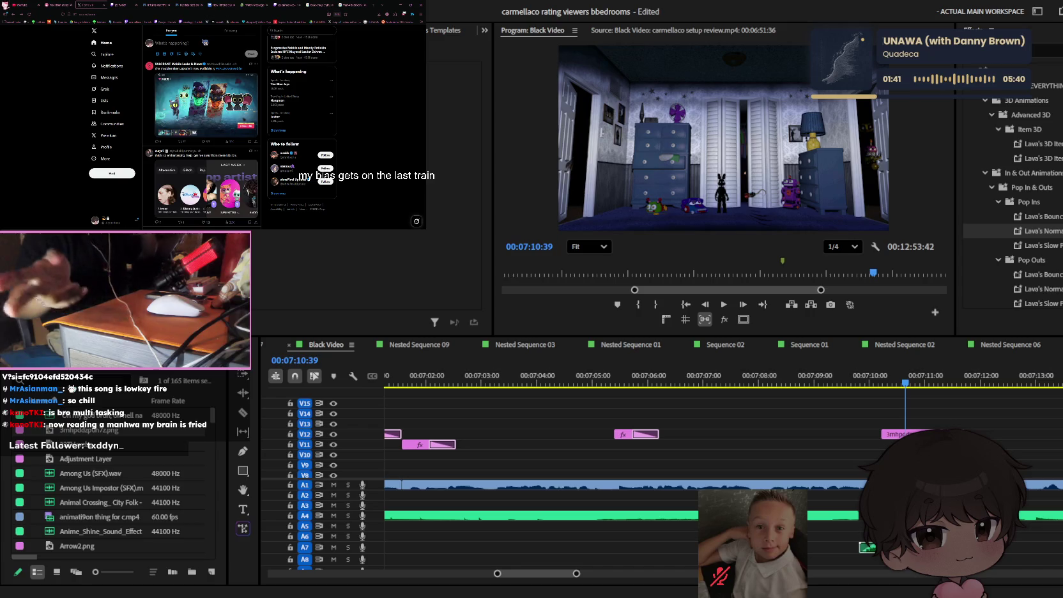
pyautogui.scroll(-2, 207, 95)
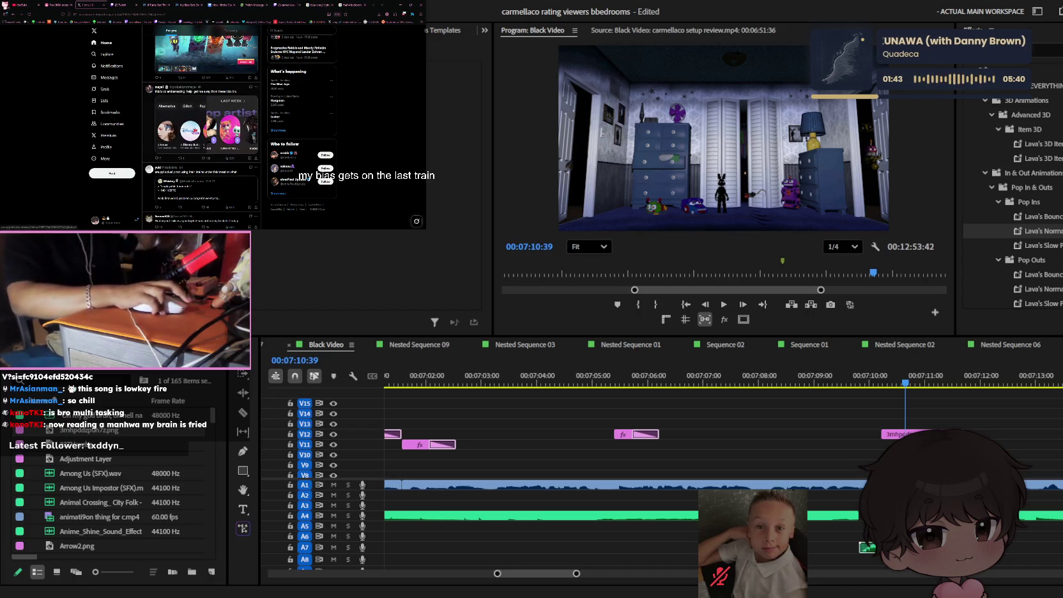
pyautogui.click(207, 96)
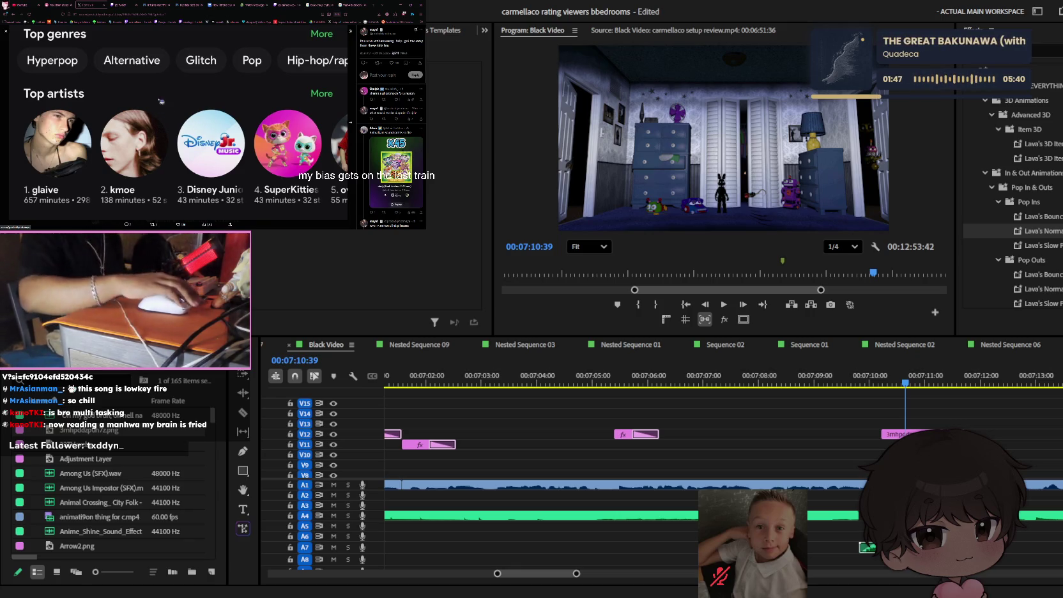
pyautogui.click(349, 122)
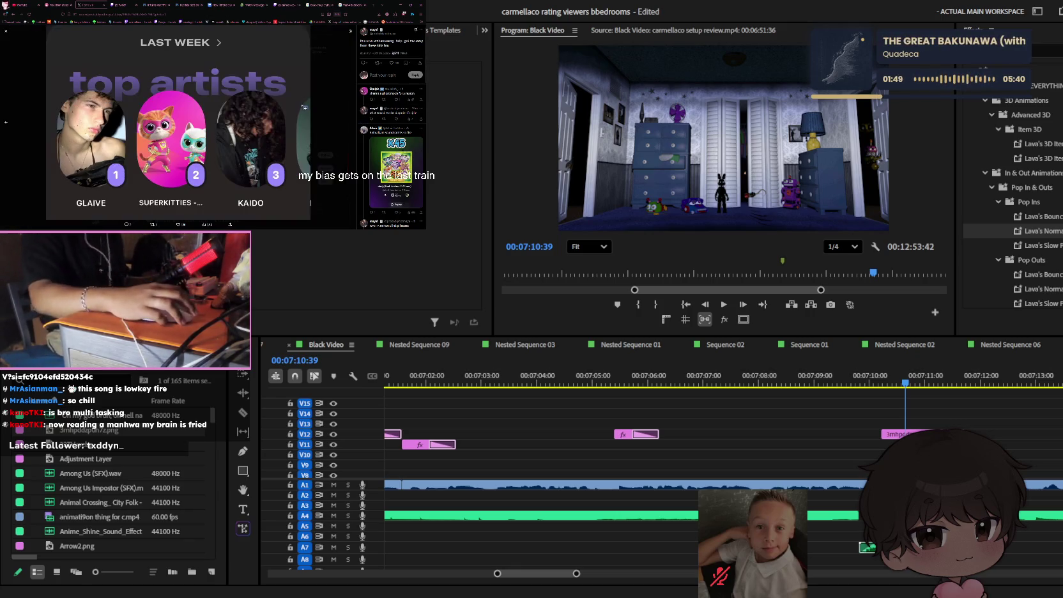
pyautogui.press('Escape')
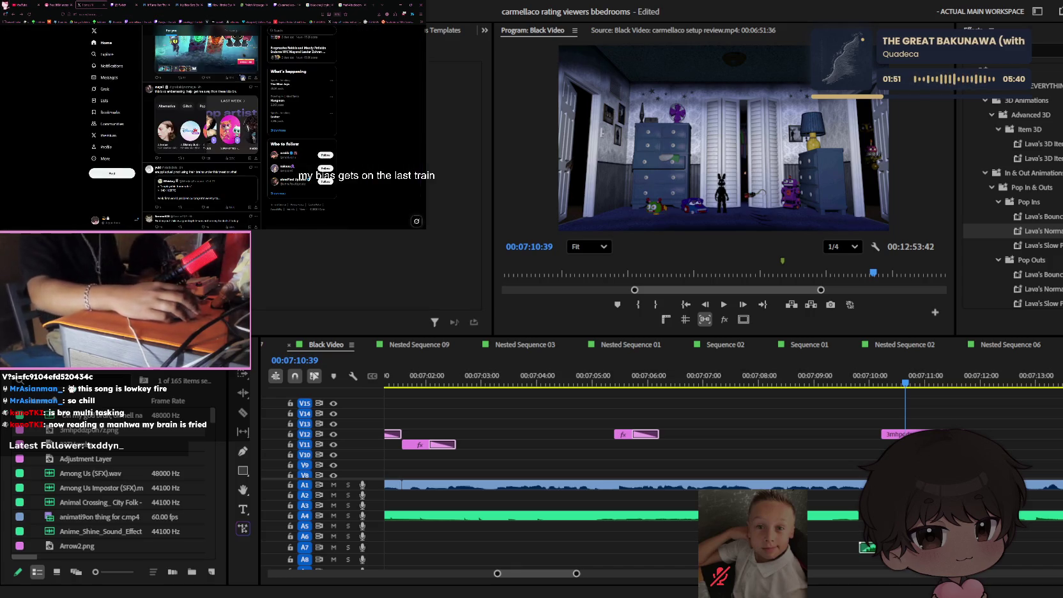
# - Open the X Notifications list, then paste the carmellaco cutout image into Premiere
pyautogui.scroll(-2, 242, 76)
pyautogui.scroll(-2, 237, 80)
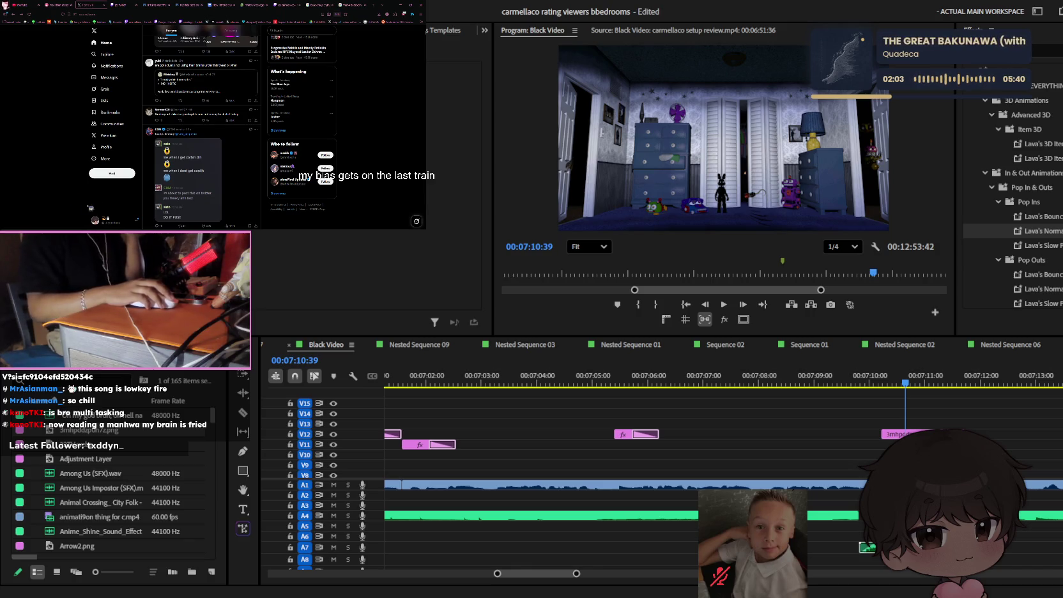
pyautogui.click(125, 173)
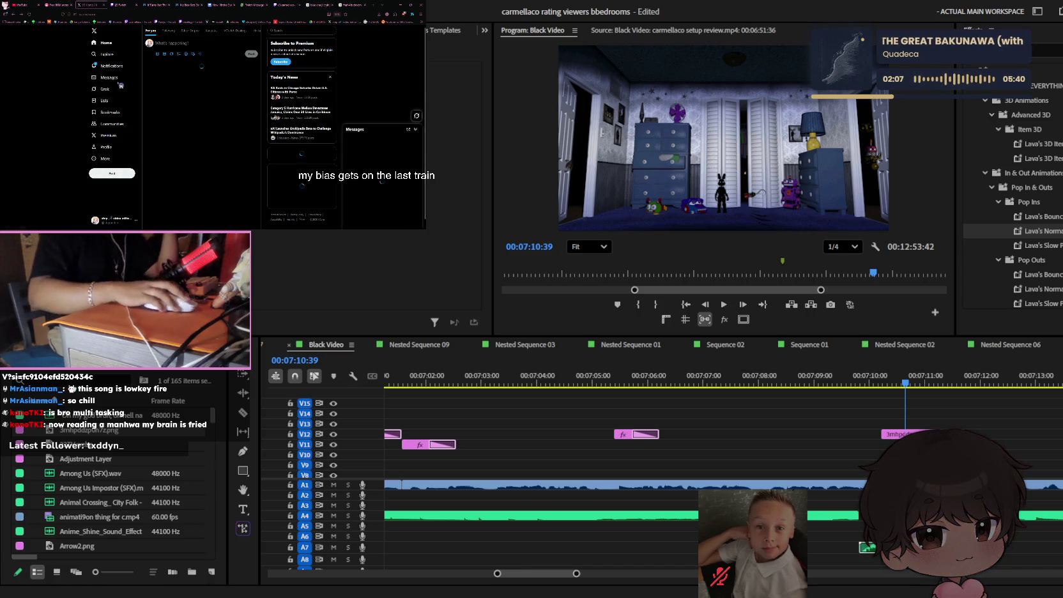
pyautogui.click(110, 65)
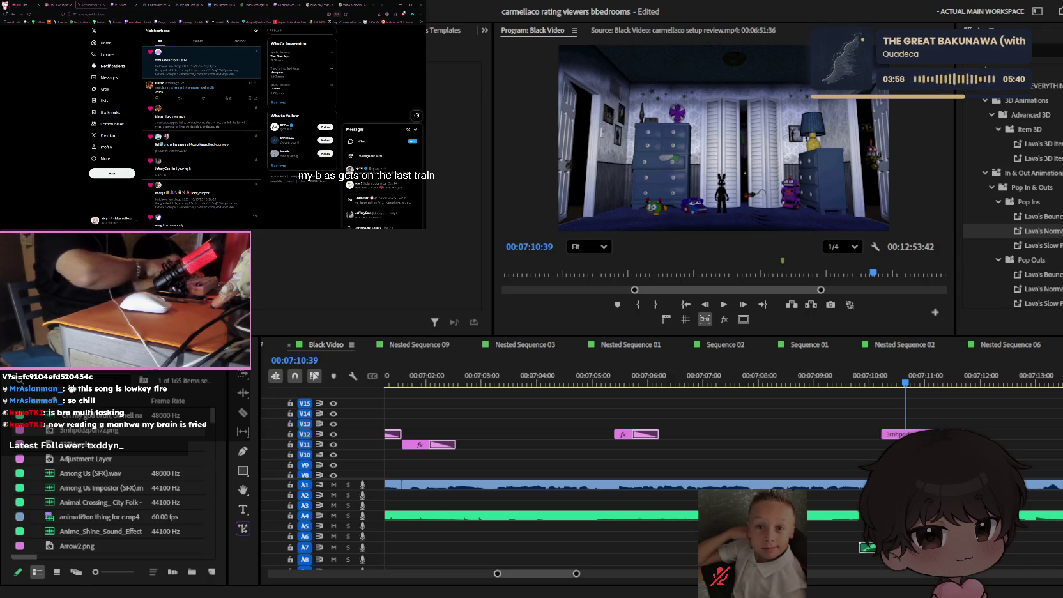
pyautogui.hotkey('shift', '3')
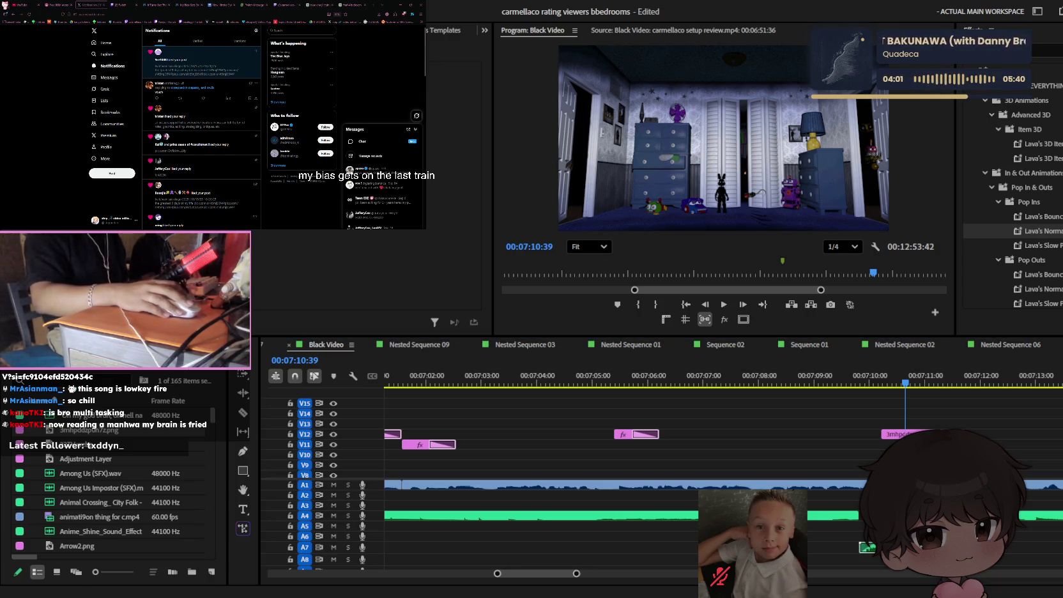
pyautogui.hotkey('ctrl', 'v')
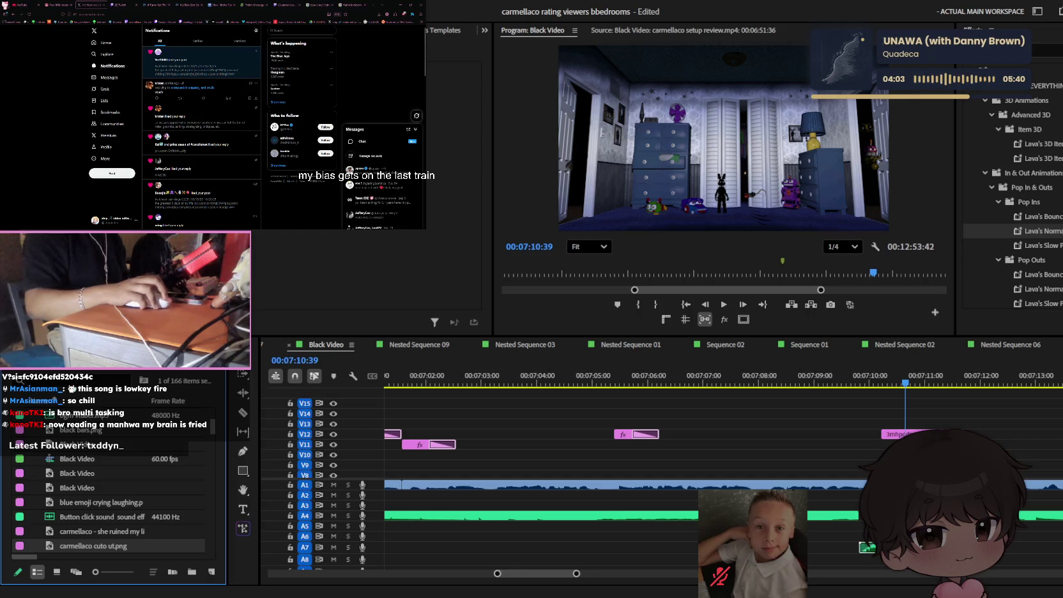
# - Put carmellaco cuto ut.png on V11 under the bedroom image, cut its tail, and shift it left
pyautogui.moveTo(92, 546); pyautogui.dragTo(885, 444)
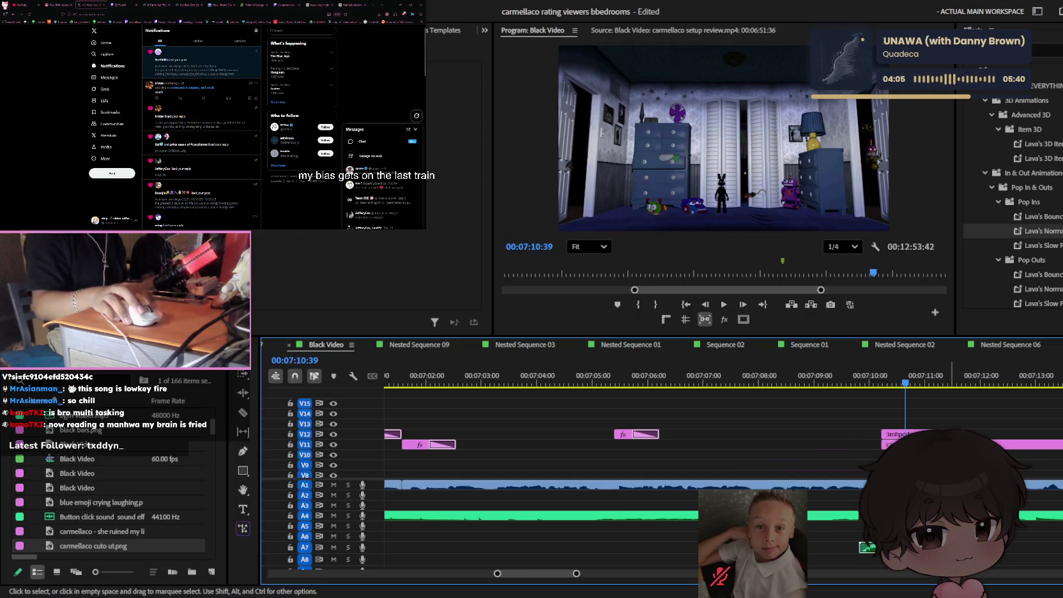
pyautogui.press('c')
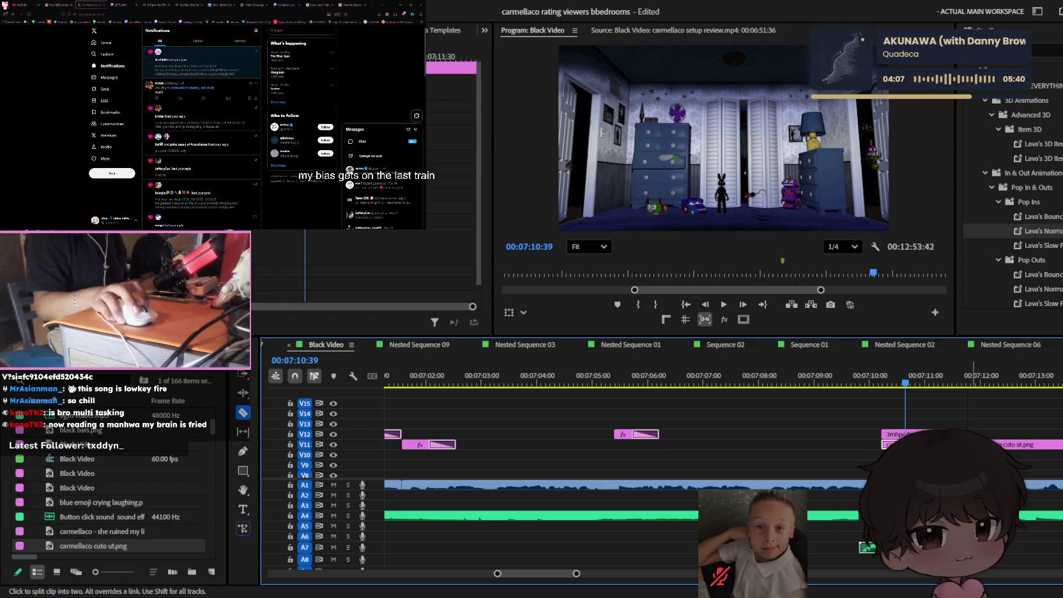
pyautogui.press('v')
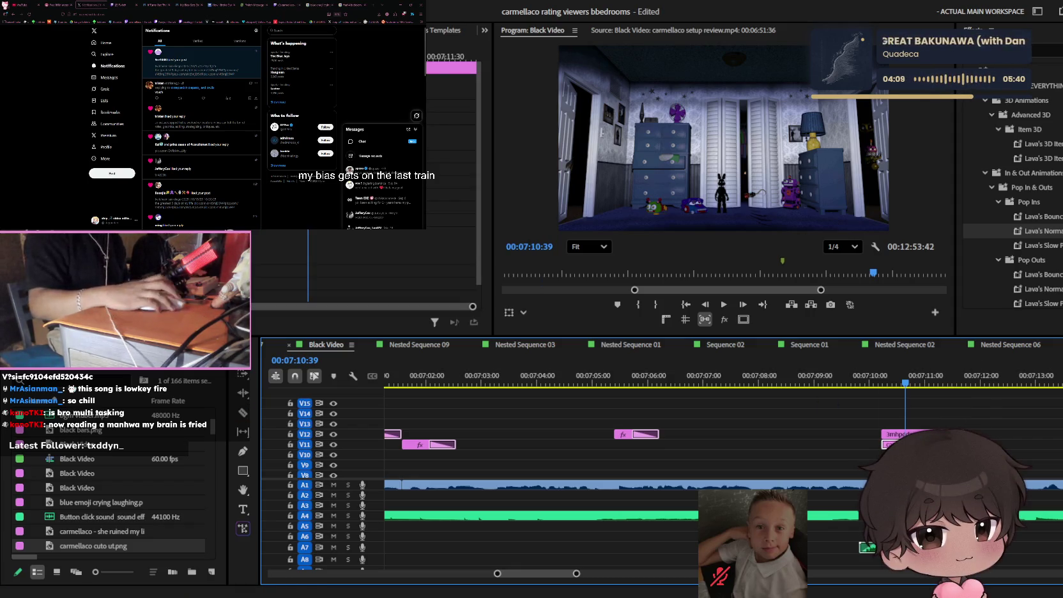
pyautogui.click(281, 51)
pyautogui.moveTo(654, 138)
pyautogui.mouseDown()
pyautogui.moveTo(578, 138)
pyautogui.moveTo(576, 162)
pyautogui.mouseUp()
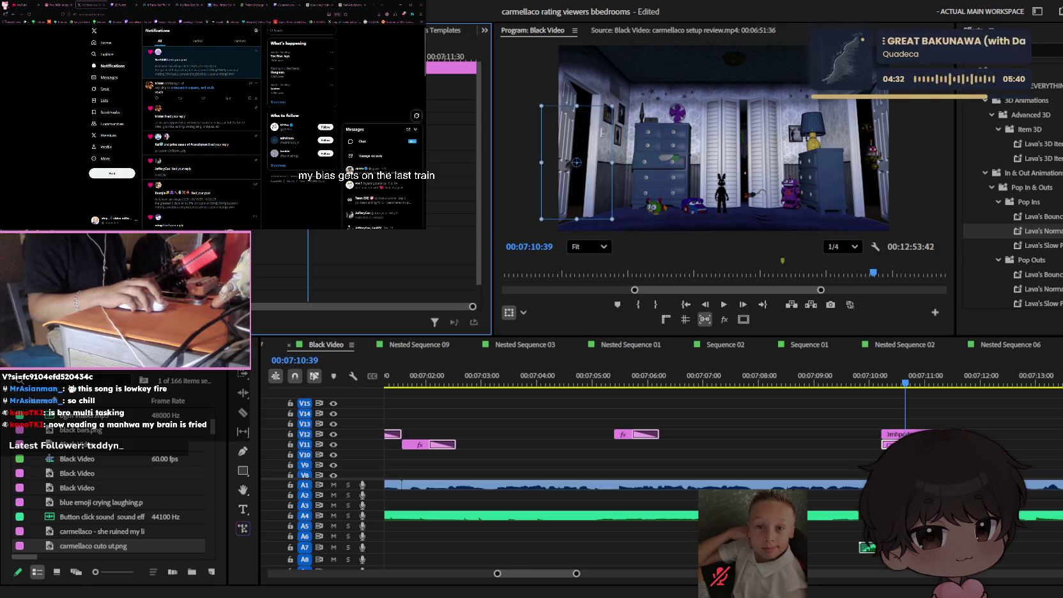
# - Scrub the playhead around 00:07:10:13–07:10:30 and play the sequence from there
pyautogui.scroll(2, 806, 386)
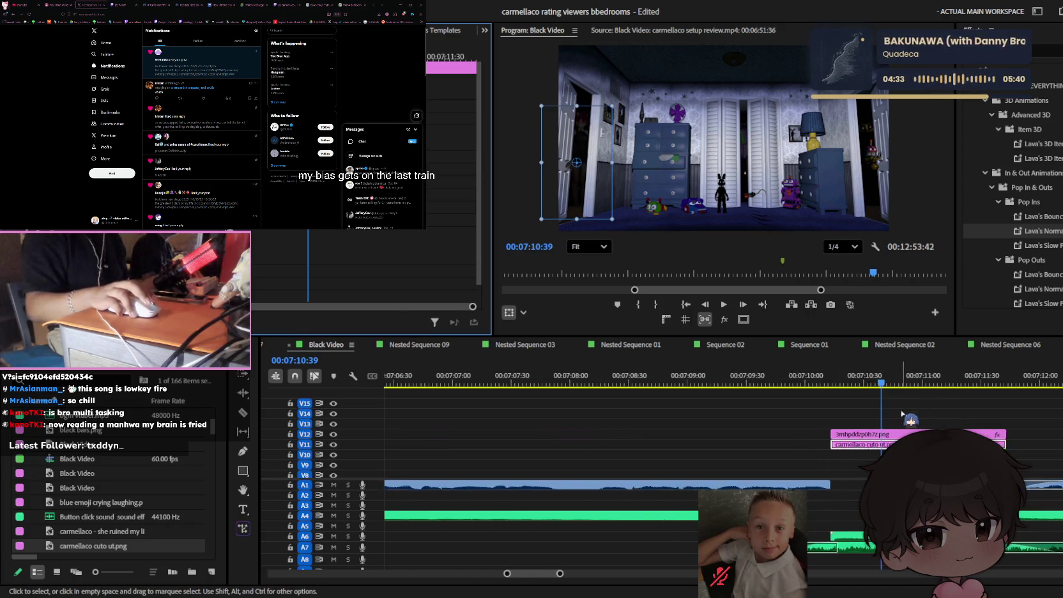
pyautogui.click(799, 385)
pyautogui.click(271, 323)
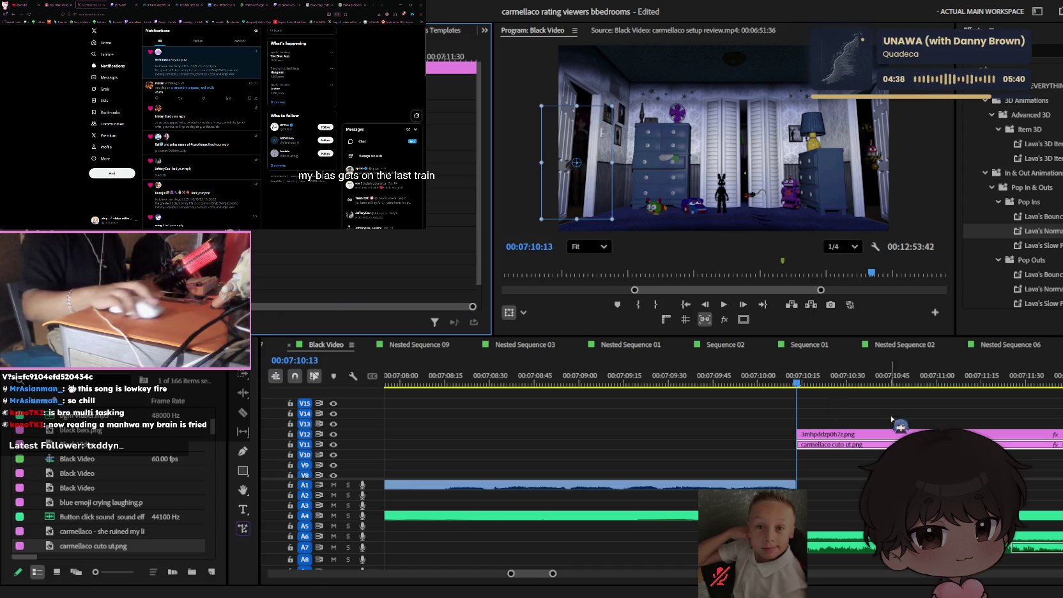
pyautogui.scroll(-2, 1013, 434)
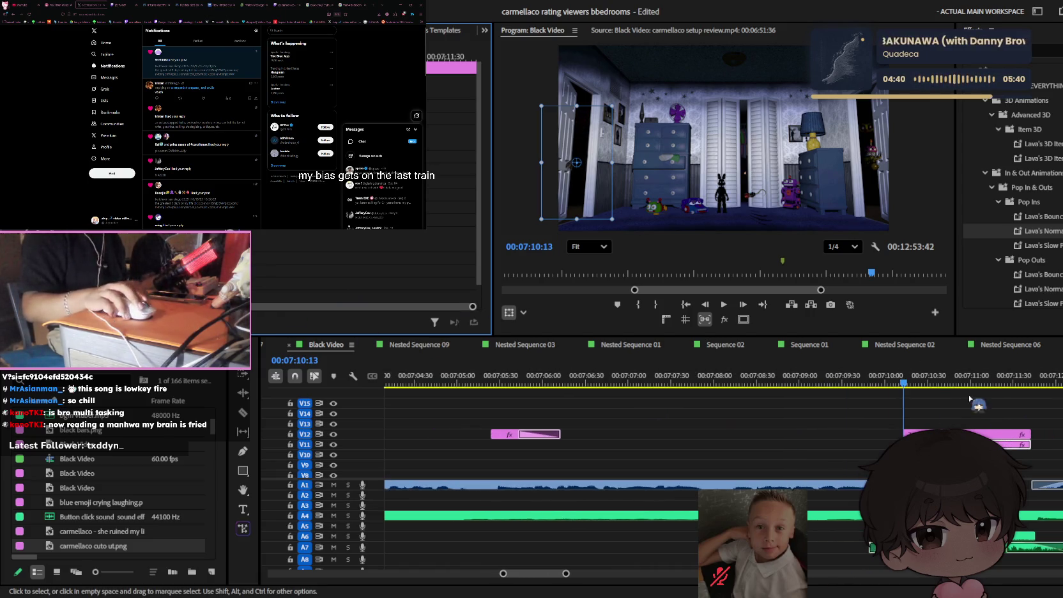
pyautogui.click(1026, 382)
pyautogui.click(470, 258)
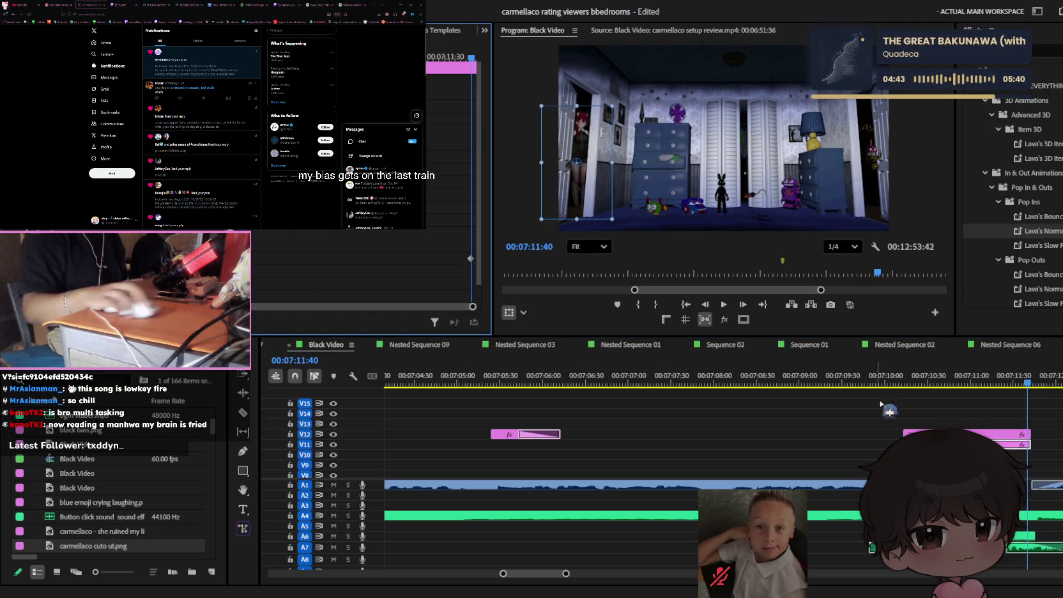
pyautogui.click(920, 381)
pyautogui.press('space')
pyautogui.press('space')
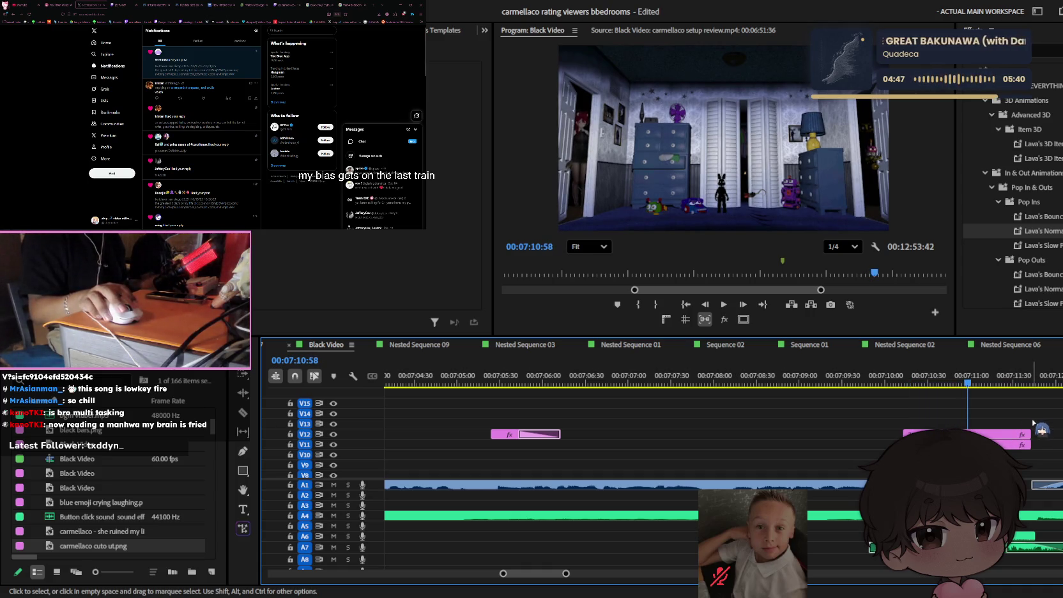
pyautogui.scroll(2, 833, 181)
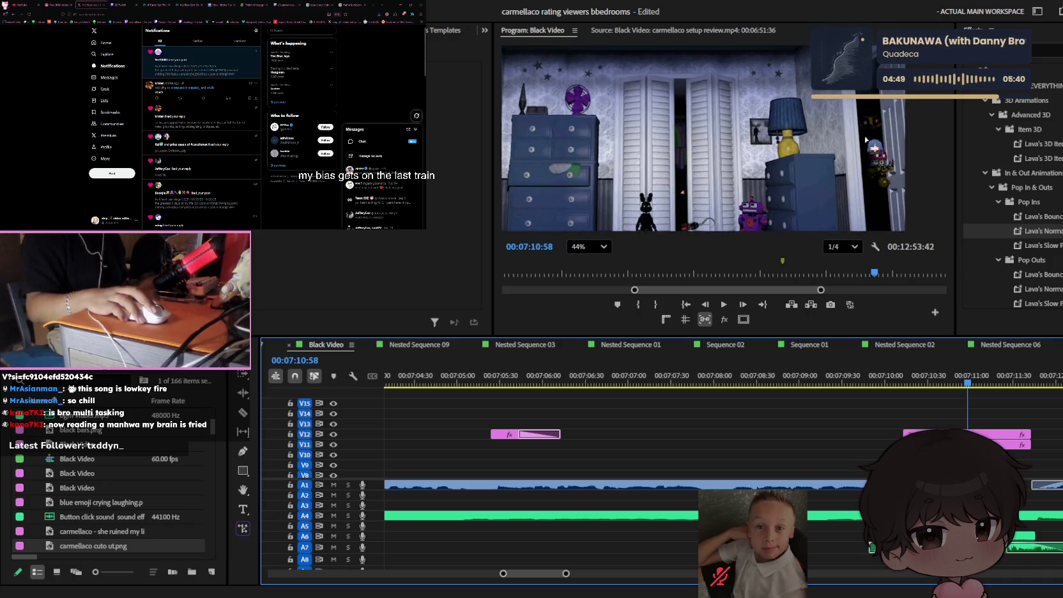
pyautogui.scroll(1, 833, 180)
# - Select the V12 bedroom image clip and zoom the preview onto the doorway, ready to draw mask points
pyautogui.click(958, 435)
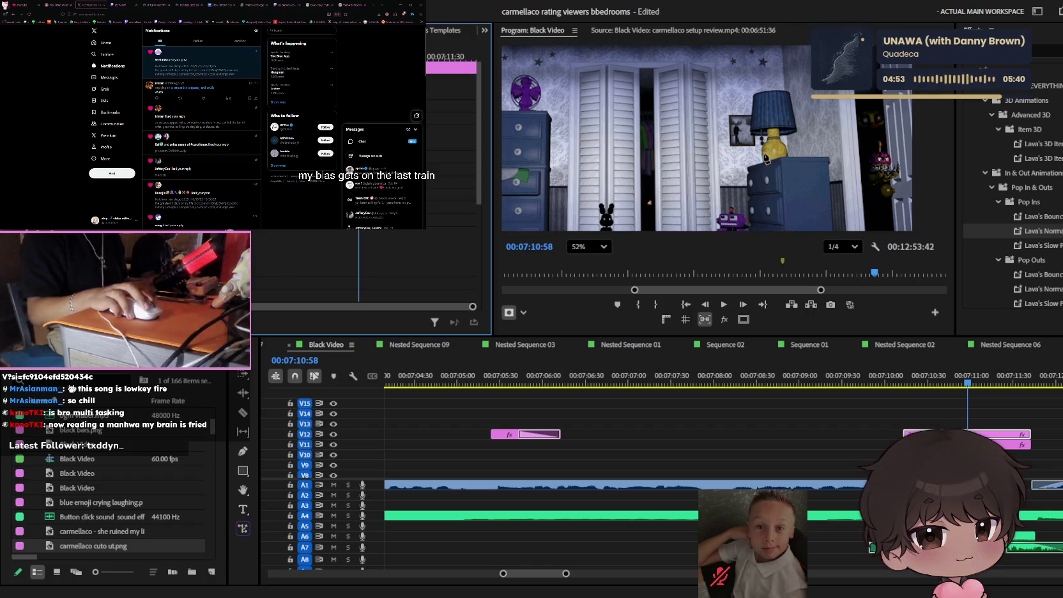
pyautogui.press('h')
pyautogui.moveTo(771, 153); pyautogui.dragTo(607, 129)
pyautogui.scroll(1, 607, 129)
pyautogui.scroll(1, 606, 129)
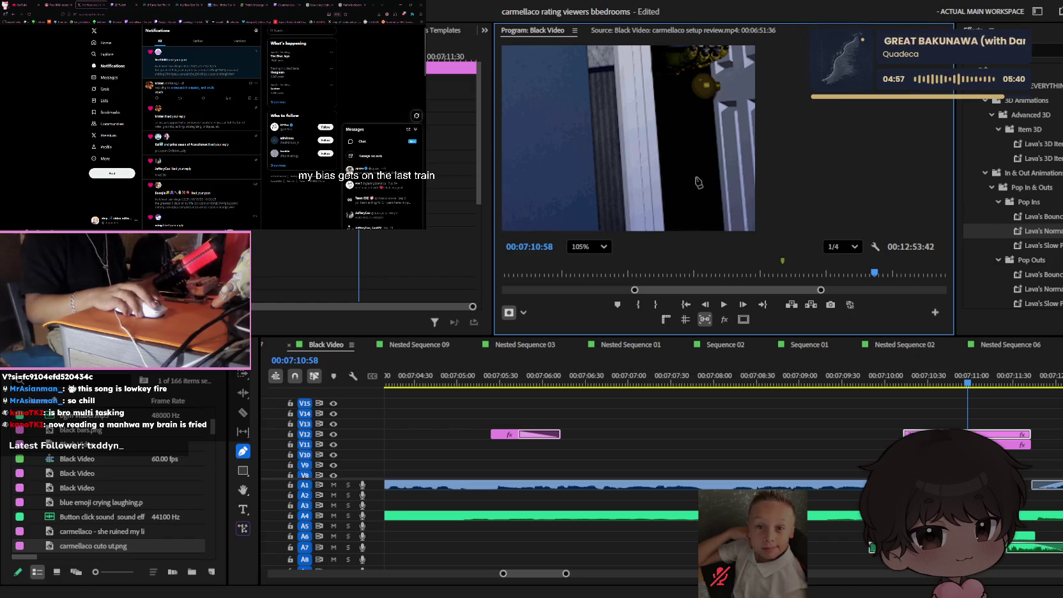
pyautogui.moveTo(697, 184); pyautogui.dragTo(715, 117)
pyautogui.press('p')
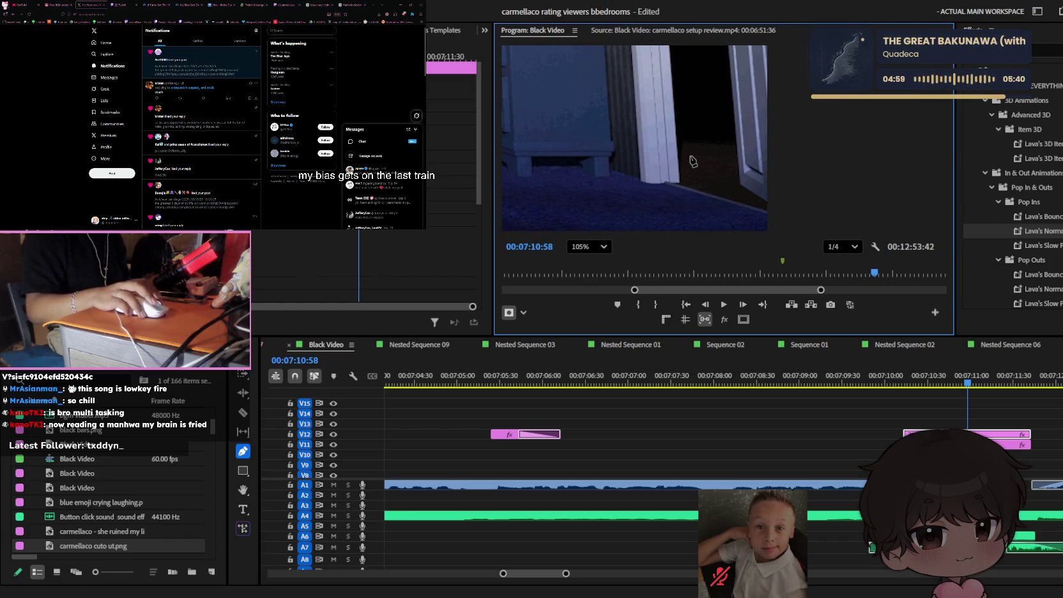
pyautogui.scroll(2, 693, 162)
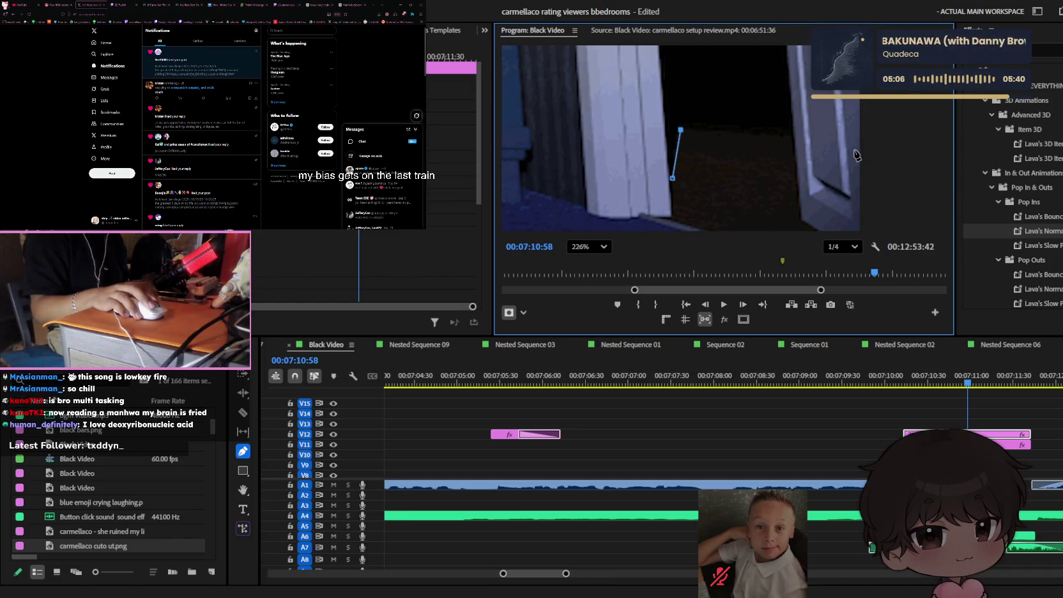
# - Add a mask point at the doorframe and reposition the magnified preview after glancing at the browser tabs
pyautogui.click(790, 133)
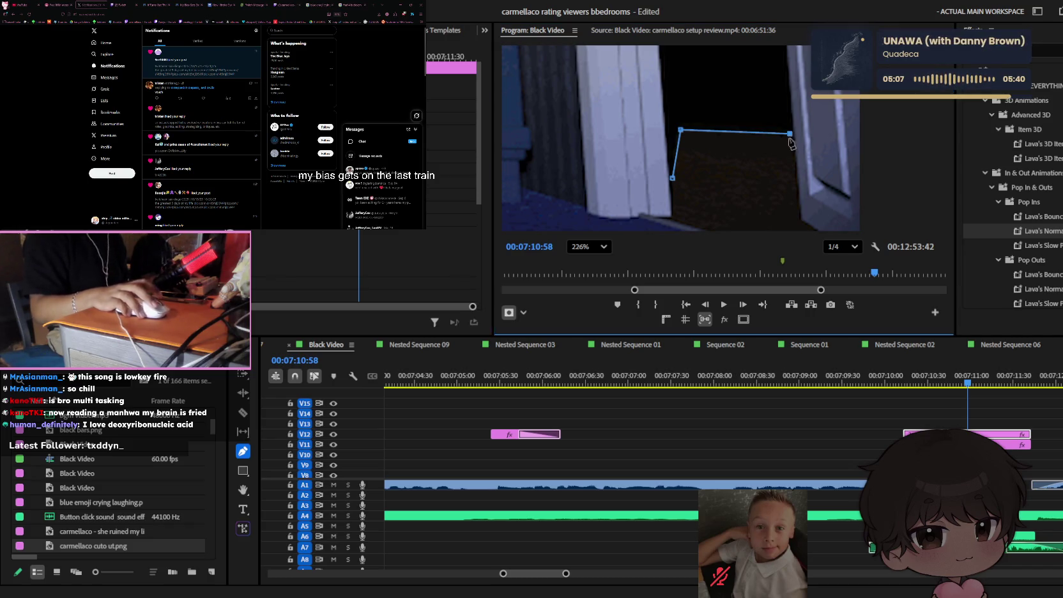
pyautogui.click(124, 5)
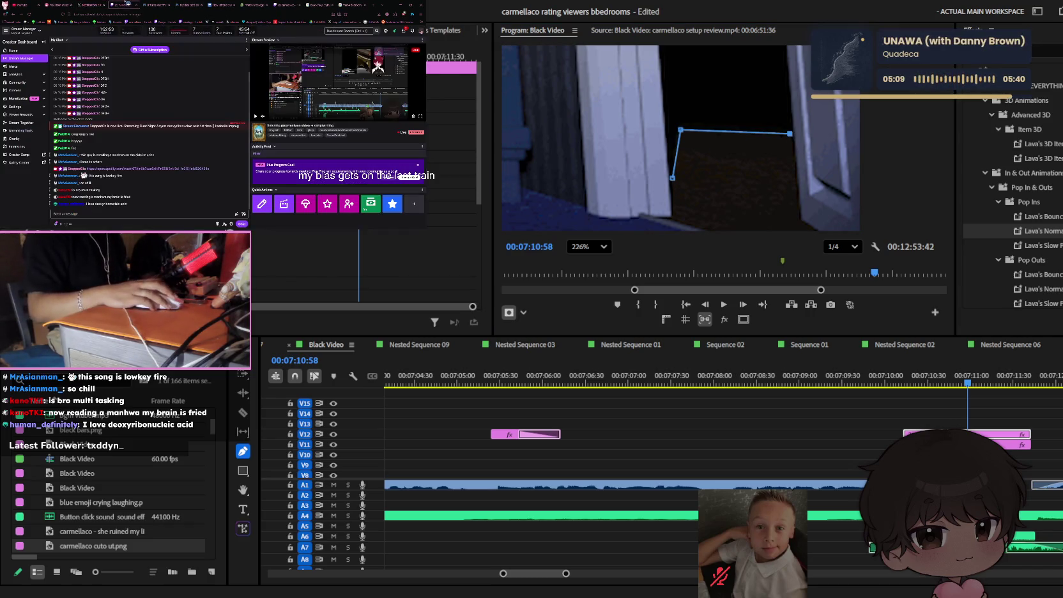
pyautogui.click(89, 4)
pyautogui.click(741, 139)
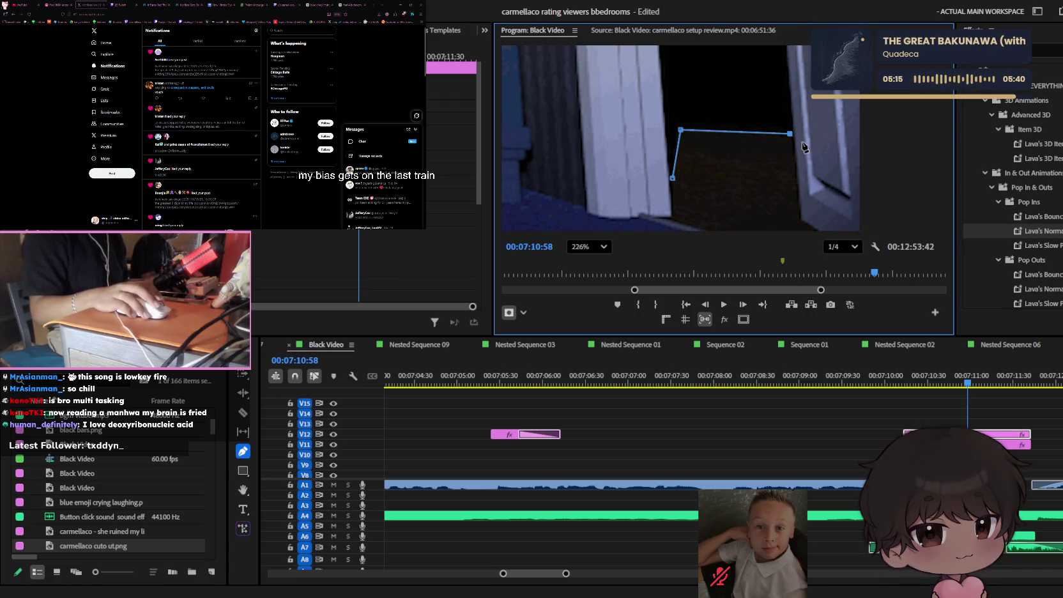
pyautogui.press('h')
pyautogui.moveTo(769, 101); pyautogui.dragTo(728, 180)
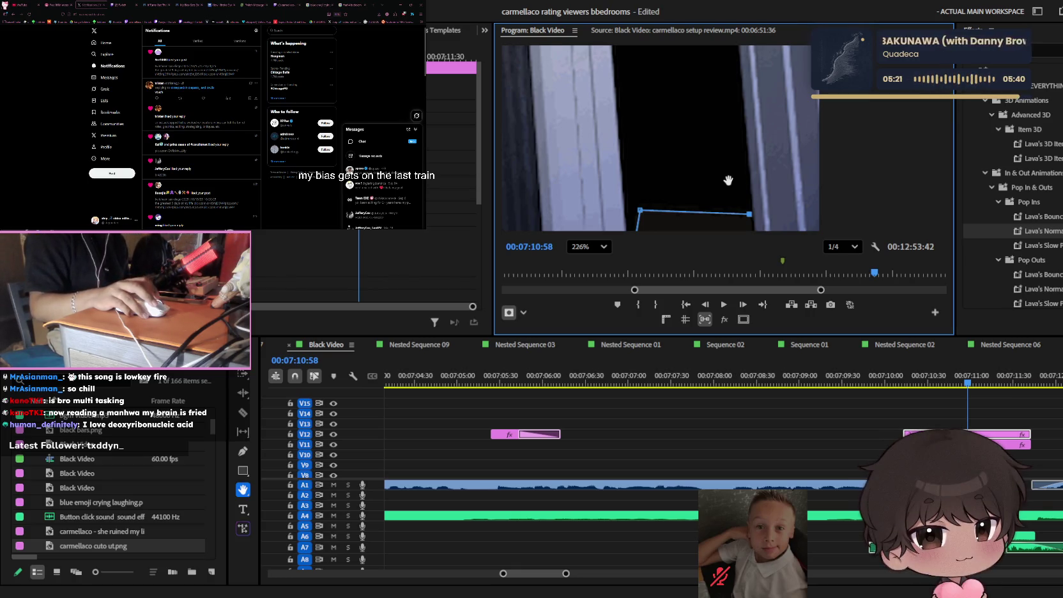
pyautogui.moveTo(729, 181)
pyautogui.mouseDown()
pyautogui.moveTo(696, 258)
pyautogui.moveTo(720, 160)
pyautogui.mouseUp()
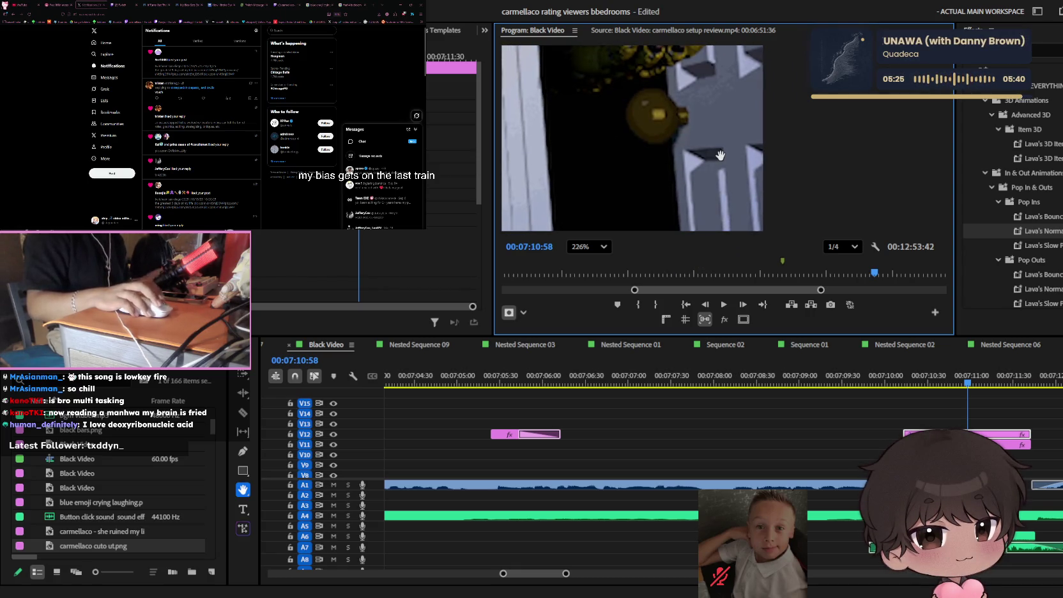
pyautogui.press('p')
pyautogui.scroll(3, 671, 143)
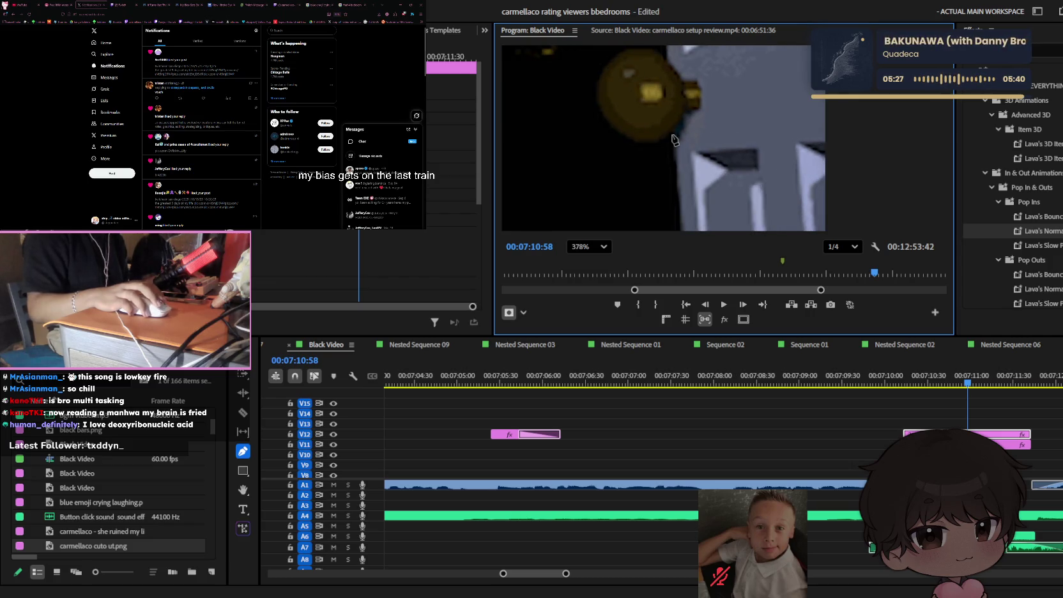
# - Trace mask points around the round yellowish part and up over its top
pyautogui.click(671, 131)
pyautogui.click(650, 141)
pyautogui.click(617, 134)
pyautogui.click(603, 115)
pyautogui.click(596, 66)
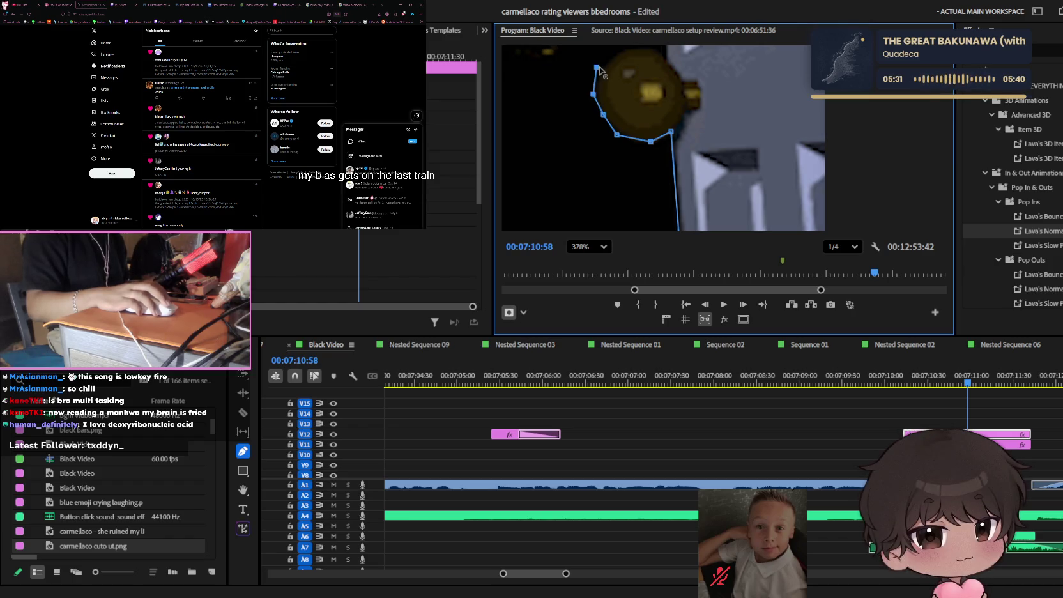
pyautogui.click(613, 53)
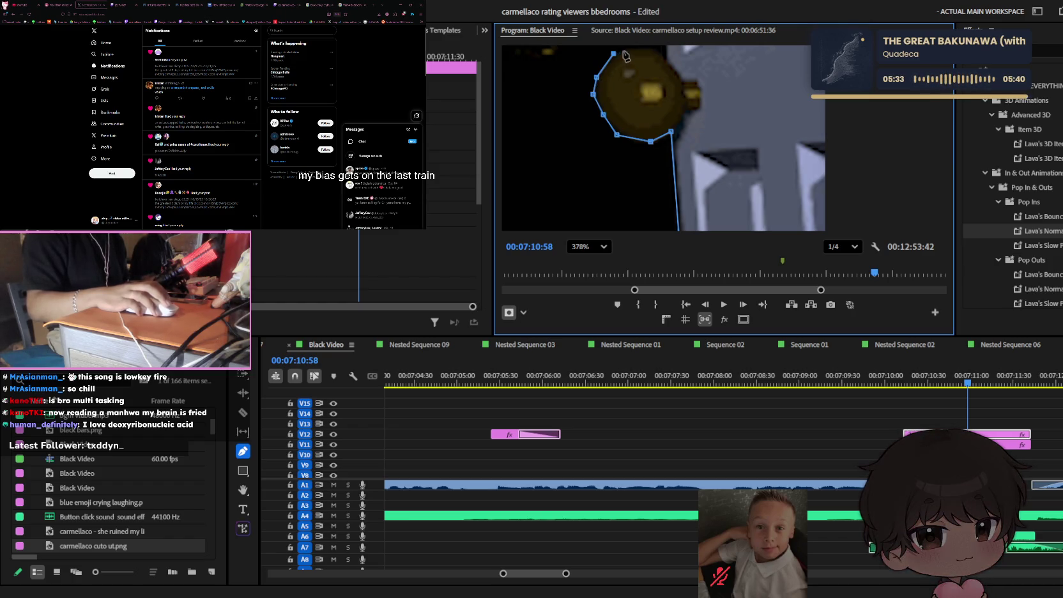
# - Add mask points along the top edge, undoing one misplaced point and placing another further along
pyautogui.scroll(3, 633, 128)
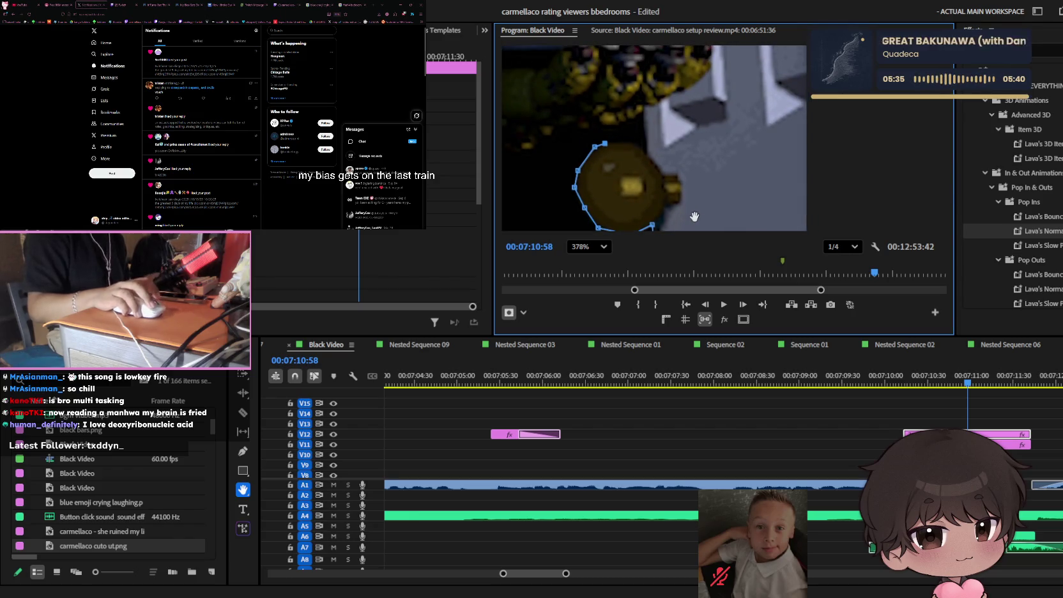
pyautogui.click(625, 140)
pyautogui.click(642, 143)
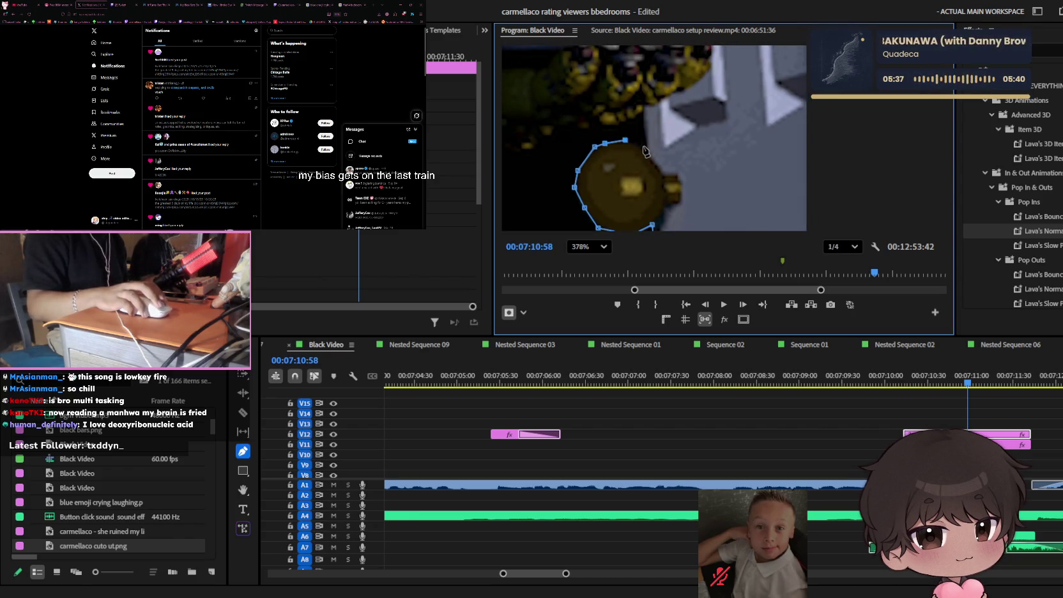
pyautogui.scroll(4, 639, 148)
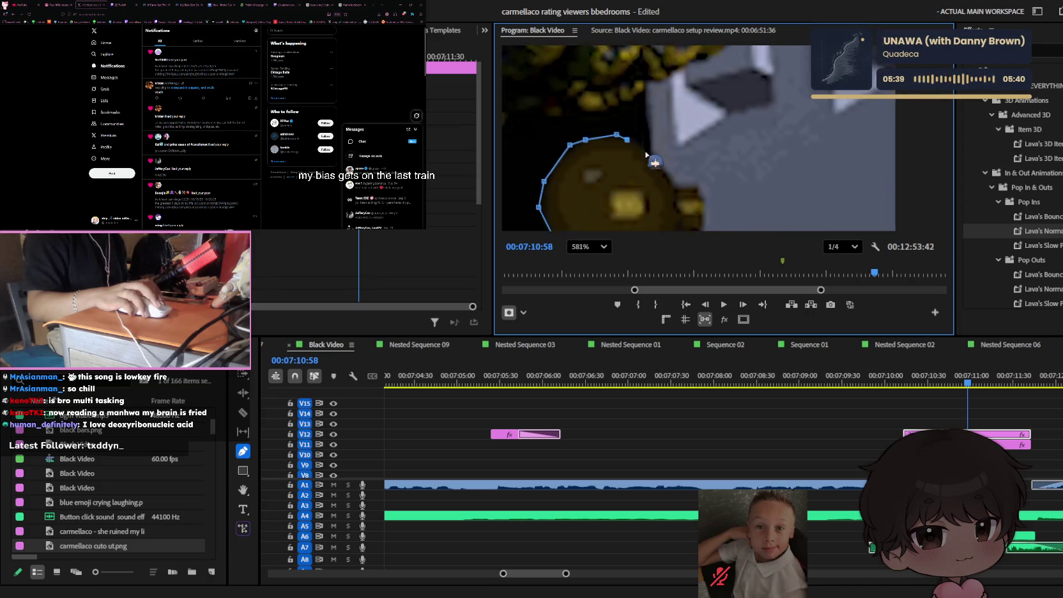
pyautogui.hotkey('ctrl', 'z')
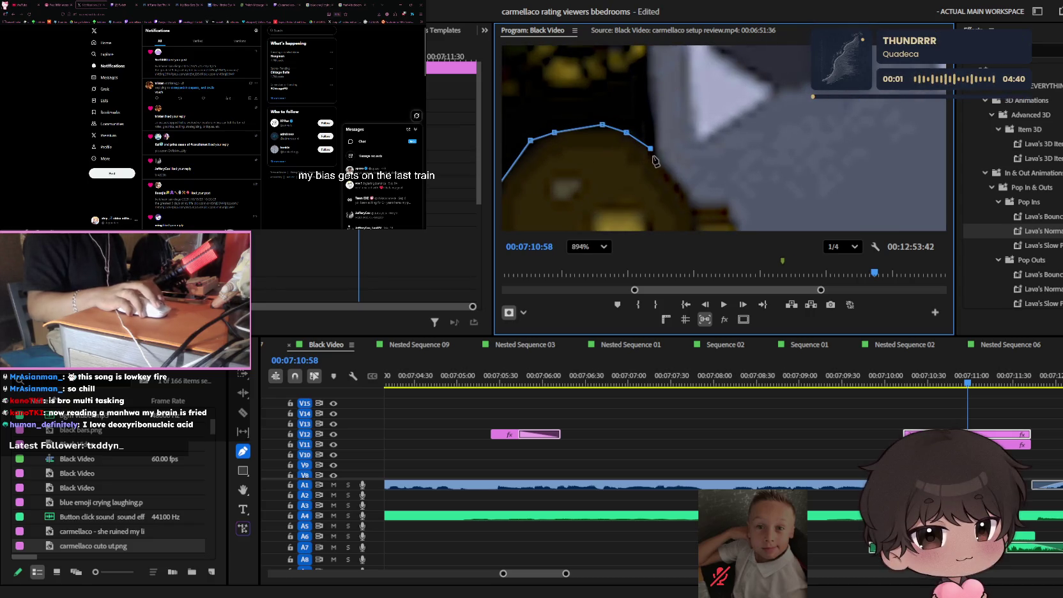
pyautogui.click(642, 108)
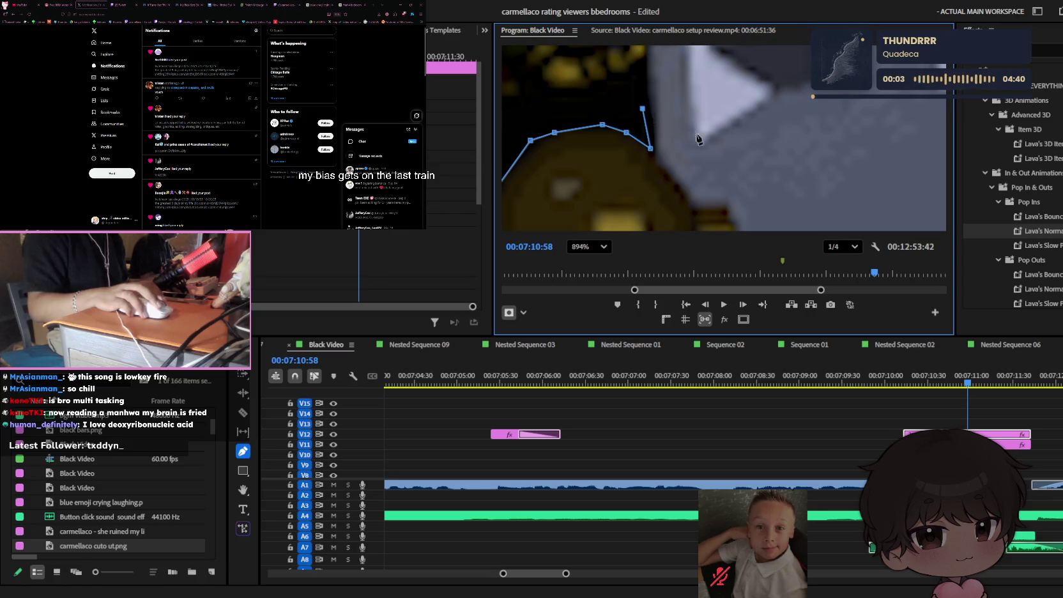
pyautogui.press('h')
pyautogui.scroll(-6, 734, 159)
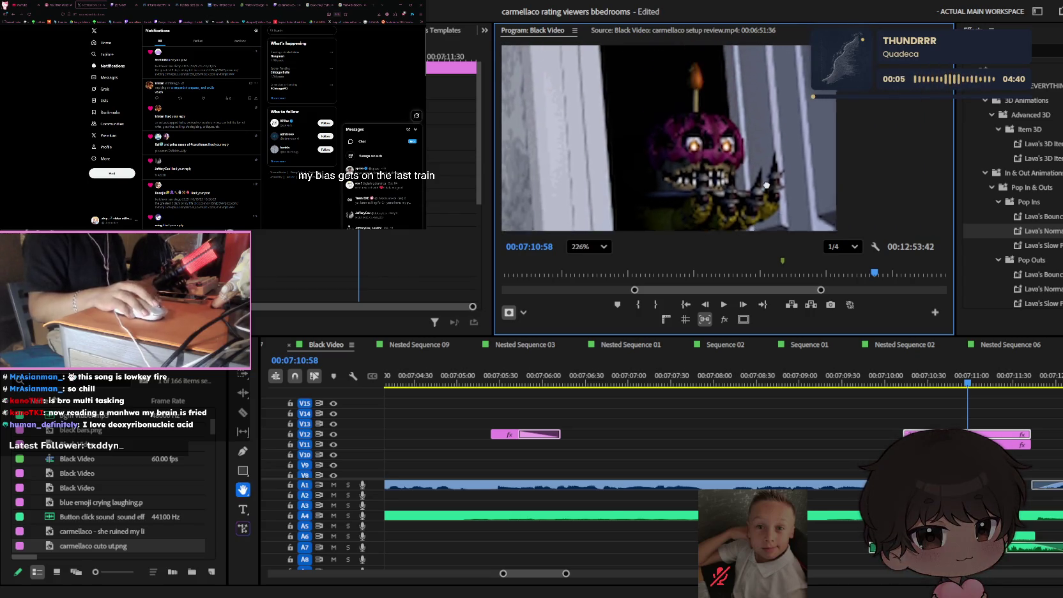
# - Zoom out, pan to the animatronic, and zoom back in with the Pen tool active
pyautogui.scroll(-2, 766, 186)
pyautogui.scroll(-2, 773, 186)
pyautogui.scroll(-2, 782, 189)
pyautogui.scroll(-2, 792, 189)
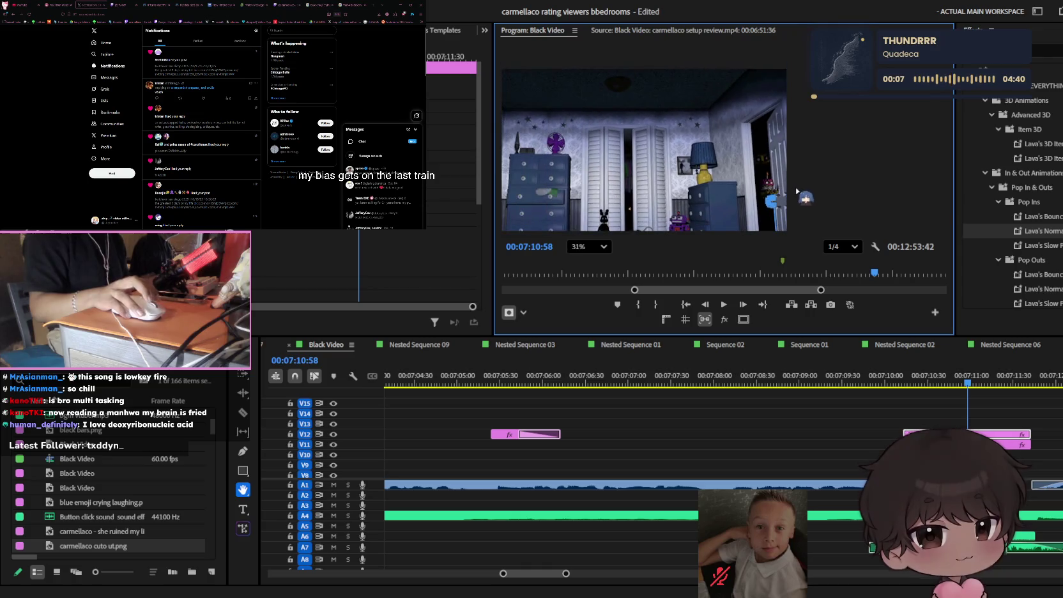
pyautogui.moveTo(771, 159); pyautogui.dragTo(755, 128)
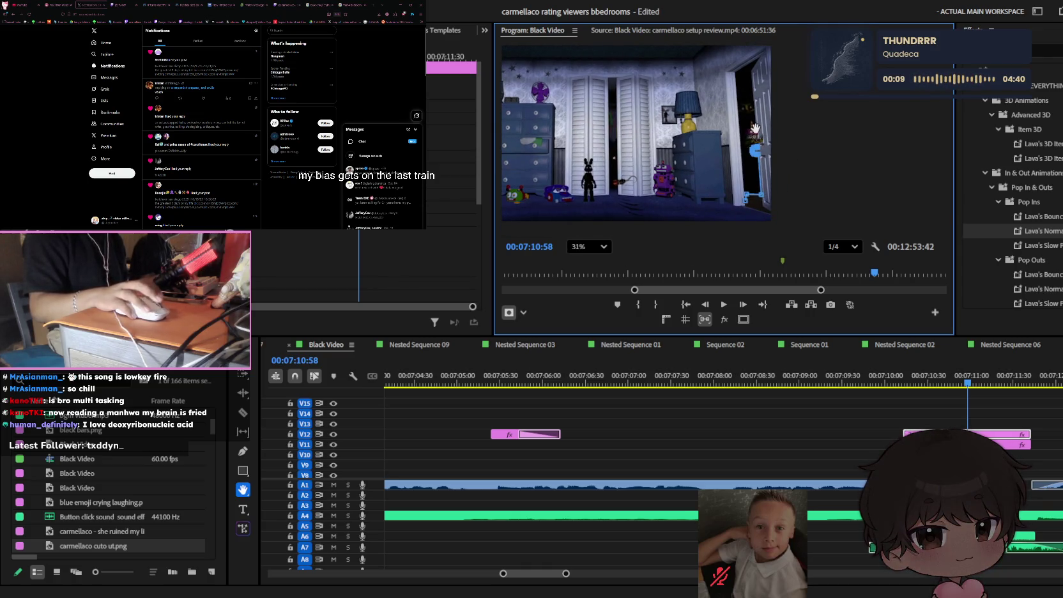
pyautogui.scroll(2, 756, 131)
pyautogui.scroll(2, 760, 134)
pyautogui.scroll(2, 763, 138)
pyautogui.scroll(2, 767, 140)
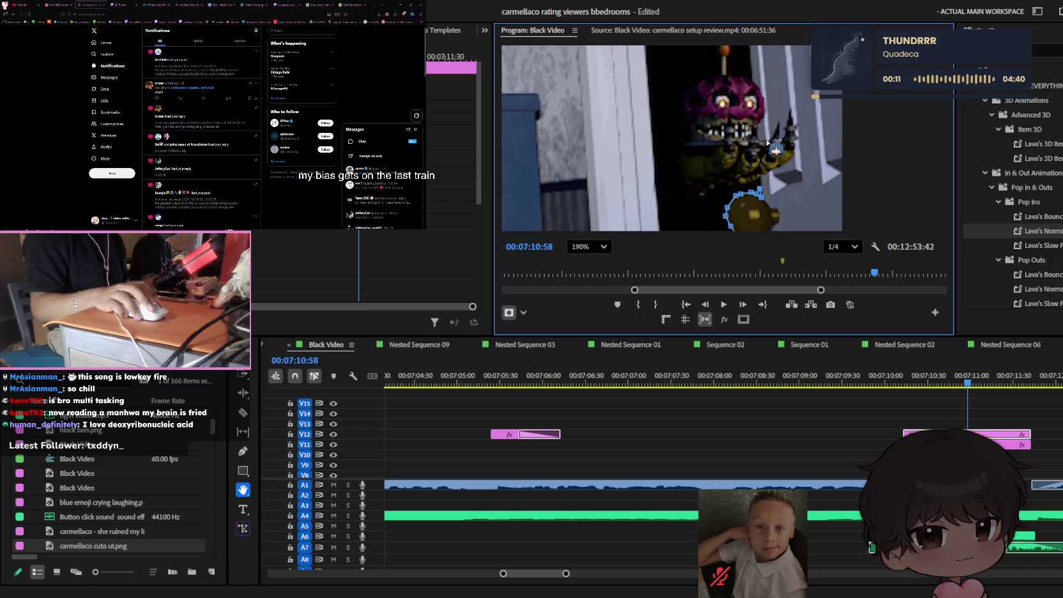
pyautogui.scroll(1, 768, 143)
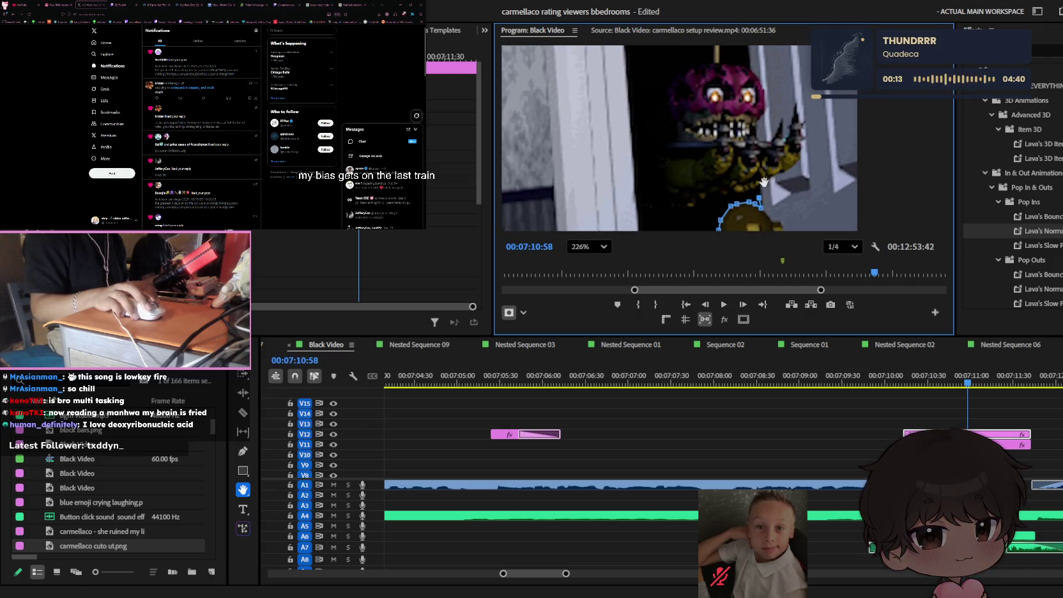
pyautogui.press('p')
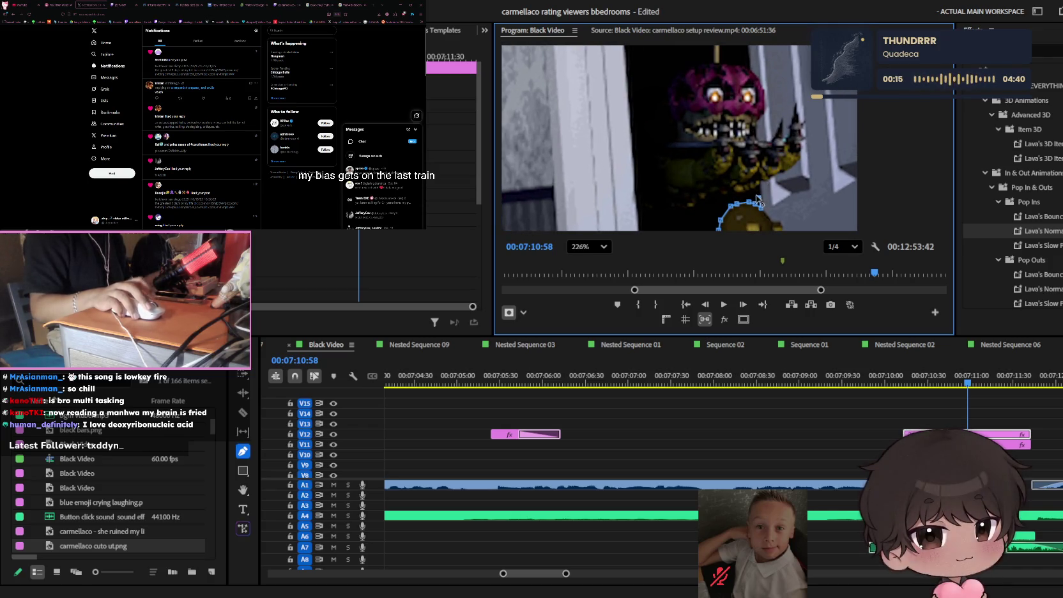
pyautogui.scroll(3, 767, 185)
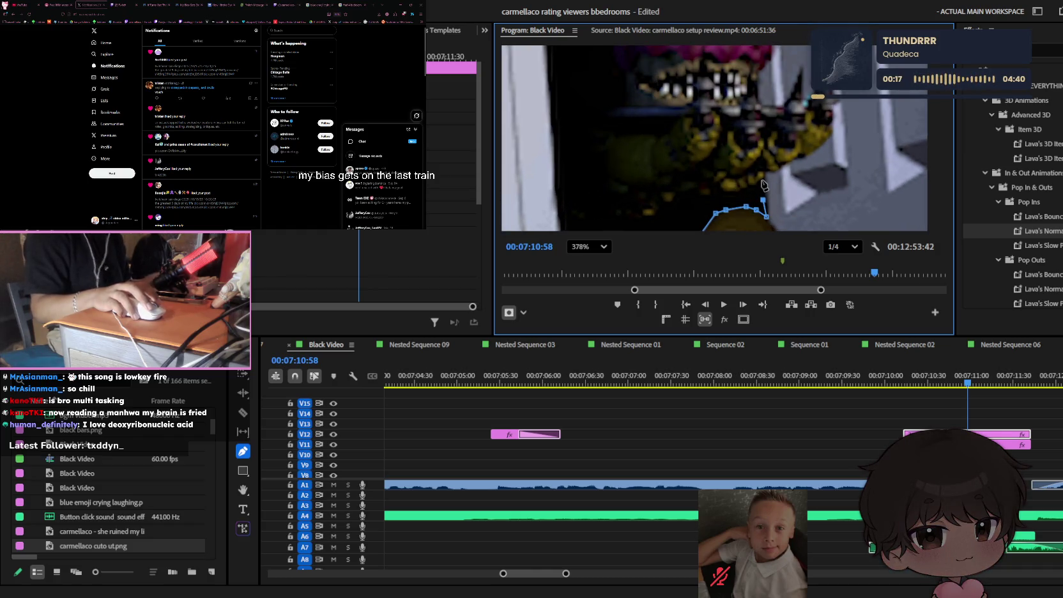
# - Raise the mask's end point and try extending the path leftward, undoing two misplaced points
pyautogui.moveTo(763, 200); pyautogui.dragTo(763, 175)
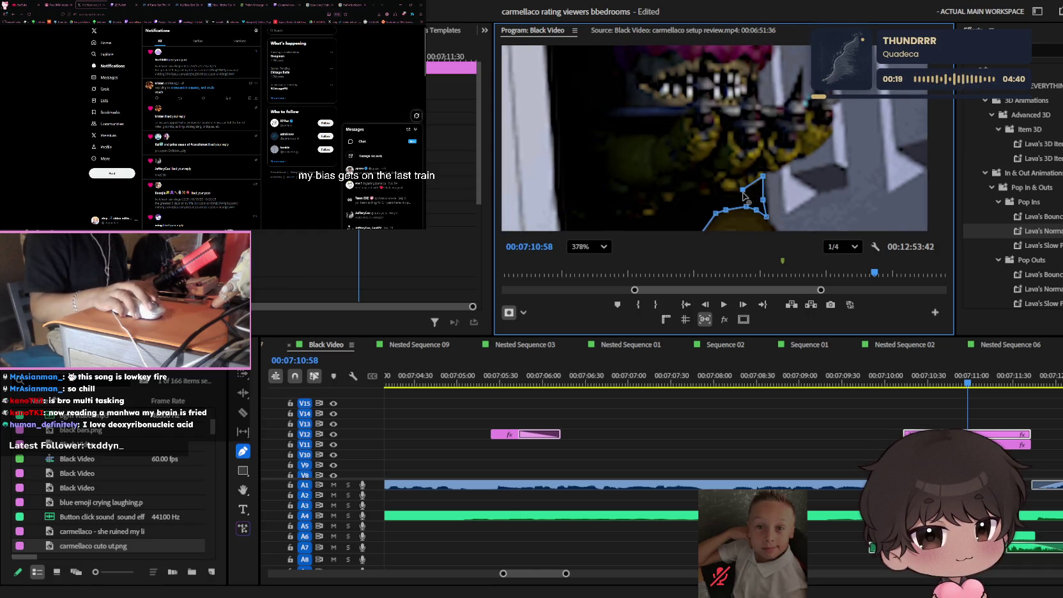
pyautogui.click(688, 192)
pyautogui.hotkey('ctrl', 'z')
pyautogui.click(562, 220)
pyautogui.hotkey('ctrl', 'z')
# - Add mask points along the outline toward the animatronic's teeth, undoing the last few
pyautogui.press('h')
pyautogui.moveTo(605, 148); pyautogui.dragTo(641, 167)
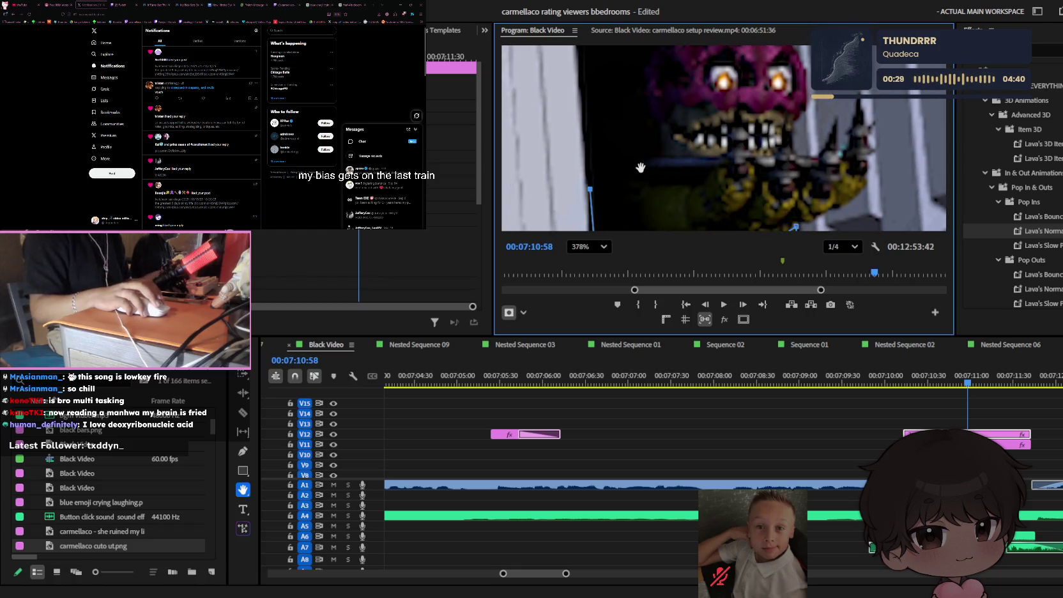
pyautogui.press('p')
pyautogui.click(637, 157)
pyautogui.click(647, 154)
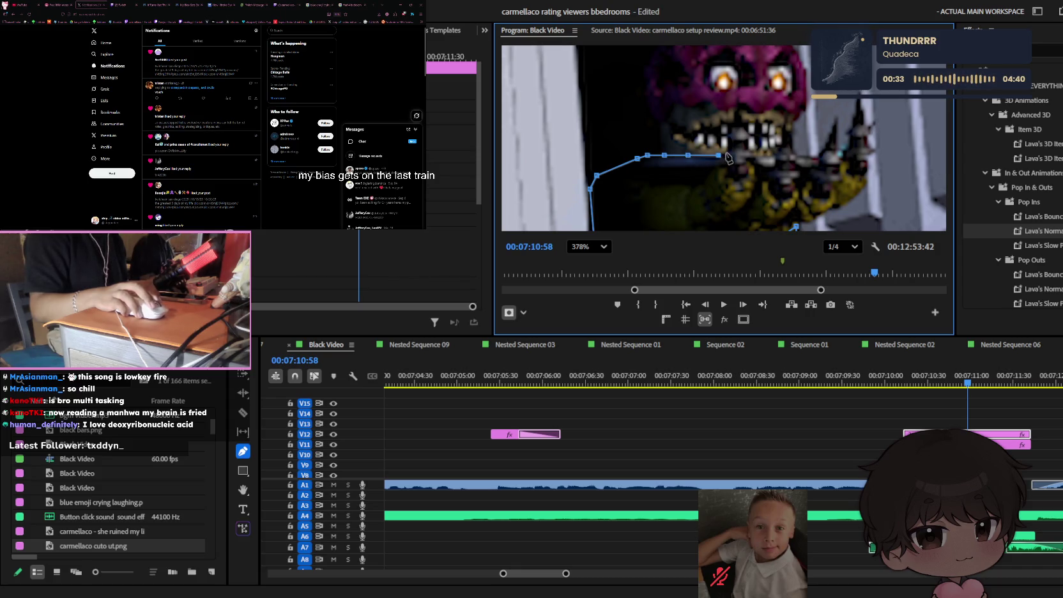
pyautogui.click(725, 152)
pyautogui.scroll(3, 726, 153)
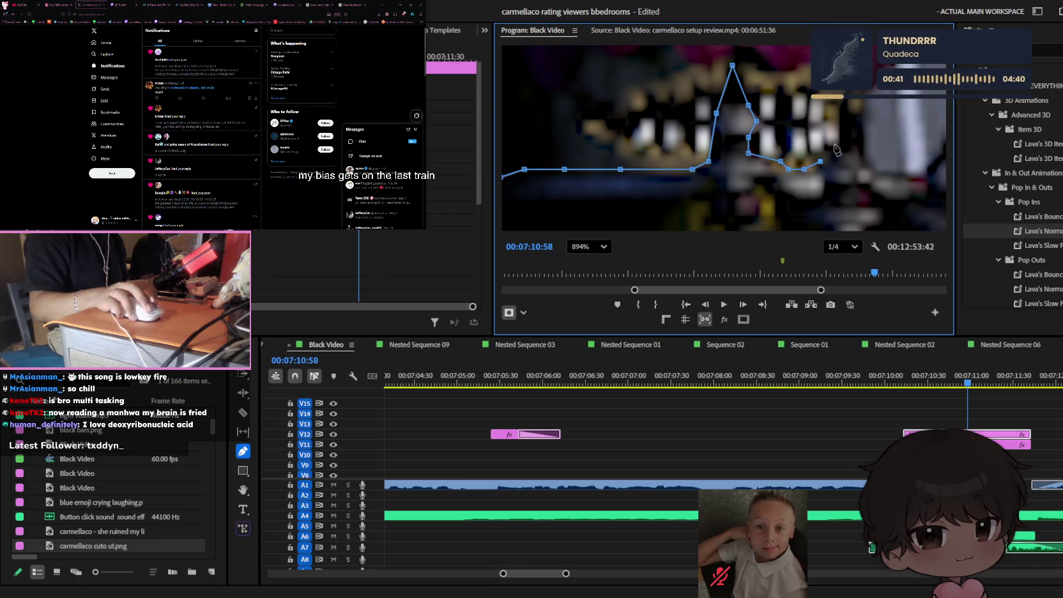
pyautogui.hotkey('ctrl', 'z')
pyautogui.click(844, 93)
# - Pan past the path's end and add points at the tooth tips and below them
pyautogui.press('h')
pyautogui.moveTo(797, 123); pyautogui.dragTo(553, 131)
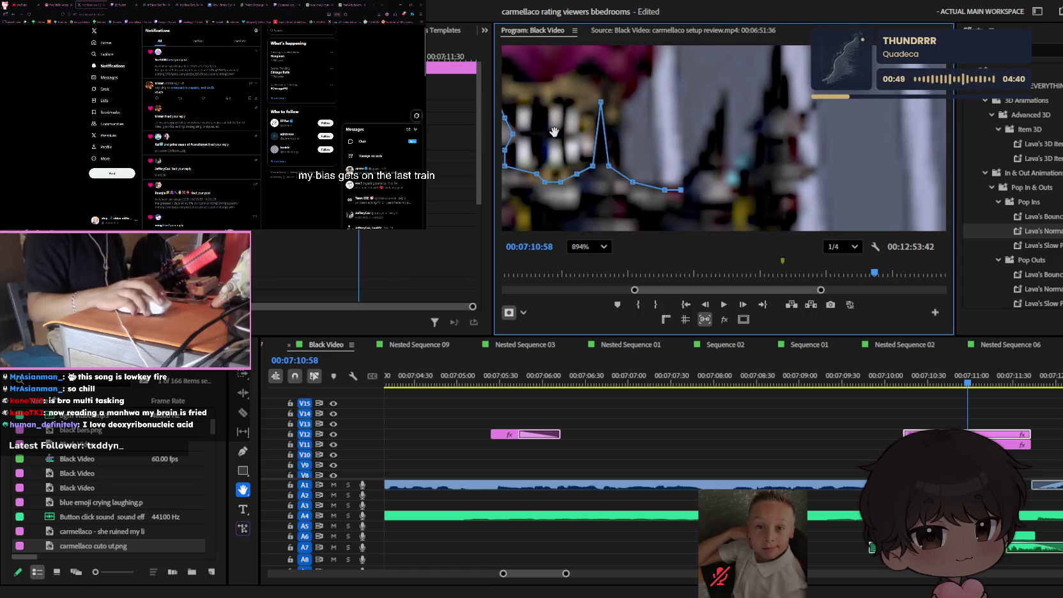
pyautogui.press('p')
pyautogui.click(720, 94)
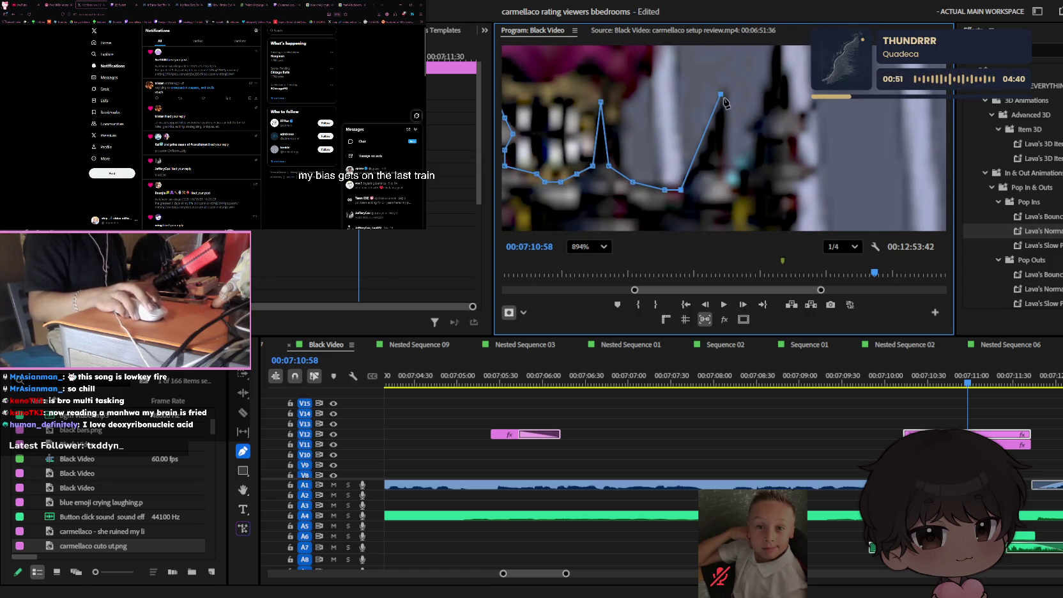
pyautogui.click(721, 166)
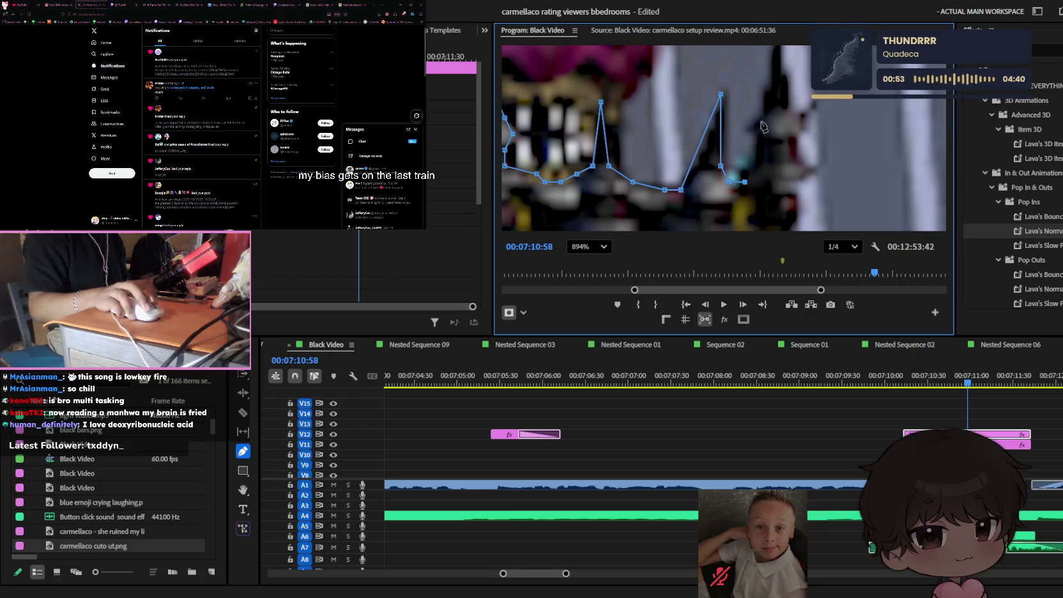
pyautogui.click(768, 46)
# - Trace the next stretch of teeth with mask points down toward the jaw
pyautogui.press('h')
pyautogui.moveTo(749, 131)
pyautogui.mouseDown()
pyautogui.moveTo(684, 202)
pyautogui.moveTo(677, 181)
pyautogui.mouseUp()
pyautogui.press('p')
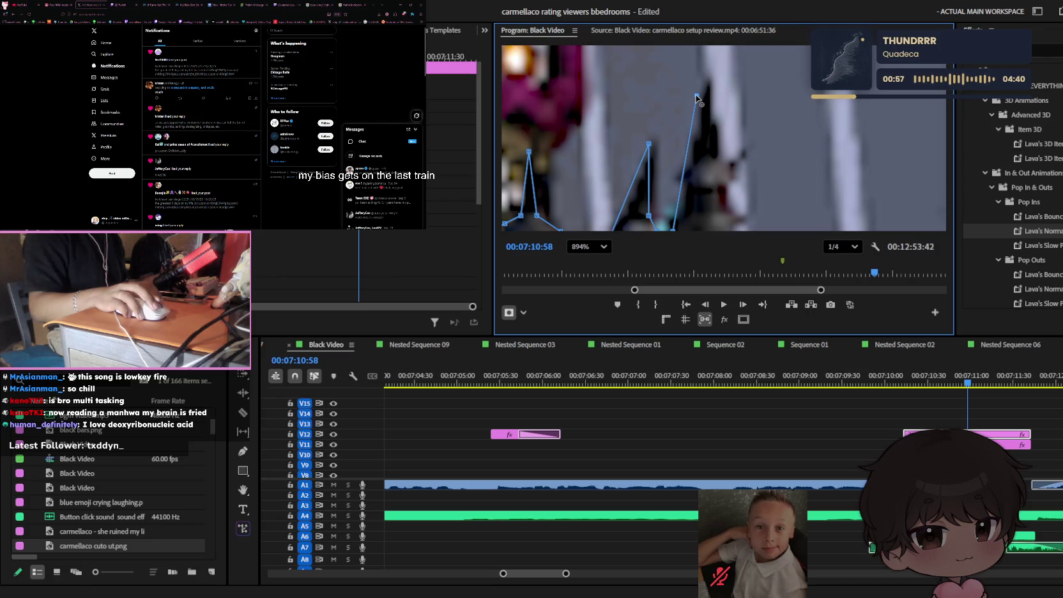
pyautogui.click(708, 82)
pyautogui.press('p')
pyautogui.click(737, 207)
pyautogui.click(713, 151)
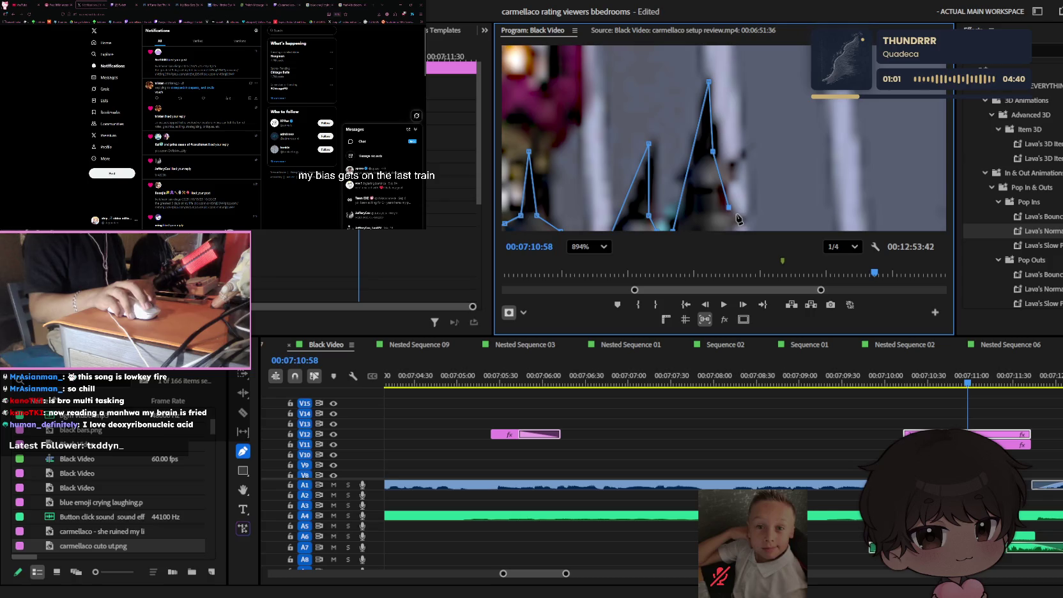
pyautogui.scroll(-5, 732, 179)
# - Add mask points at the jaw's edge and down the animatronic's right side
pyautogui.press('h')
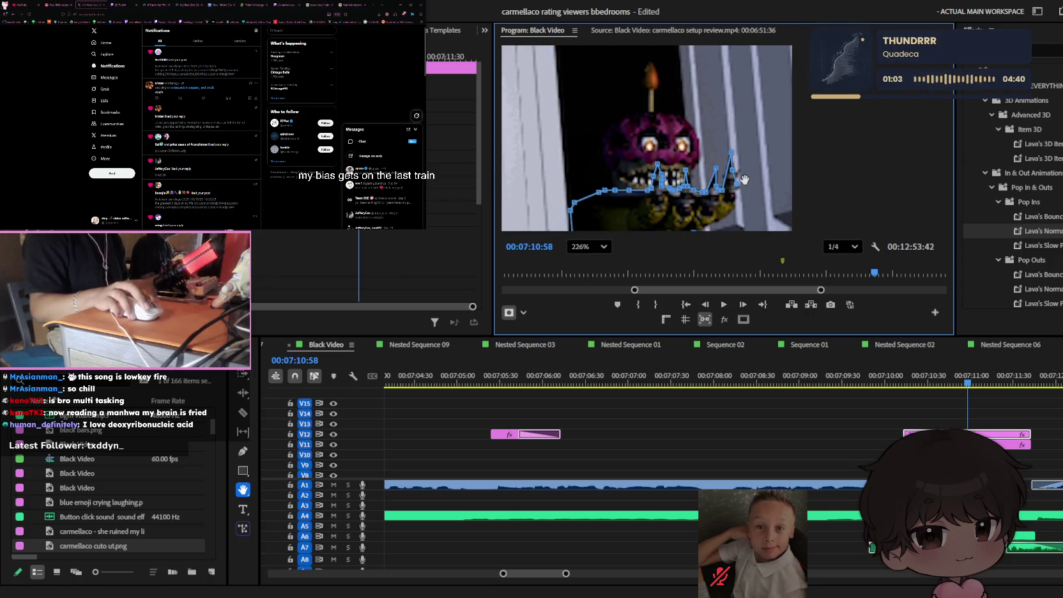
pyautogui.moveTo(744, 180); pyautogui.dragTo(744, 120)
pyautogui.press('p')
pyautogui.scroll(2, 743, 127)
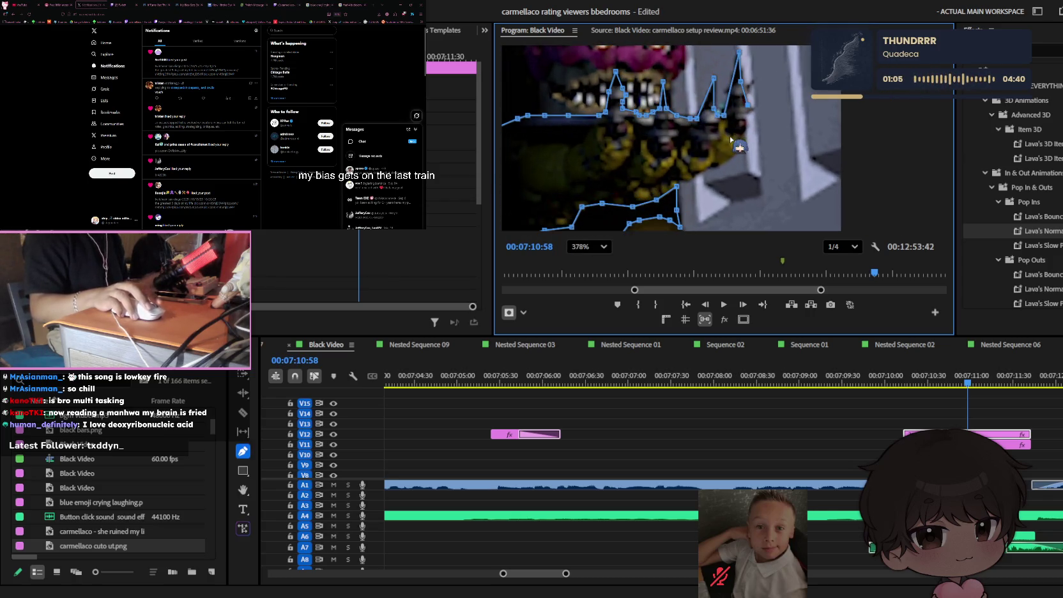
pyautogui.scroll(2, 748, 122)
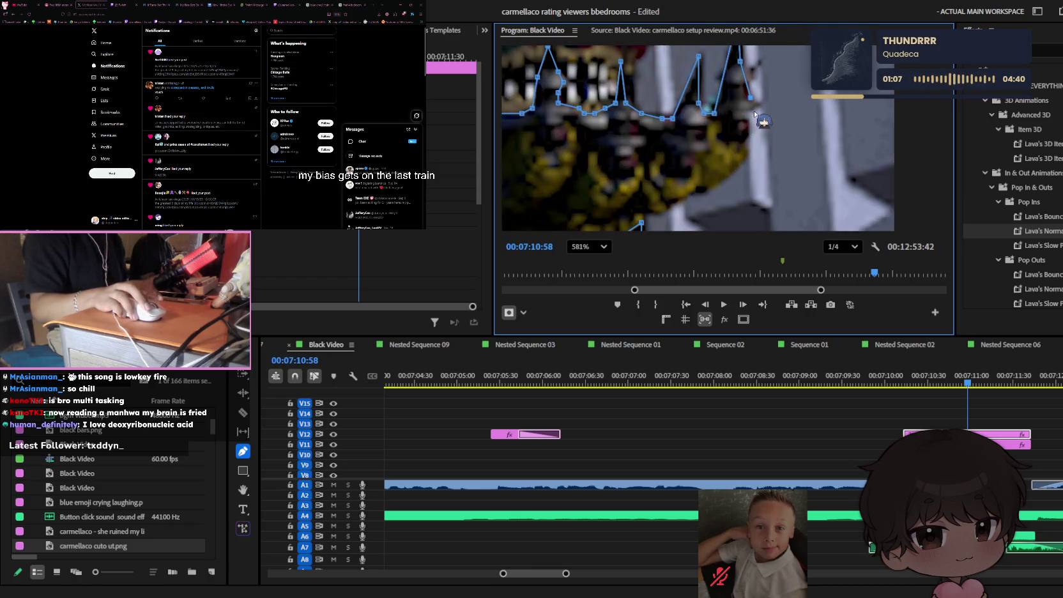
pyautogui.click(760, 103)
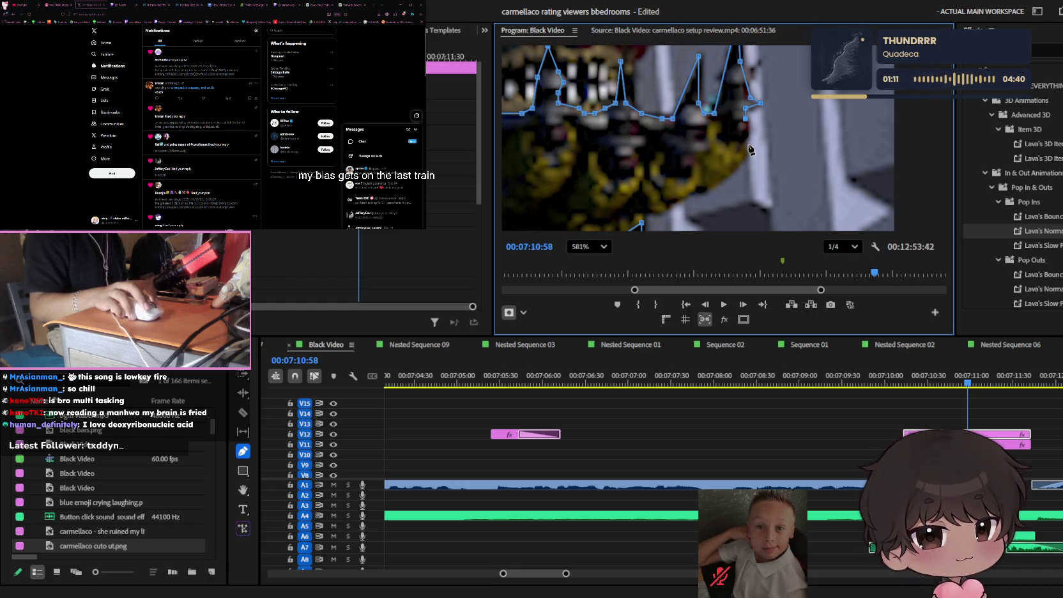
pyautogui.click(746, 144)
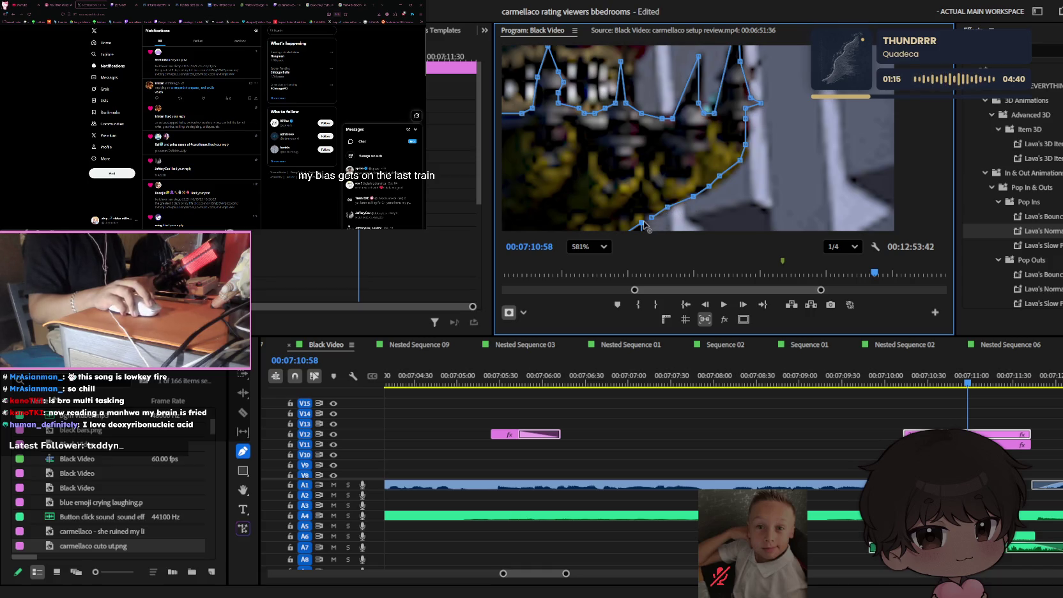
pyautogui.scroll(-3, 673, 187)
pyautogui.scroll(-3, 697, 186)
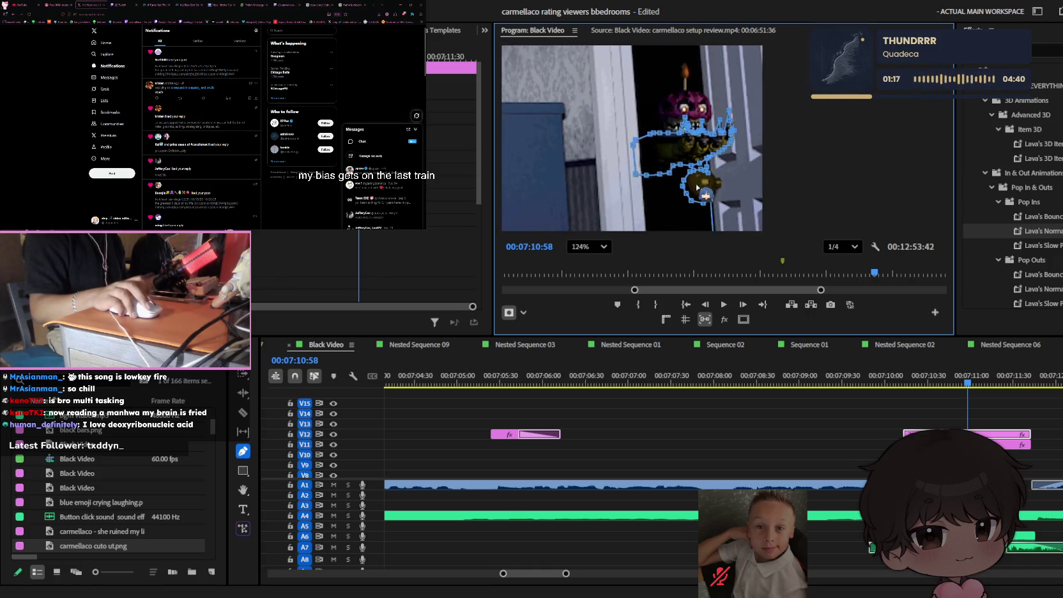
# - Zoom and pan the preview back to the animatronic's face
pyautogui.scroll(-3, 722, 185)
pyautogui.scroll(-3, 748, 185)
pyautogui.scroll(-3, 752, 198)
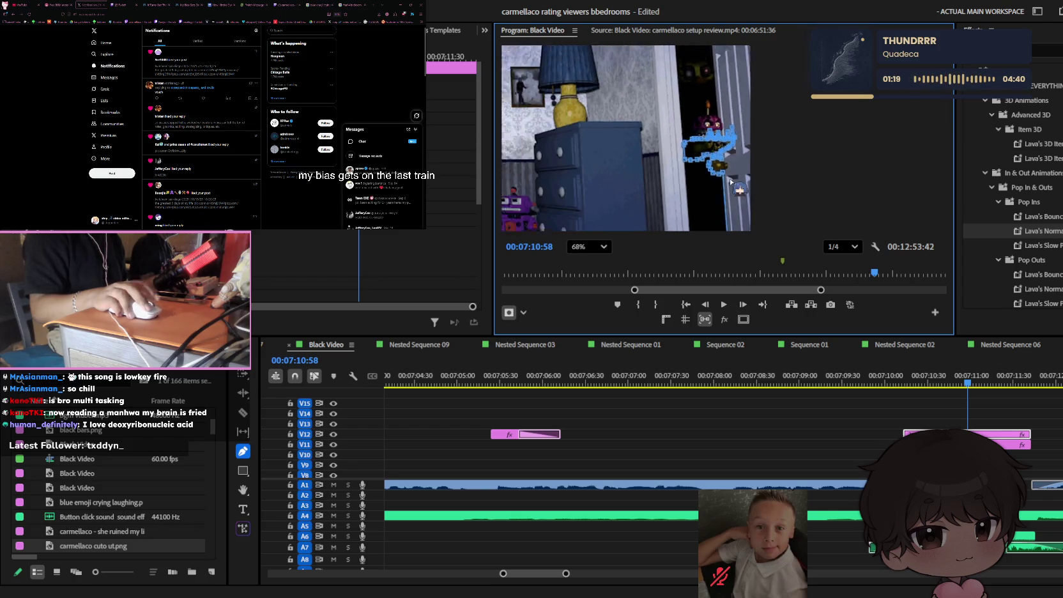
pyautogui.scroll(2, 738, 220)
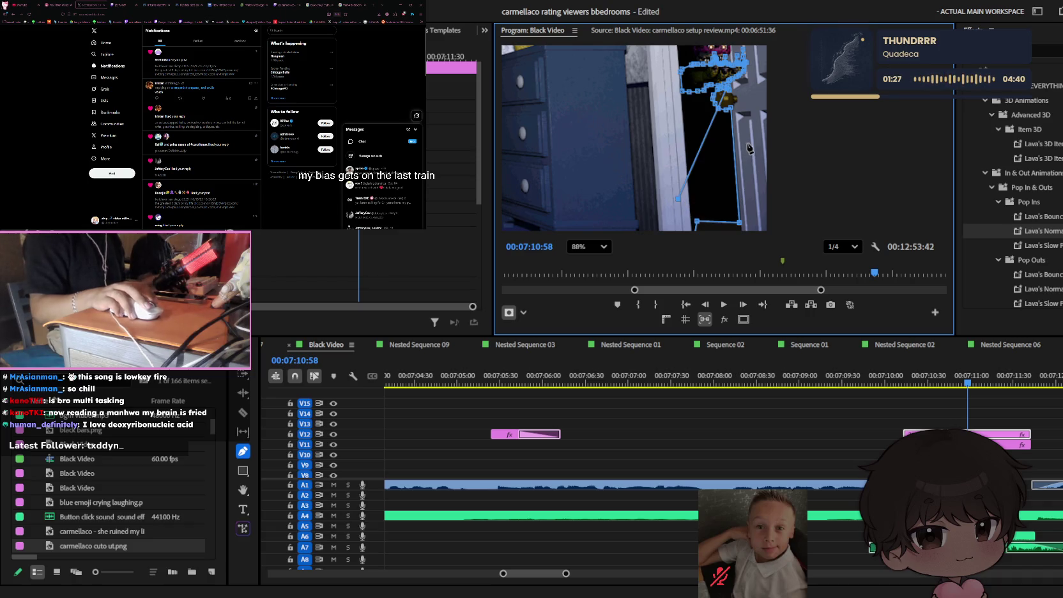
pyautogui.scroll(1, 736, 113)
pyautogui.scroll(1, 736, 112)
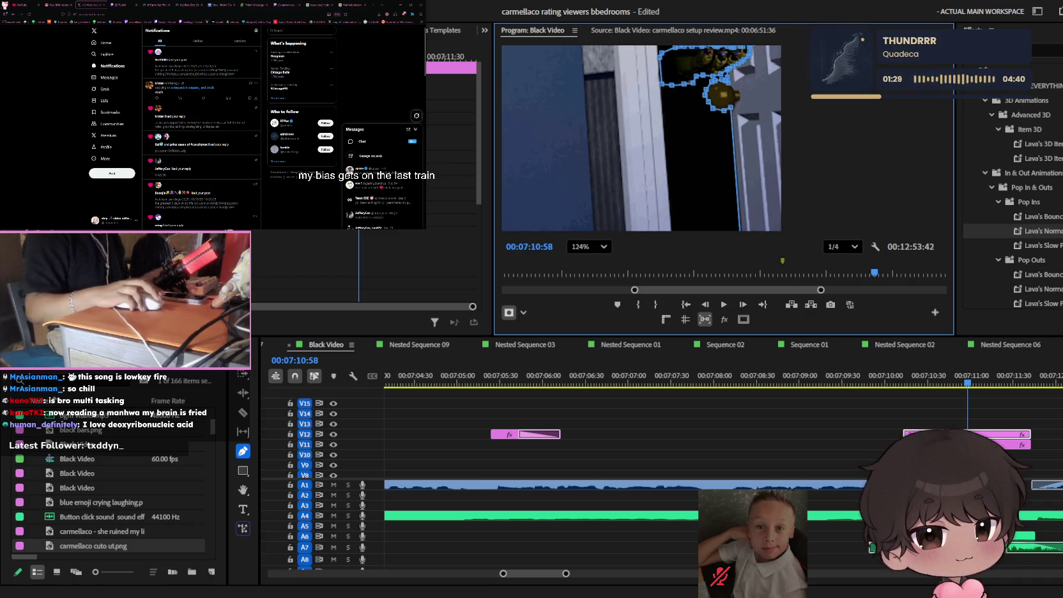
pyautogui.press('h')
pyautogui.scroll(3, 730, 169)
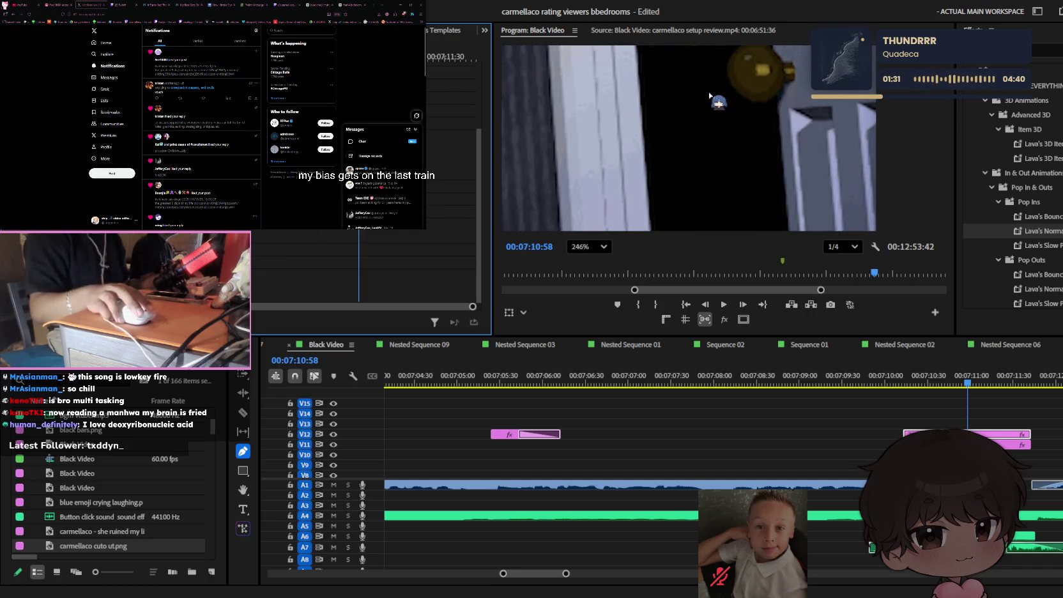
pyautogui.moveTo(730, 169); pyautogui.dragTo(682, 247)
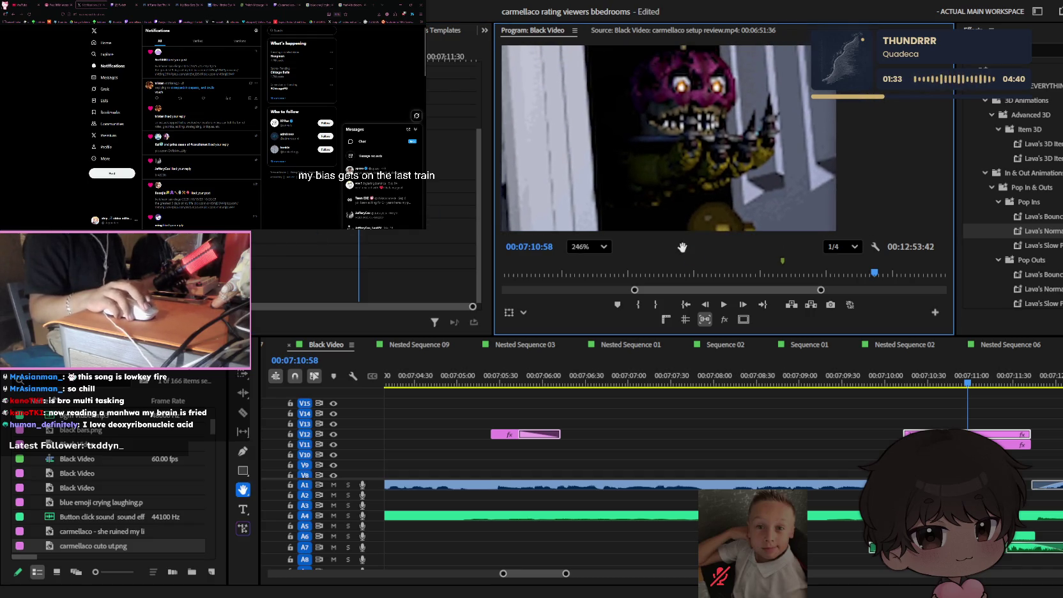
pyautogui.press('p')
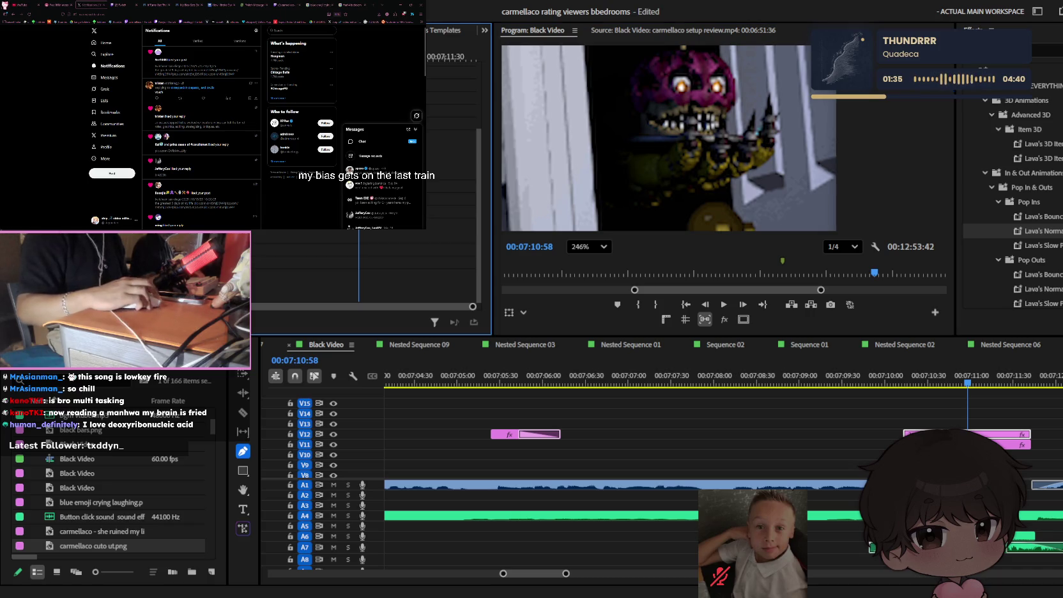
# - Readjust the preview zoom and start a new mask outline on the animatronic
pyautogui.scroll(2, 694, 133)
pyautogui.scroll(2, 741, 128)
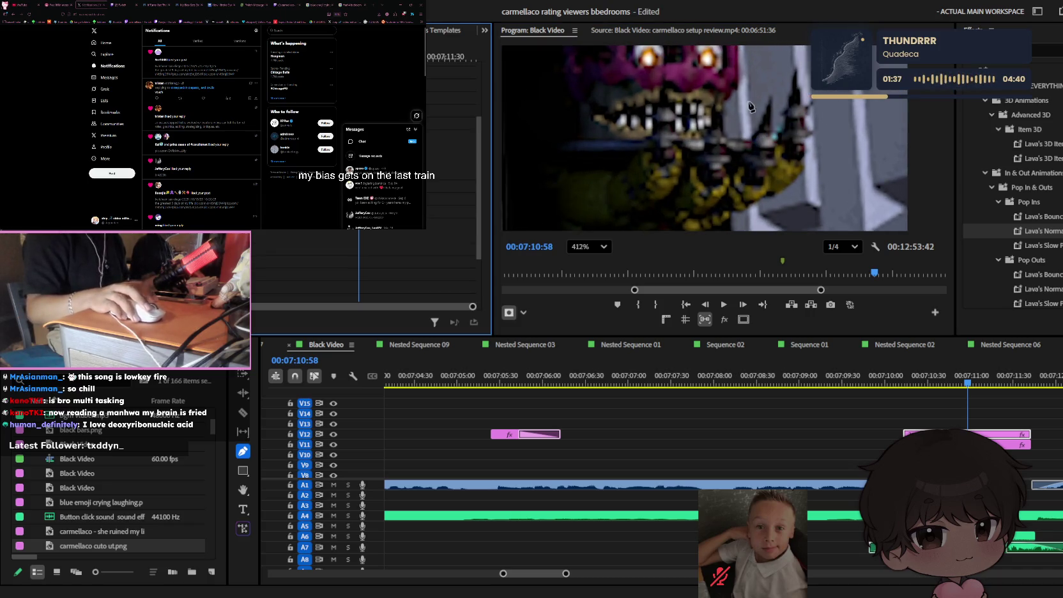
pyautogui.scroll(-3, 751, 107)
pyautogui.scroll(-4, 710, 127)
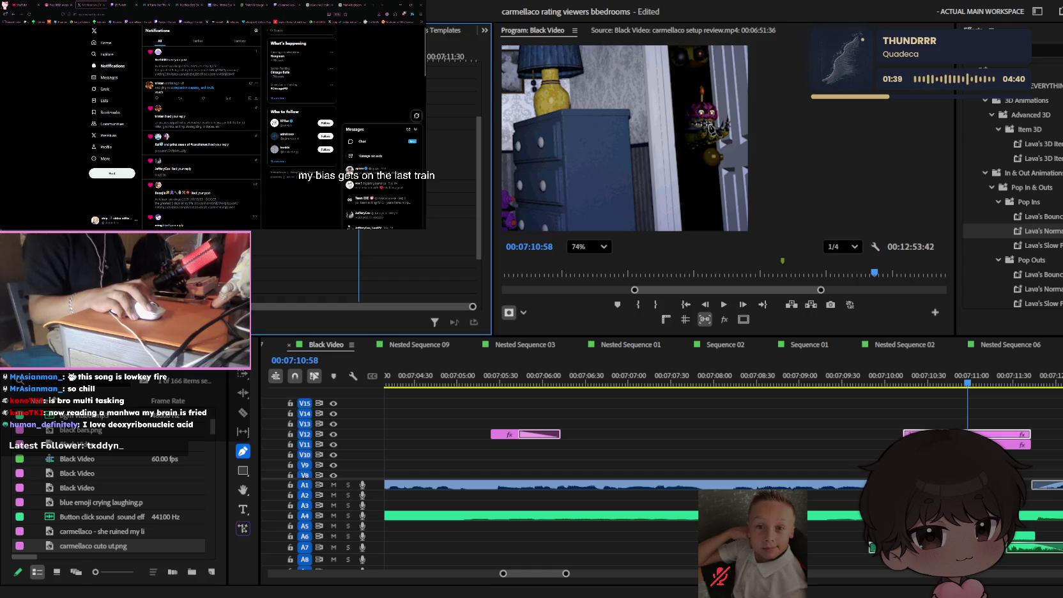
pyautogui.scroll(2, 716, 125)
pyautogui.scroll(-2, 714, 121)
pyautogui.scroll(1, 710, 115)
pyautogui.scroll(2, 711, 116)
pyautogui.scroll(2, 696, 137)
pyautogui.scroll(2, 674, 163)
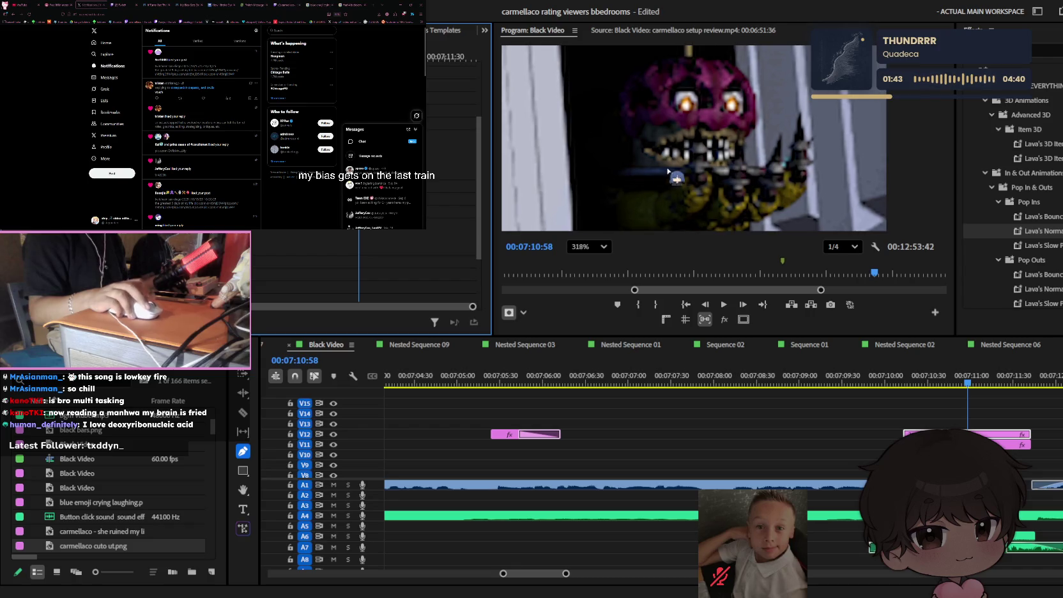
pyautogui.click(613, 173)
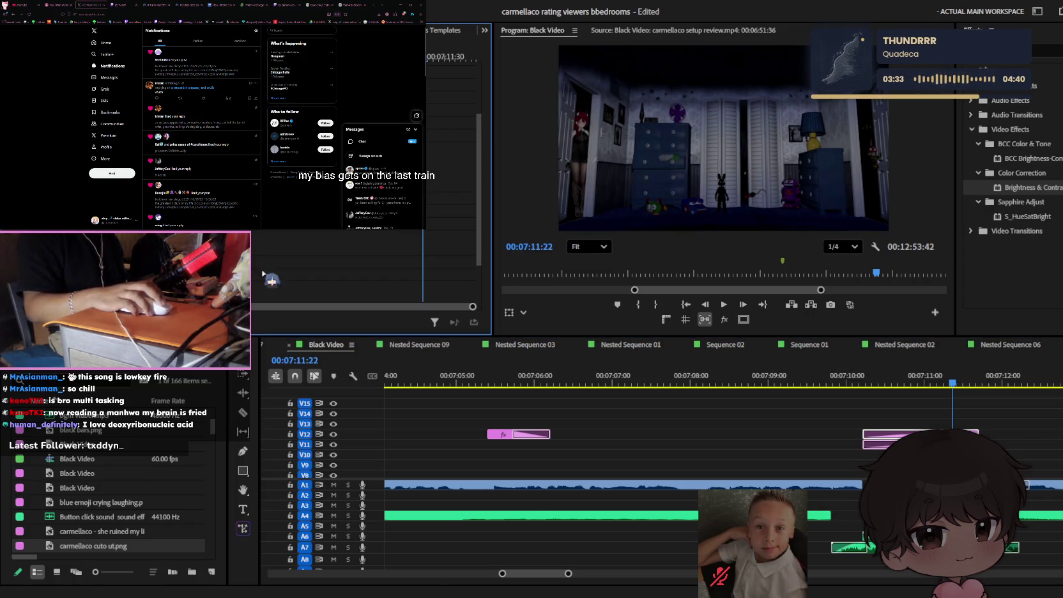
# - Select the carmellaco cut clip and play back the edit from 00:07:10:16
pyautogui.click(907, 434)
pyautogui.scroll(-2, 450, 160)
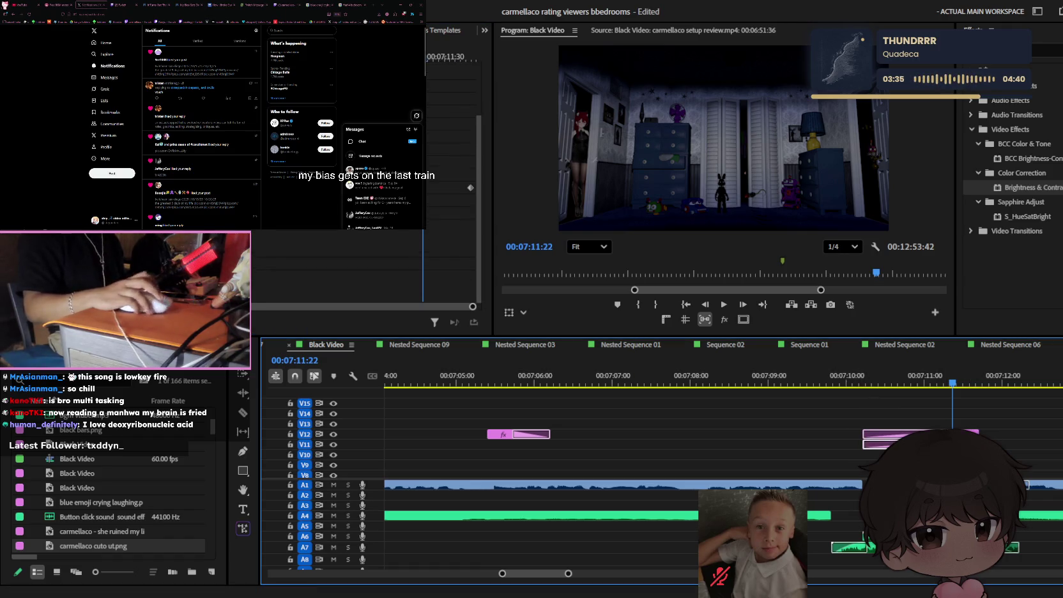
pyautogui.click(447, 57)
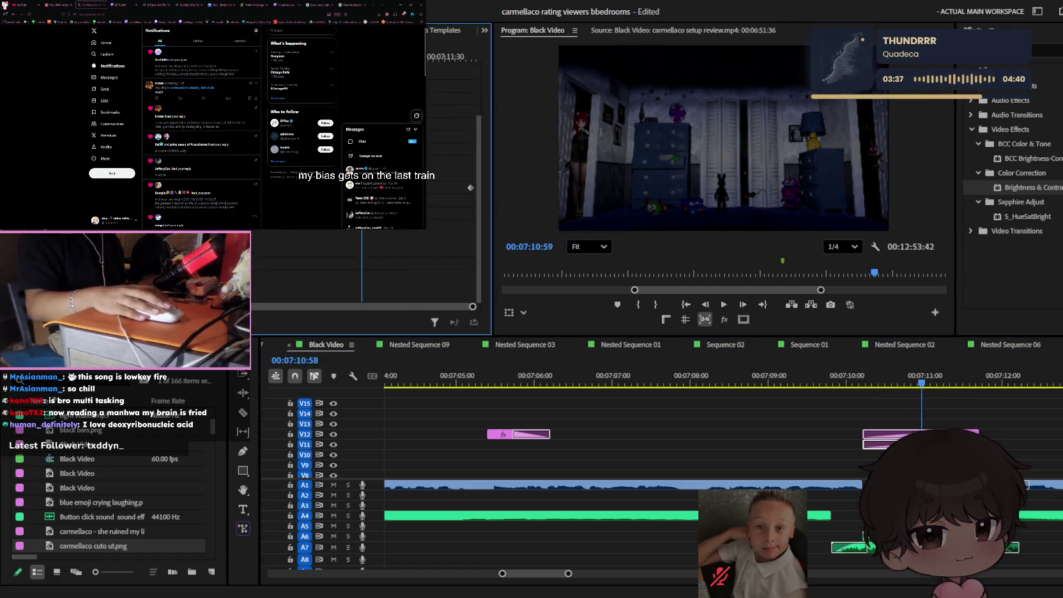
pyautogui.press('space')
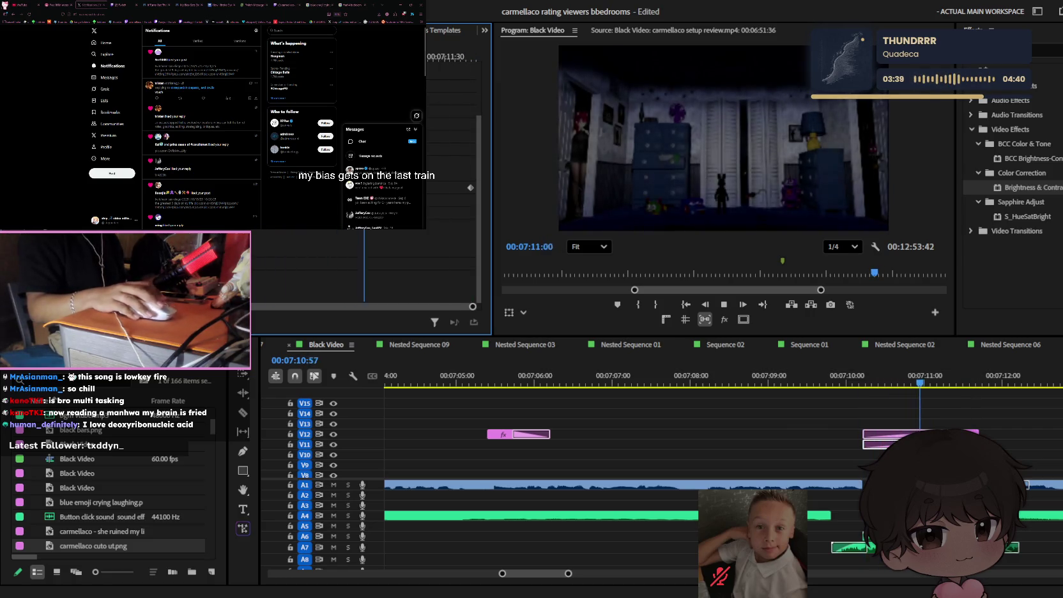
pyautogui.click(1021, 445)
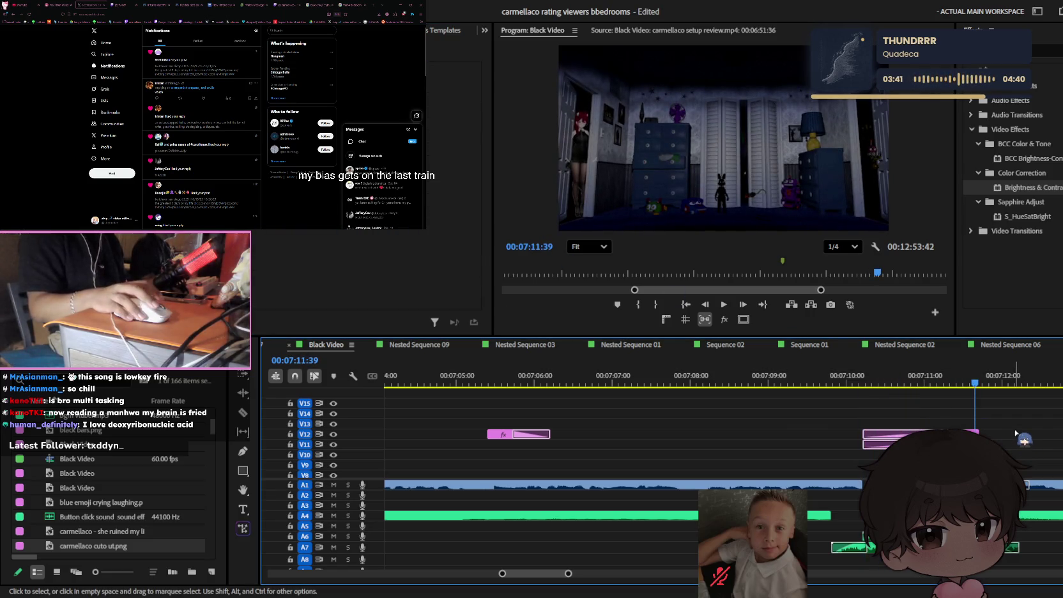
pyautogui.press('space')
# - Zoom the timeline out while reviewing from 00:06:49:01, stopping at 00:07:22:46
pyautogui.press('-')
pyautogui.press('-')
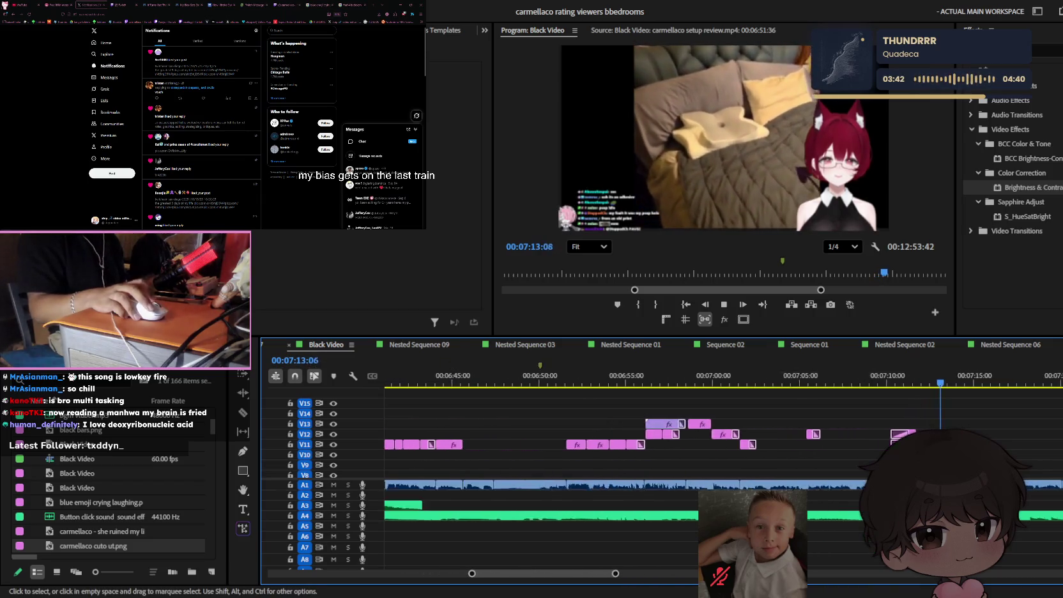
pyautogui.press('-')
pyautogui.press('-')
pyautogui.press('-')
pyautogui.click(738, 380)
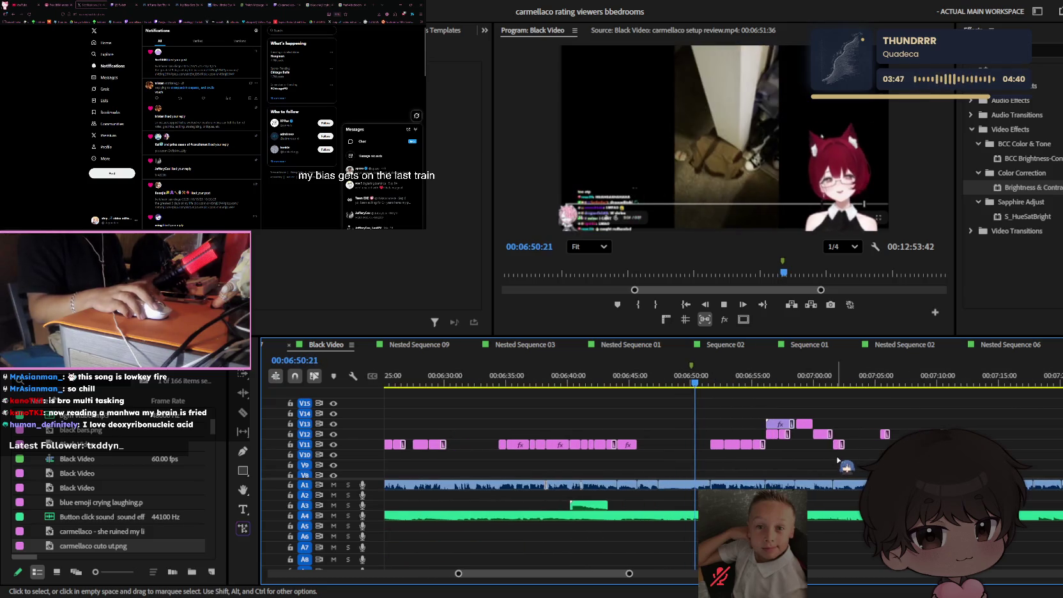
pyautogui.press('=')
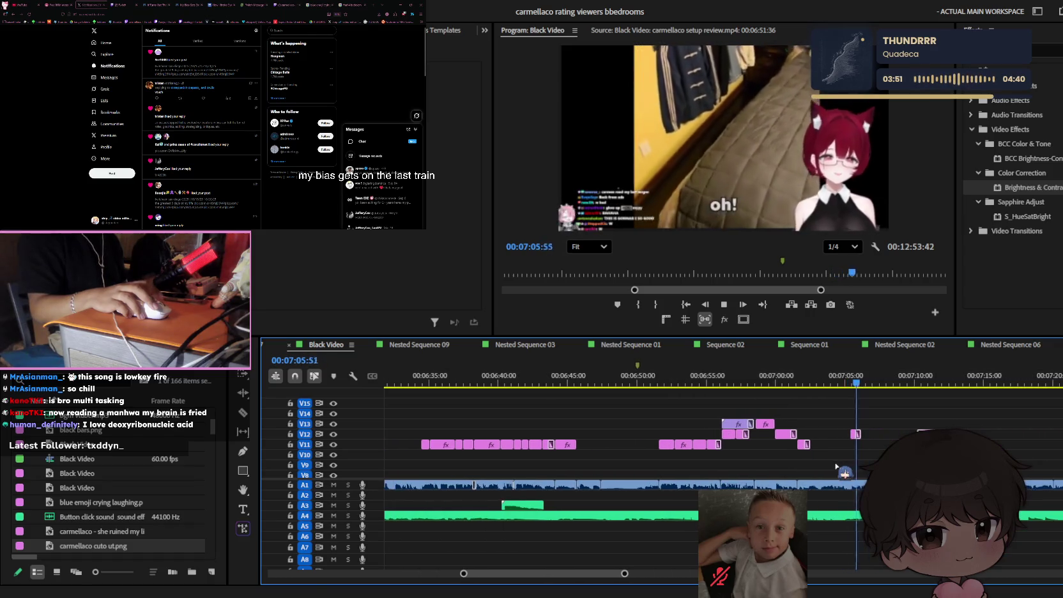
pyautogui.press('-')
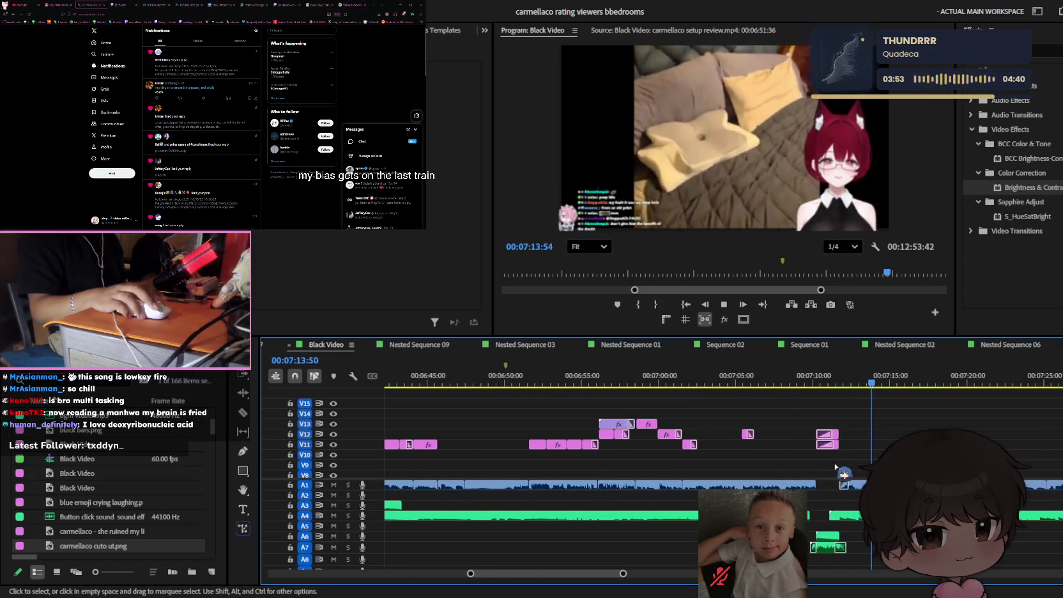
pyautogui.press('-')
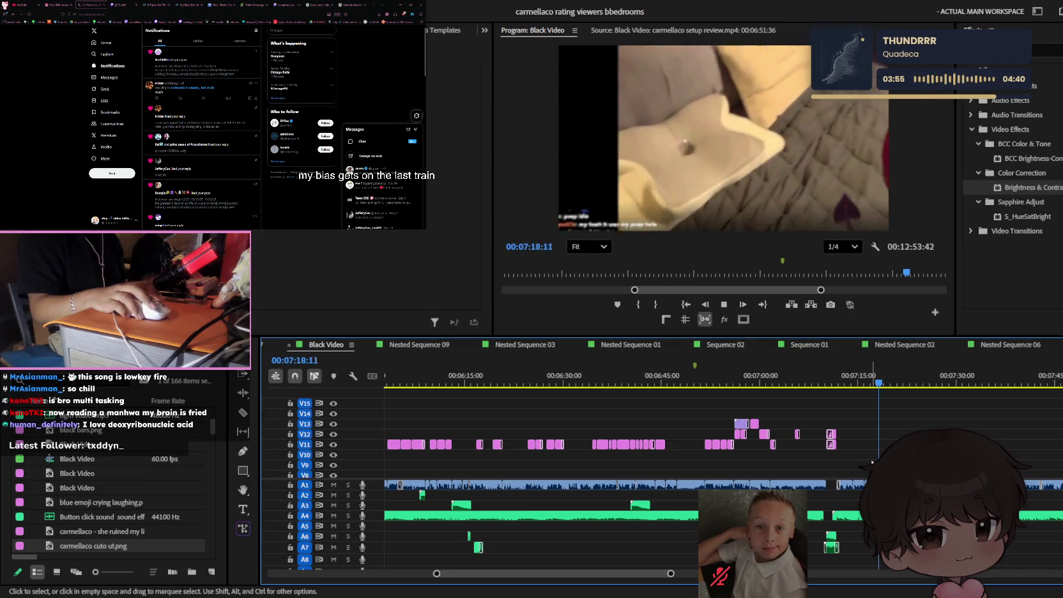
pyautogui.scroll(-2, 835, 448)
pyautogui.press('-')
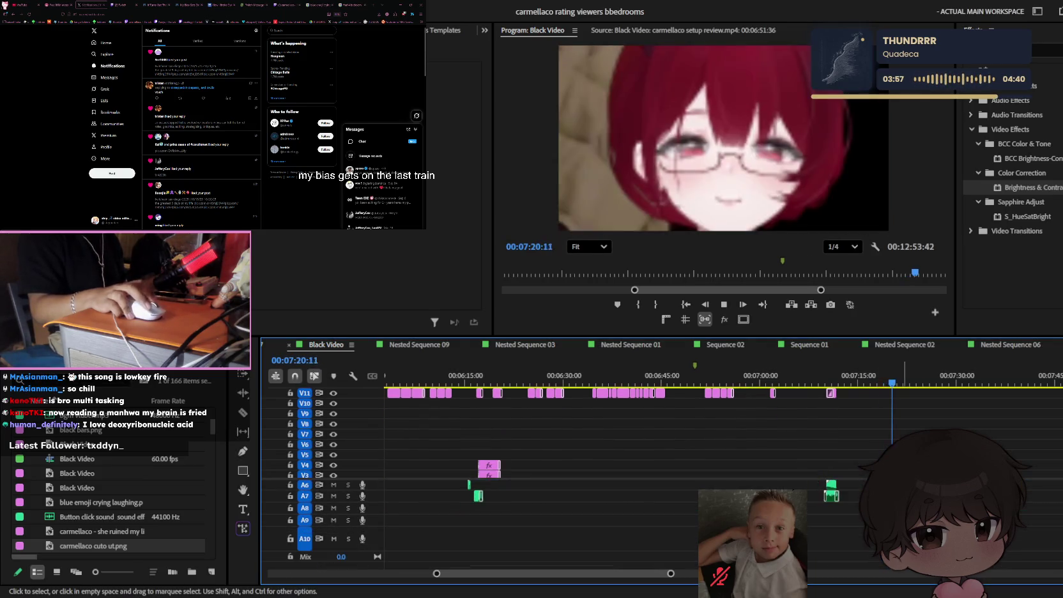
pyautogui.scroll(2, 835, 447)
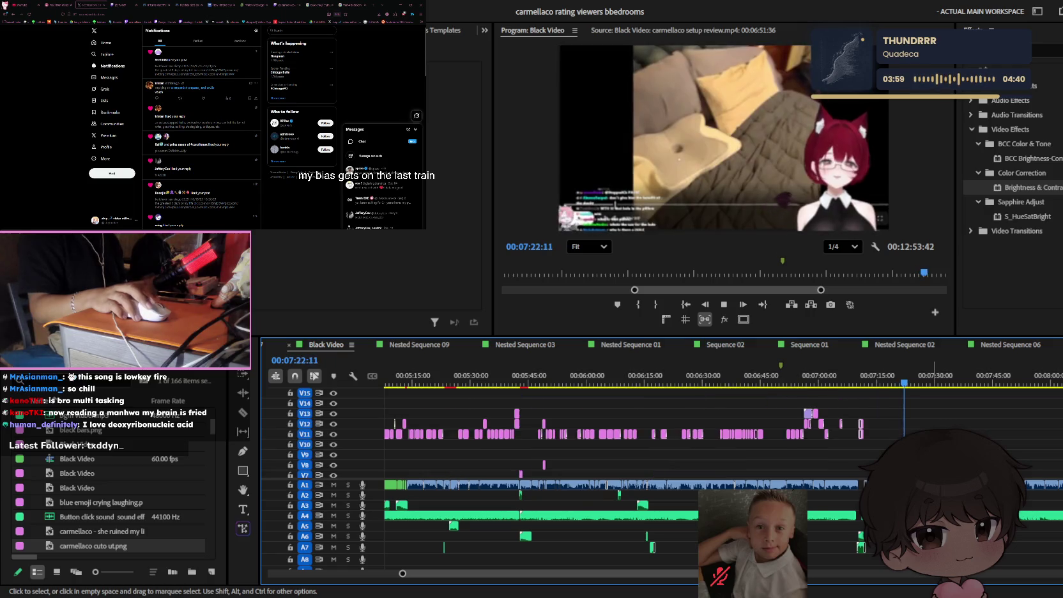
pyautogui.press('=')
pyautogui.press('space')
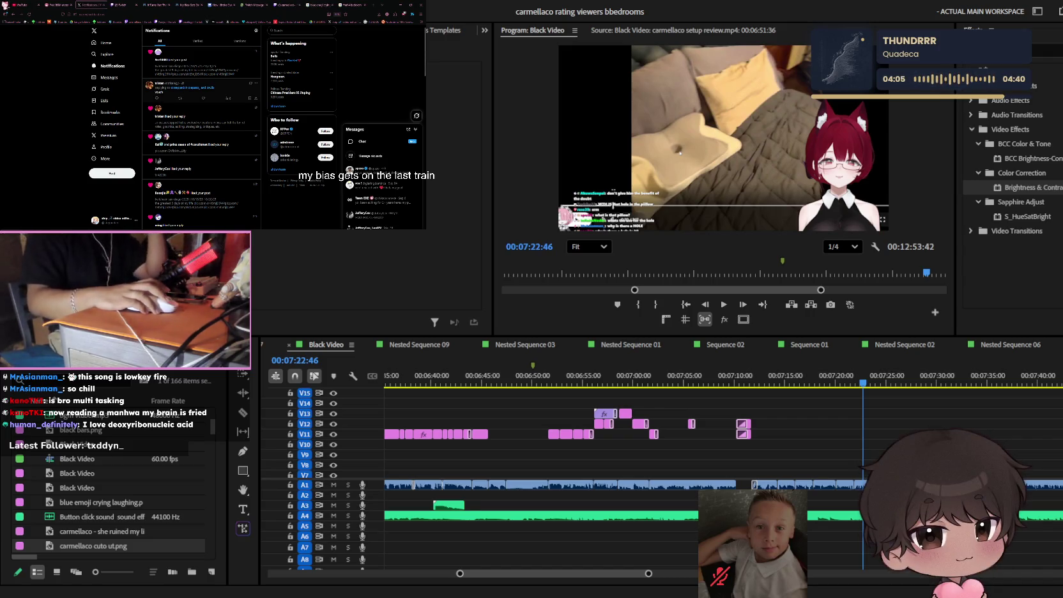
pyautogui.scroll(-5, 202, 128)
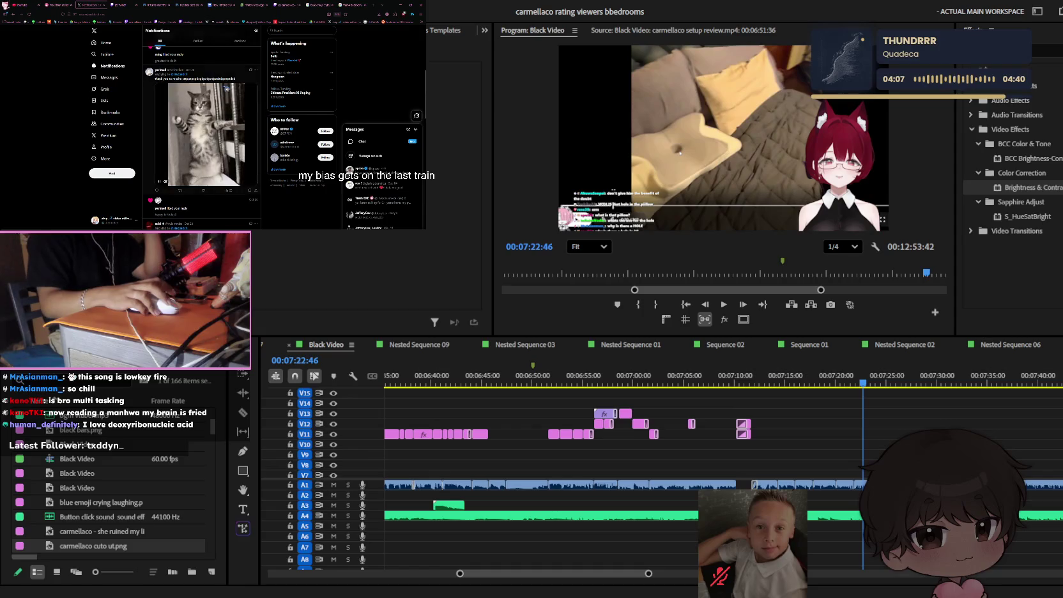
pyautogui.scroll(-5, 201, 127)
pyautogui.scroll(-3, 226, 87)
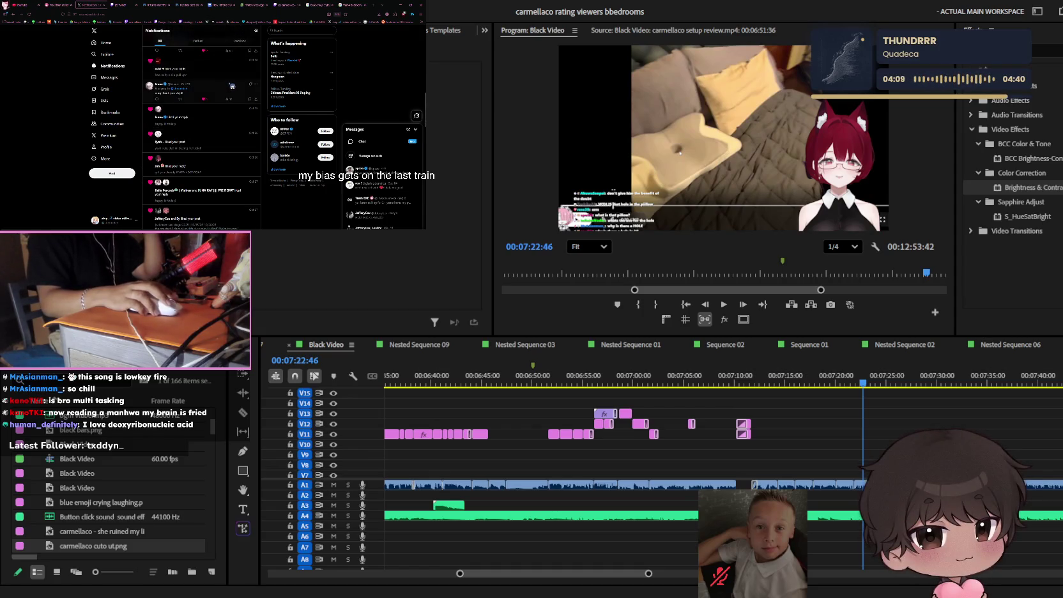
# - Scroll newer X notifications, then switch to the Twitch stream and the manhwa chapter tab
pyautogui.scroll(-3, 232, 85)
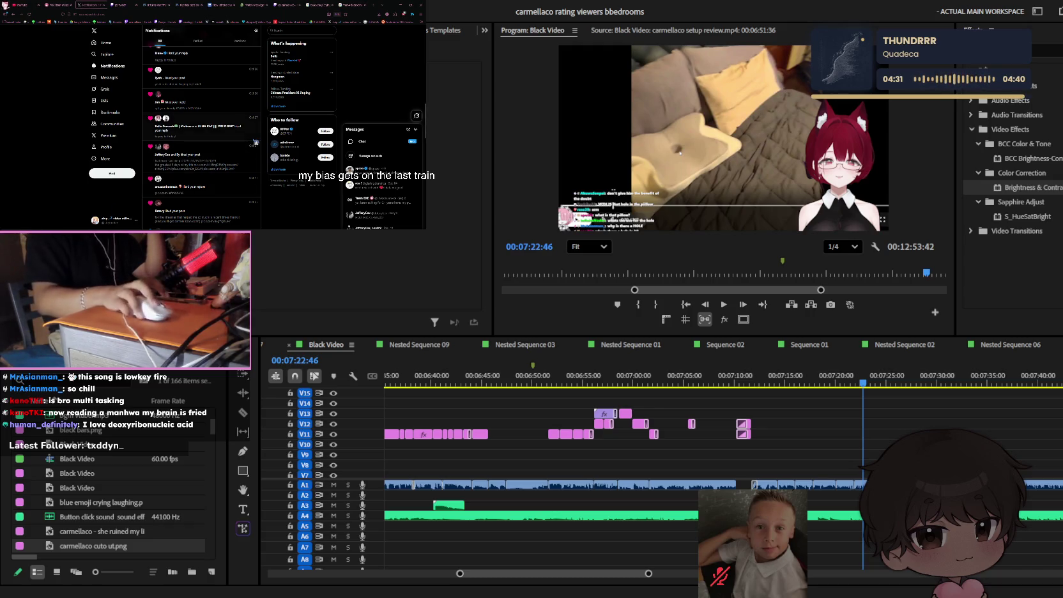
pyautogui.click(286, 4)
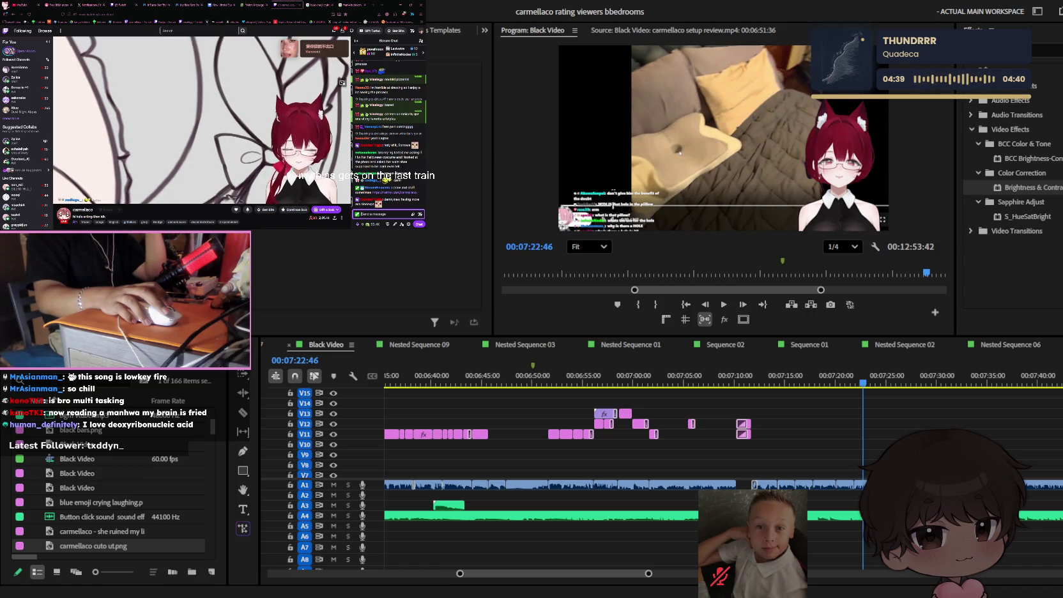
pyautogui.click(202, 5)
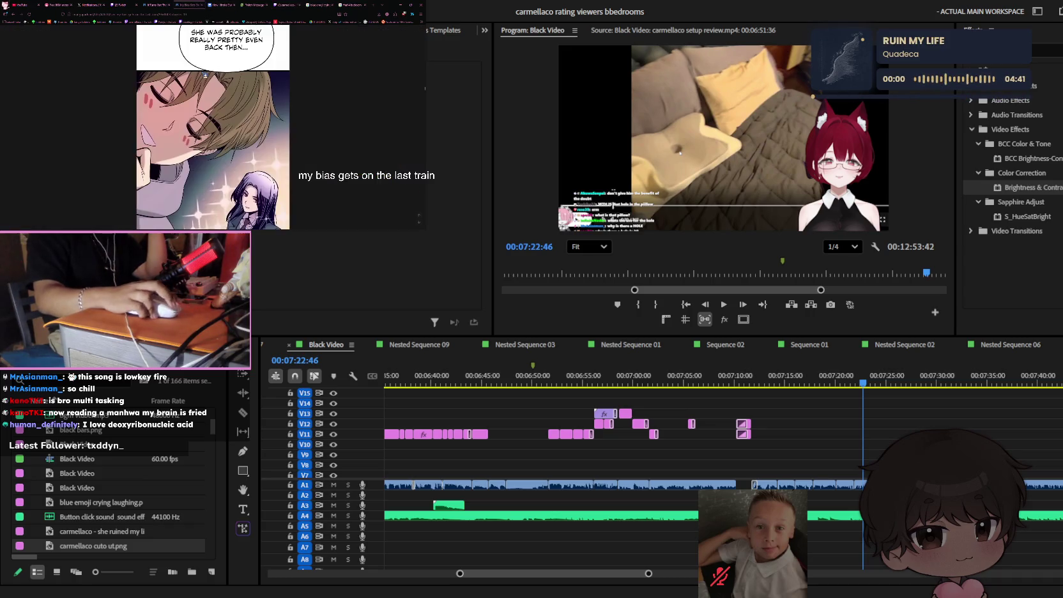
# - Scroll down through the manhwa chapter panels until reaching the '...DID YOU NOT LIKE IT?' panel
pyautogui.scroll(-5, 191, 128)
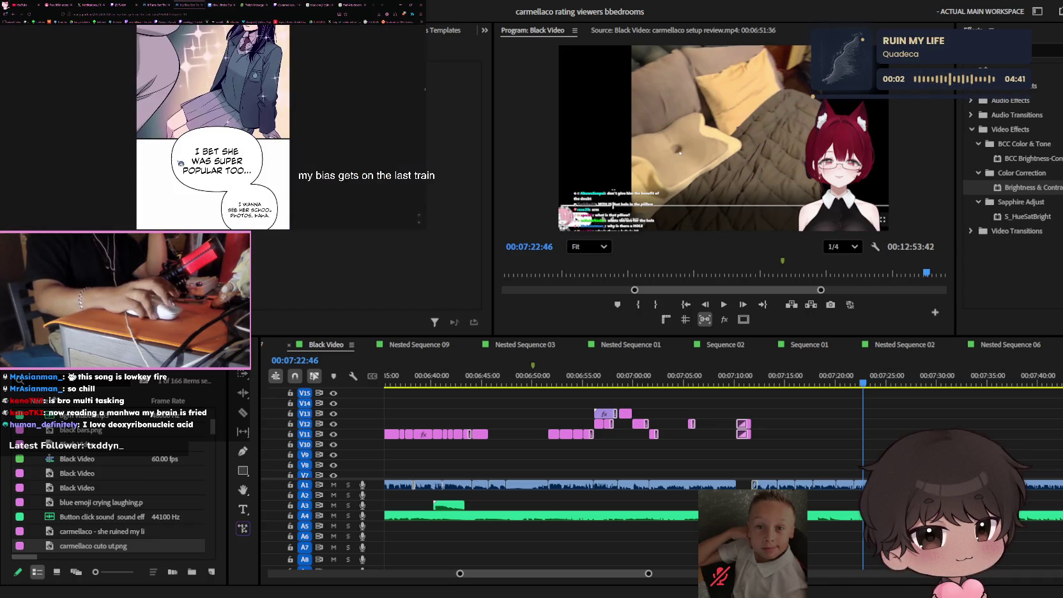
pyautogui.scroll(-2, 181, 162)
pyautogui.scroll(-2, 181, 162)
pyautogui.scroll(-2, 181, 162)
pyautogui.scroll(-2, 181, 162)
pyautogui.scroll(-2, 182, 163)
pyautogui.scroll(-2, 181, 162)
pyautogui.scroll(-2, 181, 162)
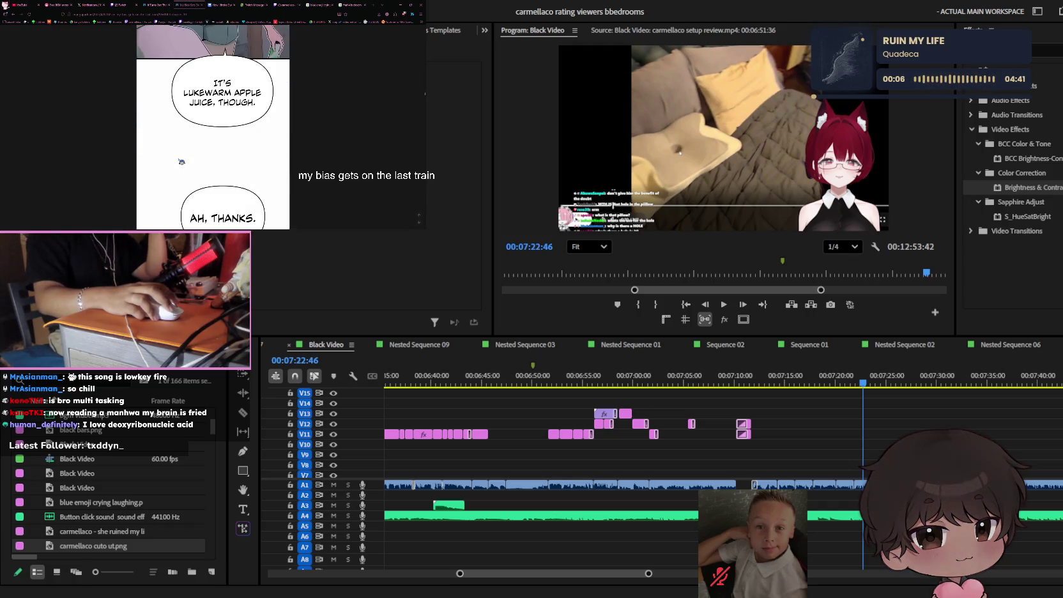
pyautogui.scroll(-2, 182, 162)
pyautogui.scroll(-2, 182, 163)
pyautogui.scroll(-2, 182, 162)
pyautogui.scroll(-2, 182, 162)
pyautogui.scroll(-2, 182, 162)
pyautogui.scroll(-2, 181, 162)
pyautogui.scroll(-2, 181, 162)
pyautogui.scroll(-2, 182, 162)
pyautogui.scroll(-2, 182, 162)
pyautogui.scroll(-2, 181, 162)
pyautogui.scroll(-2, 181, 162)
pyautogui.scroll(-2, 182, 162)
pyautogui.scroll(-2, 182, 162)
pyautogui.scroll(-1, 181, 163)
pyautogui.scroll(-2, 182, 163)
pyautogui.scroll(-2, 182, 163)
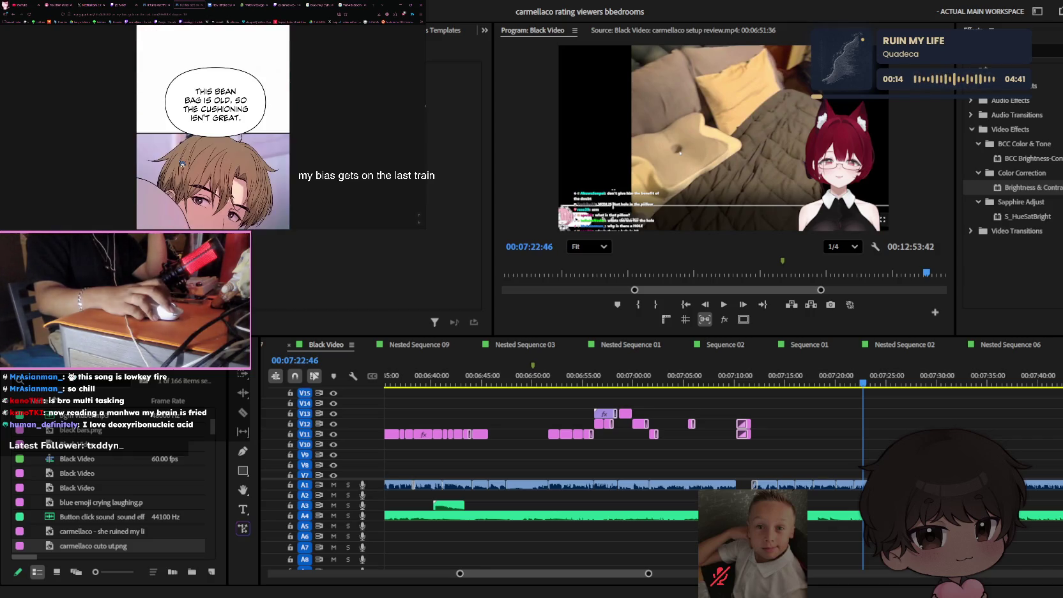
pyautogui.scroll(-1, 181, 163)
pyautogui.scroll(-2, 182, 164)
pyautogui.scroll(-2, 181, 164)
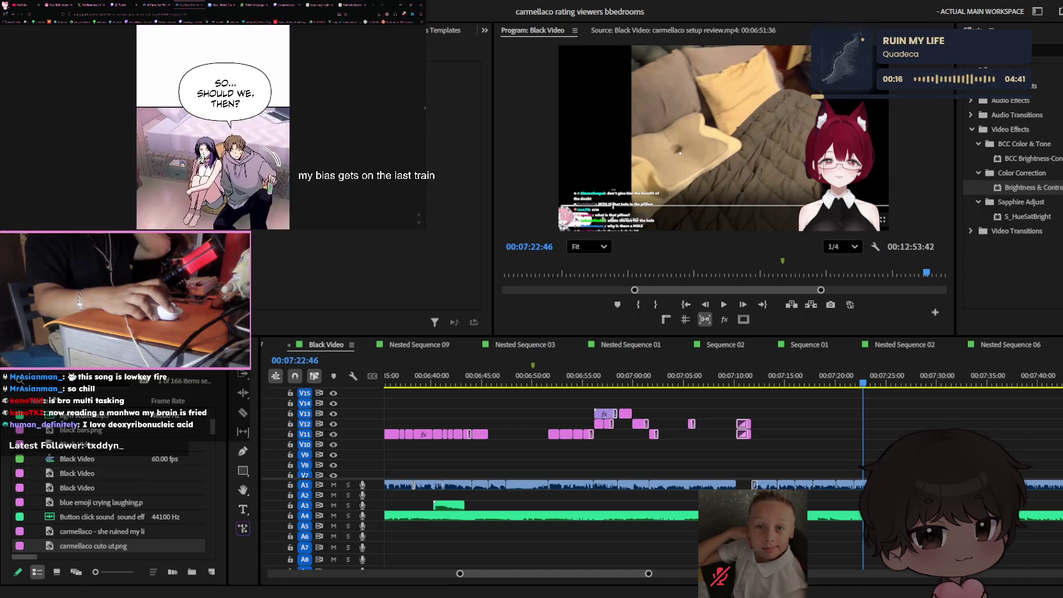
pyautogui.scroll(-2, 213, 128)
pyautogui.scroll(-2, 212, 128)
pyautogui.scroll(-2, 212, 128)
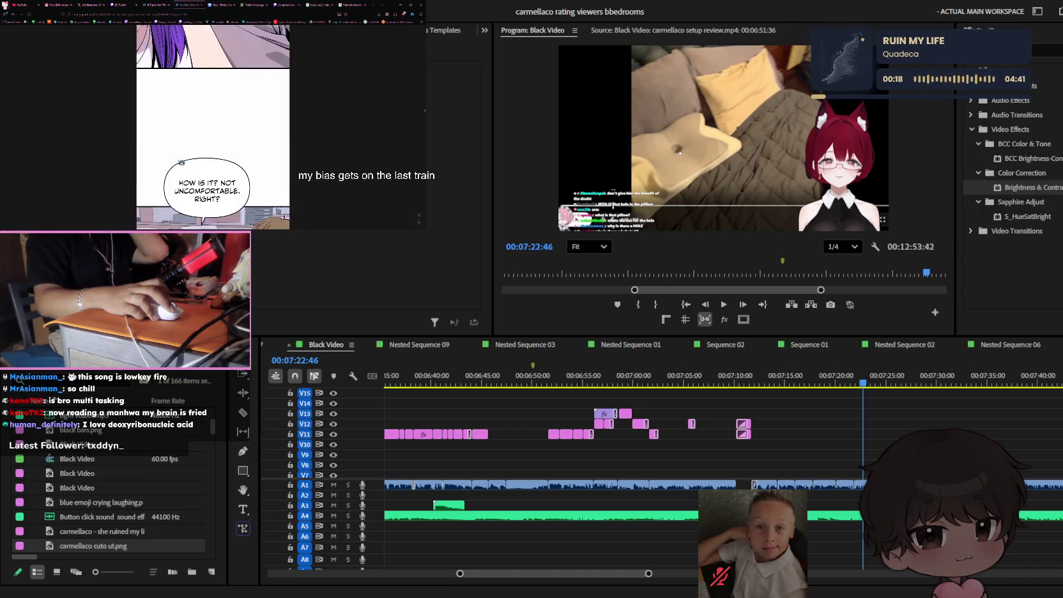
pyautogui.scroll(-1, 212, 128)
pyautogui.scroll(-2, 212, 128)
pyautogui.scroll(-2, 213, 128)
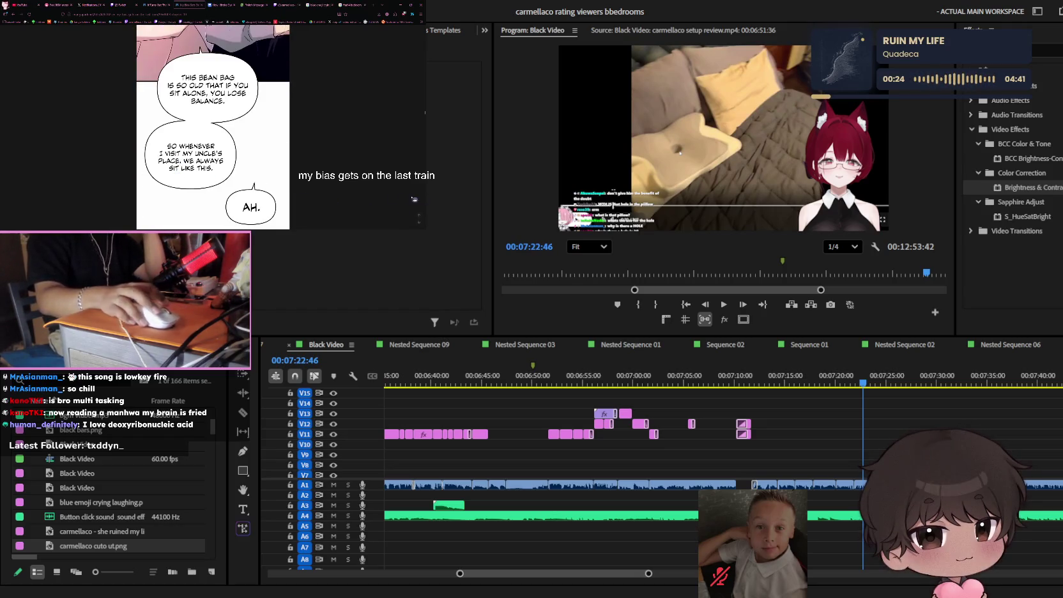
pyautogui.scroll(-2, 262, 151)
pyautogui.scroll(-2, 261, 151)
pyautogui.scroll(-2, 261, 151)
pyautogui.scroll(-2, 261, 151)
pyautogui.scroll(-1, 261, 151)
pyautogui.scroll(-2, 261, 151)
pyautogui.scroll(-2, 261, 151)
pyautogui.scroll(-2, 259, 152)
pyautogui.scroll(-2, 260, 151)
pyautogui.scroll(-2, 259, 152)
pyautogui.scroll(-2, 259, 152)
pyautogui.scroll(-2, 259, 152)
pyautogui.scroll(-2, 259, 152)
pyautogui.scroll(-2, 259, 152)
pyautogui.scroll(-2, 259, 153)
pyautogui.scroll(-1, 258, 154)
pyautogui.scroll(-2, 257, 154)
pyautogui.scroll(-2, 257, 154)
pyautogui.scroll(-2, 257, 154)
pyautogui.scroll(-2, 257, 154)
pyautogui.scroll(-2, 257, 154)
pyautogui.scroll(-2, 257, 153)
pyautogui.scroll(-2, 257, 154)
pyautogui.scroll(-2, 256, 154)
pyautogui.scroll(-2, 257, 154)
pyautogui.scroll(-2, 257, 153)
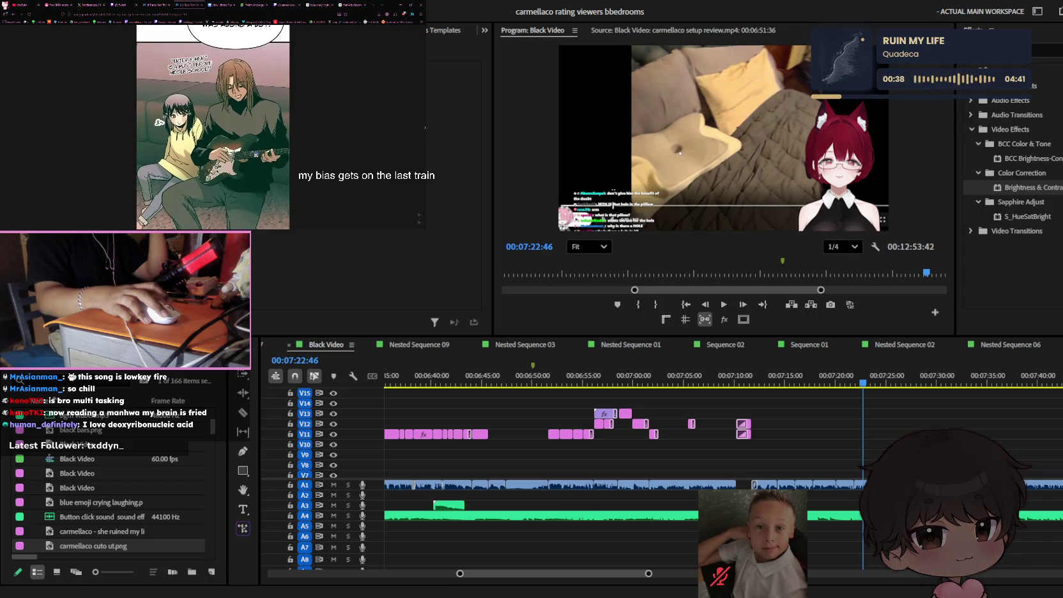
pyautogui.scroll(-2, 255, 154)
pyautogui.scroll(-2, 256, 154)
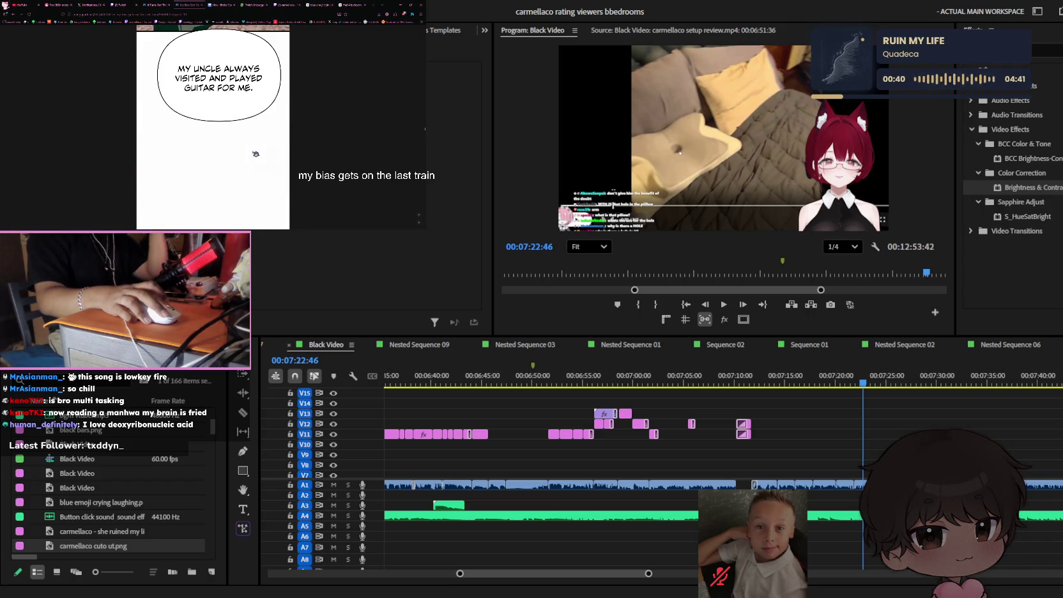
pyautogui.scroll(-2, 257, 154)
pyautogui.scroll(-2, 257, 154)
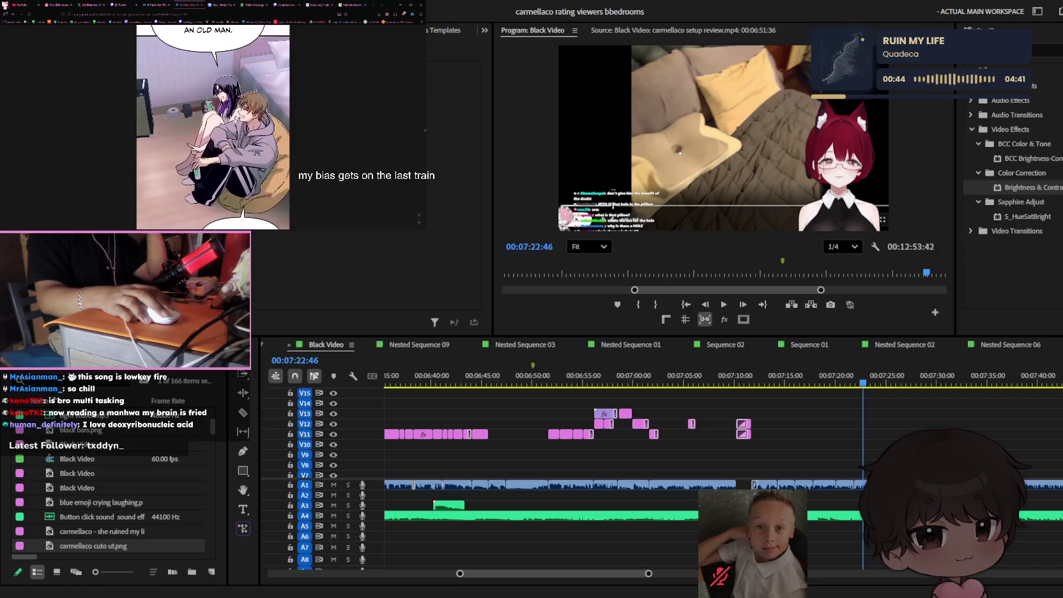
pyautogui.scroll(-2, 257, 154)
pyautogui.scroll(-2, 256, 154)
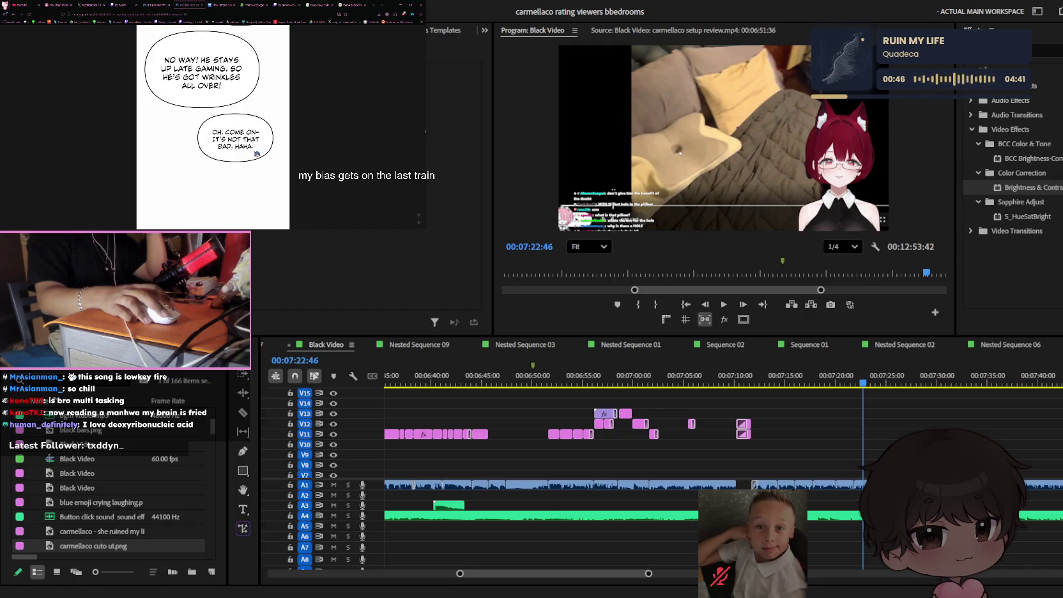
pyautogui.scroll(-2, 256, 154)
pyautogui.scroll(-2, 256, 154)
pyautogui.scroll(-2, 256, 154)
pyautogui.scroll(-2, 256, 154)
pyautogui.scroll(-2, 256, 154)
pyautogui.scroll(-2, 256, 154)
pyautogui.scroll(-2, 256, 154)
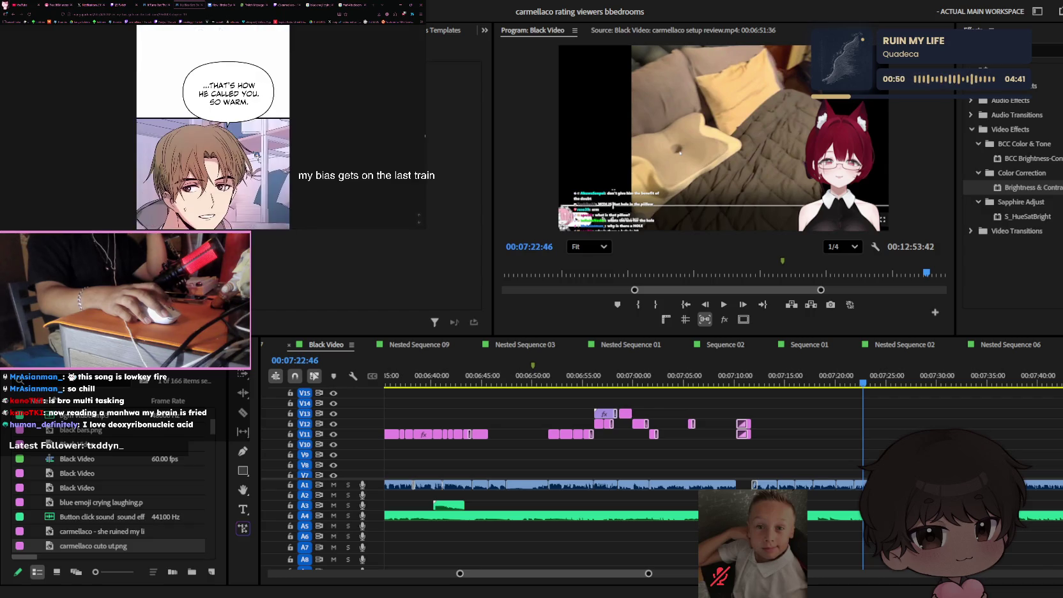
pyautogui.scroll(-2, 256, 154)
pyautogui.scroll(-2, 256, 153)
pyautogui.scroll(-2, 256, 154)
pyautogui.scroll(-2, 256, 154)
pyautogui.scroll(-2, 257, 154)
pyautogui.scroll(-2, 257, 153)
pyautogui.scroll(-2, 257, 154)
pyautogui.scroll(-2, 257, 154)
pyautogui.scroll(-2, 257, 154)
pyautogui.scroll(-2, 257, 154)
pyautogui.scroll(-2, 257, 154)
pyautogui.scroll(-2, 257, 154)
pyautogui.scroll(-1, 257, 154)
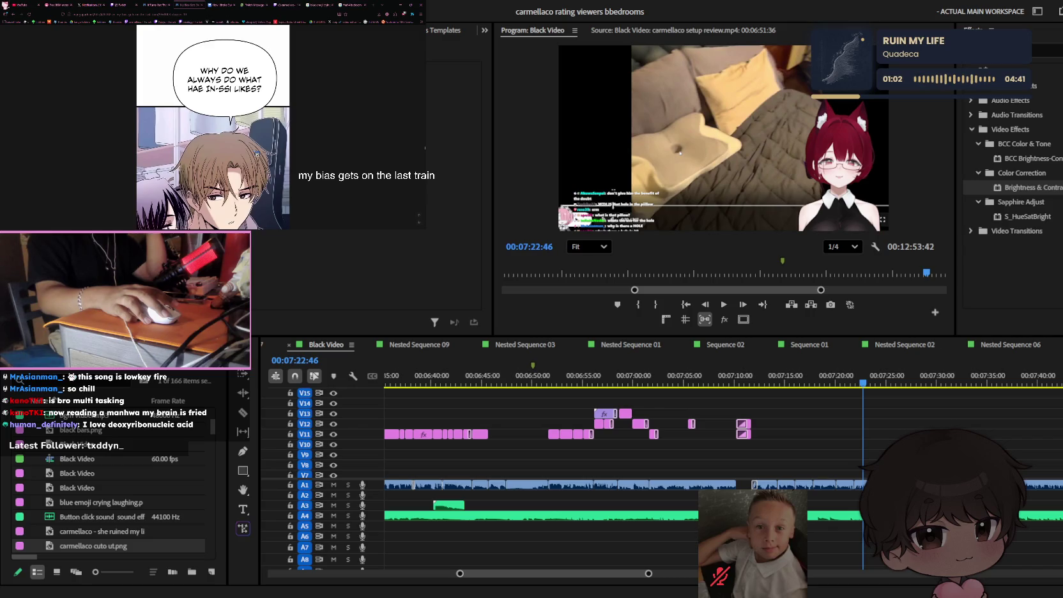
pyautogui.scroll(-2, 257, 153)
pyautogui.scroll(-2, 256, 152)
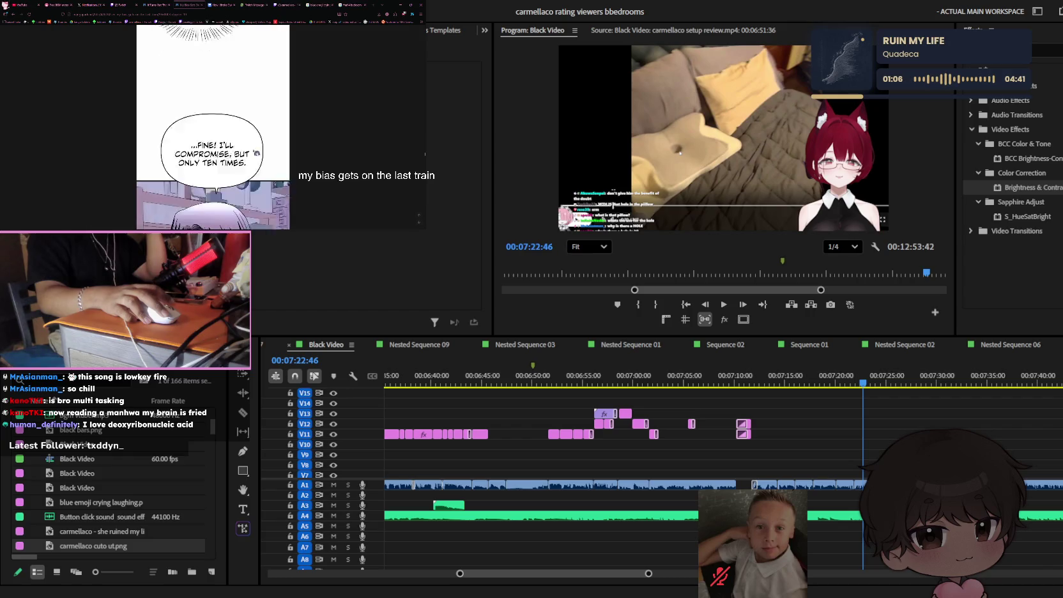
pyautogui.scroll(-2, 256, 153)
pyautogui.scroll(-2, 257, 153)
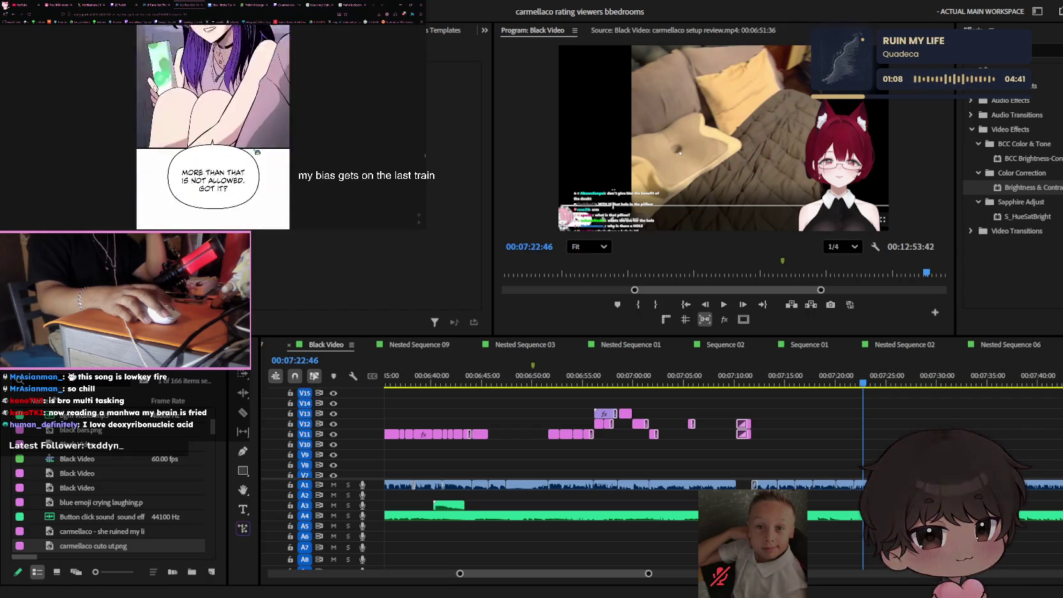
pyautogui.scroll(-2, 256, 152)
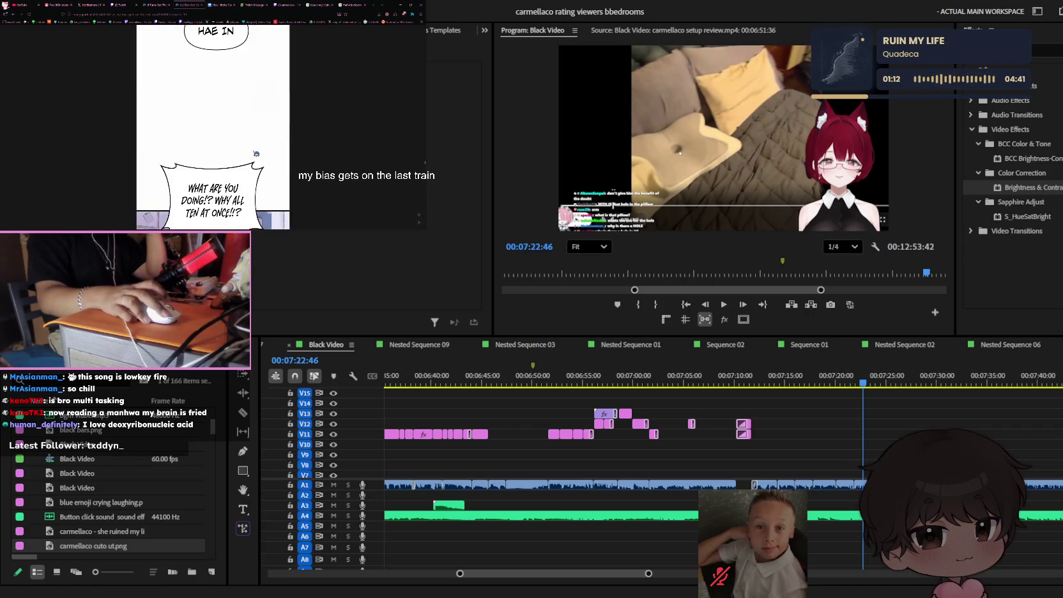
pyautogui.scroll(-2, 214, 127)
pyautogui.scroll(-2, 214, 128)
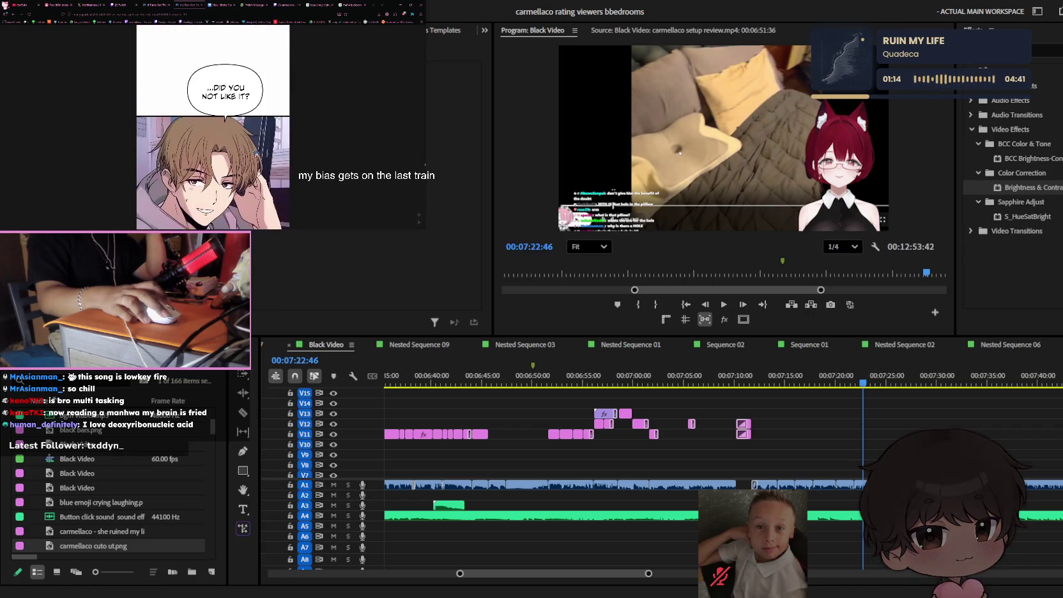
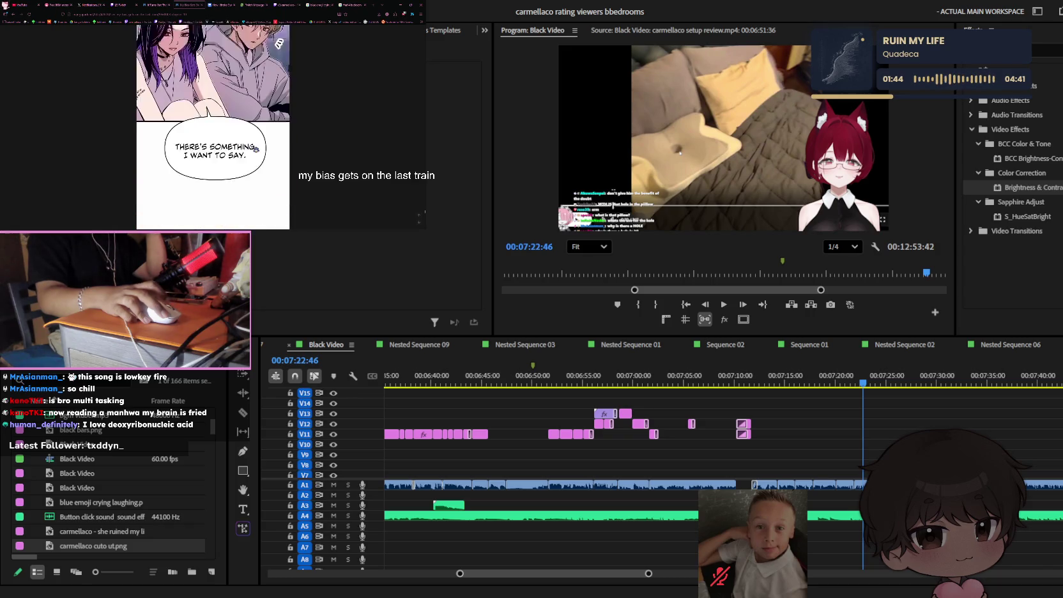
# - Scroll to the end of the manhwa chapter and load the next chapter of My Bias Gets On The Last Train
pyautogui.scroll(-2, 256, 148)
pyautogui.scroll(-2, 256, 148)
pyautogui.scroll(-2, 256, 148)
pyautogui.scroll(-2, 256, 148)
pyautogui.scroll(-2, 255, 149)
pyautogui.scroll(-2, 256, 149)
pyautogui.scroll(-2, 256, 149)
pyautogui.scroll(-2, 255, 148)
pyautogui.scroll(-2, 256, 149)
pyautogui.scroll(-2, 255, 148)
pyautogui.scroll(-2, 255, 149)
pyautogui.scroll(-2, 255, 149)
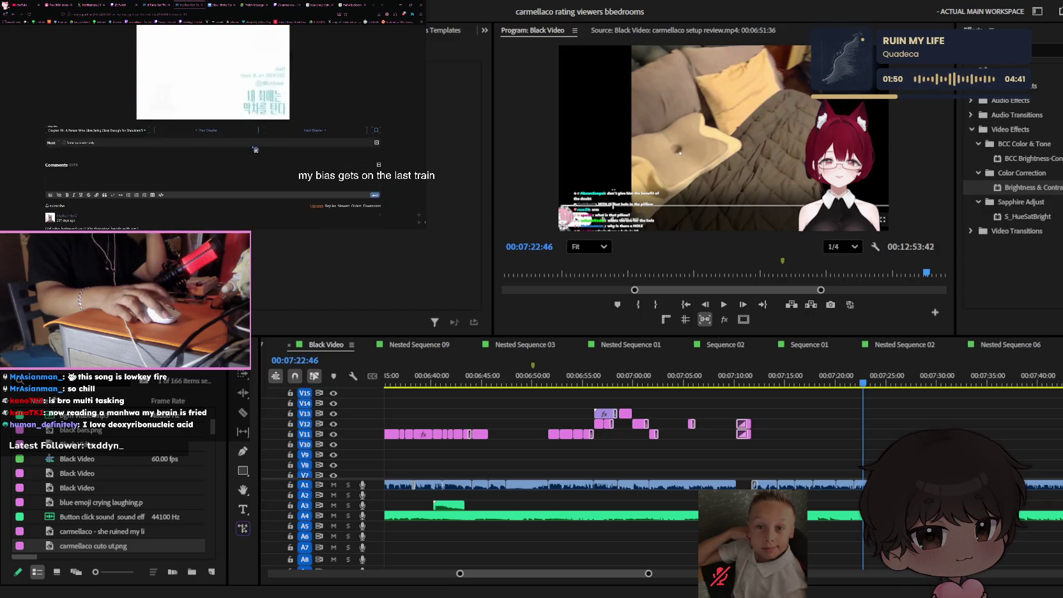
pyautogui.scroll(-2, 254, 149)
pyautogui.click(313, 63)
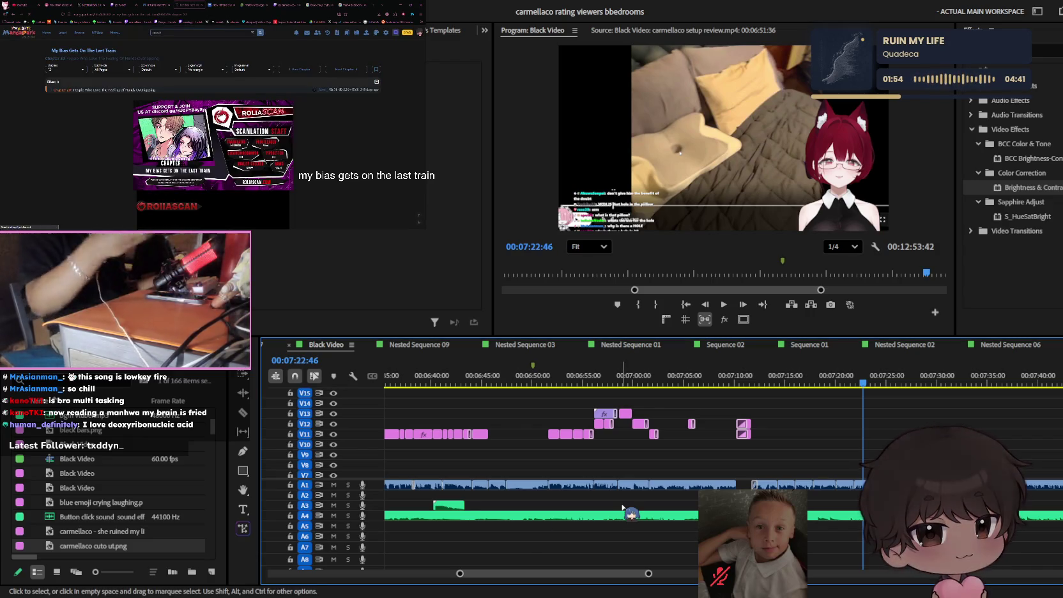
pyautogui.scroll(-2, 716, 448)
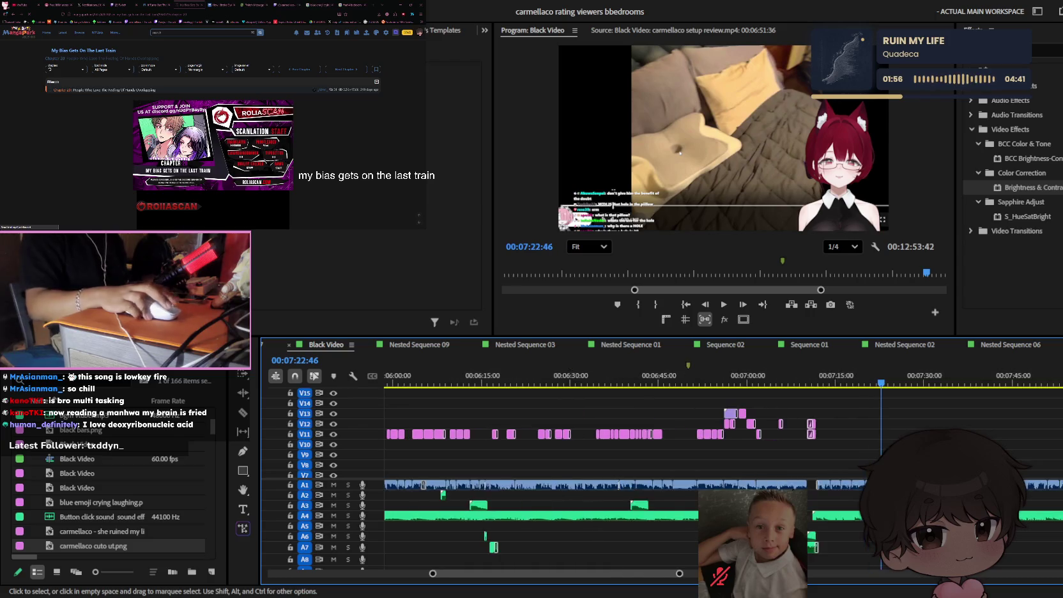
# - Play the sequence, then stop and paste a clip onto track V12
pyautogui.scroll(-2, 716, 448)
pyautogui.scroll(-2, 716, 448)
pyautogui.scroll(-2, 716, 448)
pyautogui.scroll(2, 703, 445)
pyautogui.scroll(2, 677, 442)
pyautogui.scroll(2, 650, 438)
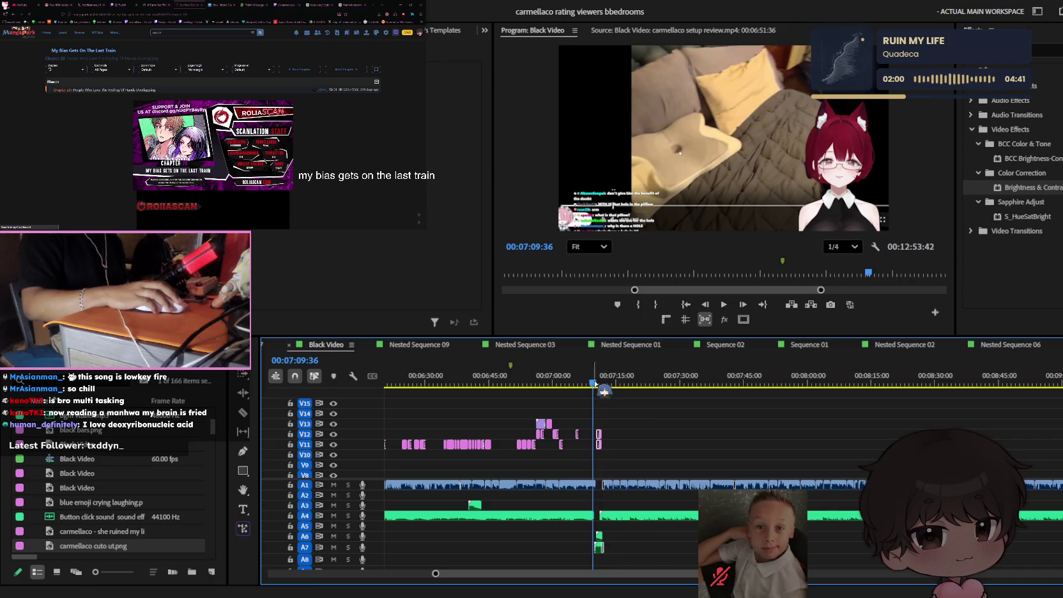
pyautogui.press('space')
pyautogui.scroll(3, 594, 435)
pyautogui.scroll(2, 574, 441)
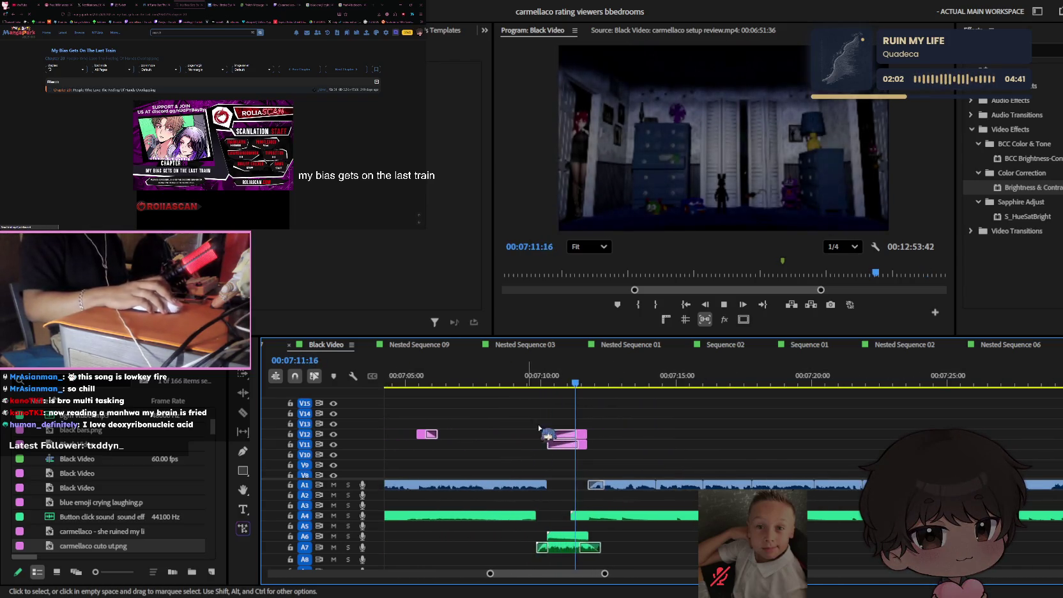
pyautogui.hotkey('ctrl', 'v')
# - Preview the section around 07:10, park the playhead at 07:10:05, and apply the effect to the V12 clip
pyautogui.scroll(1, 617, 451)
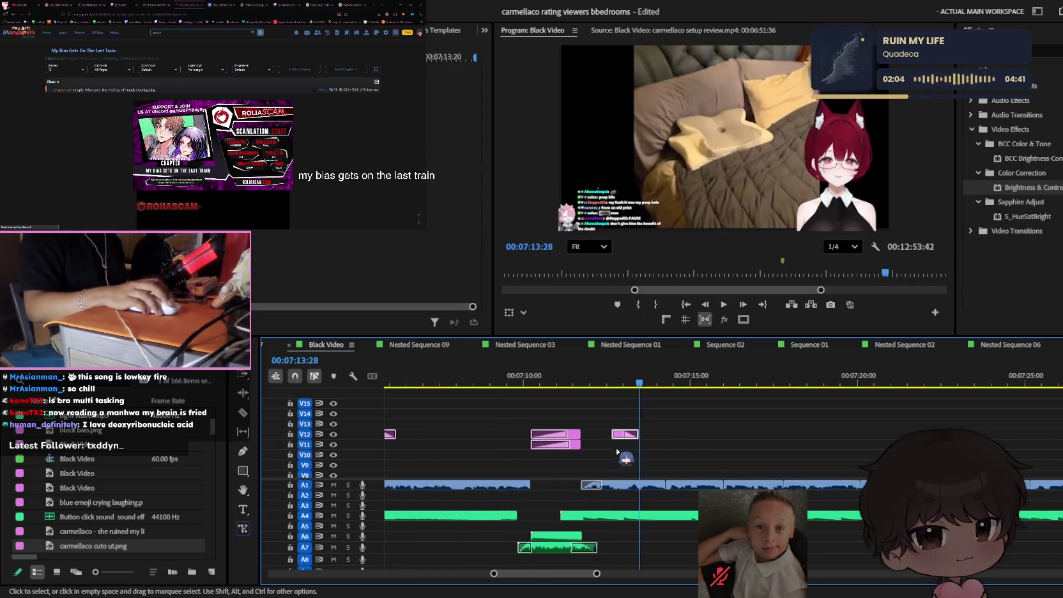
pyautogui.scroll(2, 617, 452)
pyautogui.click(524, 385)
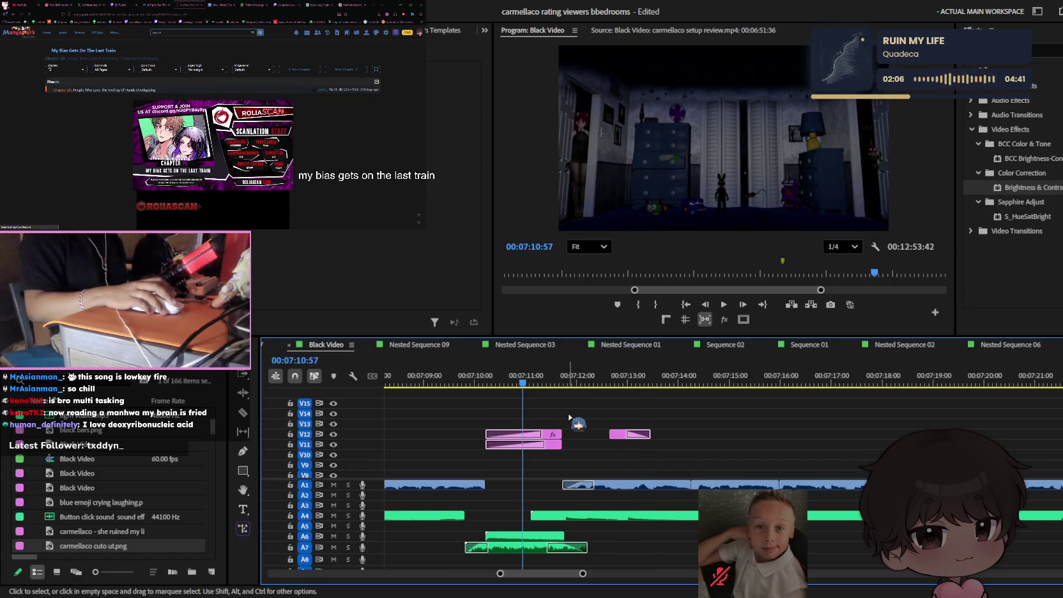
pyautogui.press('space')
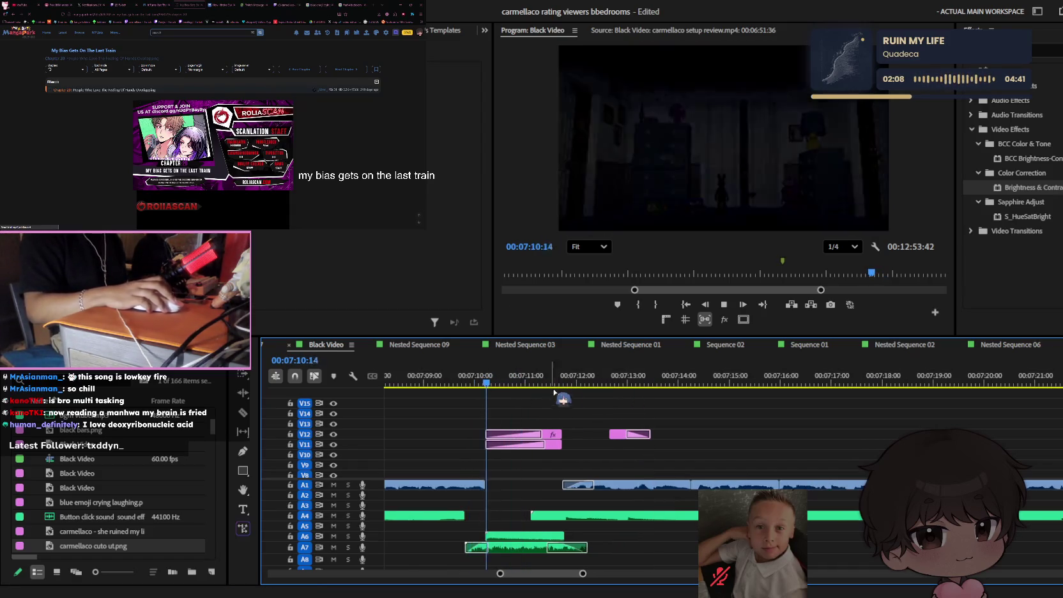
pyautogui.press('space')
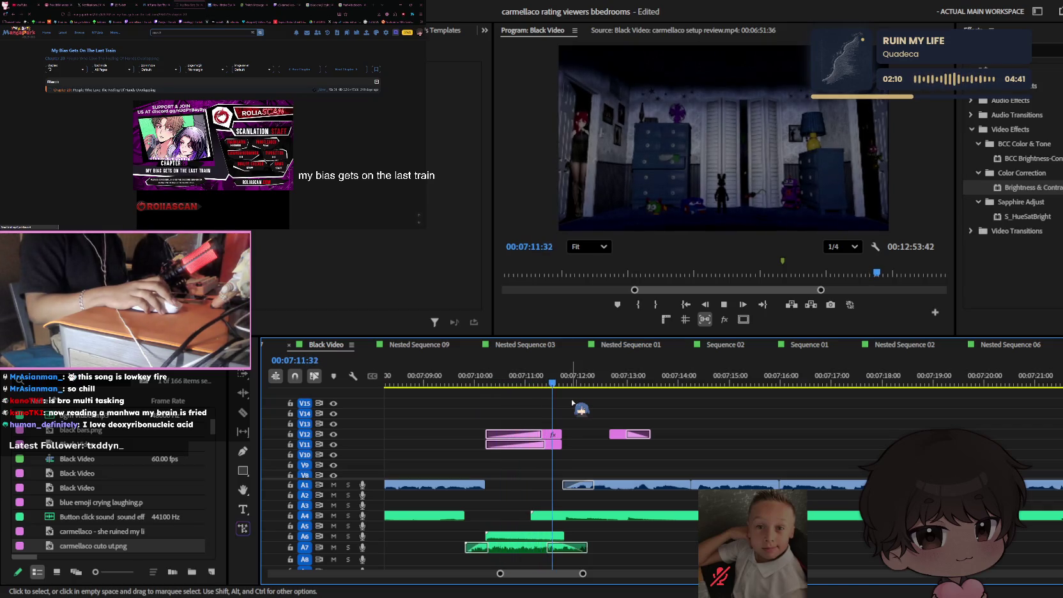
pyautogui.click(491, 385)
pyautogui.moveTo(491, 385); pyautogui.dragTo(479, 383)
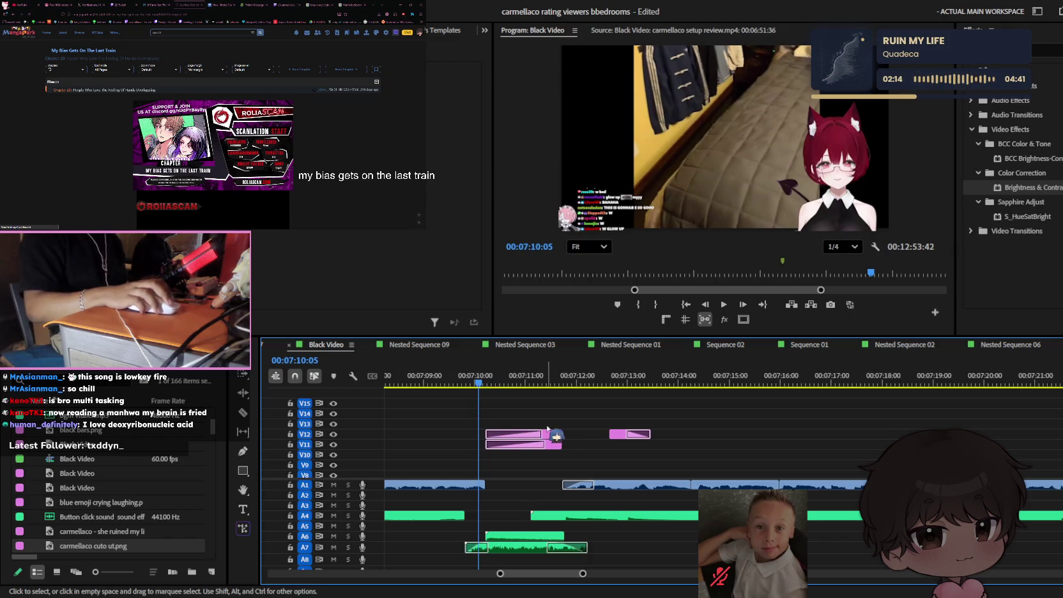
pyautogui.moveTo(548, 429); pyautogui.dragTo(548, 432)
pyautogui.click(38, 380)
# - Place an Adjustment Layer on V13 at the playhead, trimmed to end with the clips below
pyautogui.write('adjust')
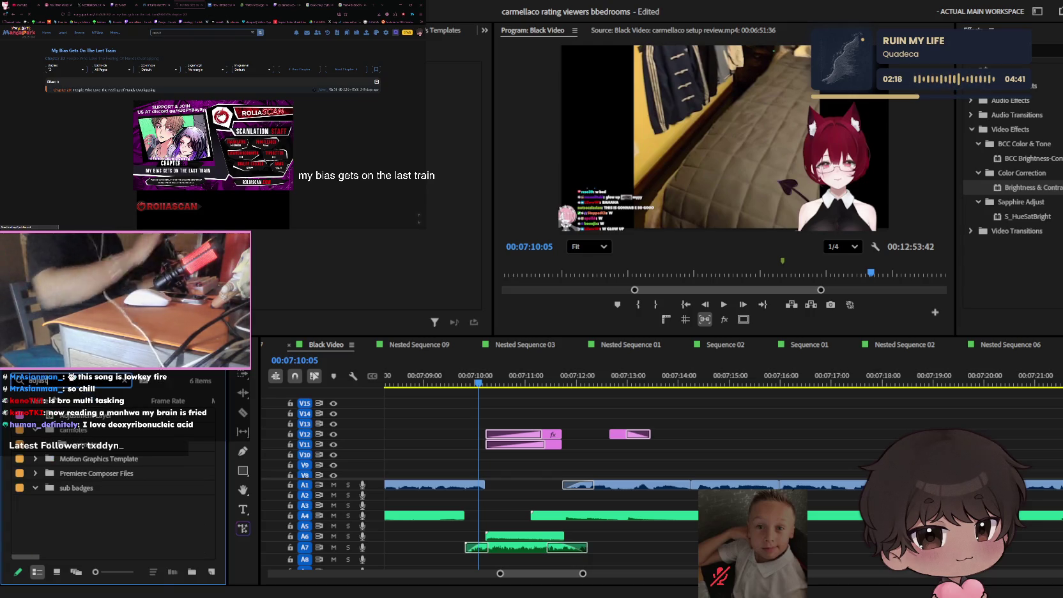
pyautogui.moveTo(115, 415); pyautogui.dragTo(481, 427)
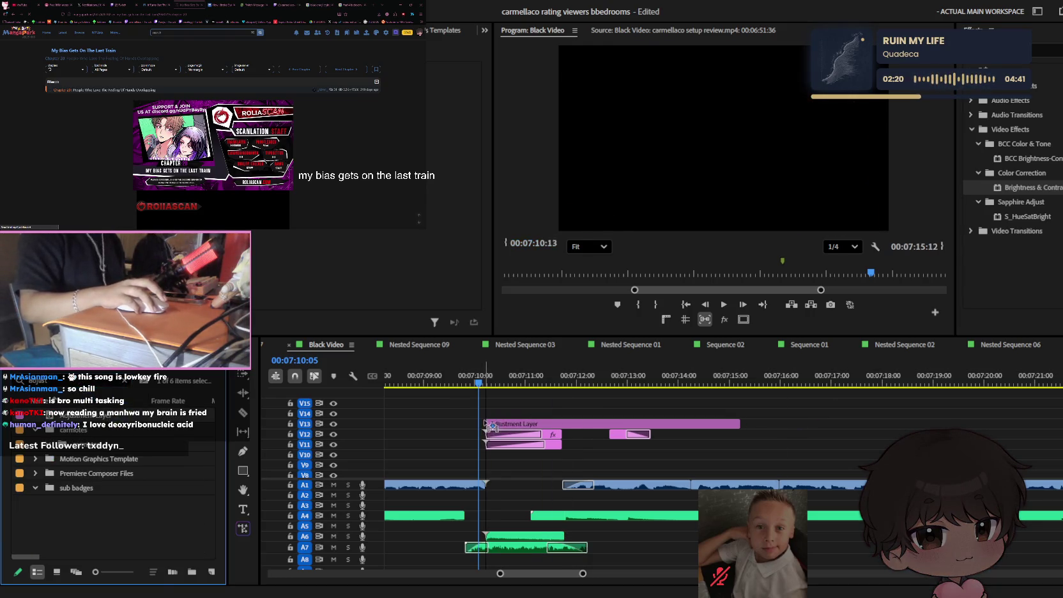
pyautogui.moveTo(739, 423); pyautogui.dragTo(563, 424)
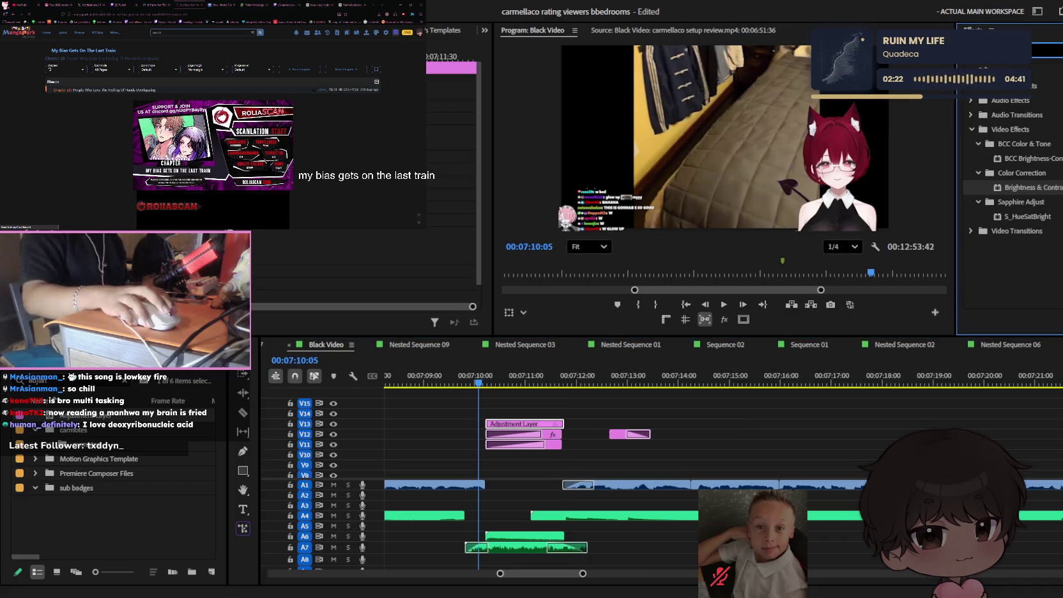
pyautogui.write('3d')
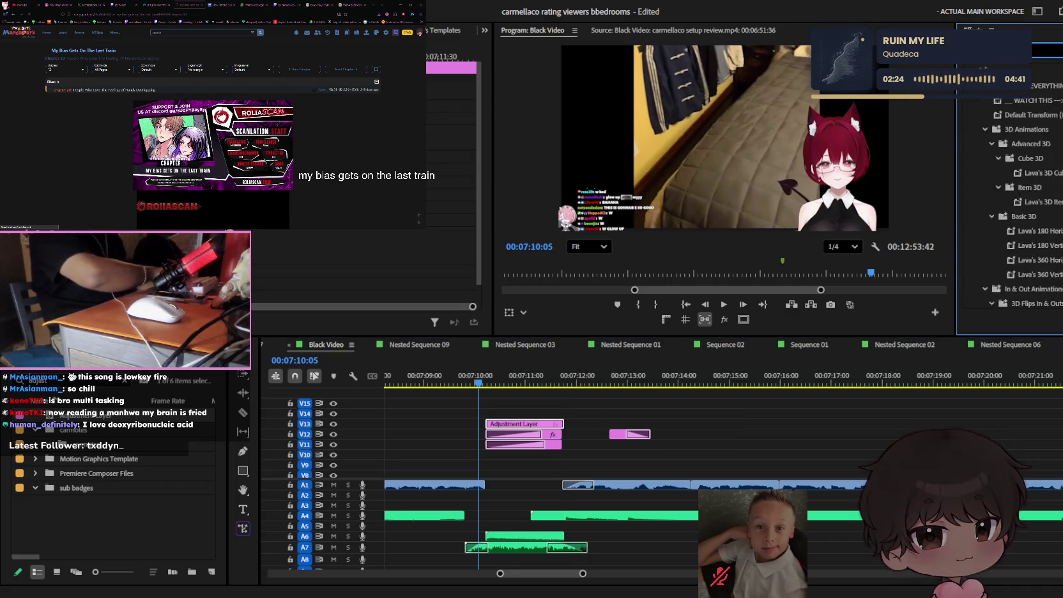
pyautogui.press('BackSpace')
pyautogui.press('BackSpace')
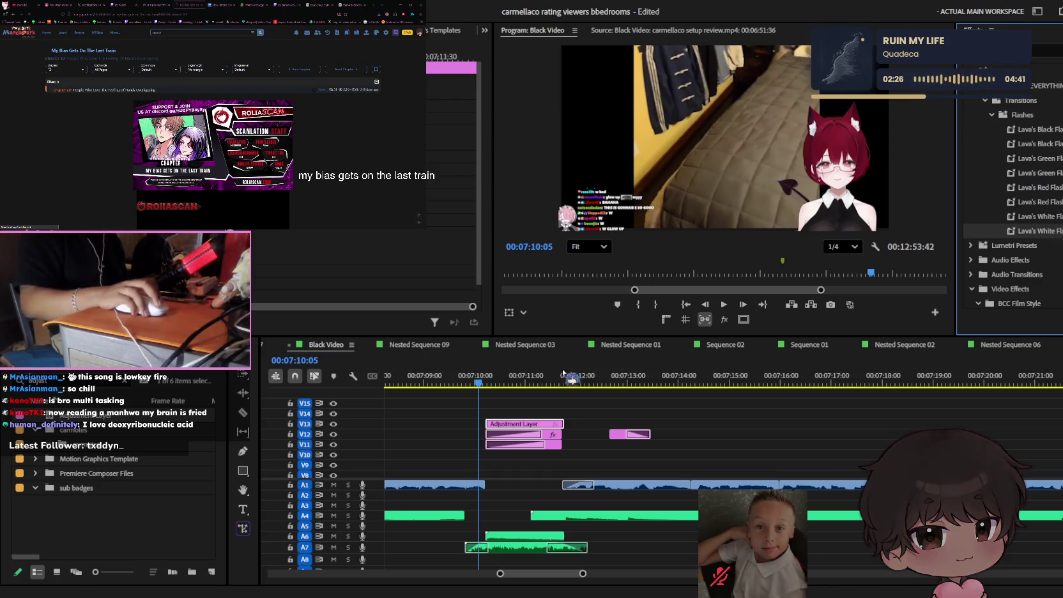
# - Play back the section and move the 'oh!' caption clip later on V12, to about 07:14–07:15
pyautogui.press('space')
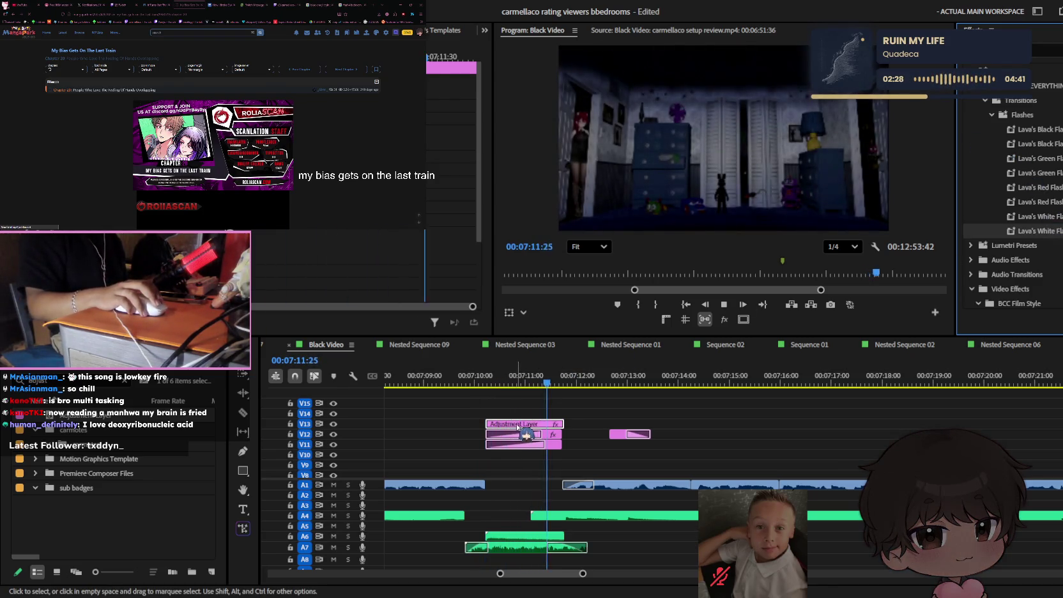
pyautogui.press('-')
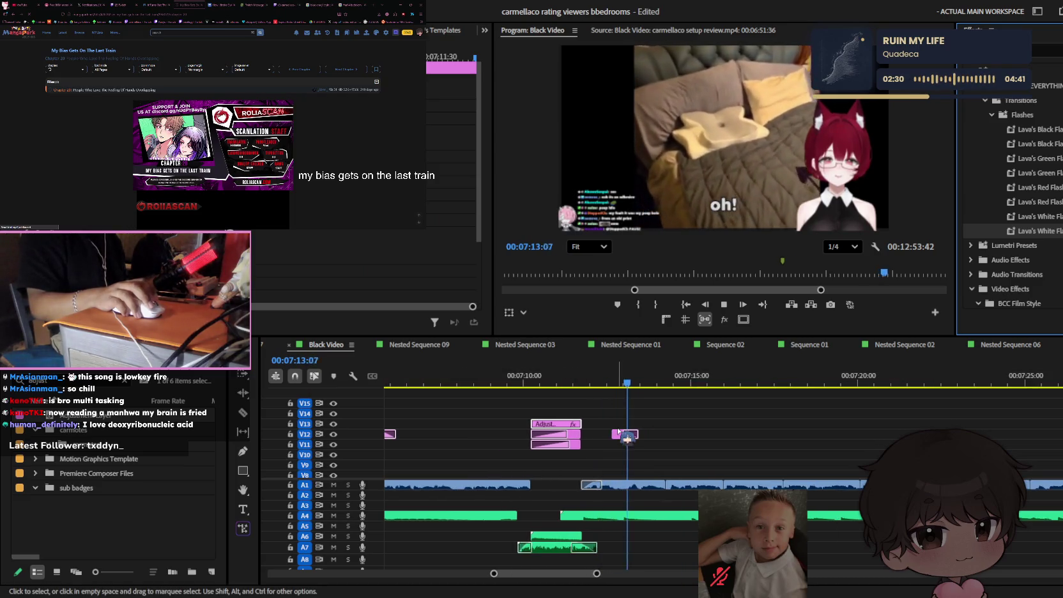
pyautogui.press('-')
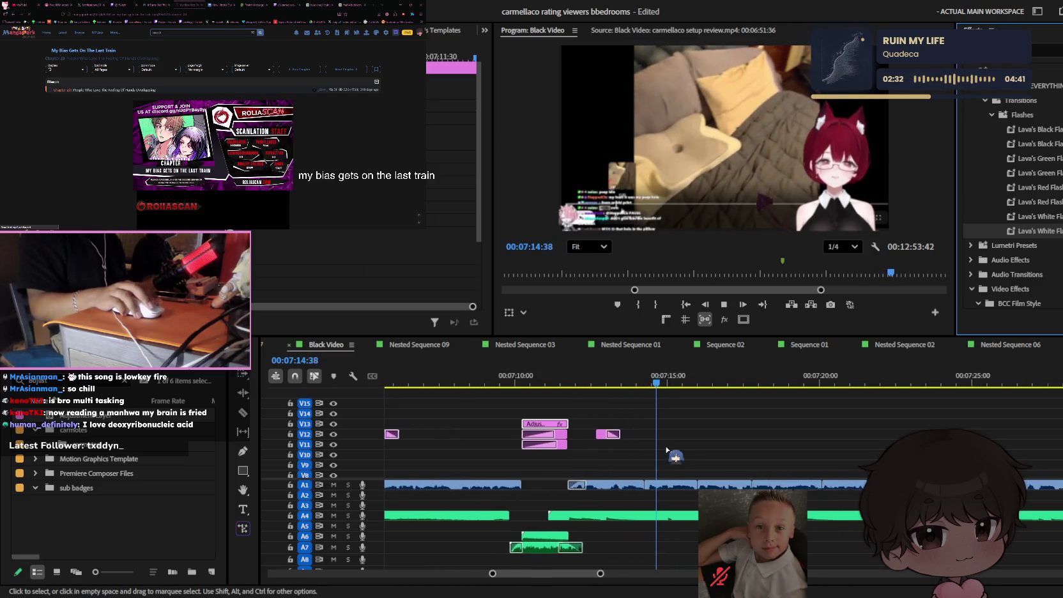
pyautogui.press('=')
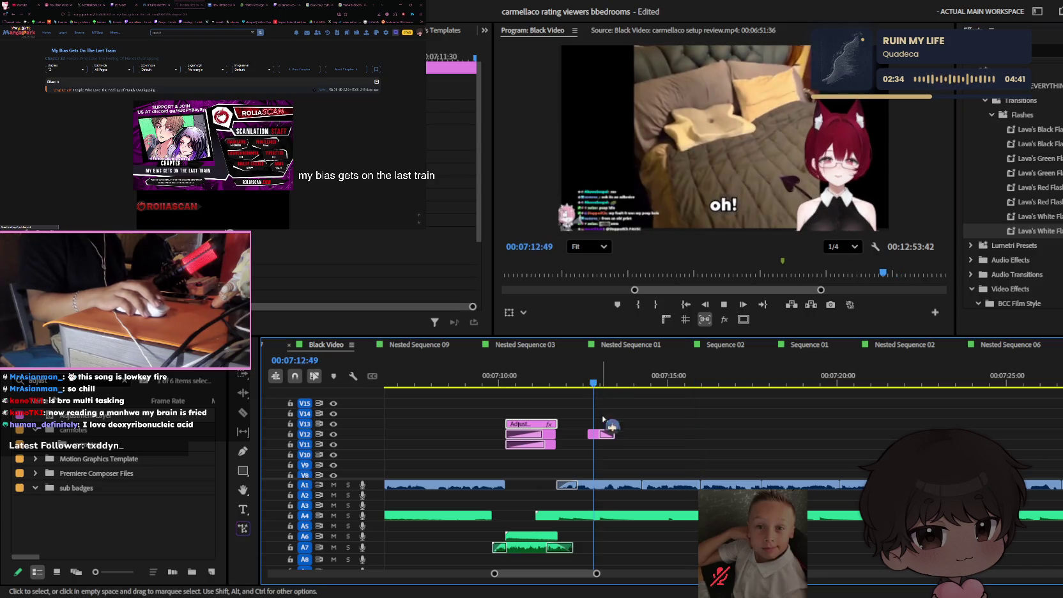
pyautogui.press('space')
pyautogui.moveTo(596, 434); pyautogui.dragTo(661, 436)
pyautogui.press('=')
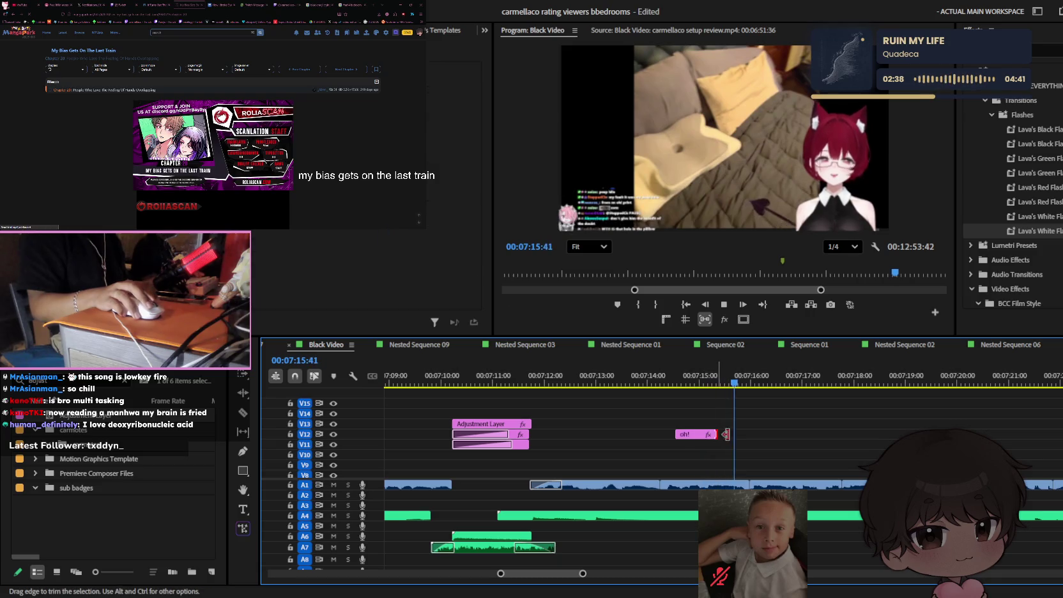
pyautogui.press('-')
pyautogui.press('-')
pyautogui.press('-')
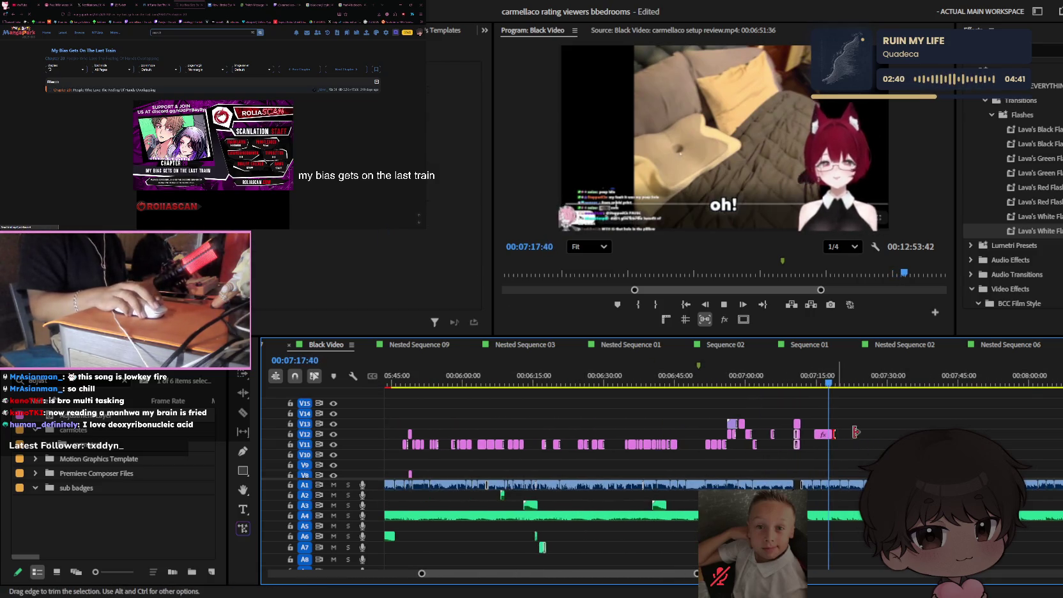
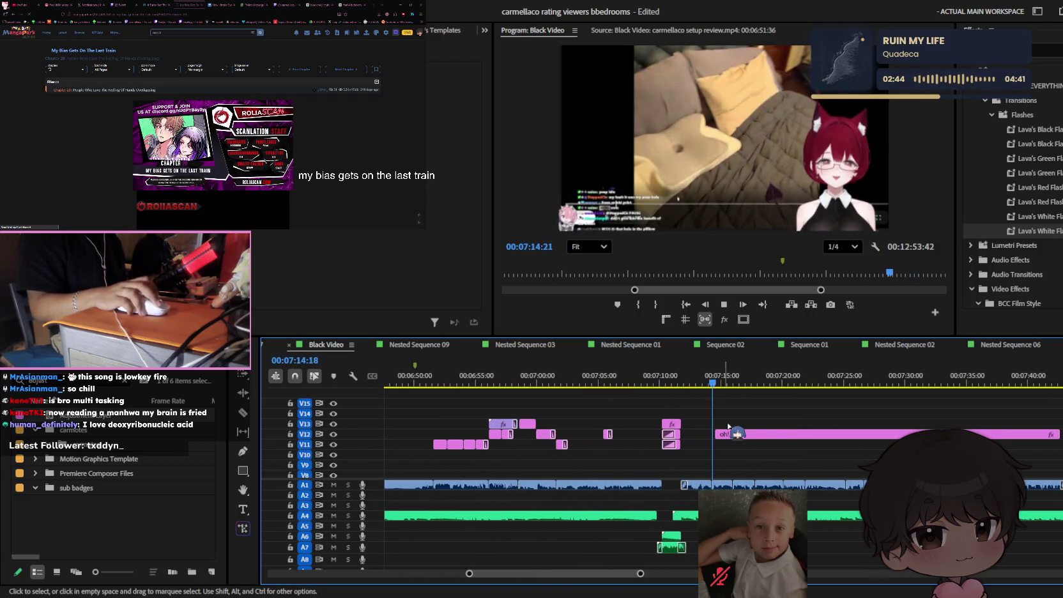
# - Retype the first V12 caption piece to read 'im so' and check it at 7:14:09
pyautogui.press('=')
pyautogui.click(665, 383)
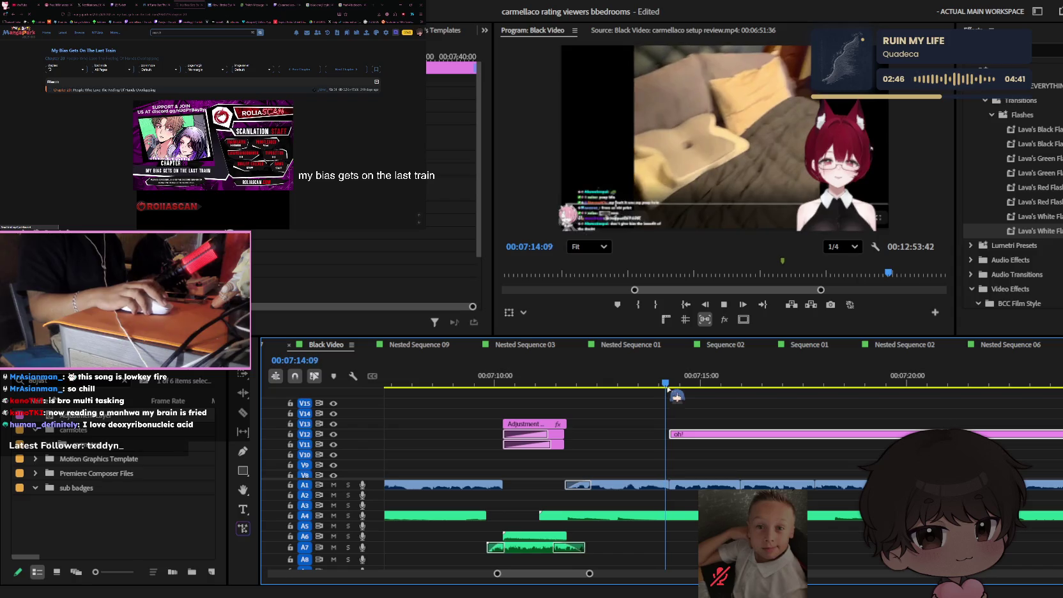
pyautogui.press('t')
pyautogui.click(726, 205)
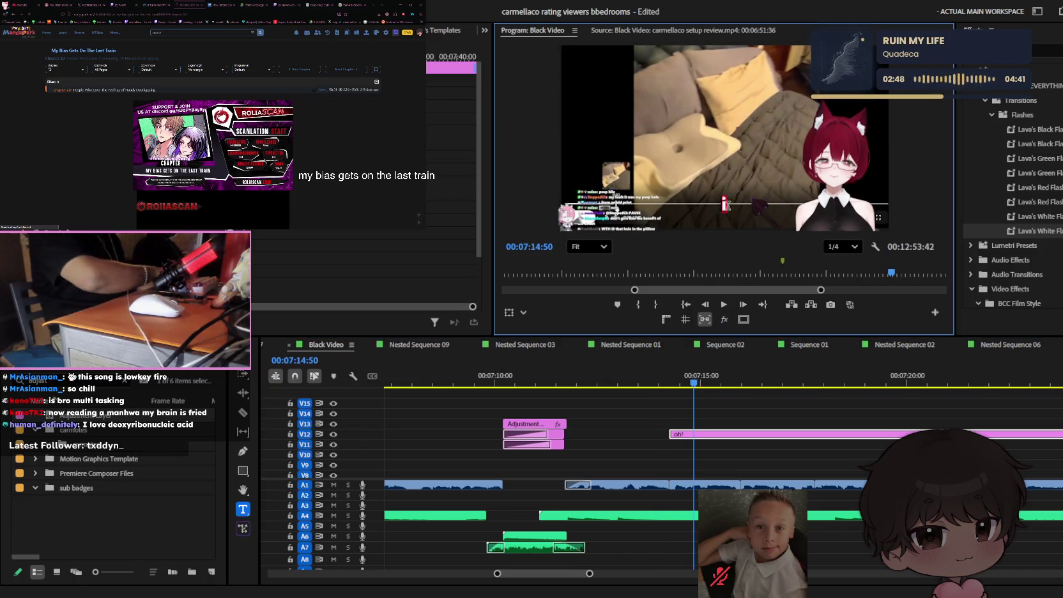
pyautogui.write('im')
pyautogui.click(695, 435)
pyautogui.press('space')
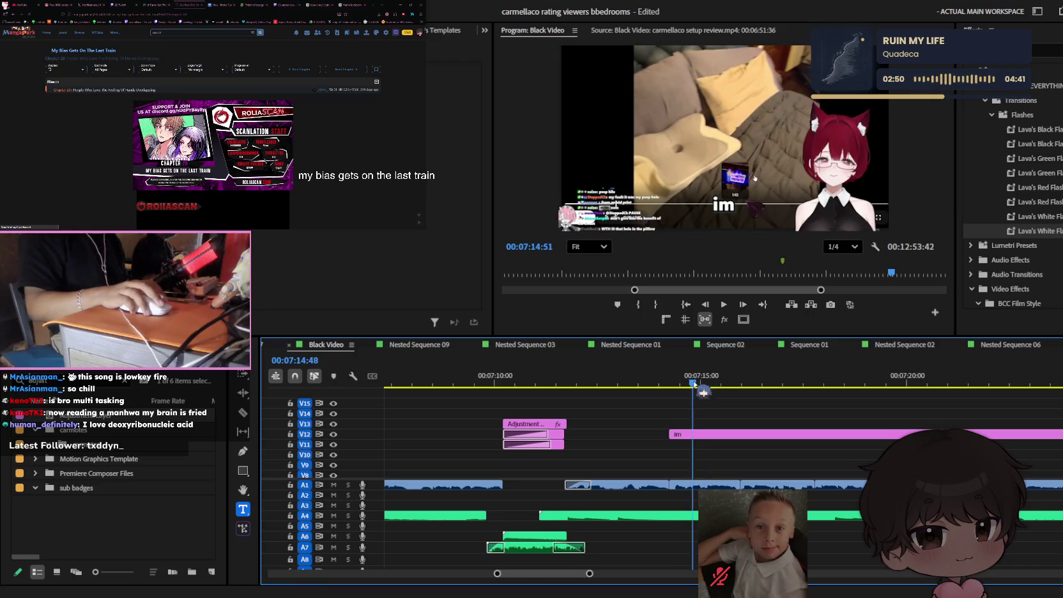
pyautogui.press('=')
pyautogui.press('=')
pyautogui.click(715, 435)
pyautogui.click(732, 201)
pyautogui.write('so')
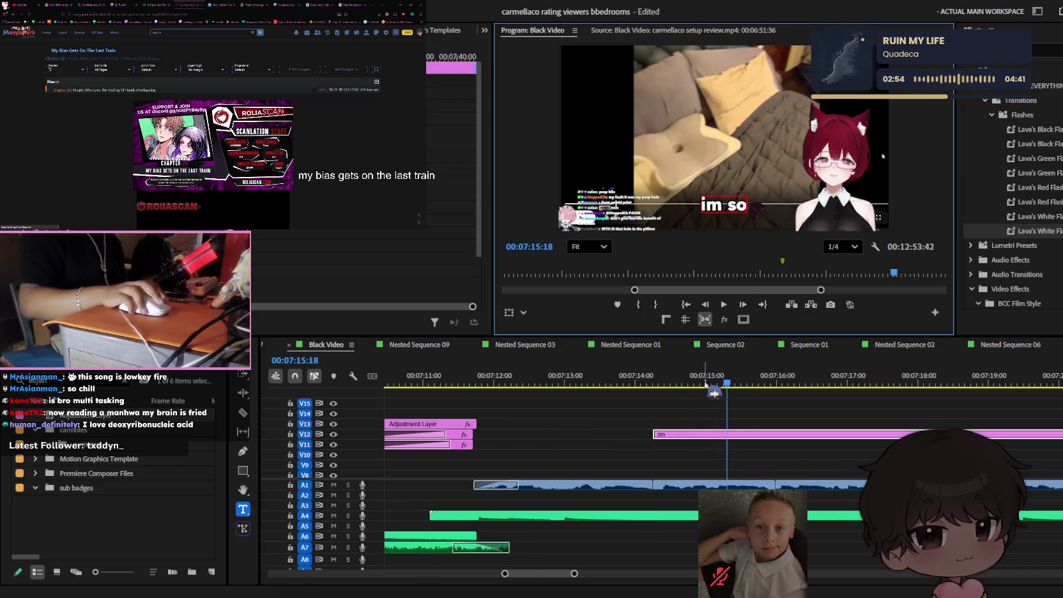
# - Cut the caption at the next spoken word and set that piece to 'sorry'
pyautogui.click(711, 383)
pyautogui.press('c')
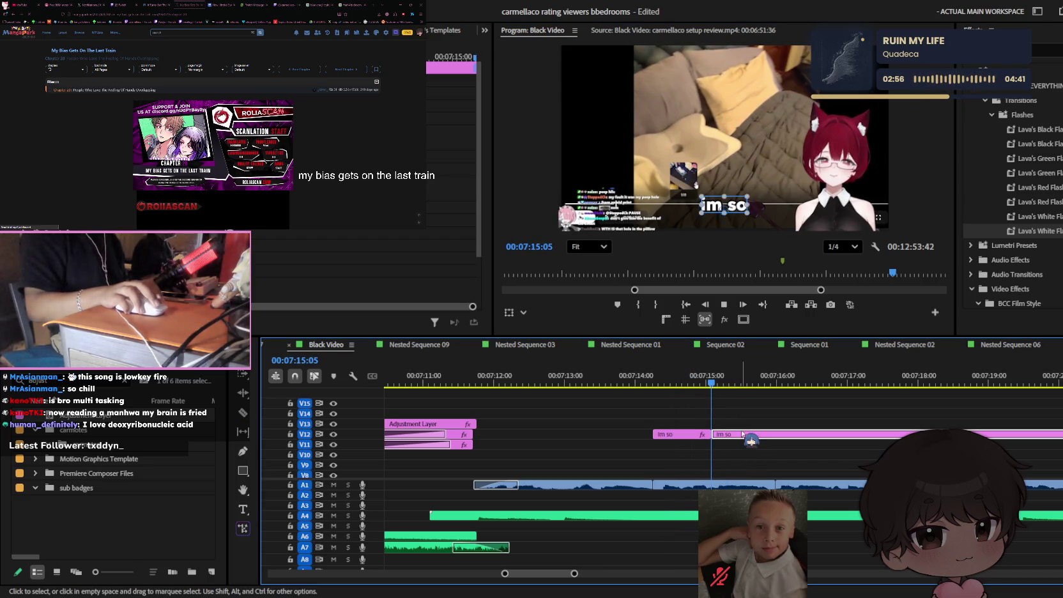
pyautogui.click(739, 205)
pyautogui.write('sorry')
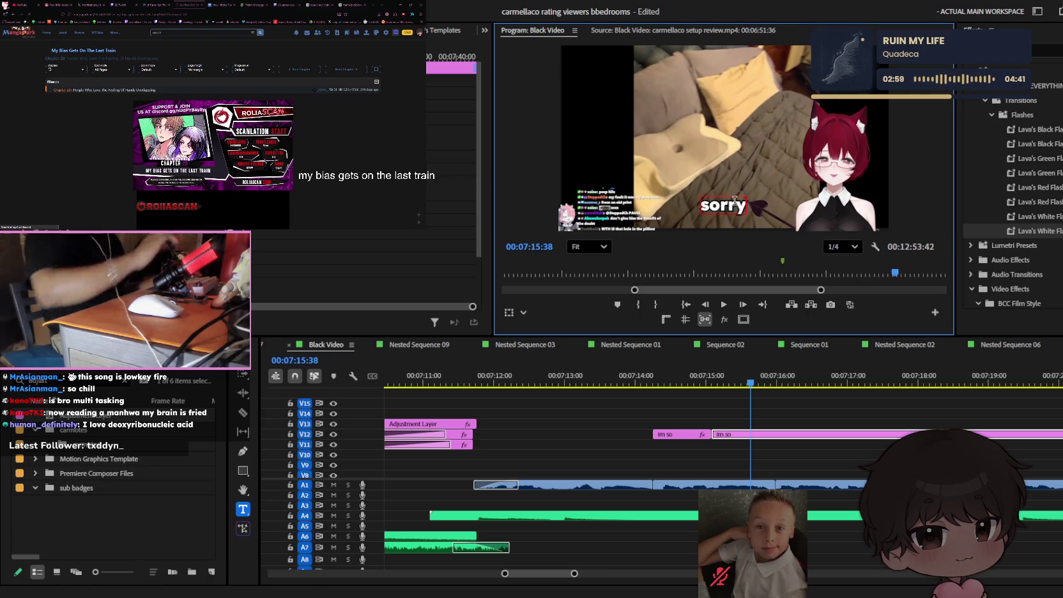
pyautogui.press('Escape')
pyautogui.click(821, 453)
pyautogui.press('space')
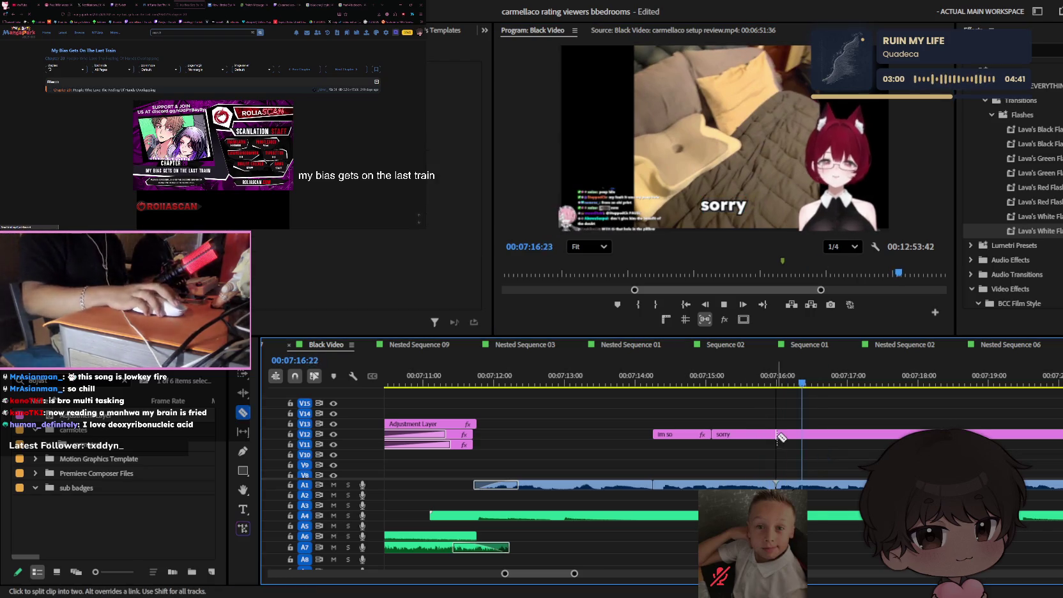
pyautogui.press('space')
pyautogui.press('c')
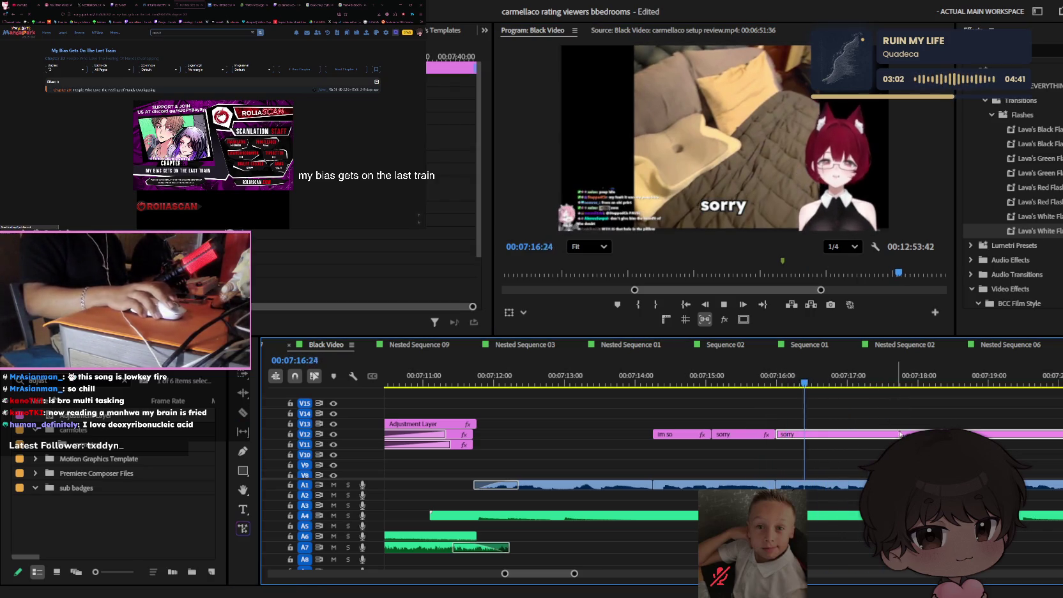
pyautogui.press('space')
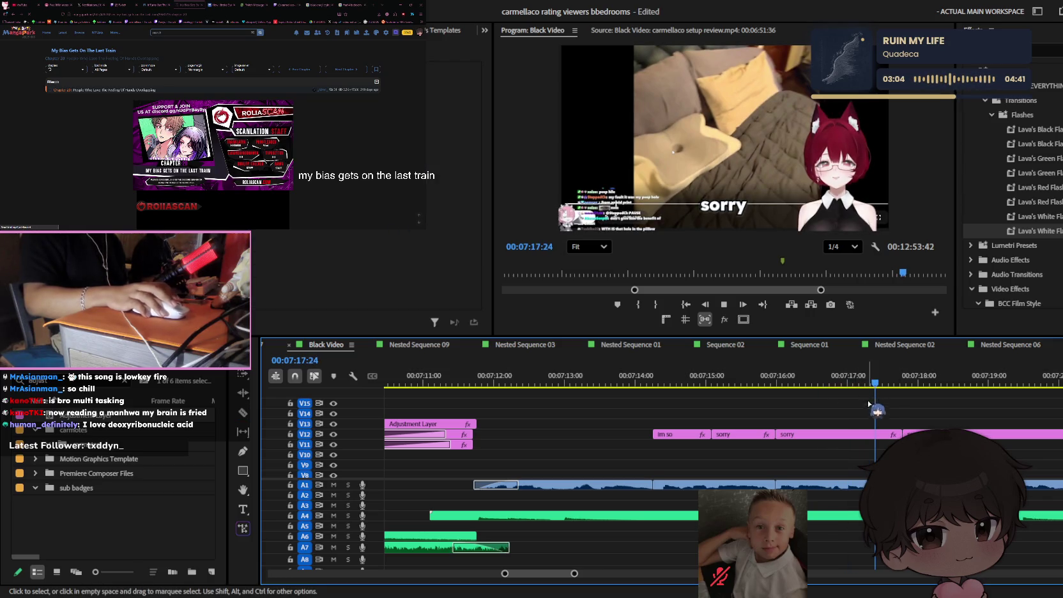
pyautogui.press('space')
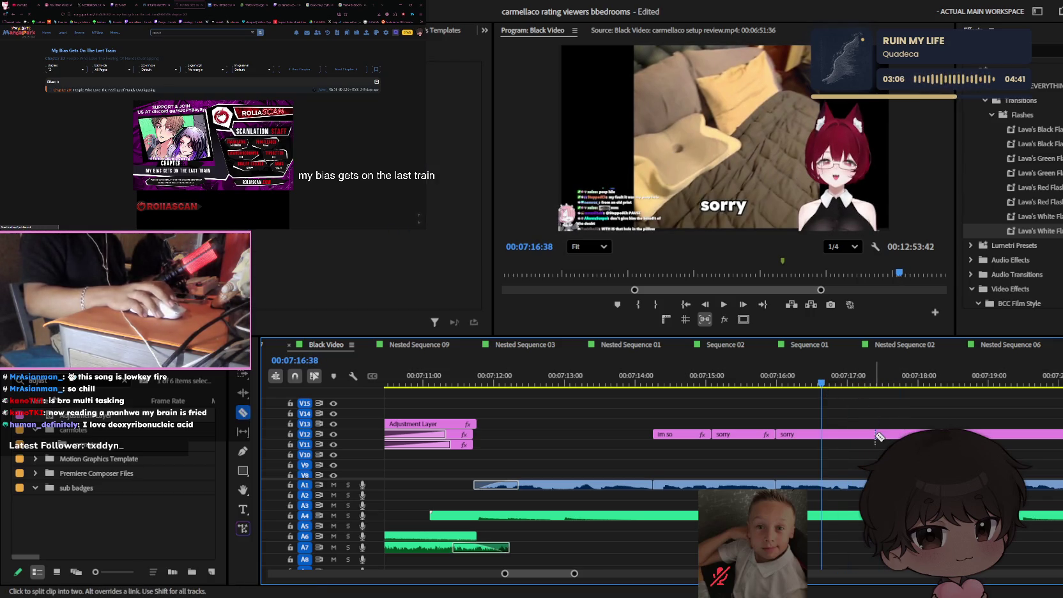
# - Split the 'sorry' clip and retype the new piece as 'but why is there-'
pyautogui.click(875, 434)
pyautogui.press('t')
pyautogui.click(731, 207)
pyautogui.write('but why is there-')
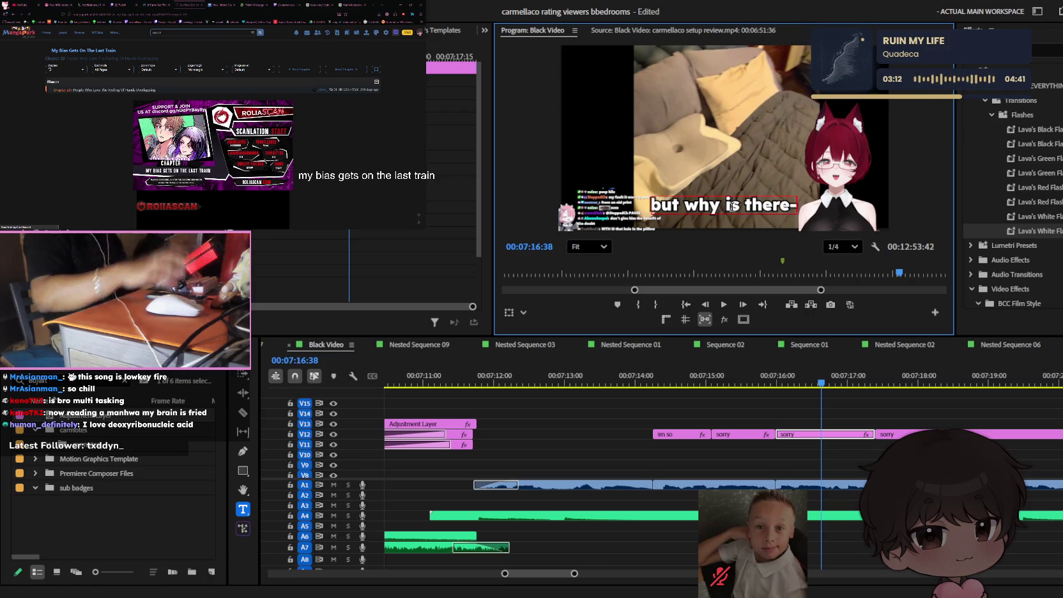
pyautogui.click(878, 449)
pyautogui.press('space')
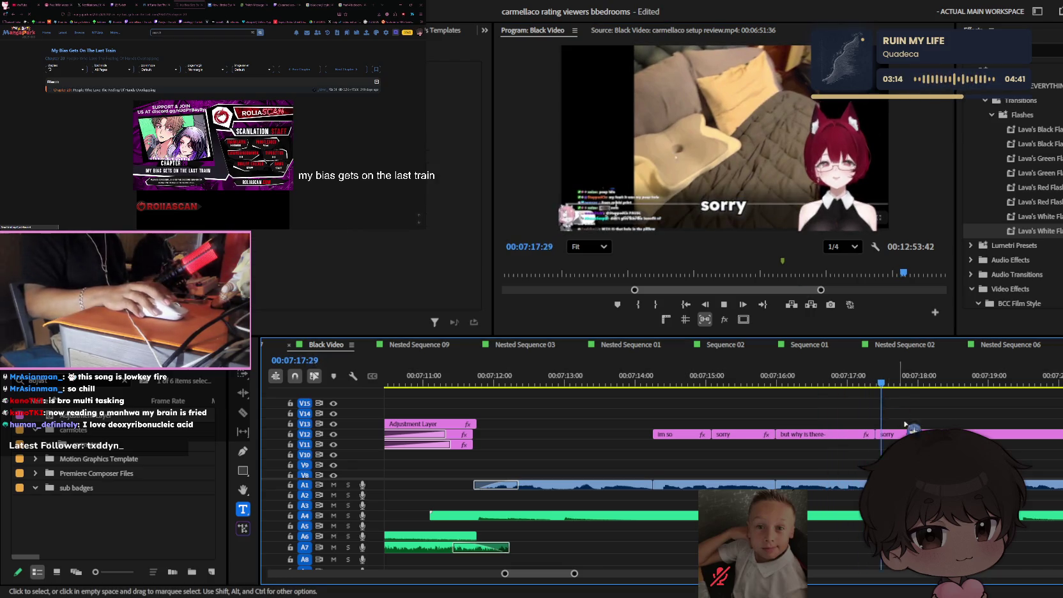
# - At 7:17:45, replace the leftover 'sorry' text with 'this hole.'
pyautogui.moveTo(749, 382); pyautogui.dragTo(781, 386)
pyautogui.doubleClick(739, 207)
pyautogui.write('this hole...')
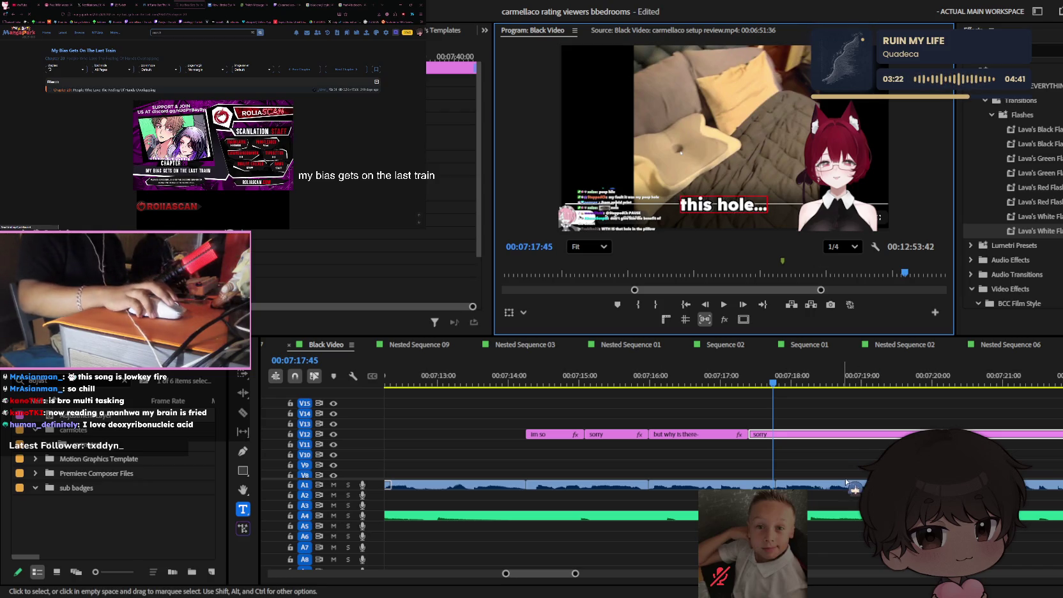
# - Split off the 'this hole...' caption and retype the following piece as 'is surely'
pyautogui.moveTo(773, 382); pyautogui.dragTo(817, 382)
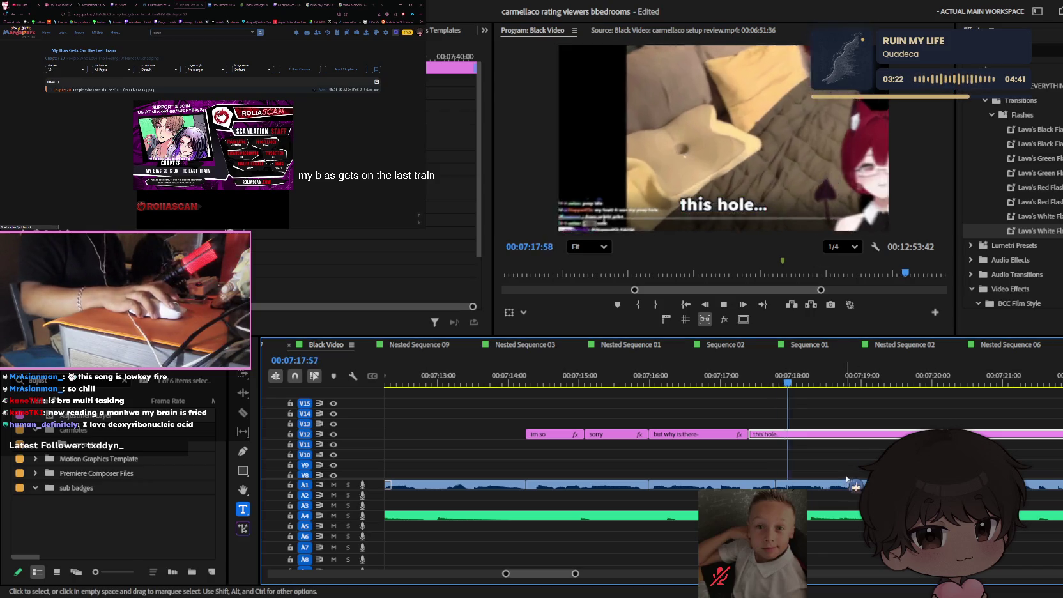
pyautogui.press('c')
pyautogui.click(827, 434)
pyautogui.press('space')
pyautogui.press('v')
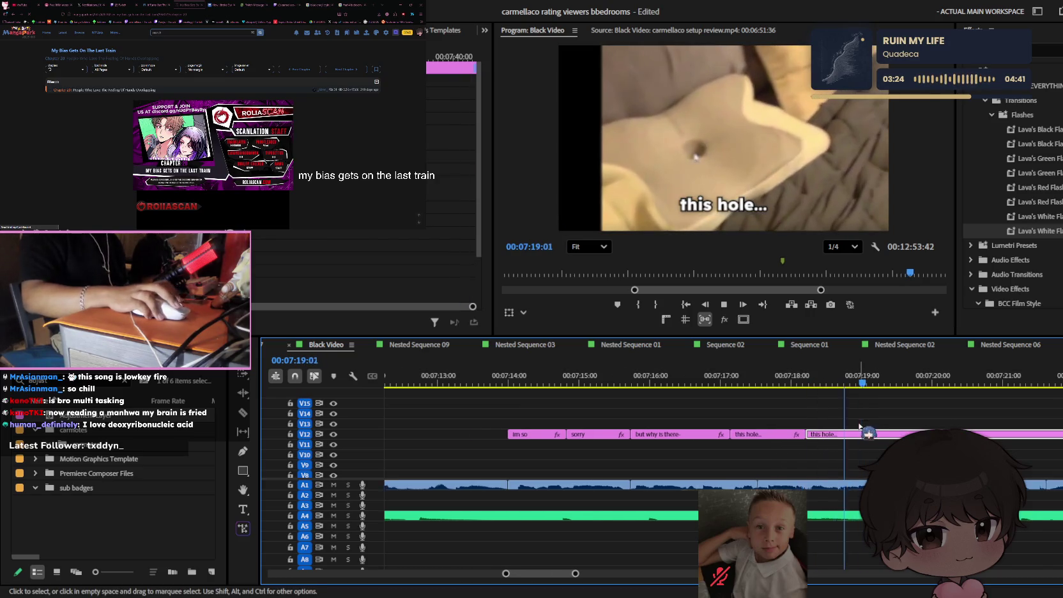
pyautogui.click(740, 211)
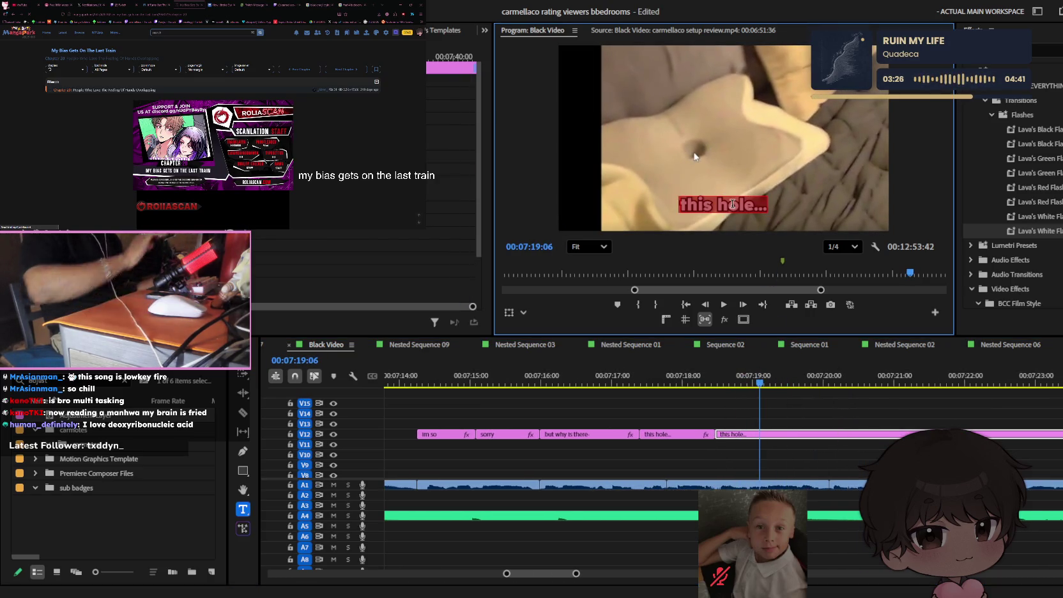
pyautogui.write('is surely')
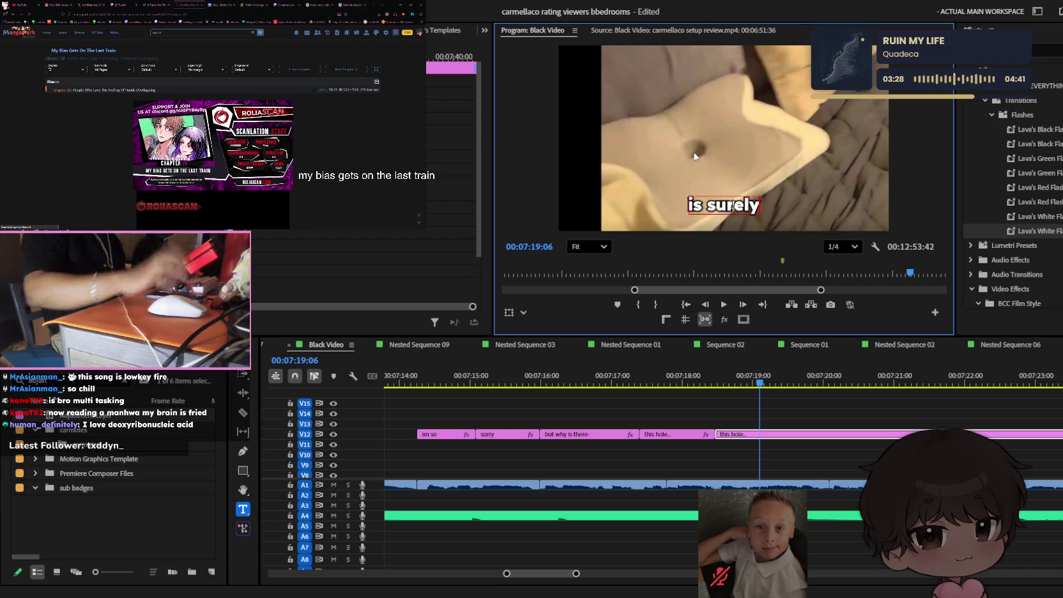
pyautogui.click(824, 456)
pyautogui.press('space')
# - Split the 'is surely' caption where 'not' is spoken and retype the new piece as 'not'
pyautogui.click(816, 435)
pyautogui.moveTo(773, 384); pyautogui.dragTo(824, 391)
pyautogui.hotkey('ctrl', 'k')
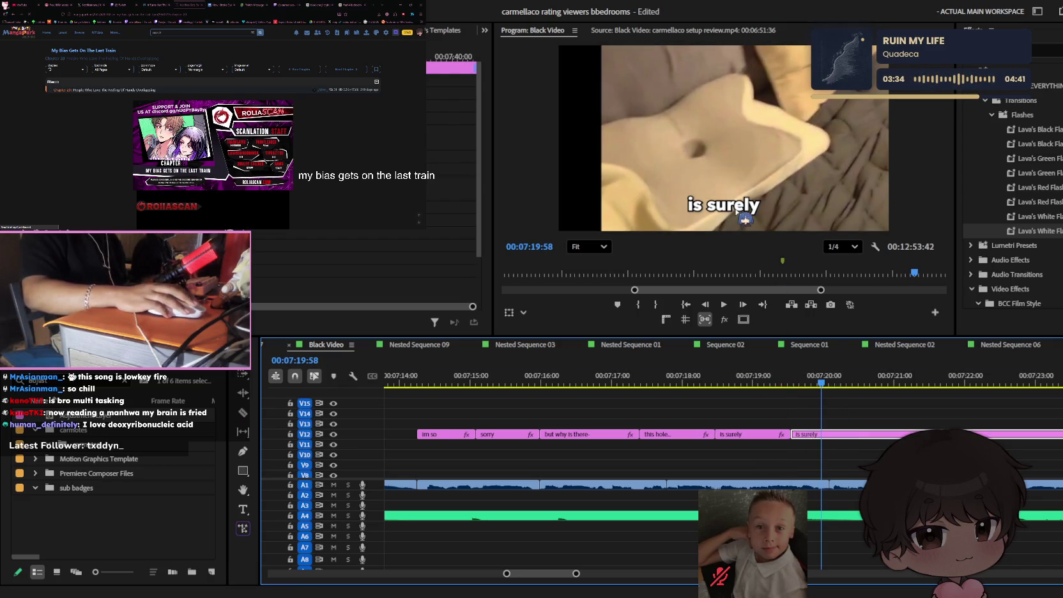
pyautogui.press('t')
pyautogui.tripleClick(734, 205)
pyautogui.write('not')
pyautogui.press('Escape')
# - Attempt a split after 'not' and start typing 'functional', then undo the premature edit
pyautogui.moveTo(821, 383); pyautogui.dragTo(846, 383)
pyautogui.hotkey('ctrl', 'k')
pyautogui.press('t')
pyautogui.tripleClick(723, 204)
pyautogui.write('fu')
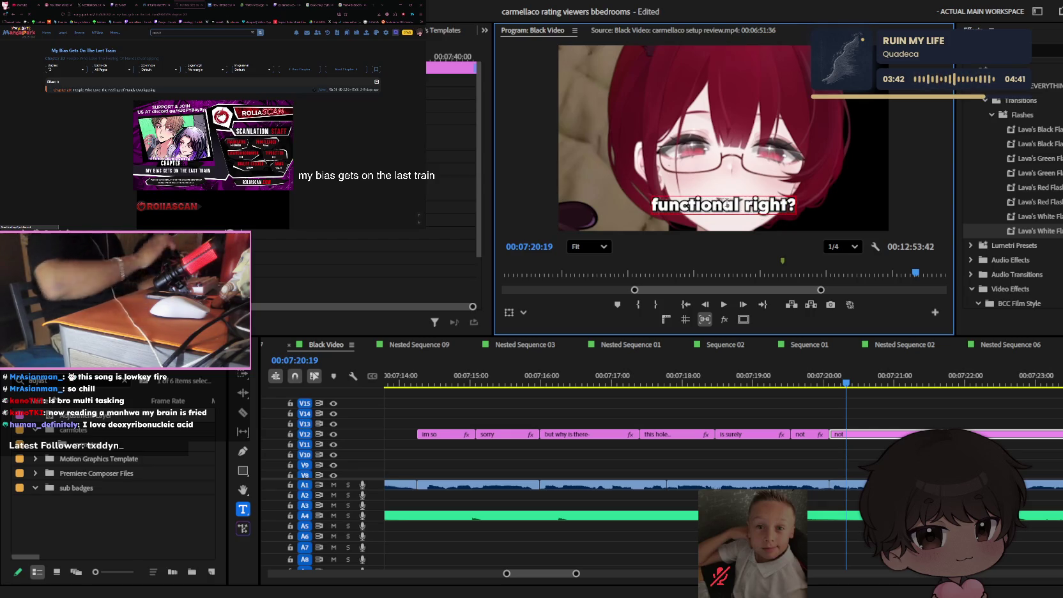
pyautogui.click(806, 396)
pyautogui.press('space')
pyautogui.press('space')
pyautogui.hotkey('ctrl', 'z')
# - Razor the 'not' clip where 'functional' starts and retype that piece as 'functional'
pyautogui.press('Left')
pyautogui.press('Left')
pyautogui.press('Left')
pyautogui.press('c')
pyautogui.click(796, 434)
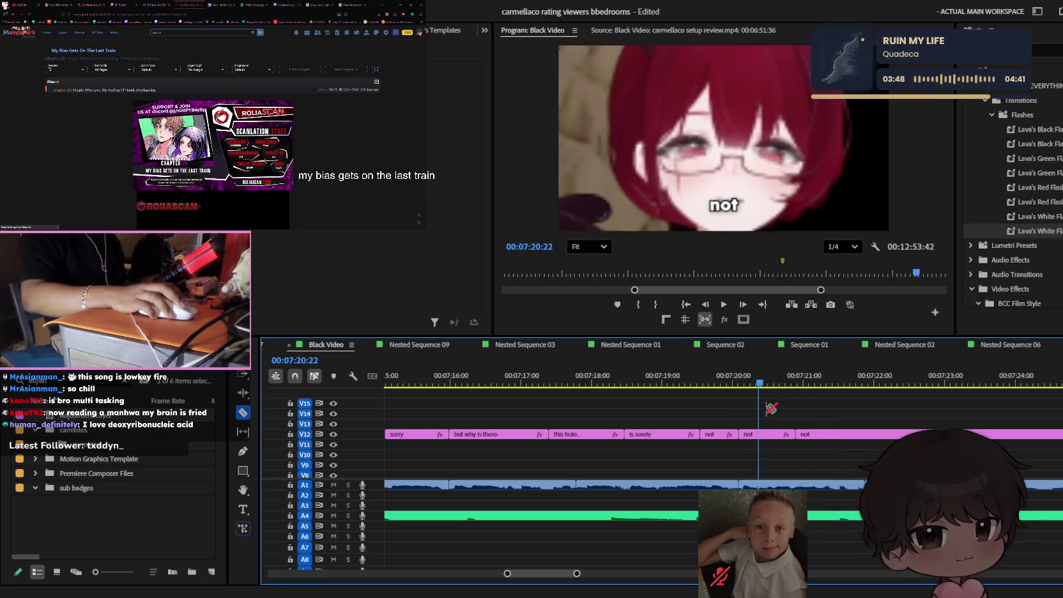
pyautogui.press('v')
pyautogui.click(766, 434)
pyautogui.press('t')
pyautogui.click(722, 202)
pyautogui.write('functiona')
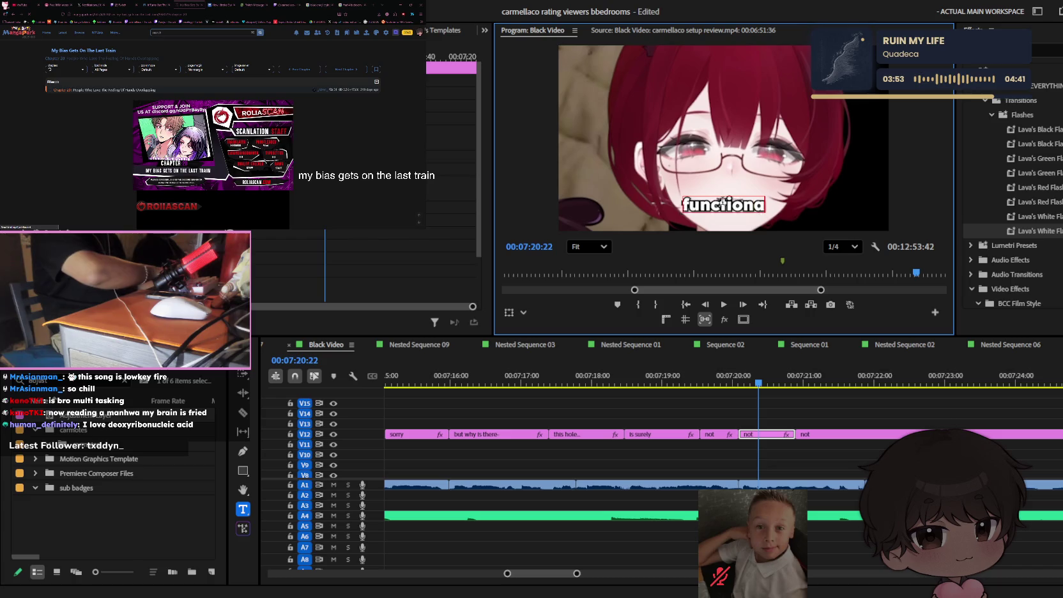
pyautogui.write('l')
pyautogui.press('Escape')
# - Play ahead and set the next caption piece to 'right? like', checking the timing
pyautogui.press('space')
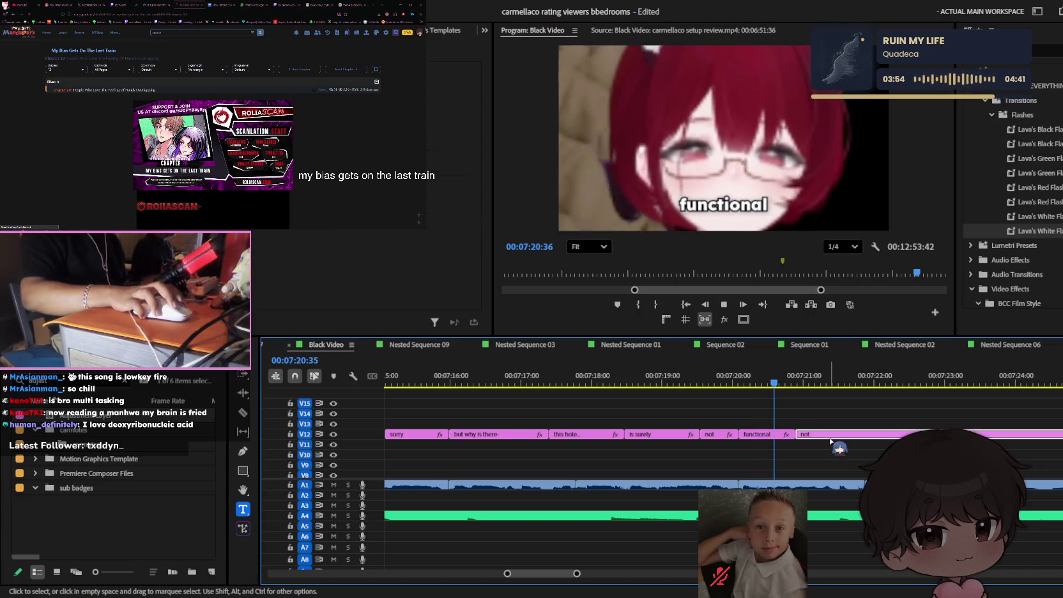
pyautogui.click(721, 202)
pyautogui.write('right?')
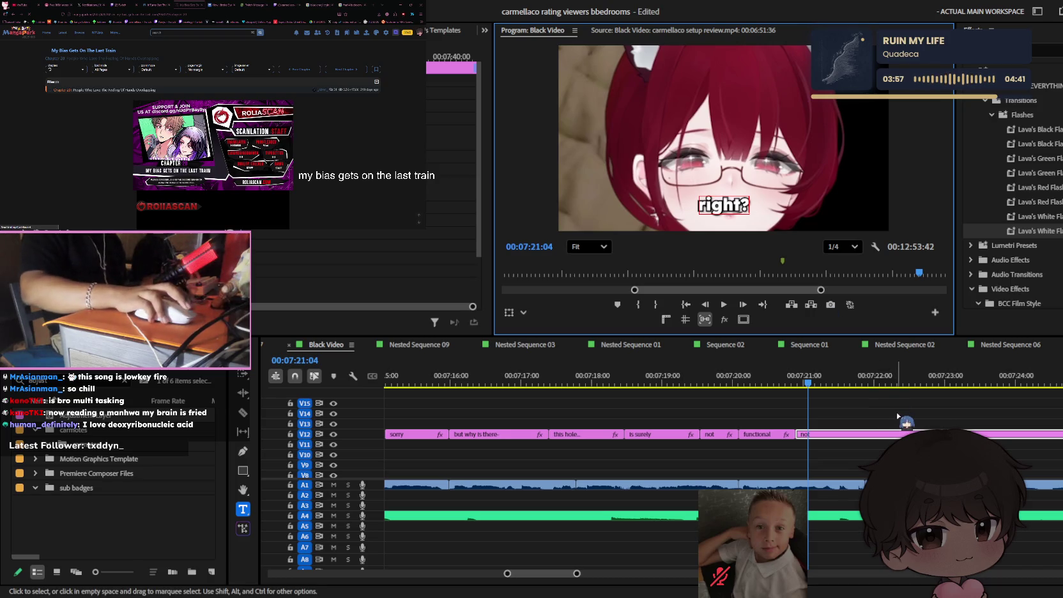
pyautogui.press('Escape')
pyautogui.press('space')
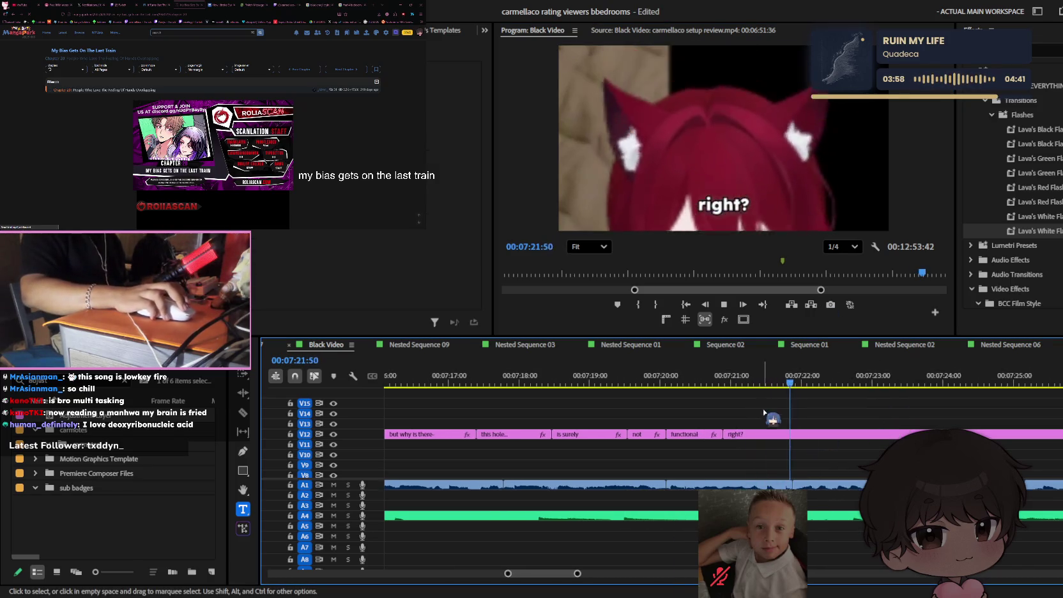
pyautogui.click(722, 204)
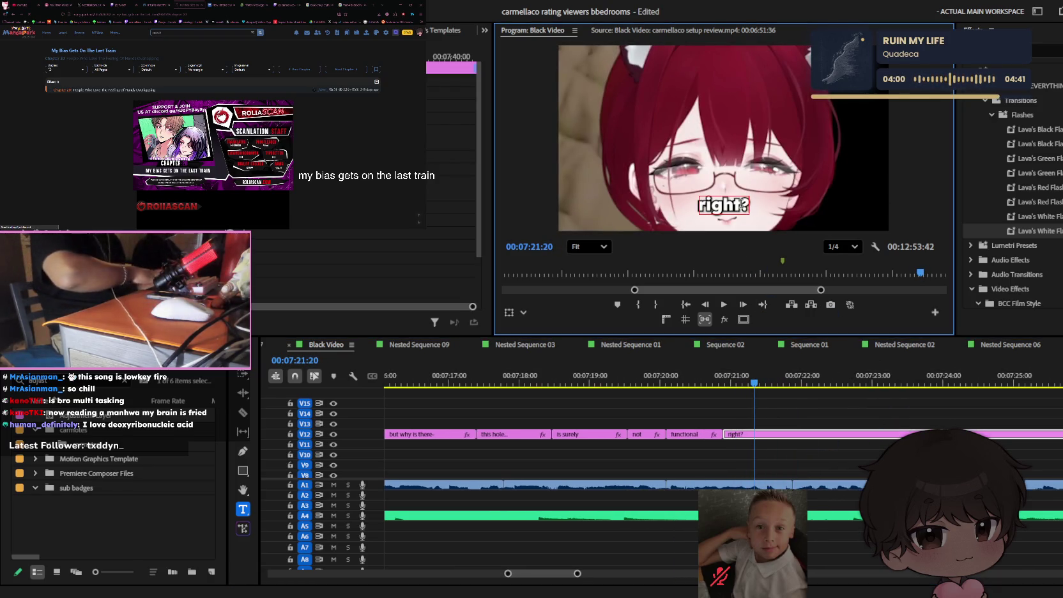
pyautogui.write('like')
pyautogui.press('Escape')
pyautogui.press('space')
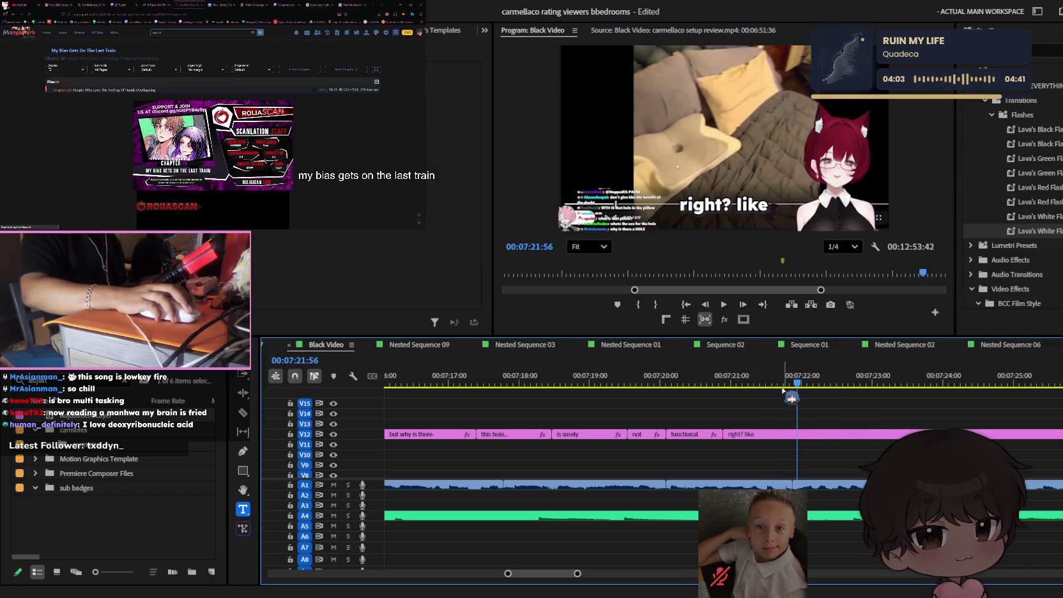
pyautogui.press('space')
pyautogui.press('v')
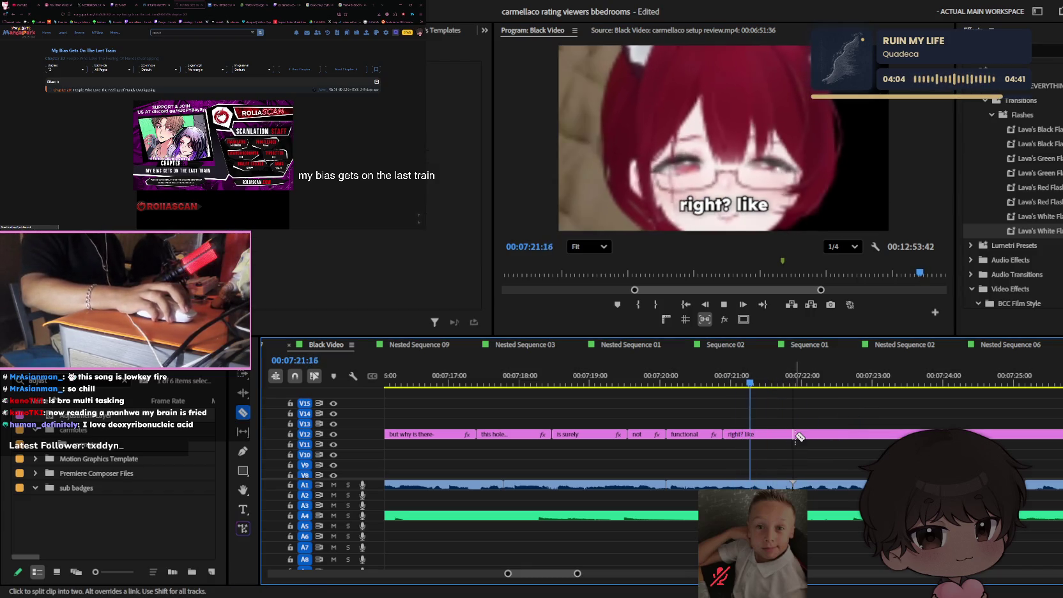
pyautogui.click(830, 436)
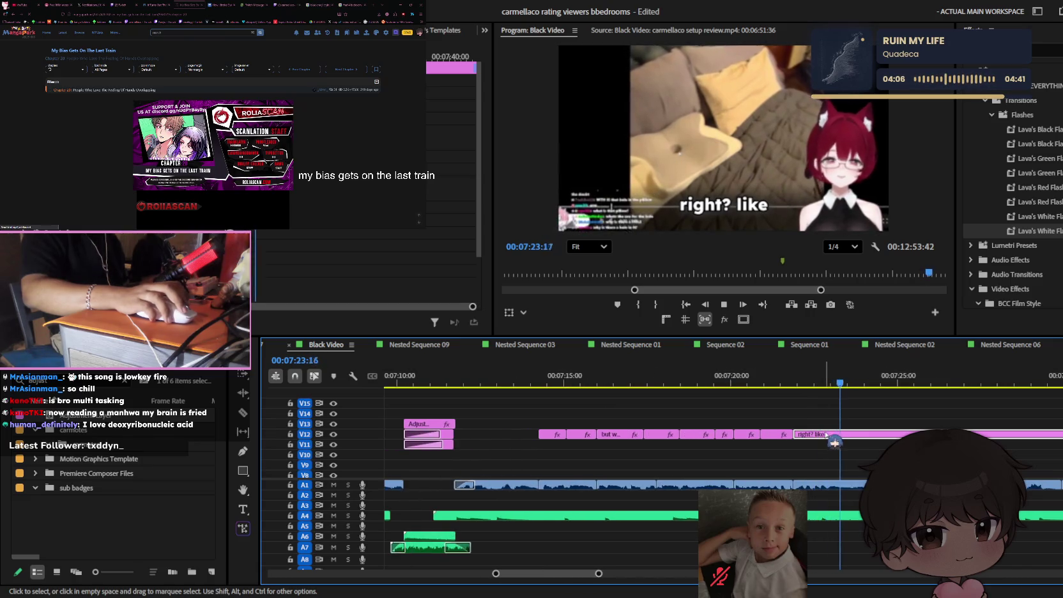
# - Zoom the timeline out, touch up the 'right? like' caption text, and play it back
pyautogui.press('-')
pyautogui.press('t')
pyautogui.click(738, 198)
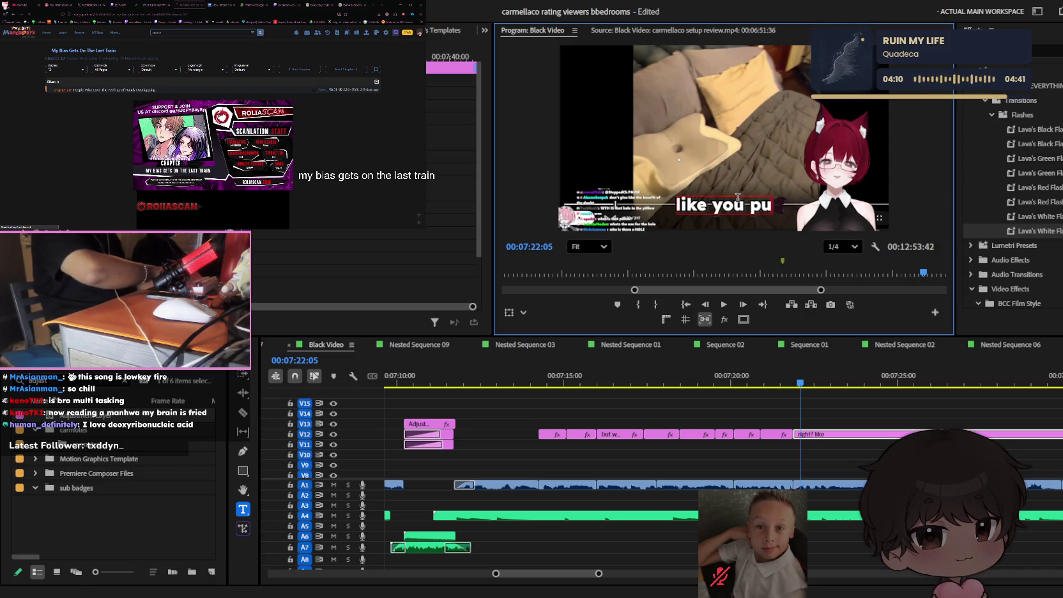
pyautogui.click(828, 466)
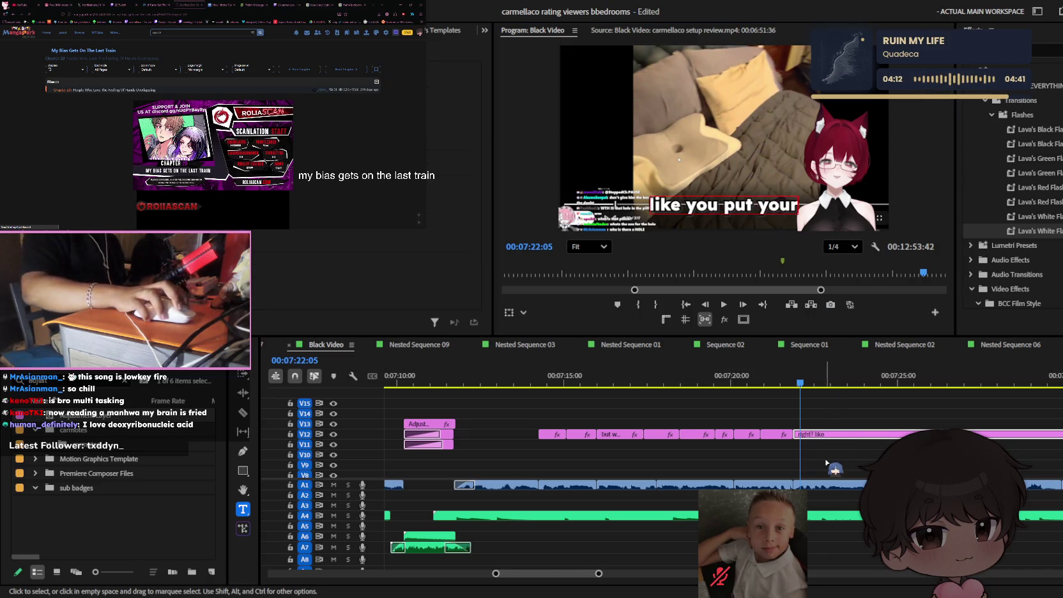
pyautogui.press('-')
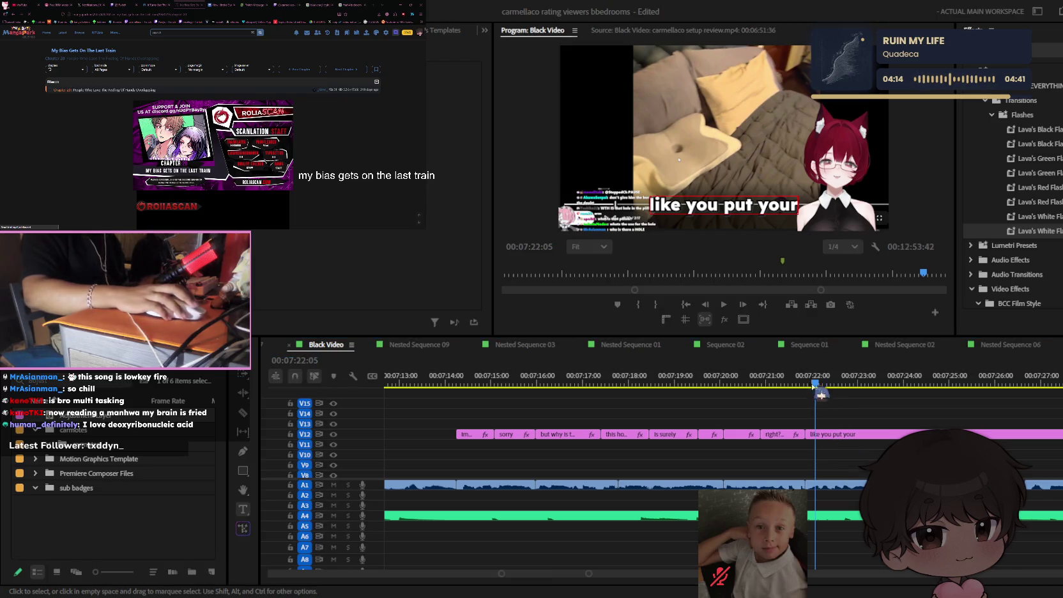
pyautogui.press('space')
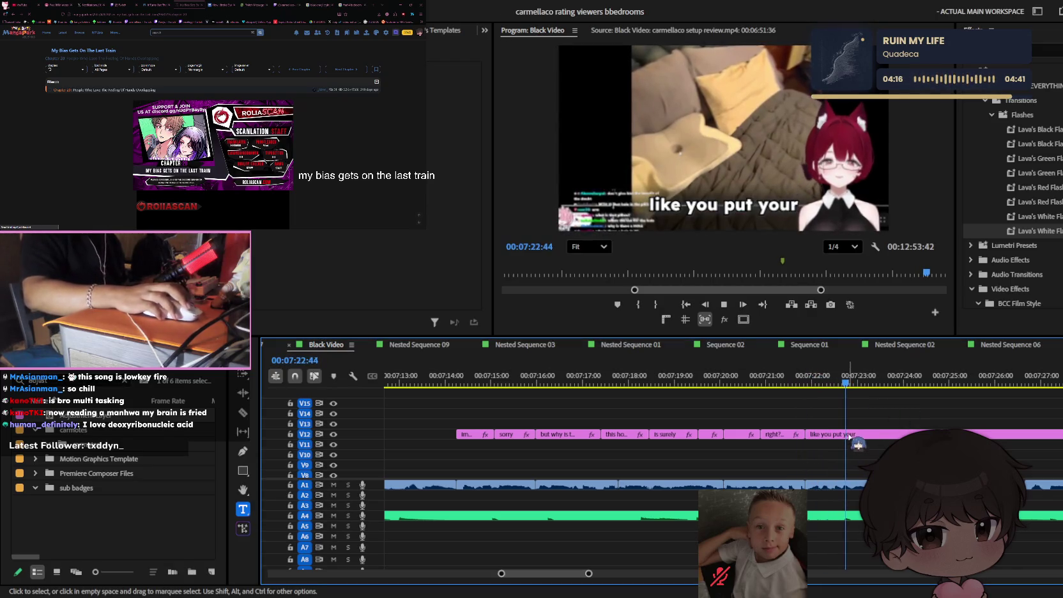
# - Split the caption clip at the next word breaks after 'right? like'
pyautogui.hotkey('ctrl', 'k')
pyautogui.click(886, 436)
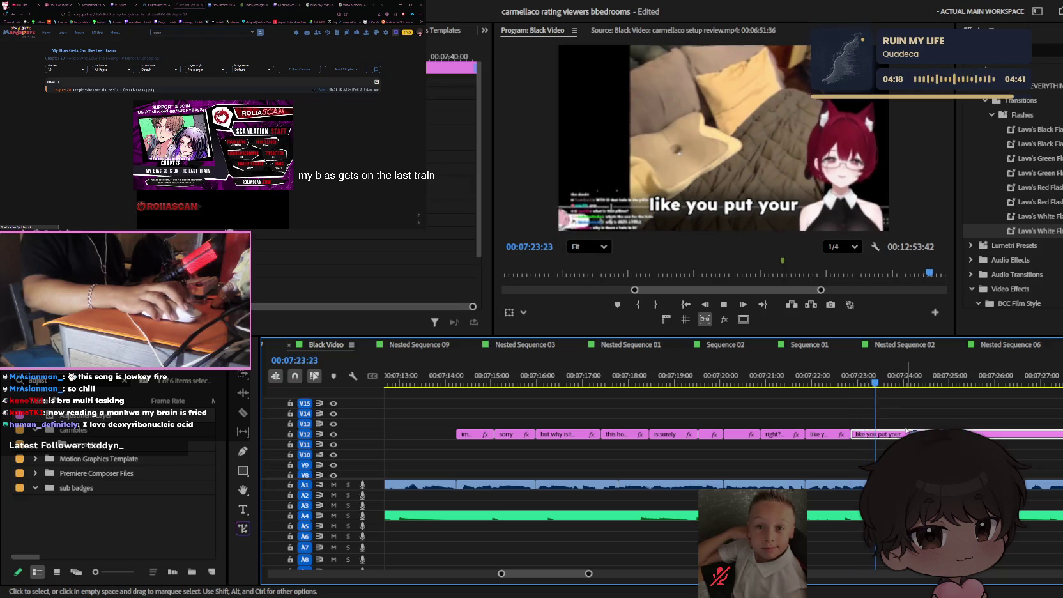
pyautogui.press('t')
pyautogui.write('ear in it?')
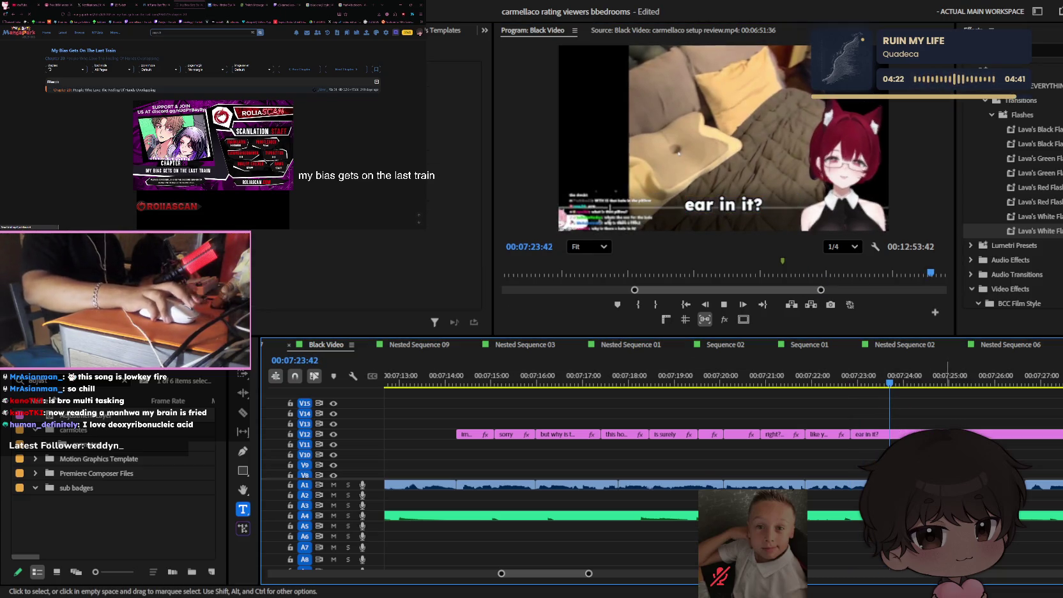
pyautogui.moveTo(831, 383); pyautogui.dragTo(785, 384)
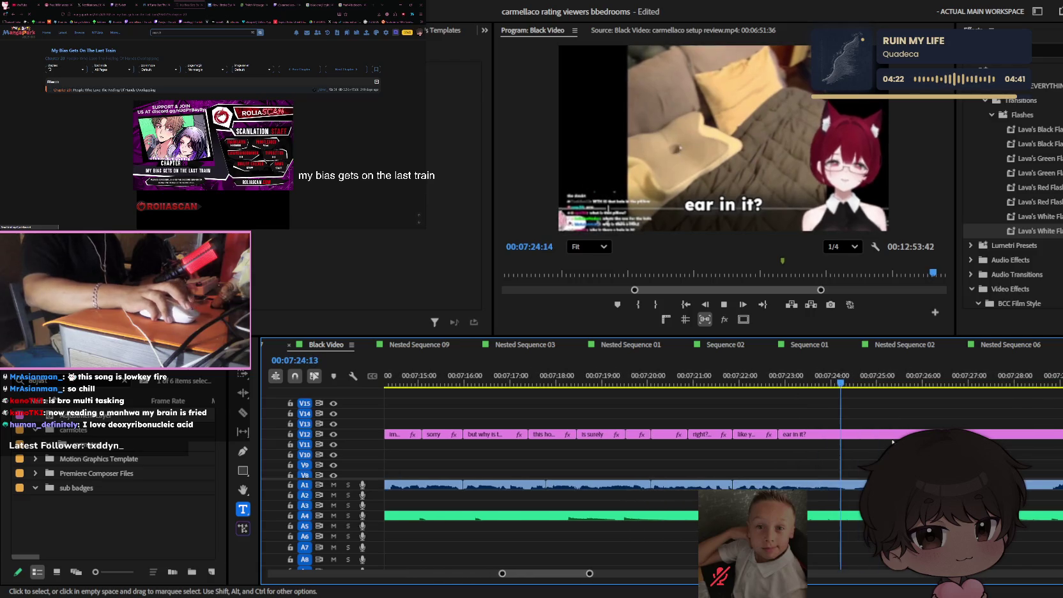
pyautogui.press('v')
pyautogui.press('space')
pyautogui.hotkey('ctrl', 'k')
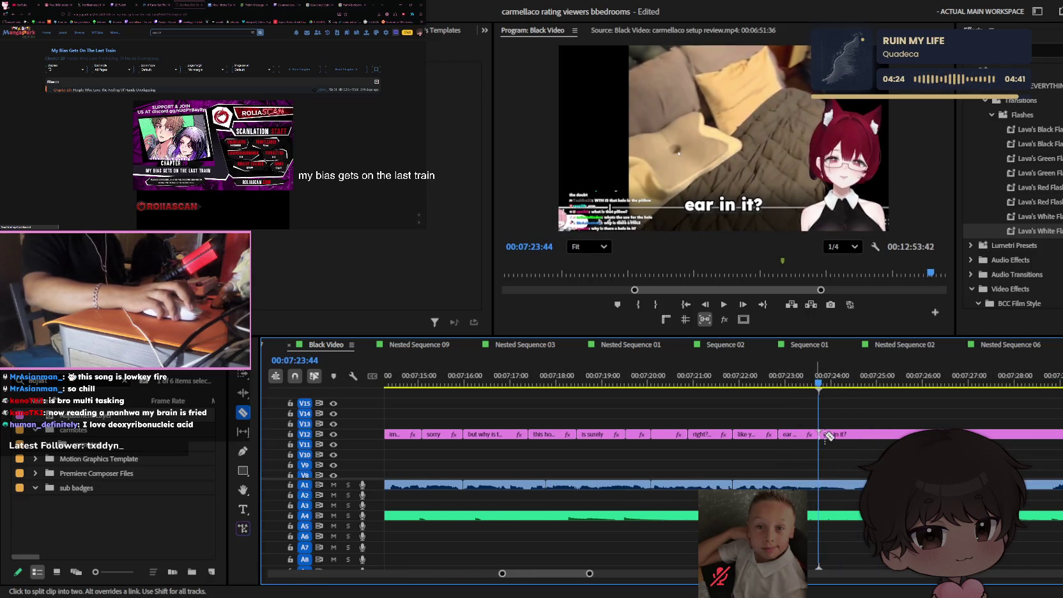
# - Retype the new caption pieces as 'ear in it?' and 'errrmmm'
pyautogui.press('t')
pyautogui.click(729, 201)
pyautogui.write('errr')
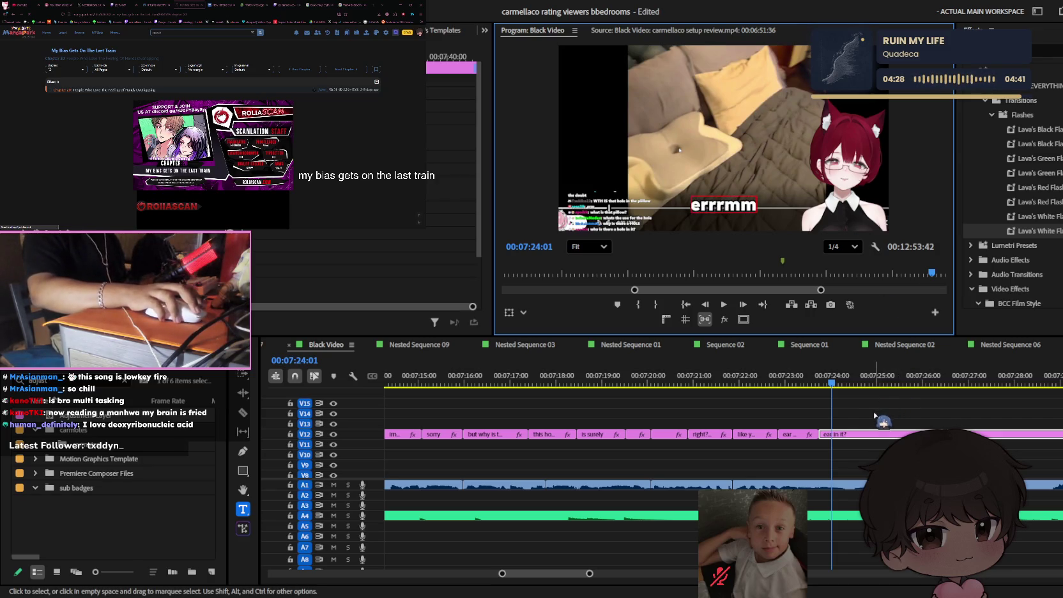
pyautogui.write('mm')
pyautogui.click(875, 415)
pyautogui.press('space')
# - Cut at the next spoken word and open the 'errrmmm' caption for editing
pyautogui.press('space')
pyautogui.press('c')
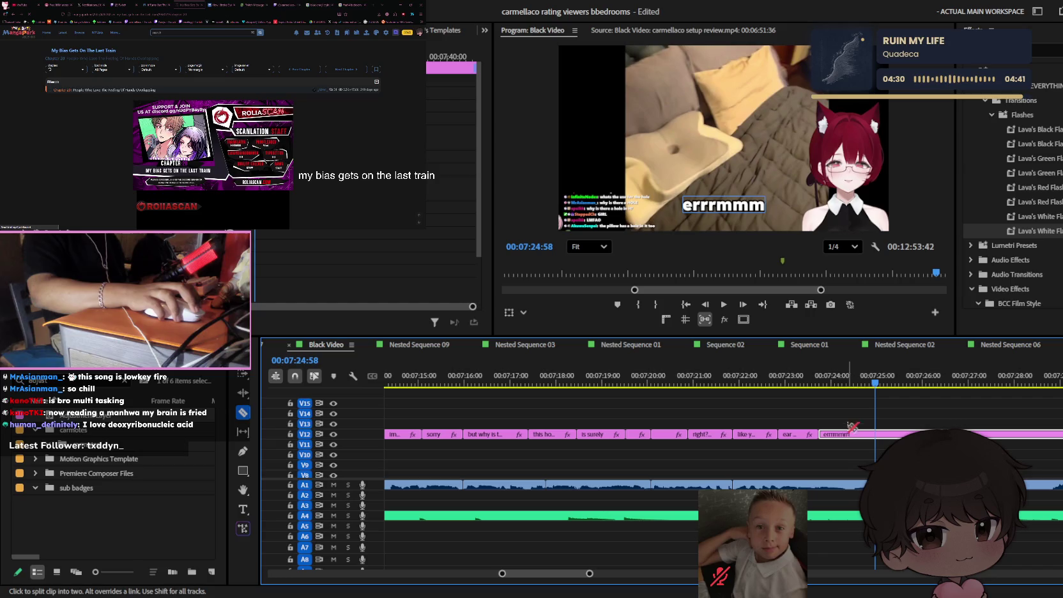
pyautogui.press('v')
pyautogui.press('space')
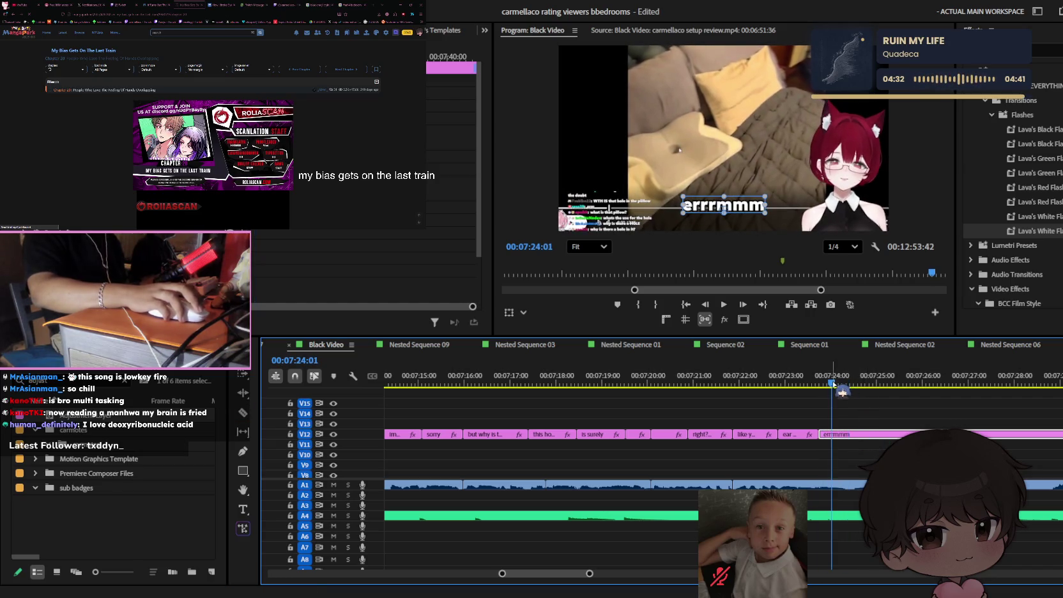
pyautogui.press('t')
pyautogui.click(731, 211)
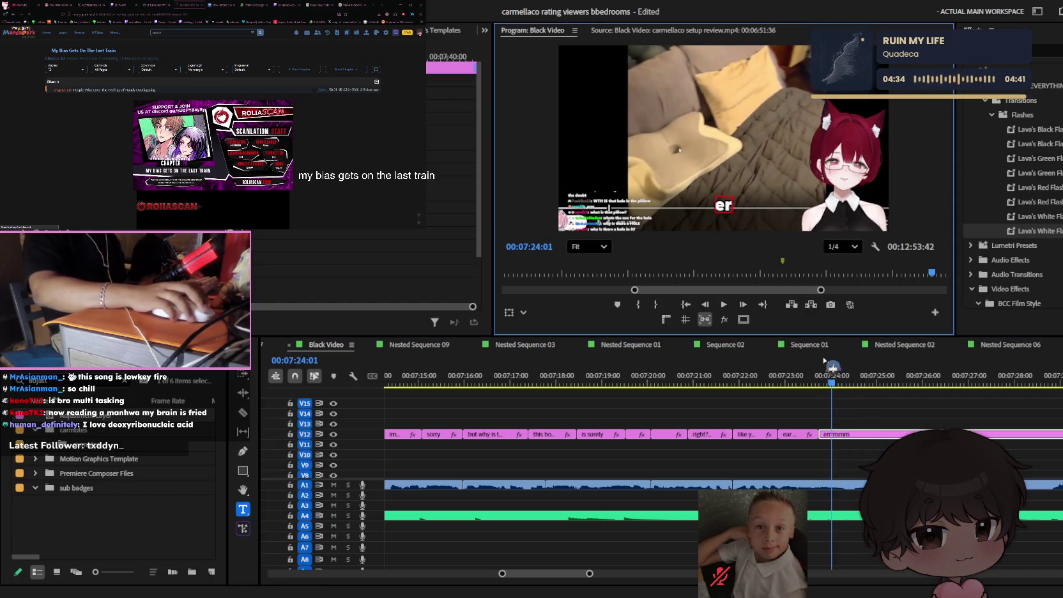
pyautogui.click(852, 411)
# - Retype the following caption piece as 'what'
pyautogui.press('v')
pyautogui.press('space')
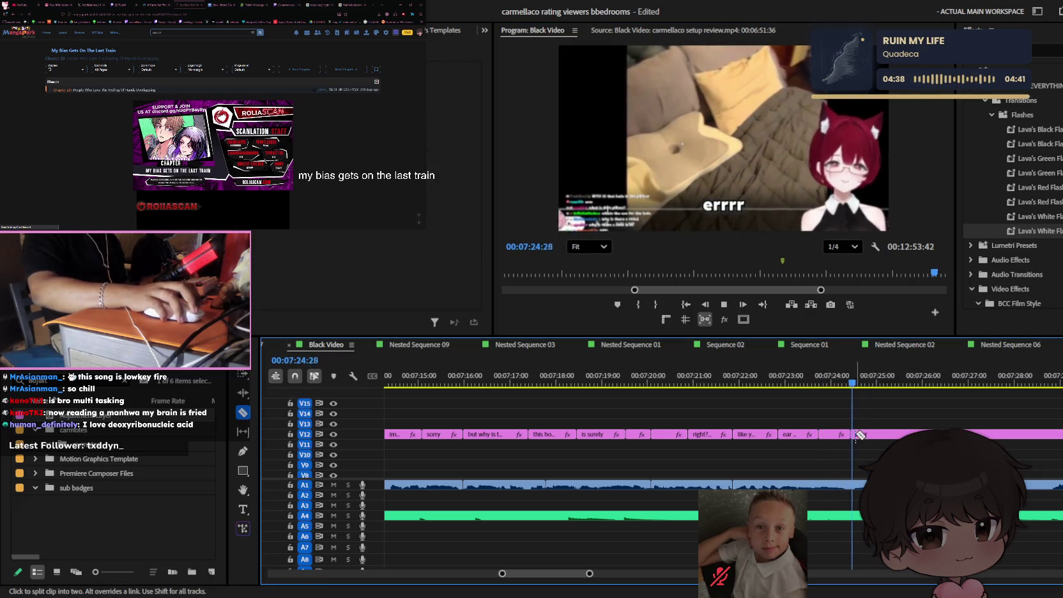
pyautogui.click(738, 214)
pyautogui.write('wh')
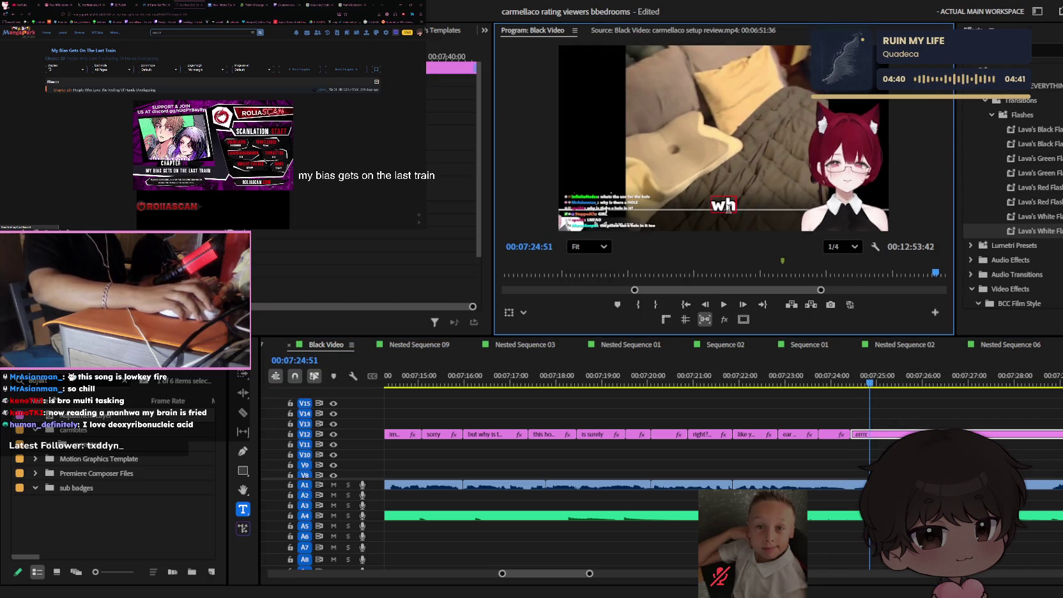
pyautogui.write('at')
pyautogui.press('Escape')
pyautogui.click(909, 431)
# - Split the 'what' caption into two clips and review the captions around 07:25–07:26
pyautogui.press('space')
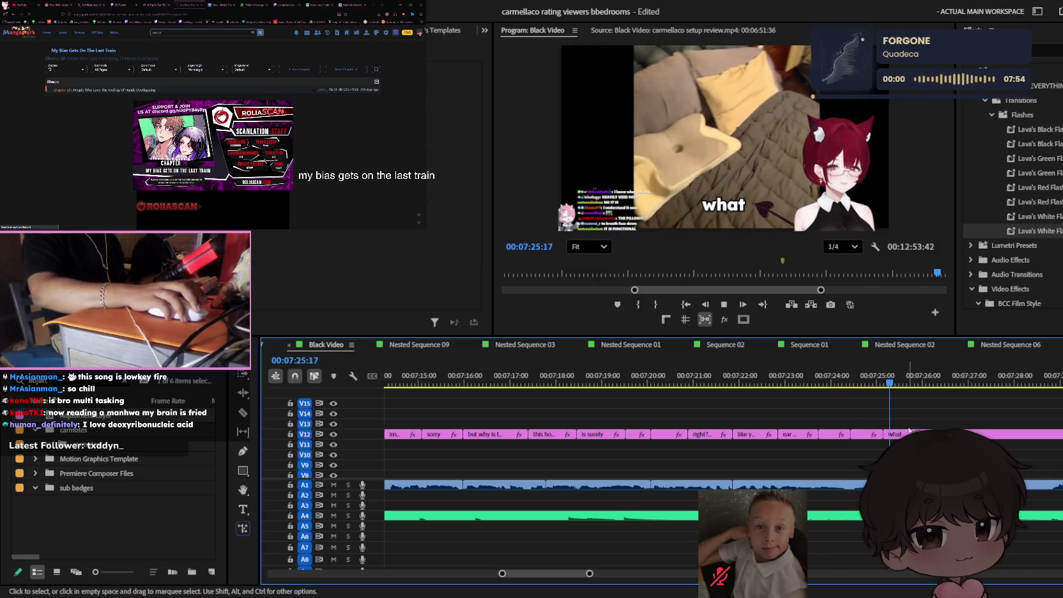
pyautogui.press('space')
pyautogui.press('c')
pyautogui.click(821, 433)
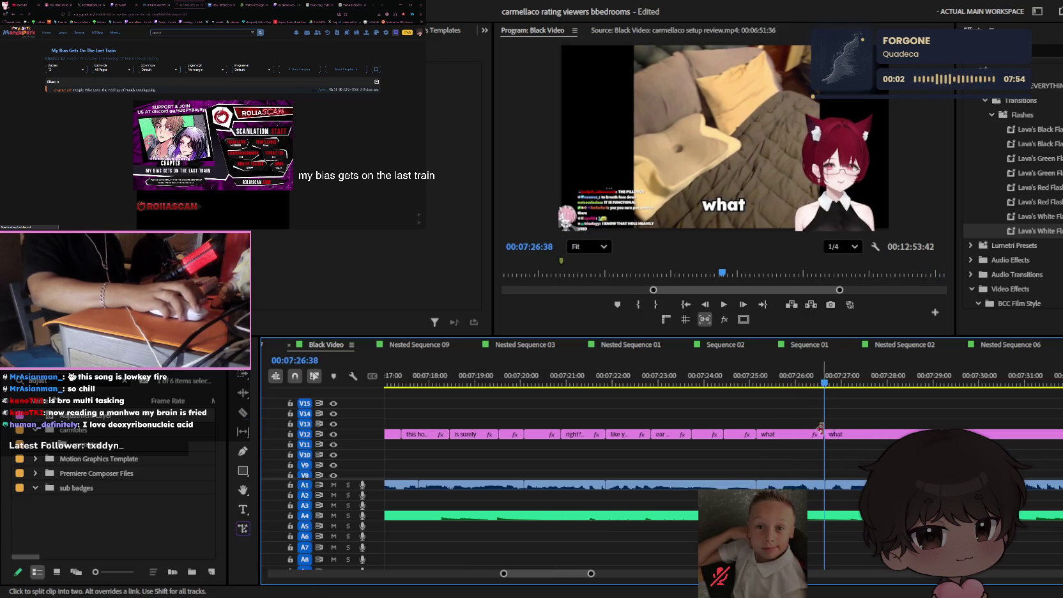
pyautogui.moveTo(820, 382); pyautogui.dragTo(785, 382)
pyautogui.press('v')
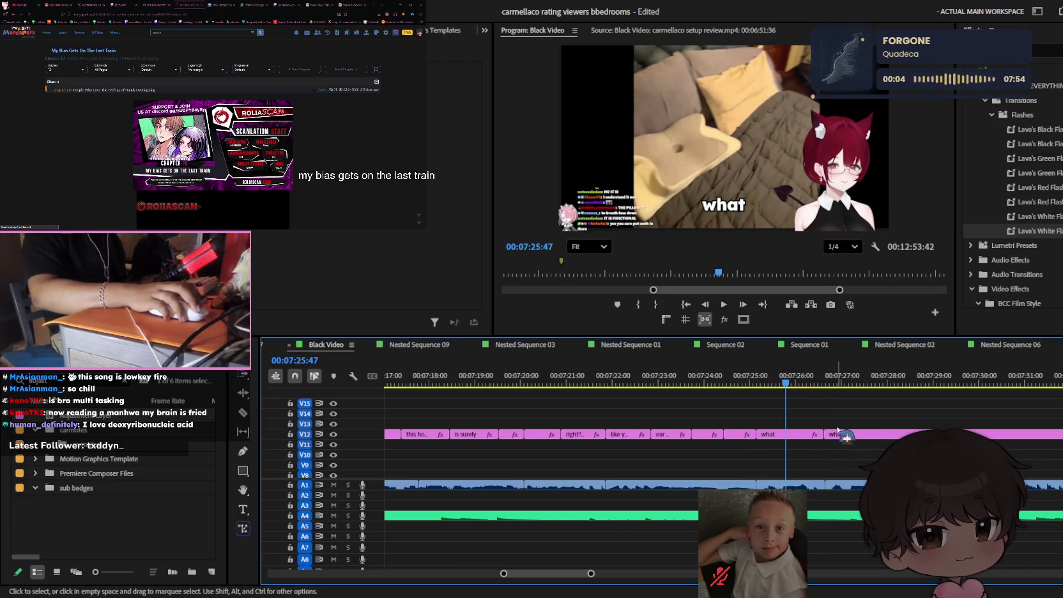
pyautogui.press('space')
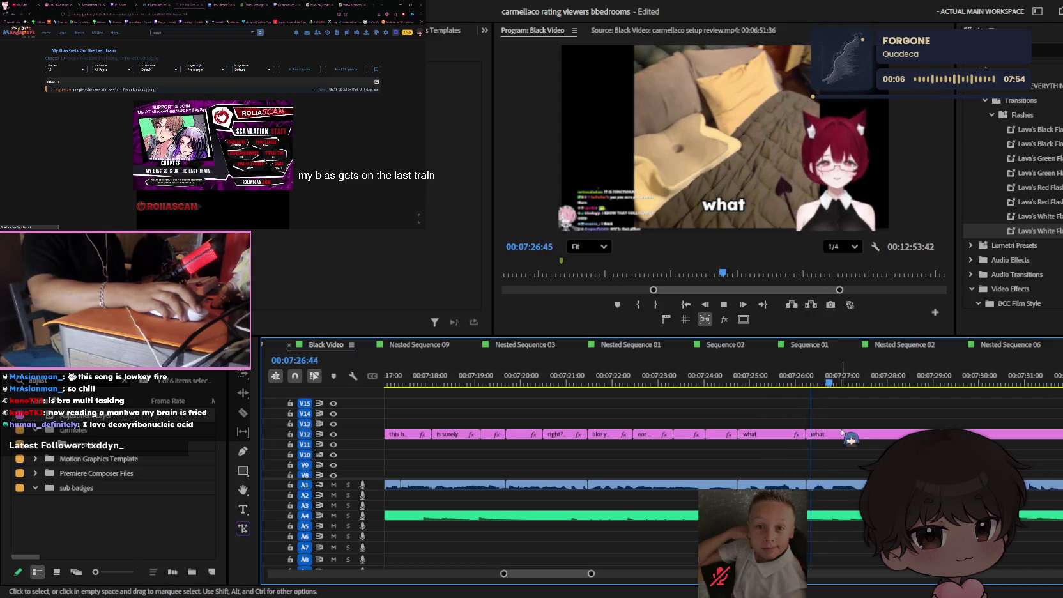
pyautogui.press('-')
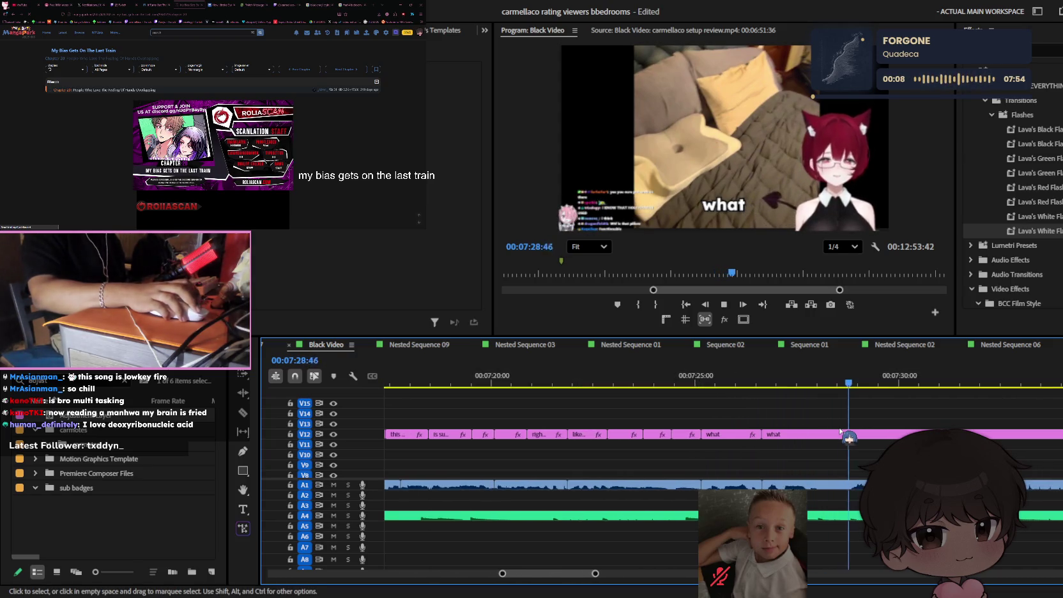
pyautogui.click(687, 382)
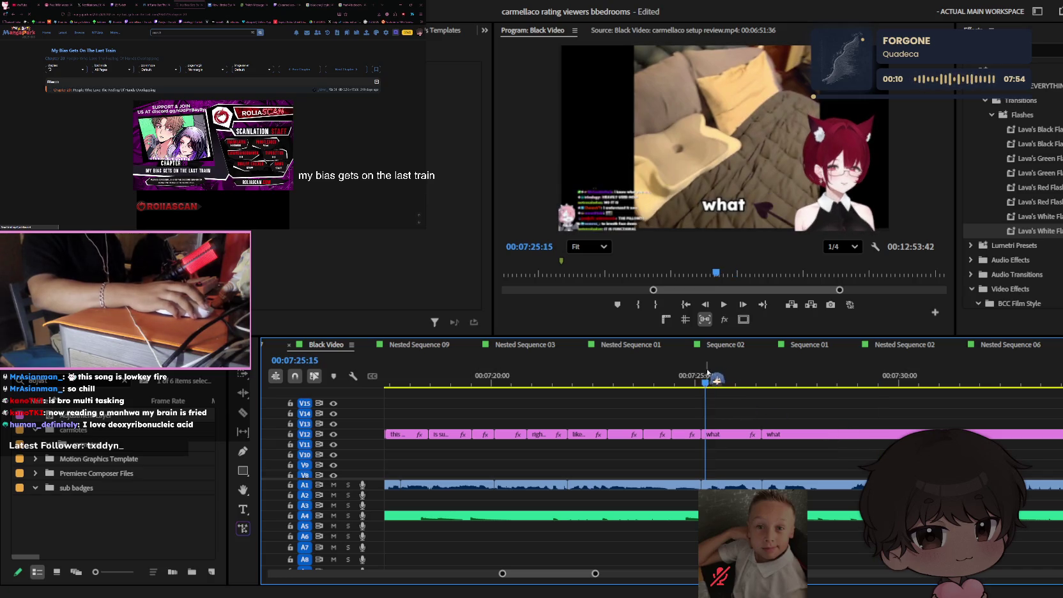
pyautogui.press('space')
pyautogui.scroll(-3, 767, 447)
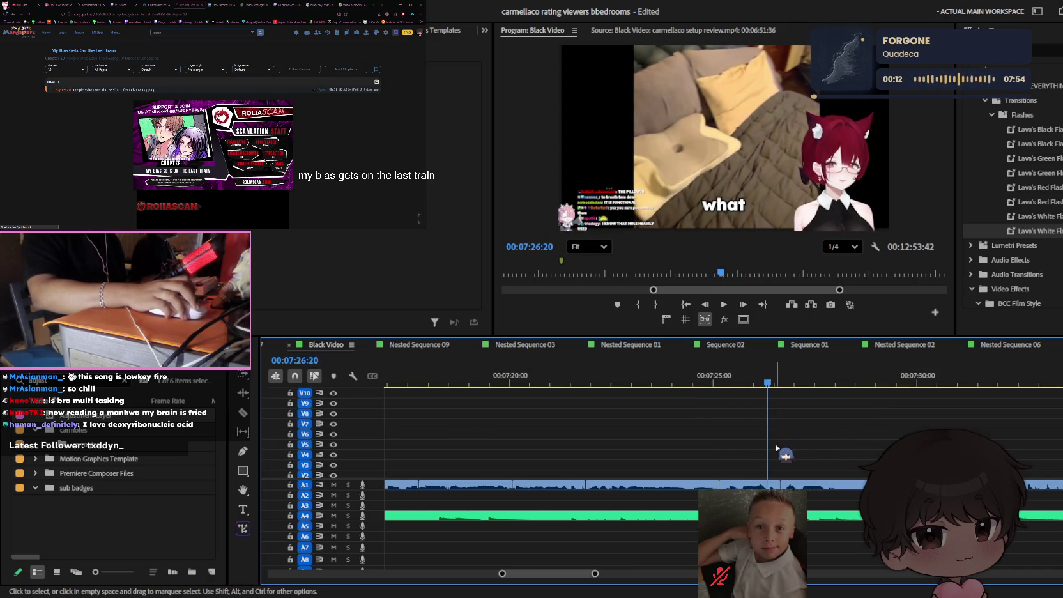
# - Move the short footage clip to V3 and place Black Video on V2 beneath it
pyautogui.moveTo(760, 472); pyautogui.dragTo(746, 476)
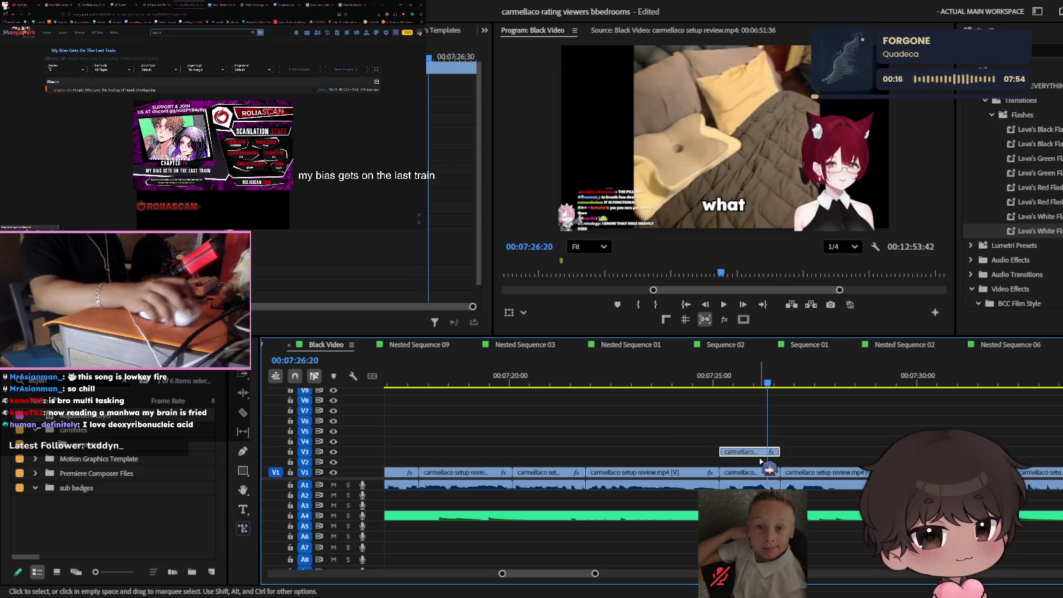
pyautogui.click(115, 524)
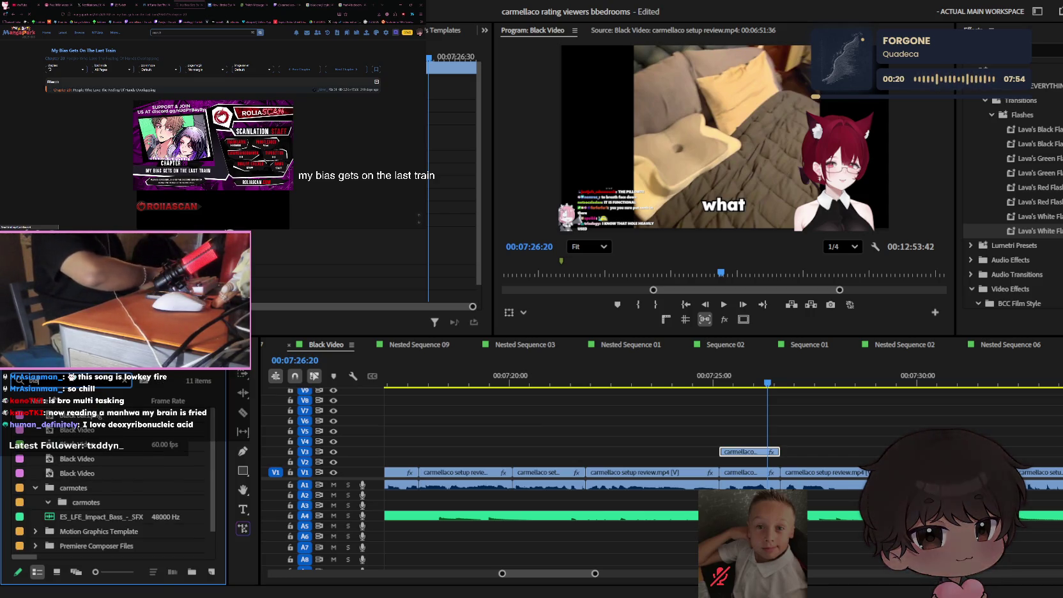
pyautogui.moveTo(77, 458)
pyautogui.mouseDown()
pyautogui.moveTo(794, 472)
pyautogui.moveTo(769, 471)
pyautogui.mouseUp()
pyautogui.click(763, 452)
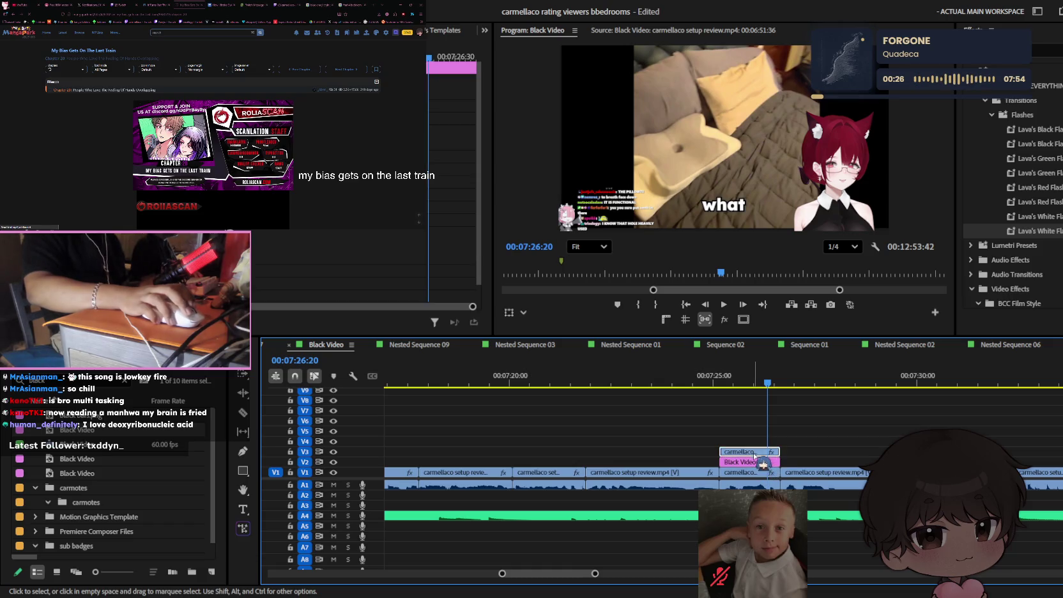
pyautogui.scroll(2, 600, 189)
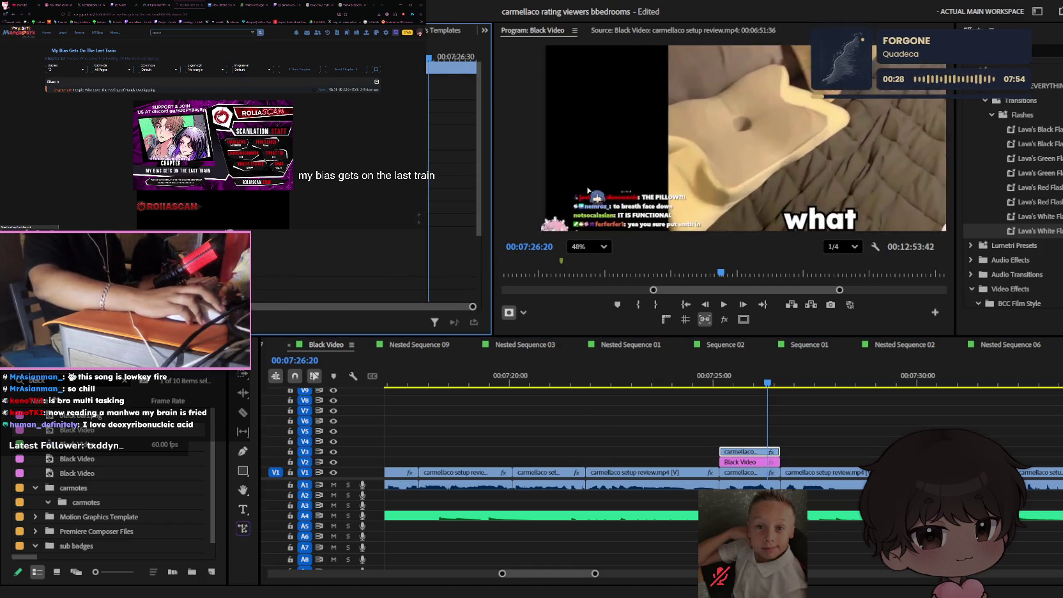
# - Pan the Program preview to the chat overlay and park the playhead at 07:25:49
pyautogui.scroll(2, 601, 189)
pyautogui.scroll(1, 601, 189)
pyautogui.click(731, 383)
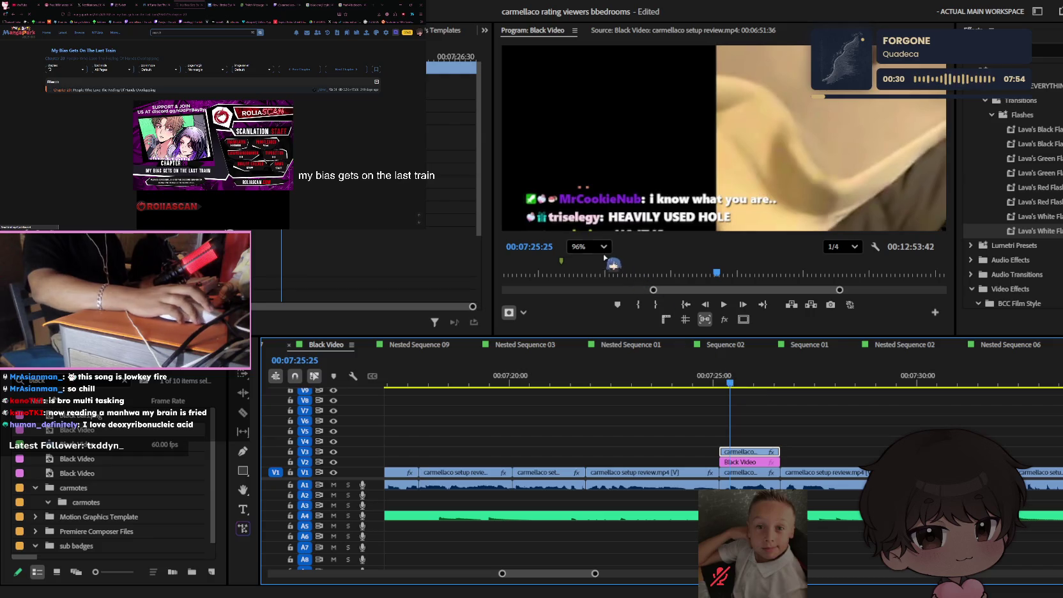
pyautogui.click(597, 267)
pyautogui.scroll(3, 617, 220)
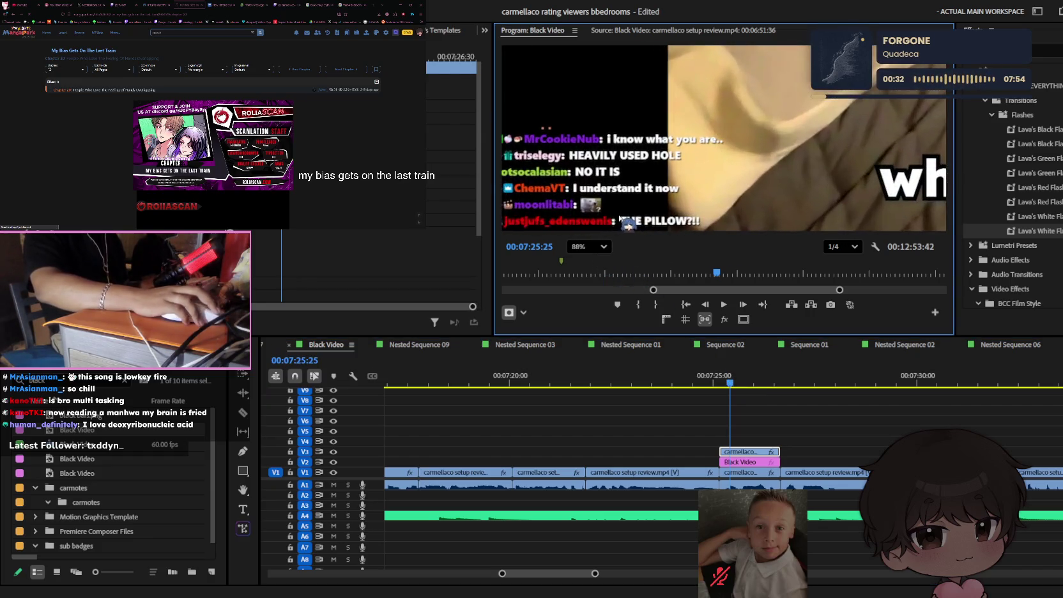
pyautogui.press('h')
pyautogui.moveTo(645, 196); pyautogui.dragTo(739, 112)
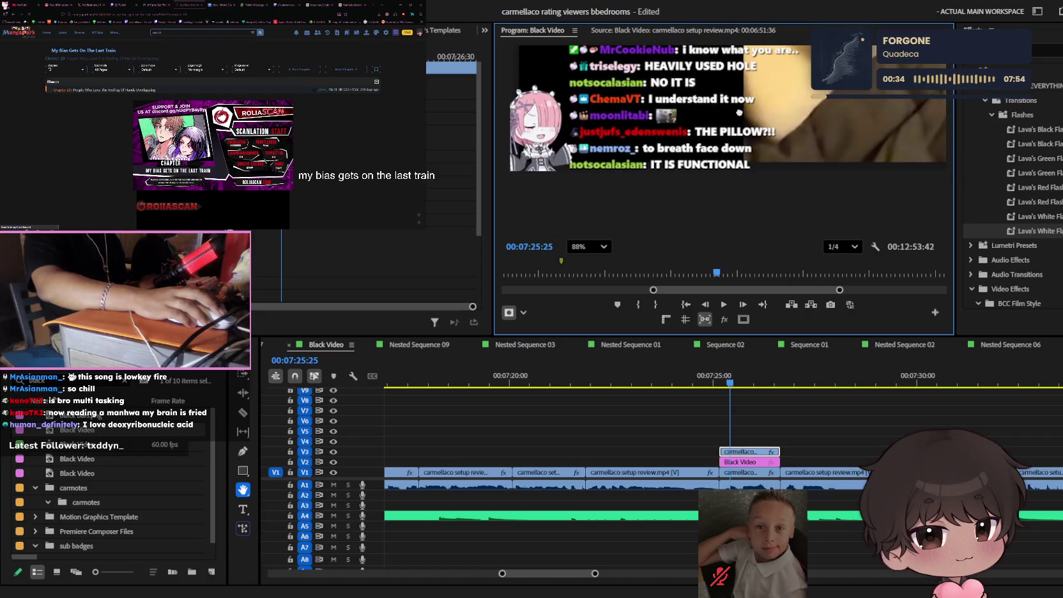
pyautogui.moveTo(739, 394)
pyautogui.mouseDown()
pyautogui.moveTo(756, 393)
pyautogui.moveTo(744, 383)
pyautogui.mouseUp()
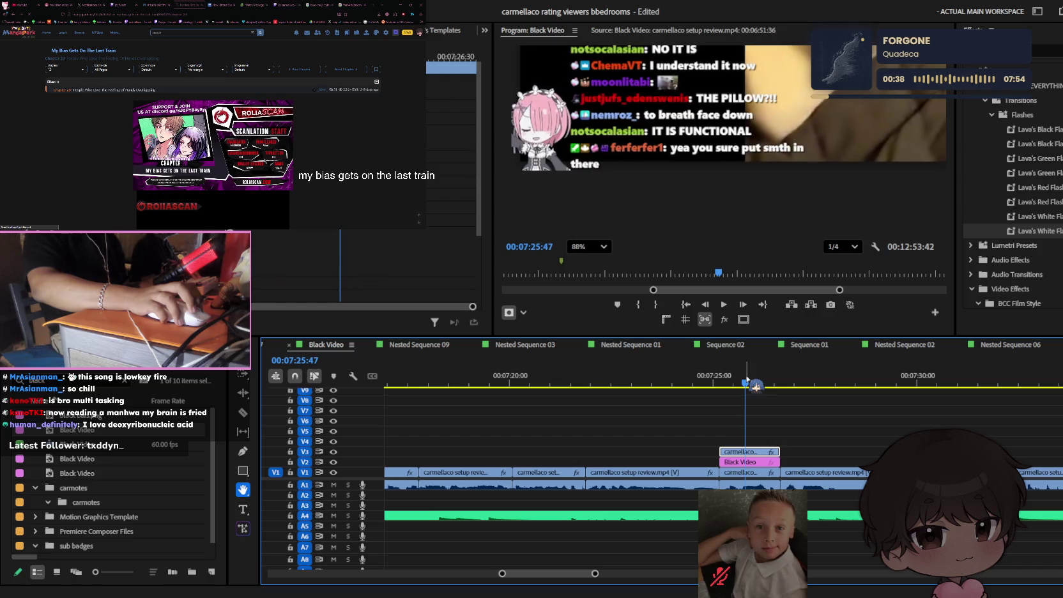
pyautogui.scroll(2, 558, 118)
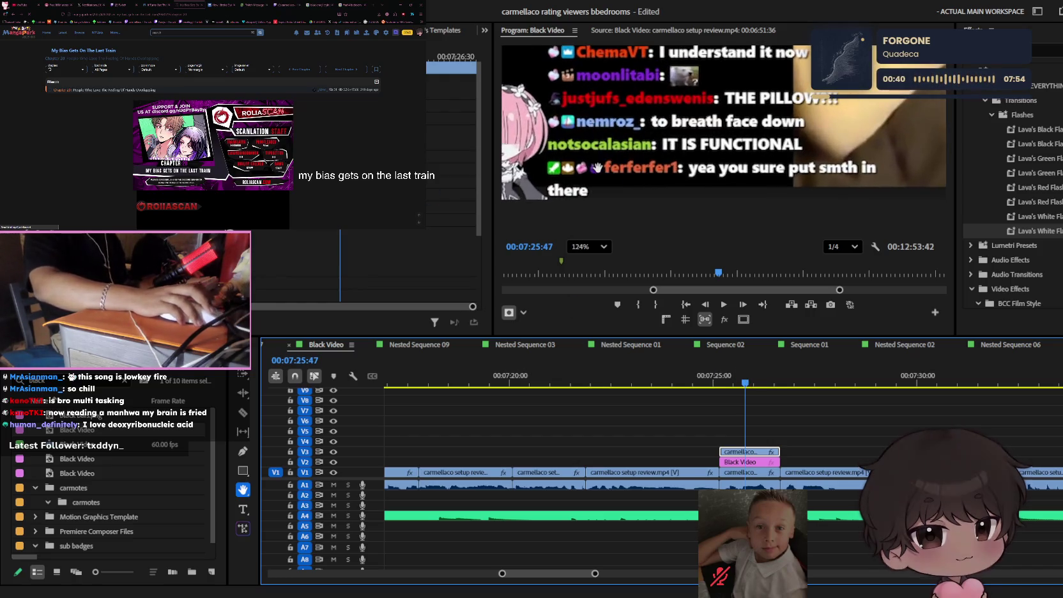
# - Draw a closed Pen mask isolating the 'to breath face down' chat line, then fit the view
pyautogui.press('p')
pyautogui.click(547, 124)
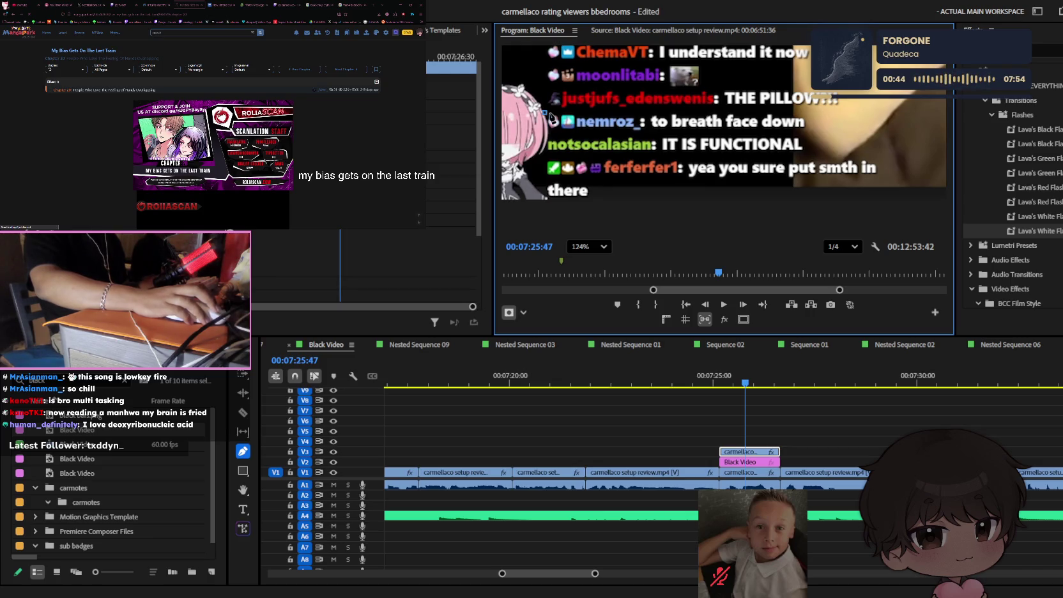
pyautogui.moveTo(744, 384); pyautogui.dragTo(753, 384)
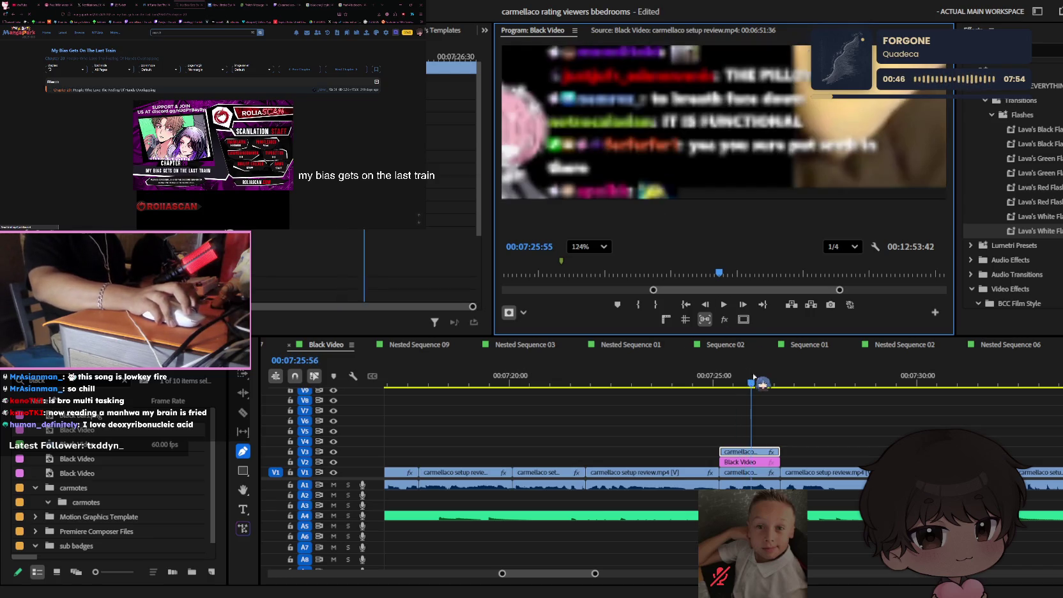
pyautogui.click(545, 94)
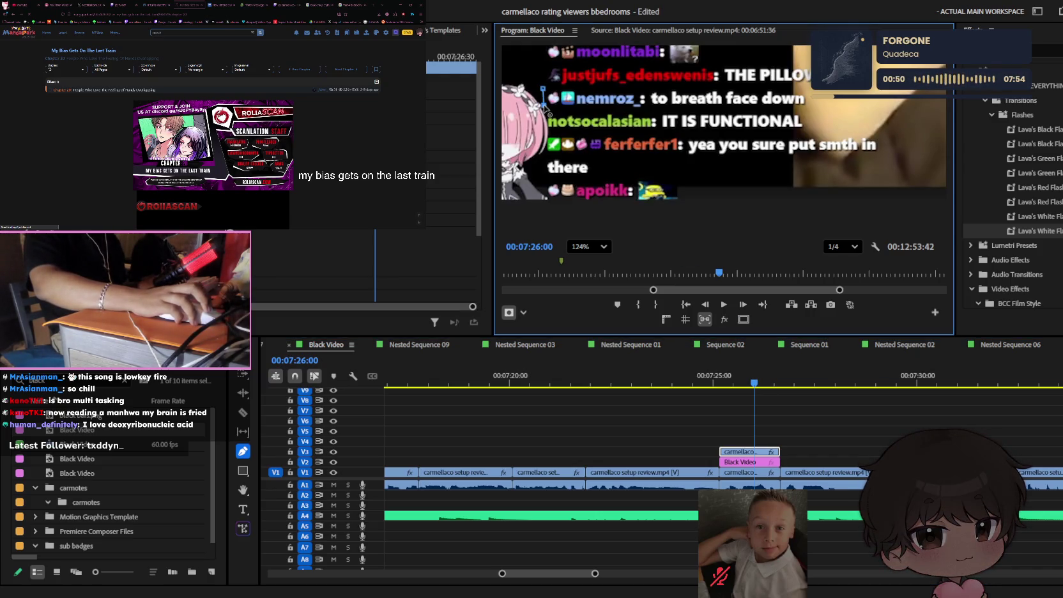
pyautogui.moveTo(544, 108); pyautogui.dragTo(547, 112)
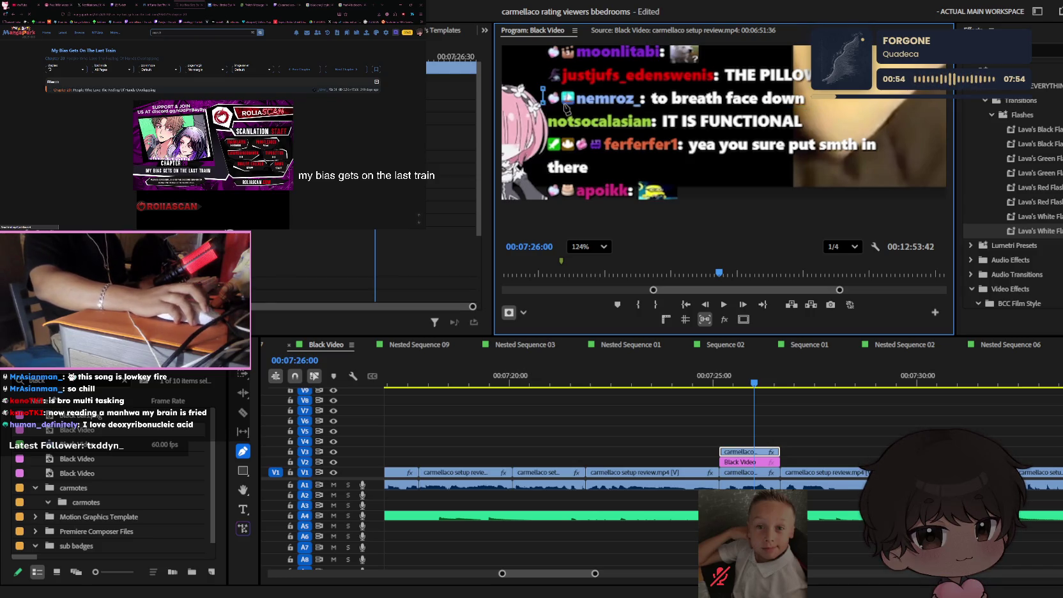
pyautogui.moveTo(565, 109); pyautogui.dragTo(546, 118)
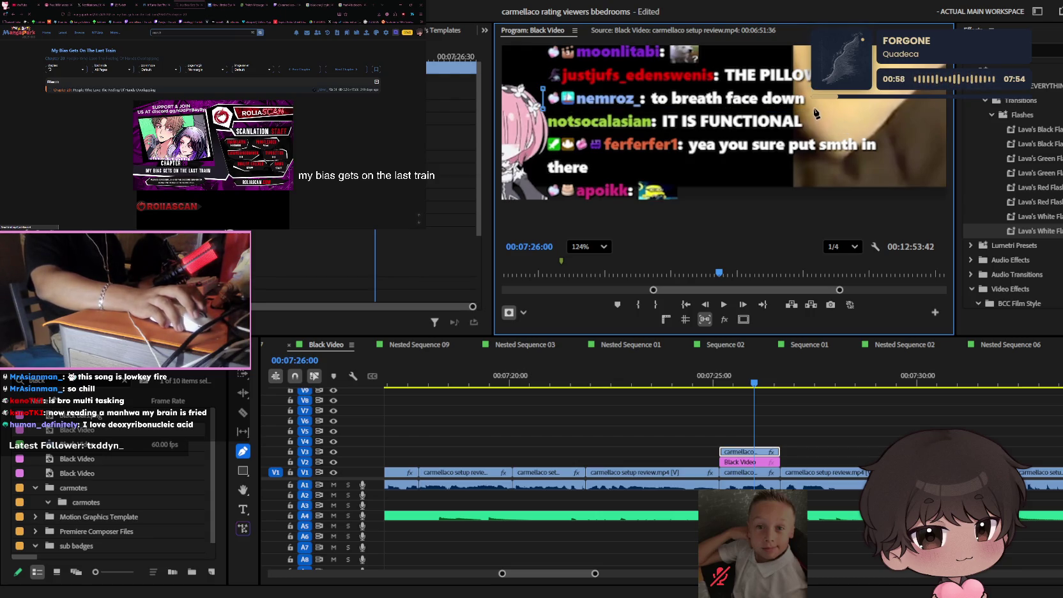
pyautogui.click(812, 106)
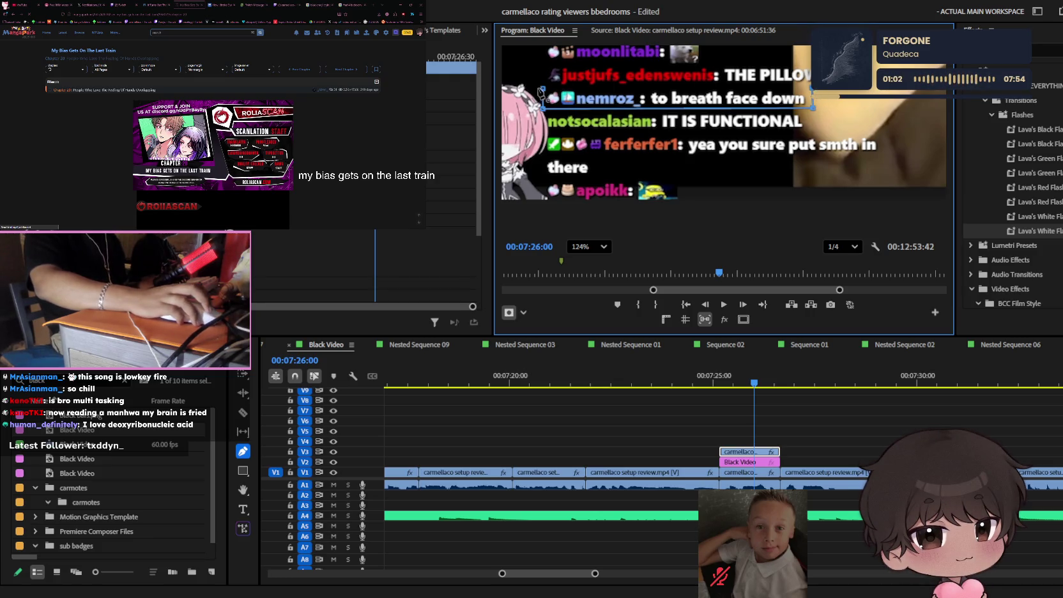
pyautogui.click(542, 90)
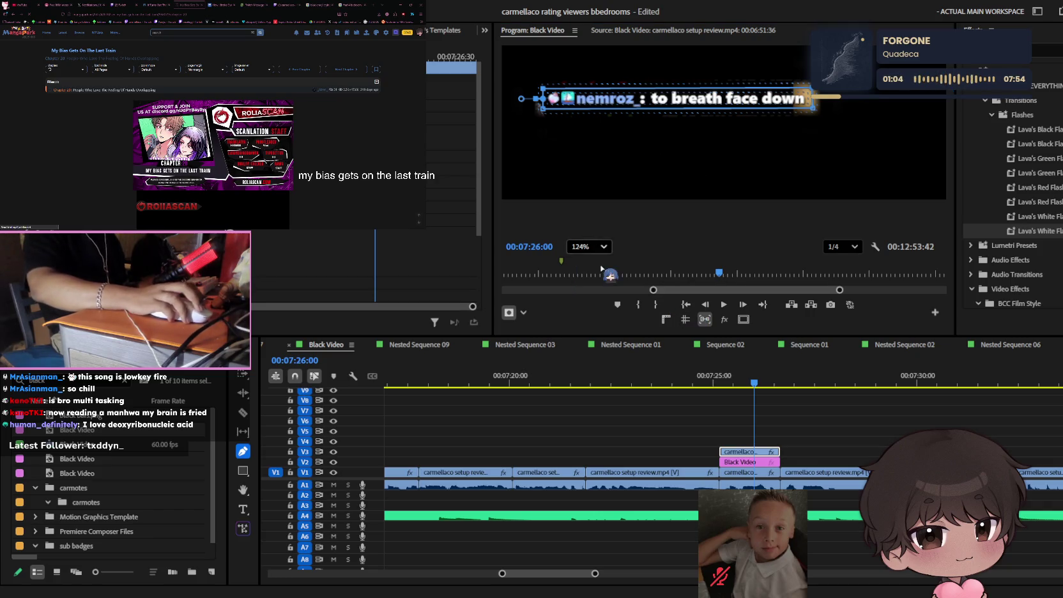
pyautogui.press('v')
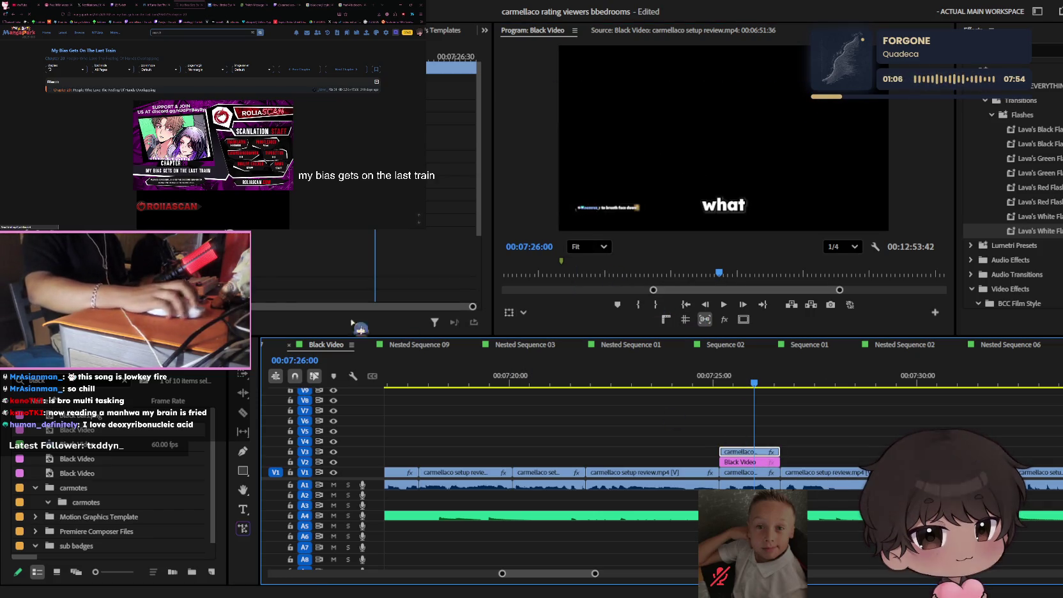
# - Delete the pink Black Video backdrop clip on V2
pyautogui.click(751, 461)
pyautogui.hotkey('shift', '5')
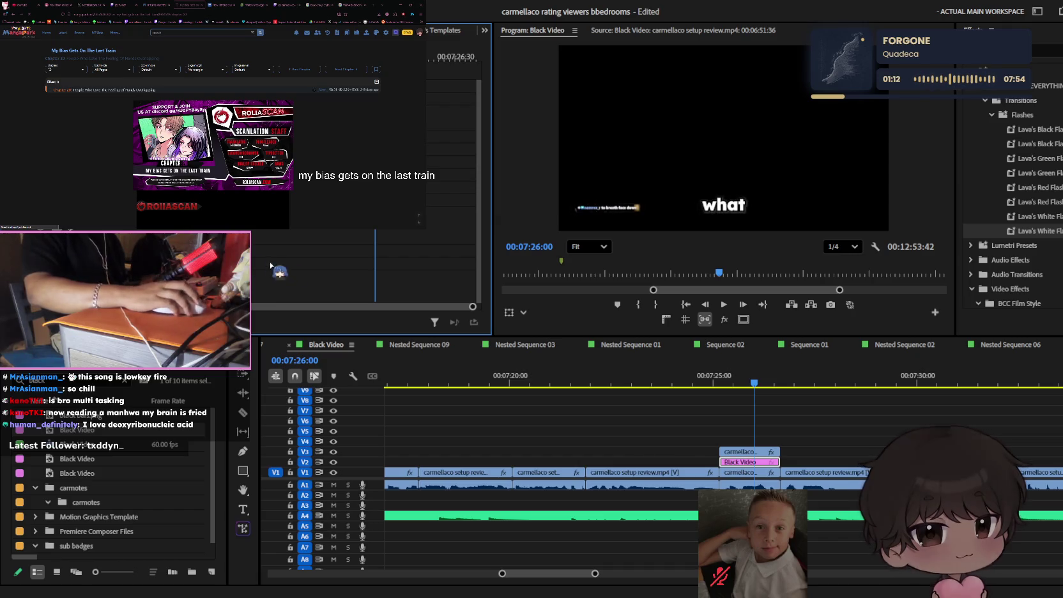
pyautogui.press('Delete')
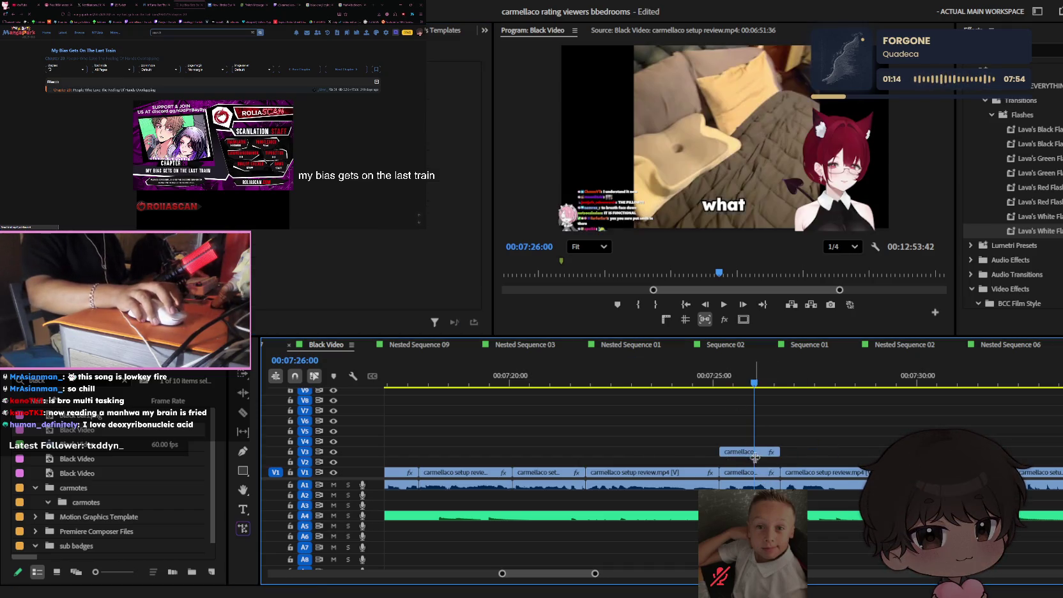
# - Trim the masked chat clip on V3 so it ends at the playhead, about 00:07:25:57
pyautogui.moveTo(721, 452); pyautogui.dragTo(753, 451)
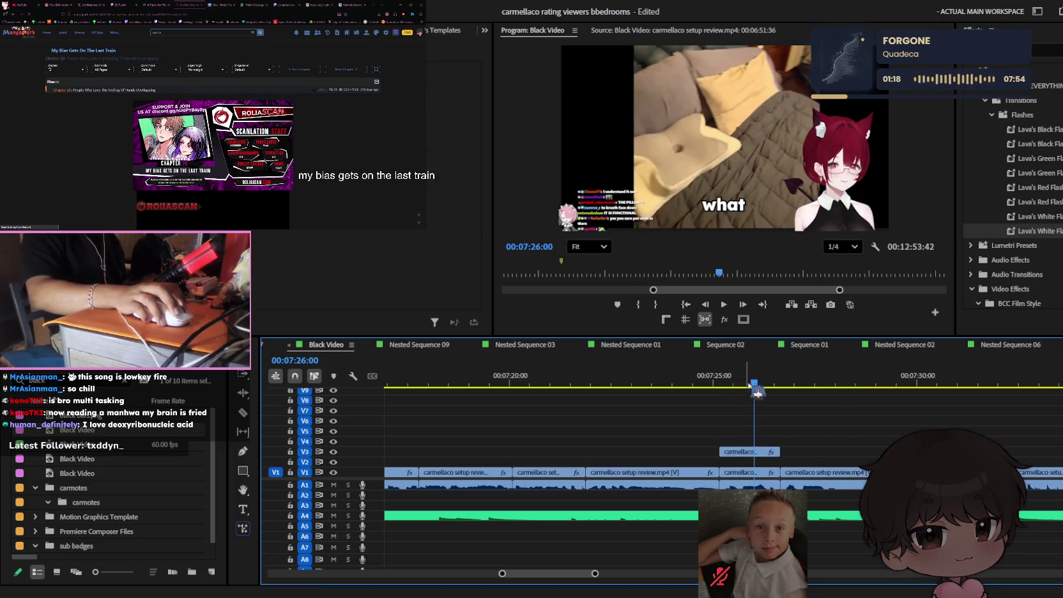
pyautogui.hotkey('ctrl', 'z')
pyautogui.press('=')
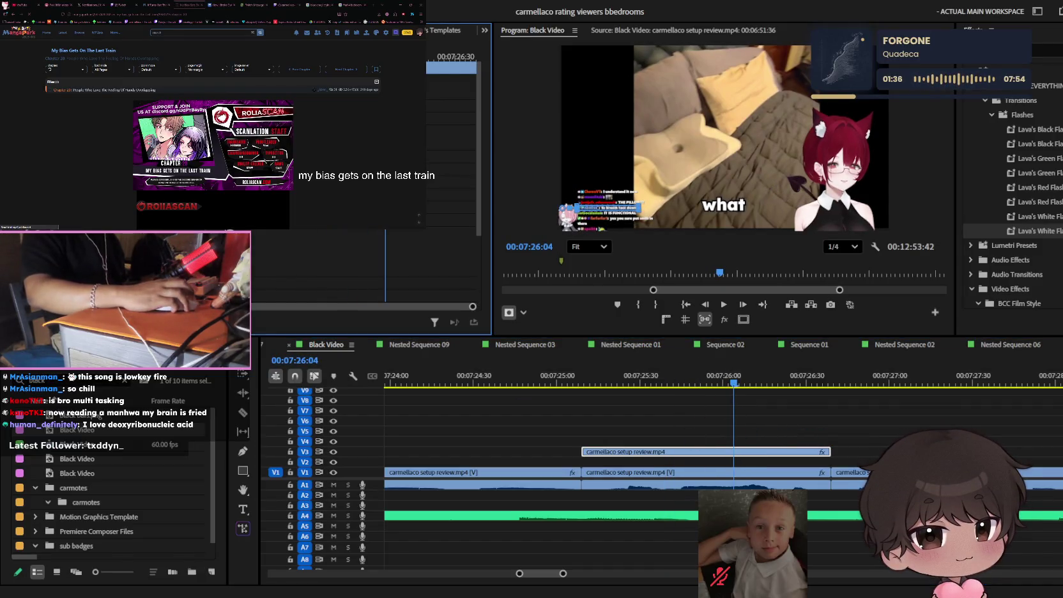
pyautogui.scroll(2, 584, 223)
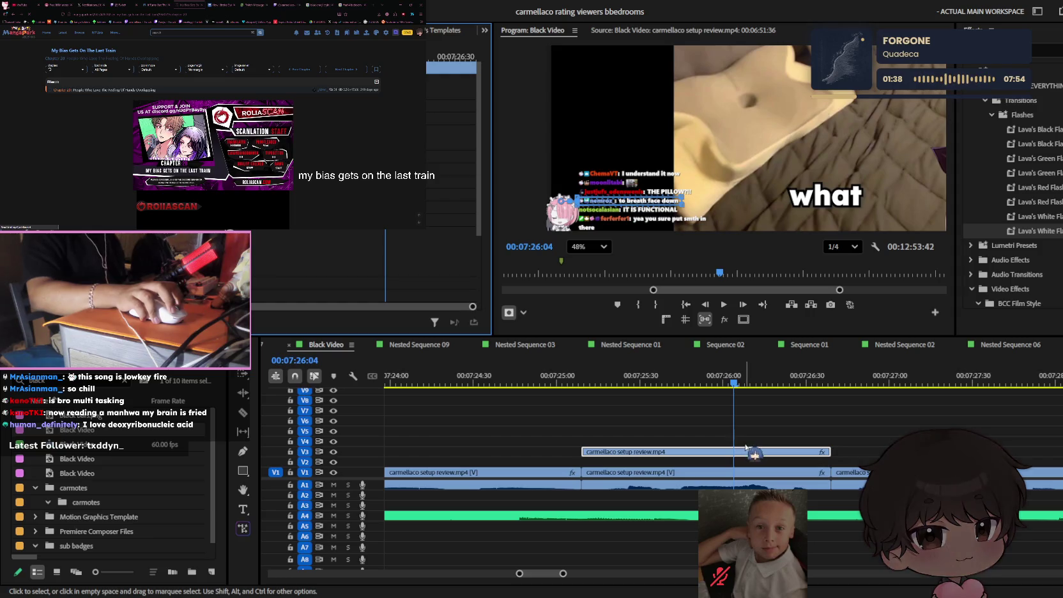
pyautogui.click(799, 451)
pyautogui.moveTo(826, 452); pyautogui.dragTo(732, 452)
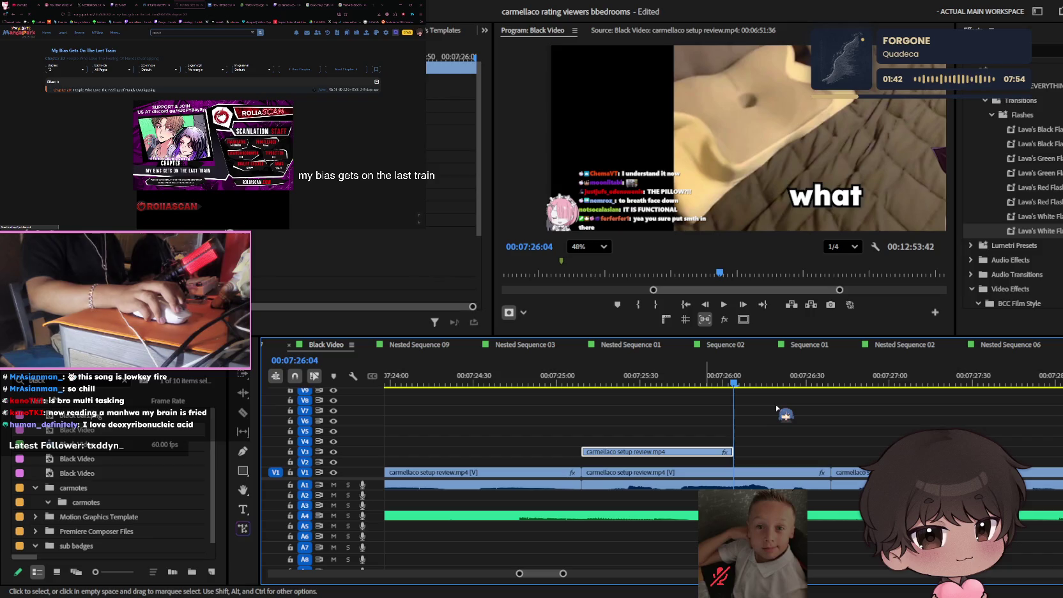
pyautogui.moveTo(732, 451); pyautogui.dragTo(808, 452)
pyautogui.click(670, 374)
pyautogui.moveTo(671, 367); pyautogui.dragTo(716, 382)
pyautogui.hotkey('ctrl', 'z')
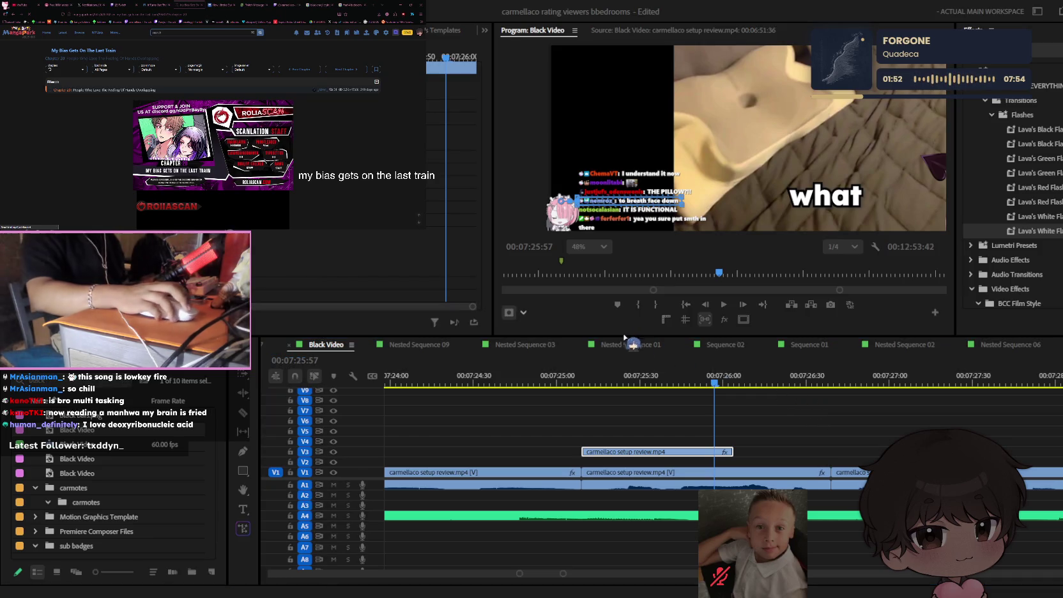
# - Insert a copy of the clip at the playhead on V3, then undo the accidental insertion
pyautogui.click(693, 451)
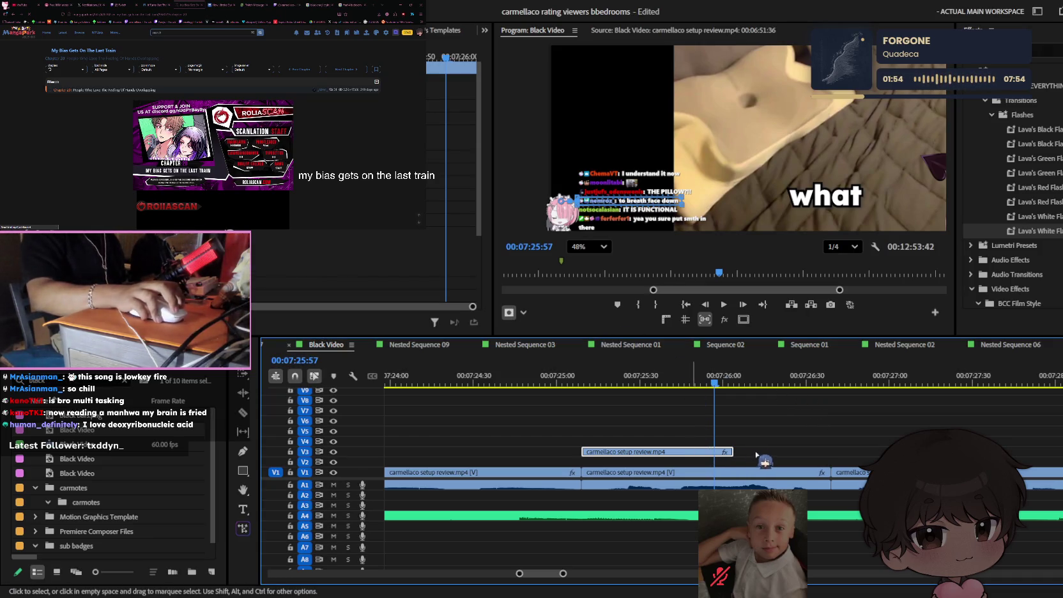
pyautogui.hotkey('ctrl', 'shift', 'v')
pyautogui.click(804, 380)
pyautogui.hotkey('ctrl', 'z')
# - Undo the accidental insert and lock the A1 and A4 audio tracks
pyautogui.press('-')
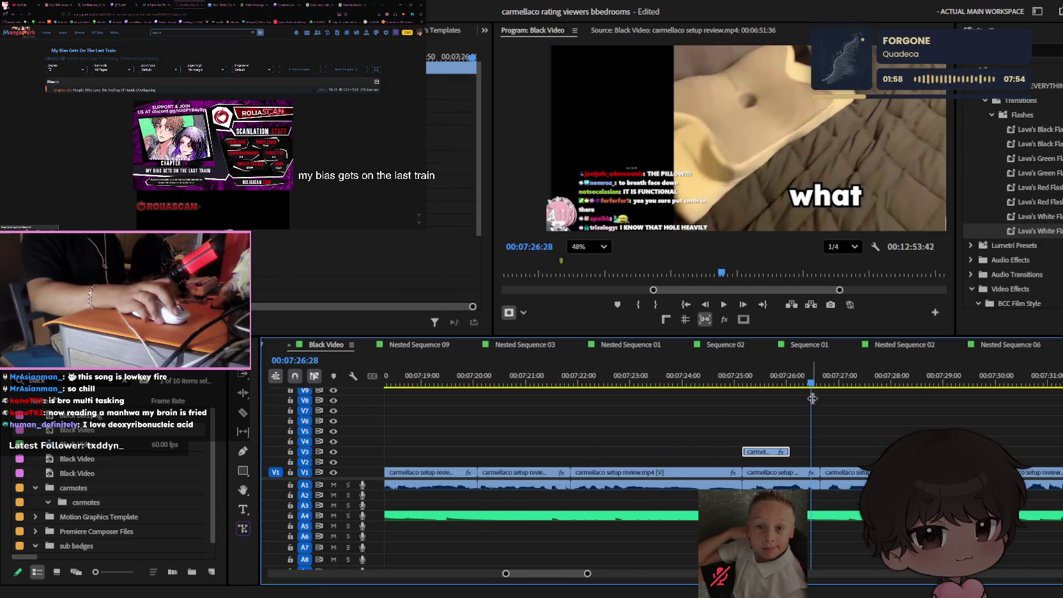
pyautogui.click(290, 485)
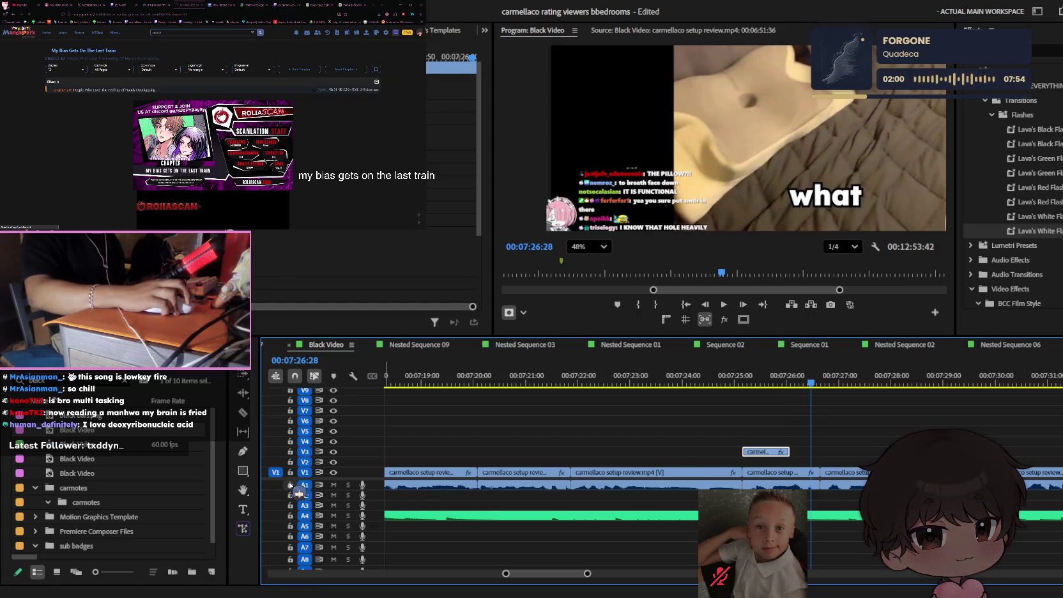
pyautogui.click(290, 515)
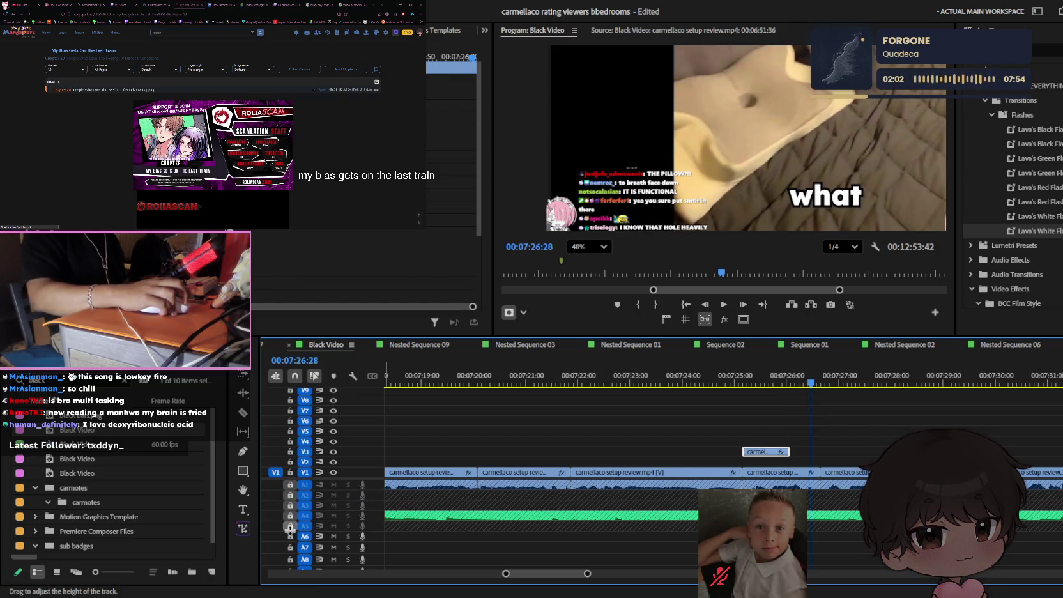
# - Reposition the masked chat clip on V3 near 00:07:25:55 and adjust its edge
pyautogui.click(777, 441)
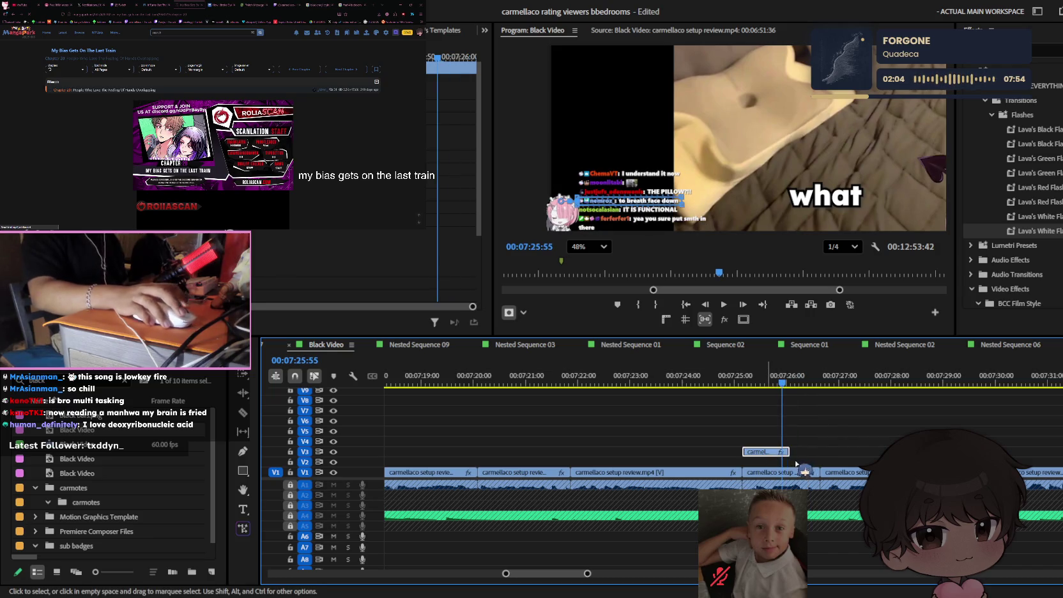
pyautogui.moveTo(834, 421)
pyautogui.mouseDown()
pyautogui.moveTo(833, 447)
pyautogui.moveTo(861, 473)
pyautogui.mouseUp()
pyautogui.scroll(1, 831, 461)
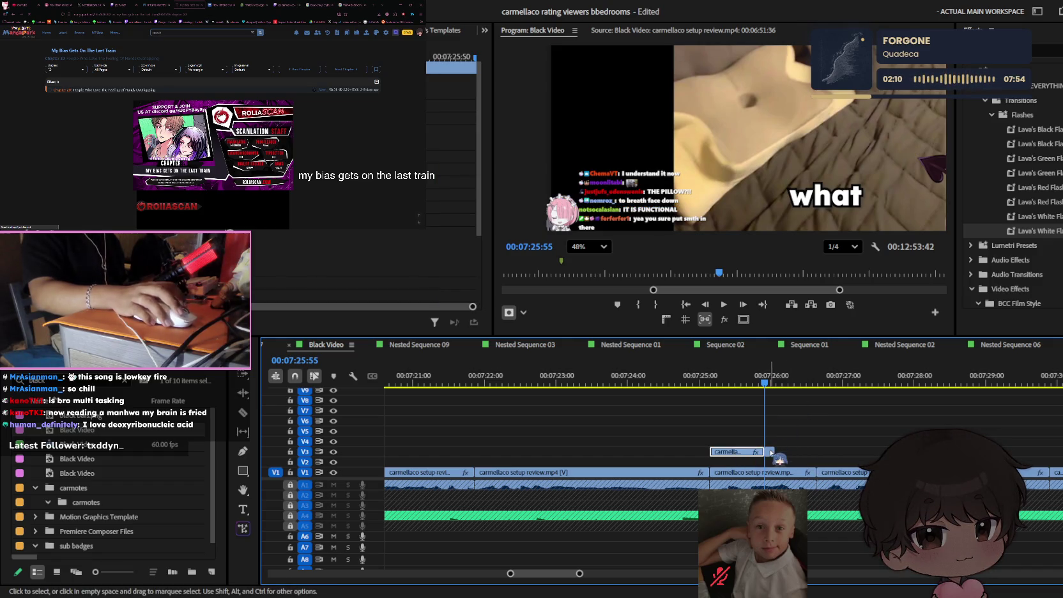
pyautogui.moveTo(766, 455); pyautogui.dragTo(815, 452)
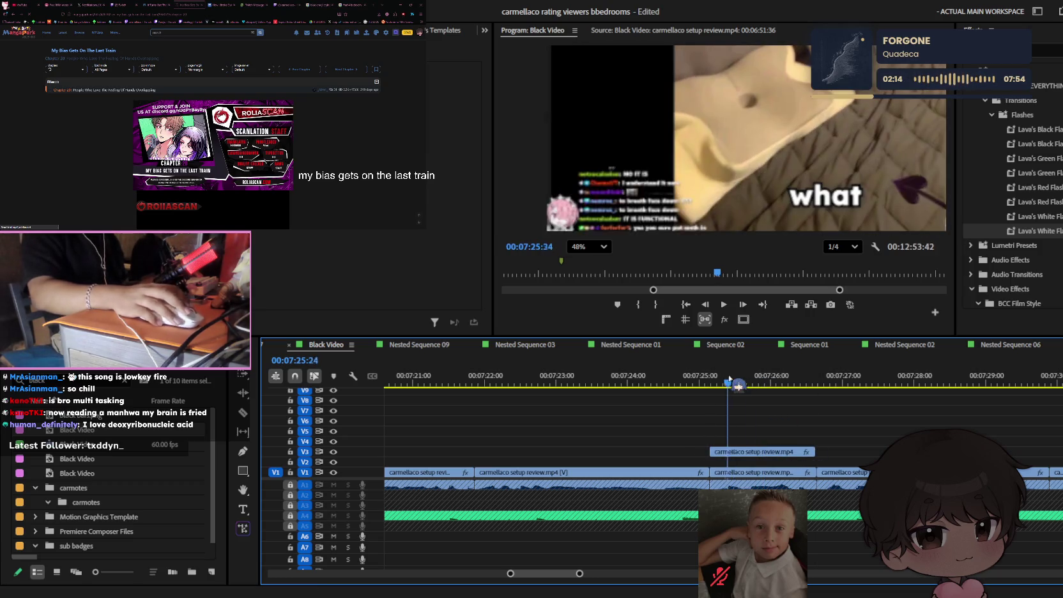
pyautogui.click(761, 452)
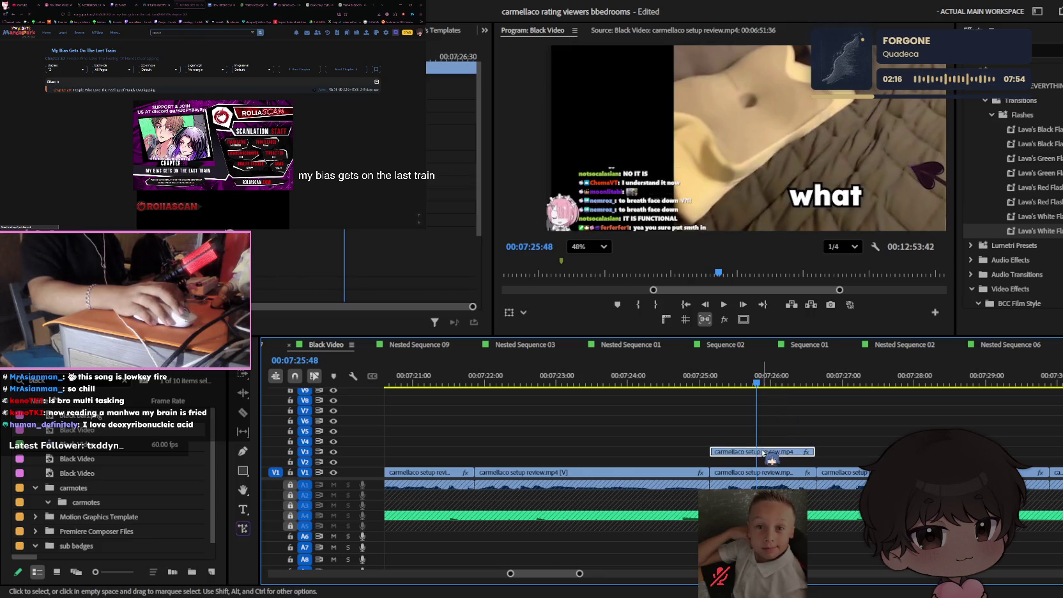
# - Fit the whole frame in the preview and show alignment guides, moving the horizontal guide lower
pyautogui.click(590, 247)
pyautogui.click(578, 261)
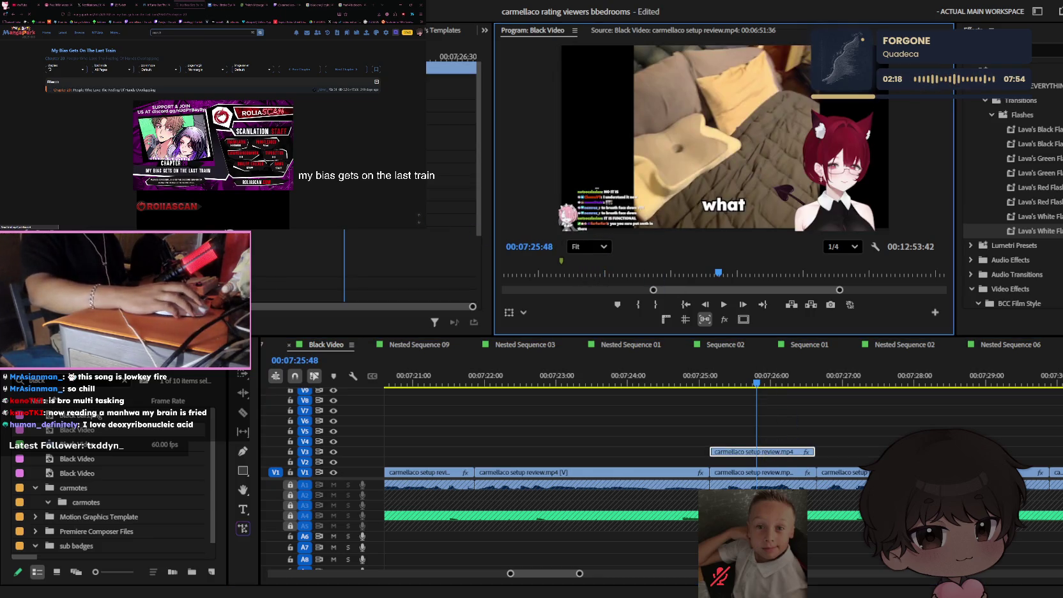
pyautogui.click(685, 319)
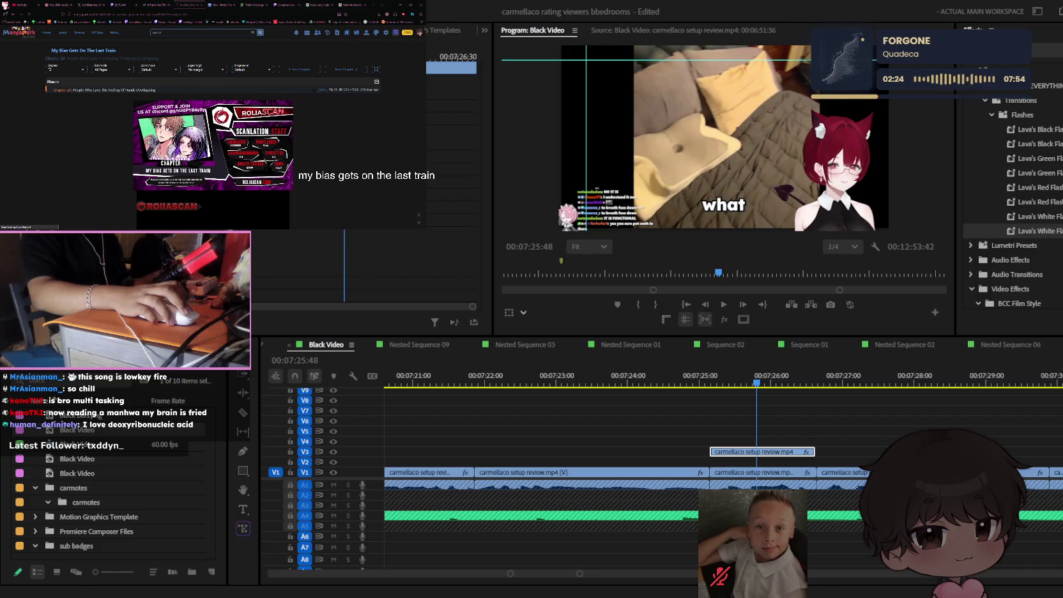
pyautogui.click(689, 291)
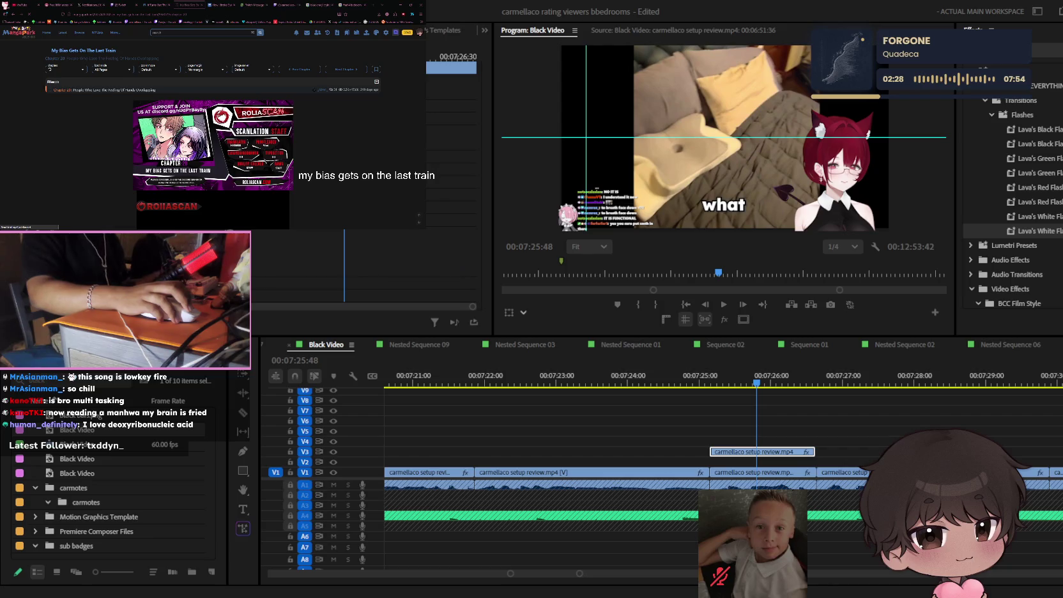
# - Place a short Black Video clip beneath the masked chat clip, matching its length
pyautogui.click(761, 451)
pyautogui.click(760, 451)
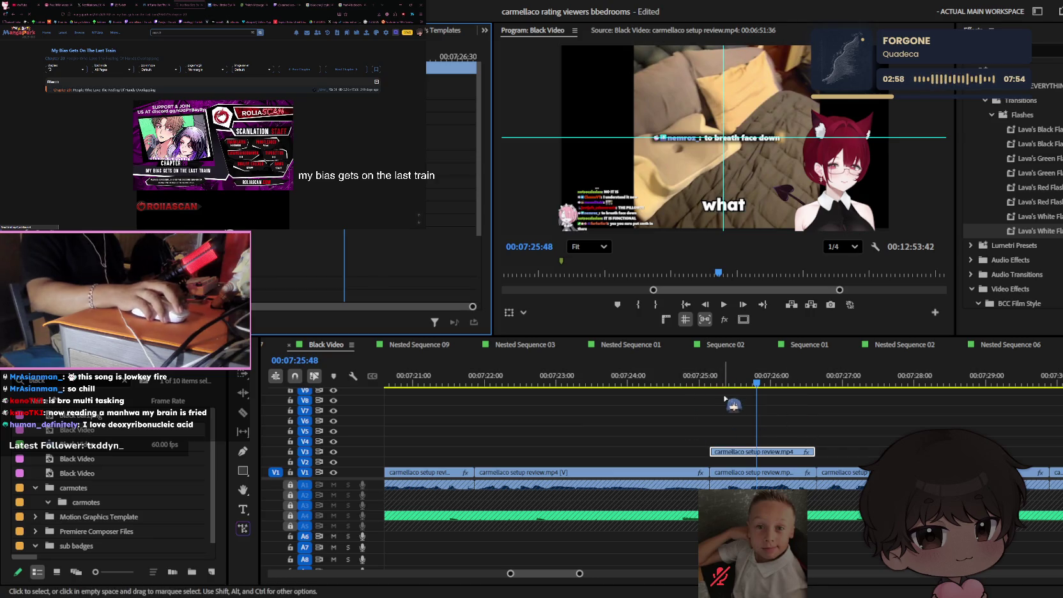
pyautogui.moveTo(724, 399)
pyautogui.mouseDown()
pyautogui.moveTo(670, 438)
pyautogui.moveTo(710, 461)
pyautogui.mouseUp()
pyautogui.click(783, 468)
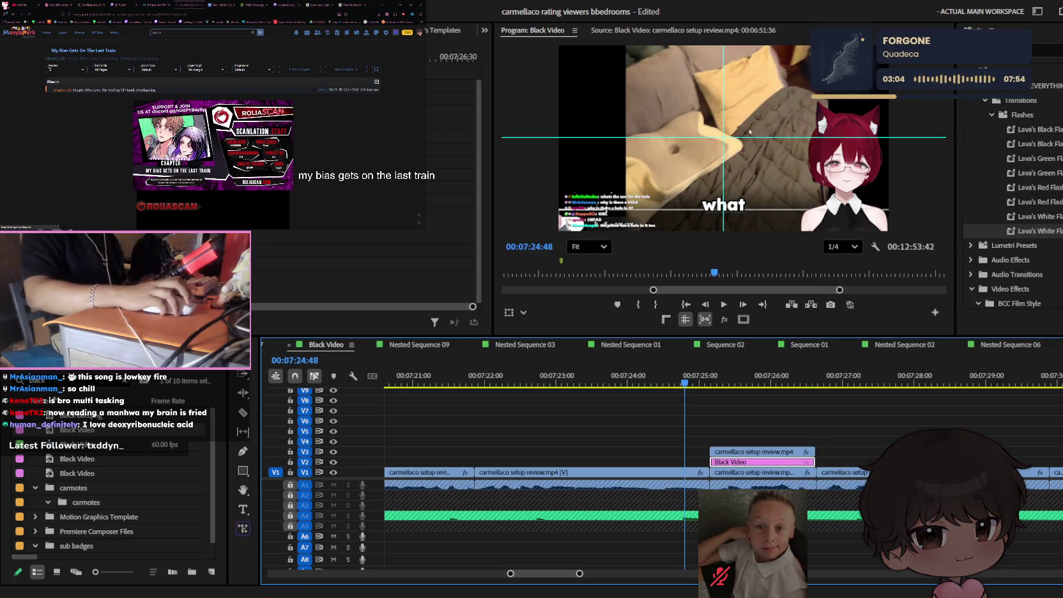
pyautogui.click(447, 191)
pyautogui.press('Down')
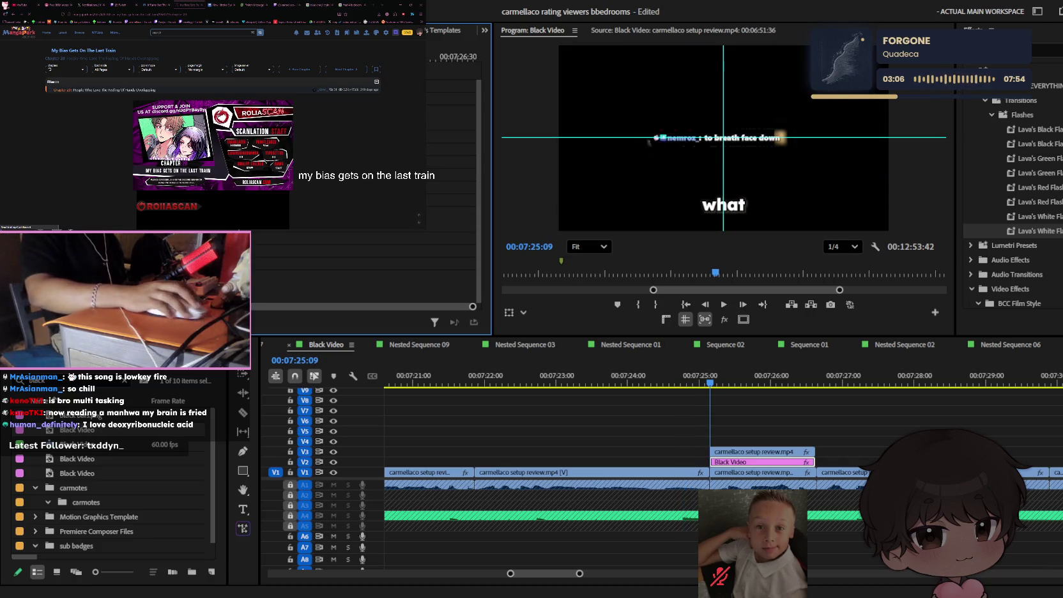
pyautogui.press('Right')
pyautogui.press('Right')
pyautogui.press('Right')
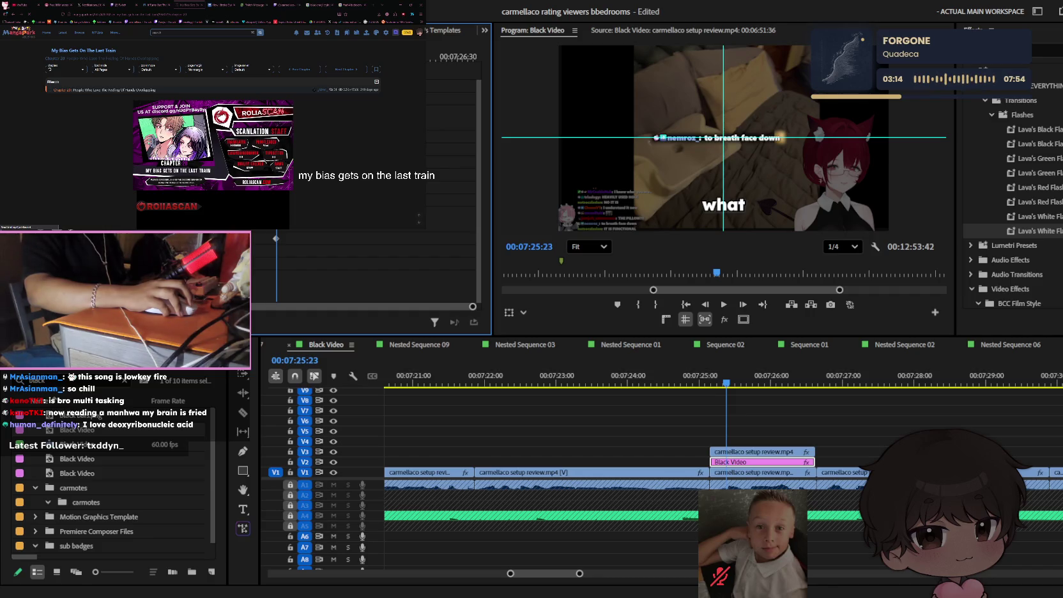
pyautogui.click(701, 377)
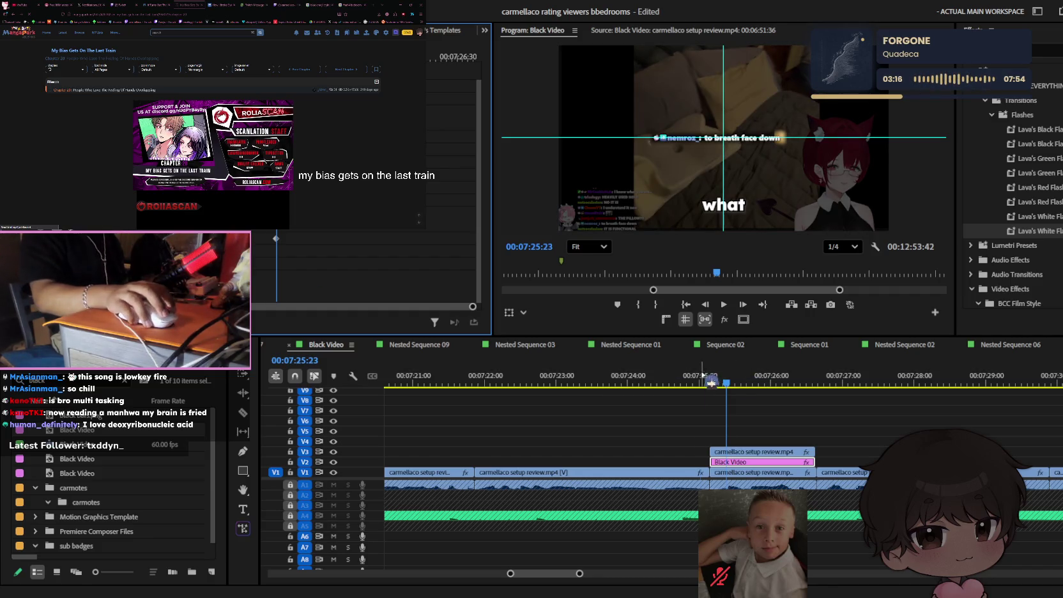
pyautogui.press('space')
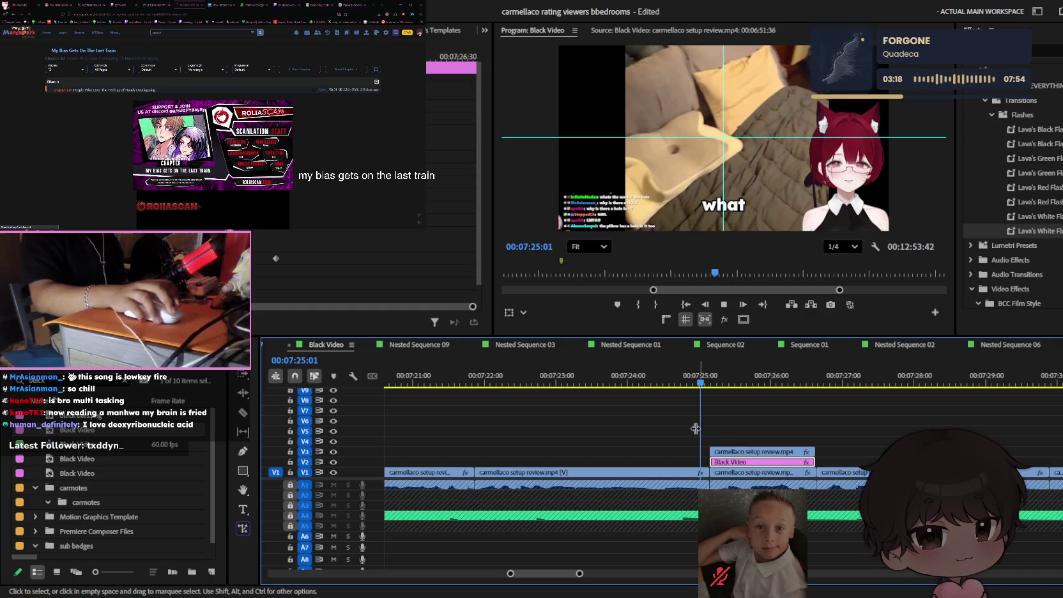
pyautogui.scroll(2, 760, 457)
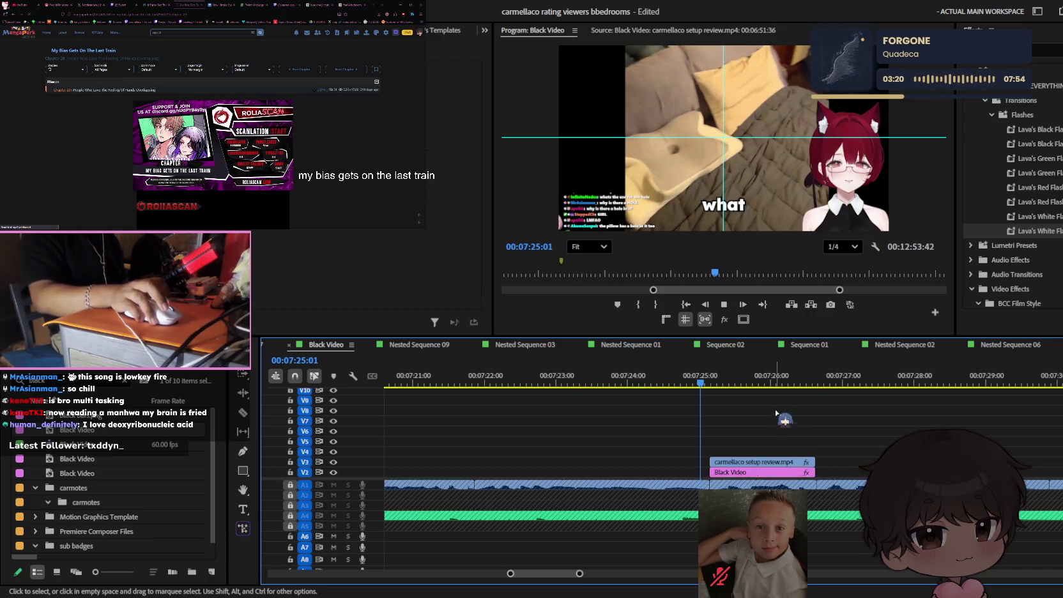
# - Play through the captions, save the project, and play to where the long 'what' caption begins
pyautogui.scroll(2, 756, 440)
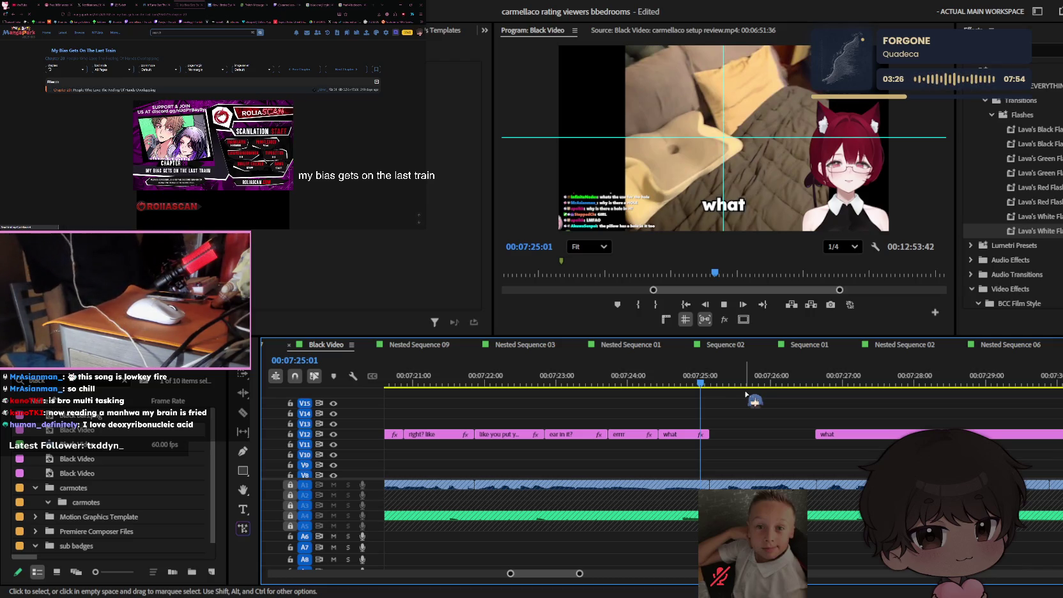
pyautogui.press('space')
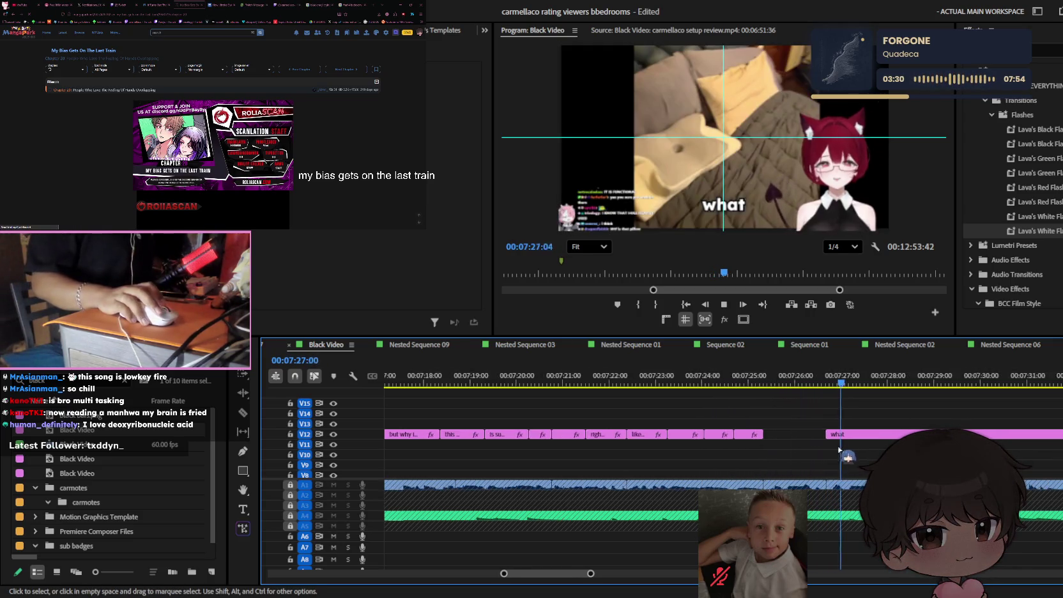
pyautogui.scroll(-2, 837, 446)
pyautogui.scroll(-1, 866, 440)
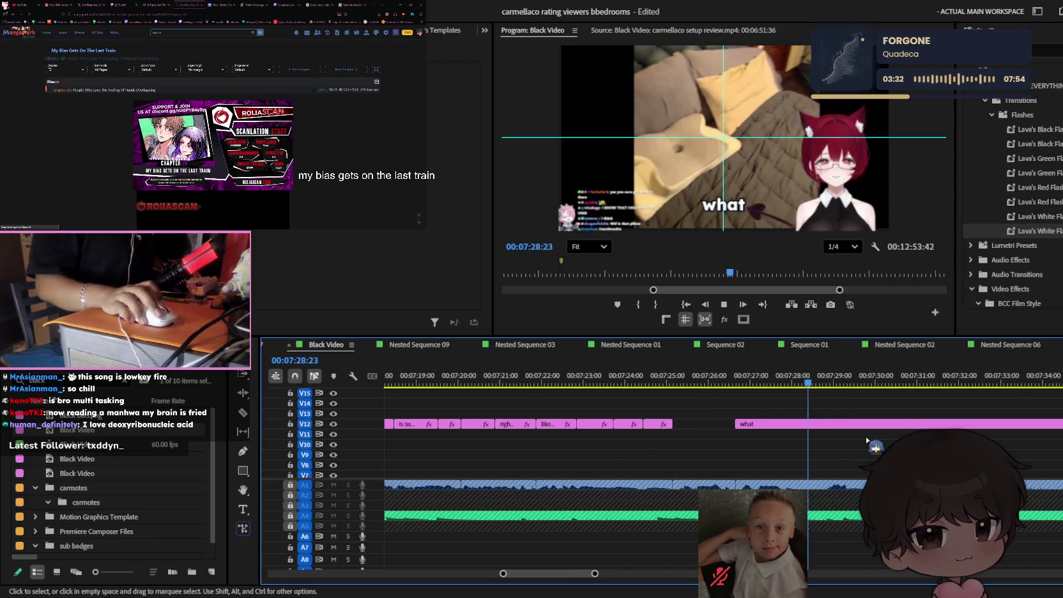
pyautogui.click(641, 383)
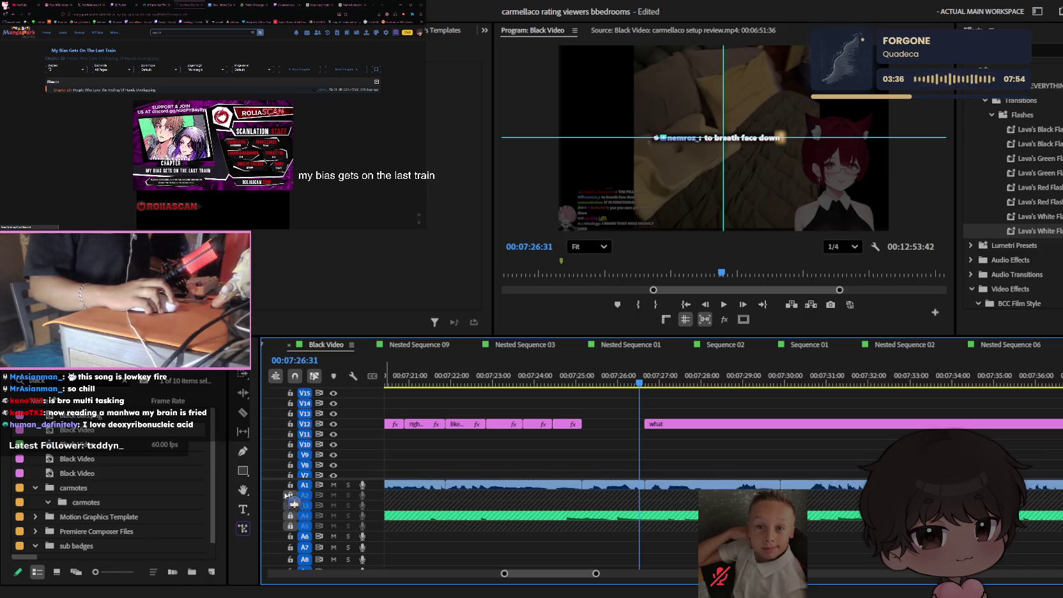
pyautogui.hotkey('ctrl', 's')
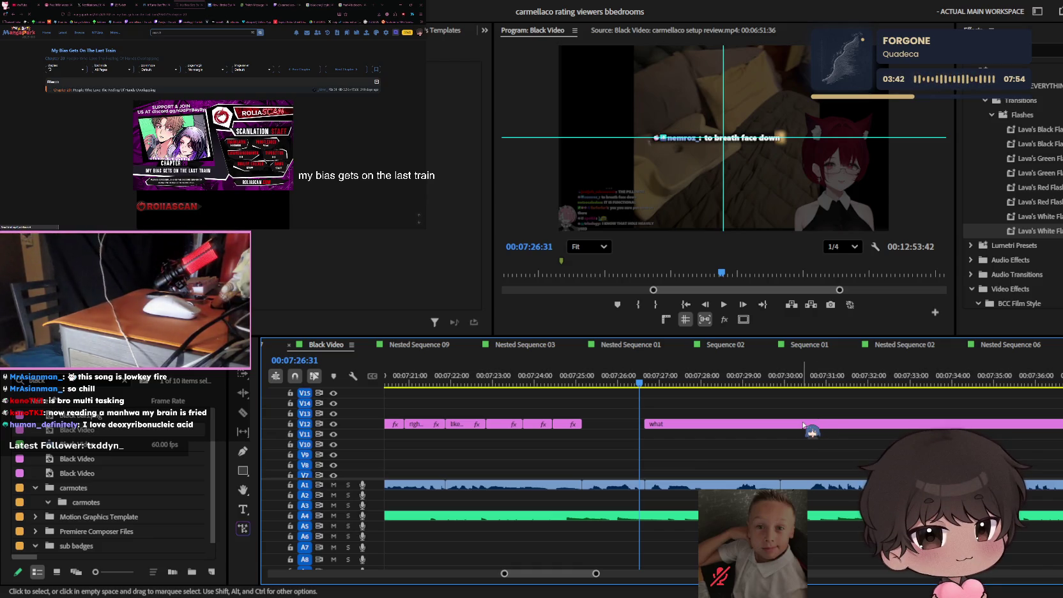
pyautogui.press('space')
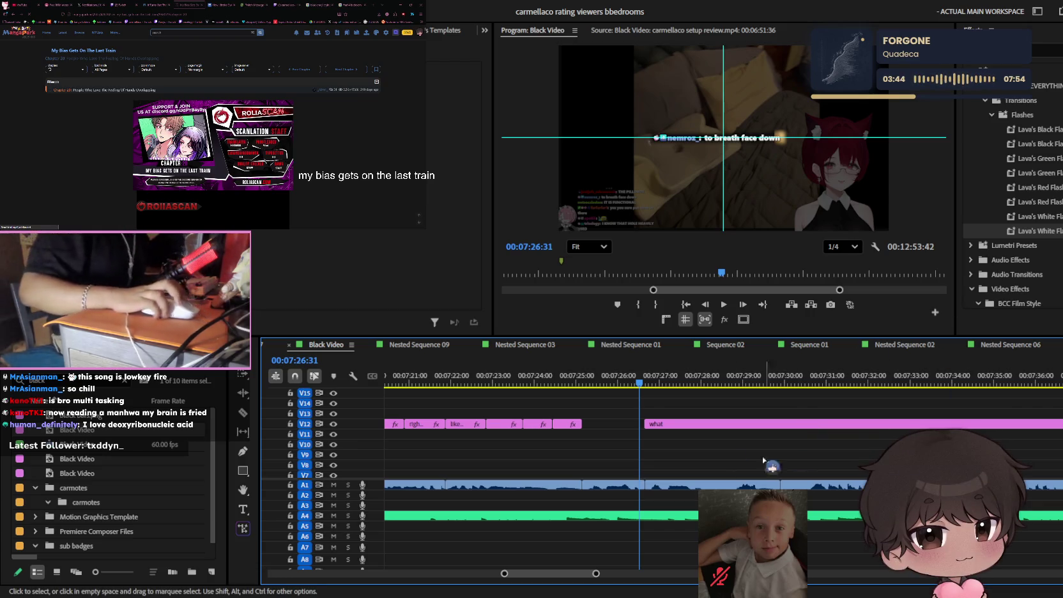
# - Razor-cut the long 'what' caption on V12 and review the piece after the cut
pyautogui.click(669, 424)
pyautogui.press('v')
pyautogui.press('space')
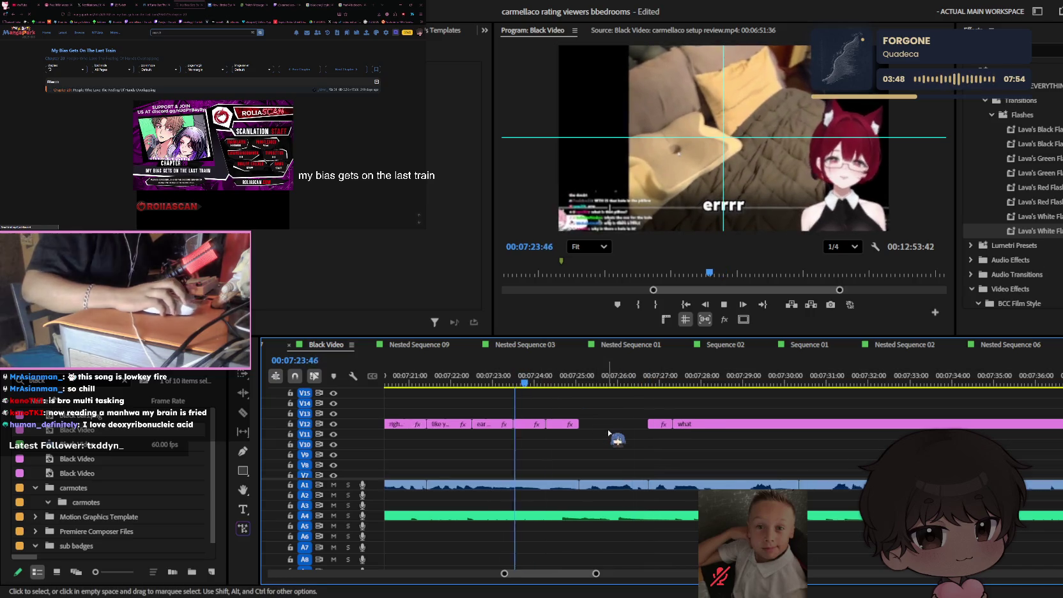
pyautogui.press('=')
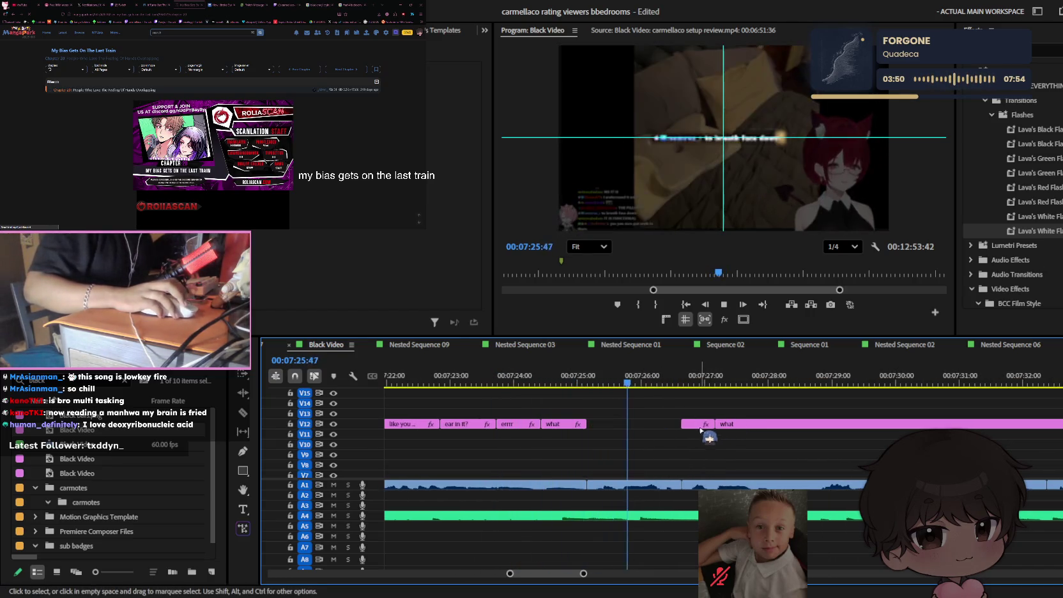
pyautogui.click(701, 425)
pyautogui.click(741, 211)
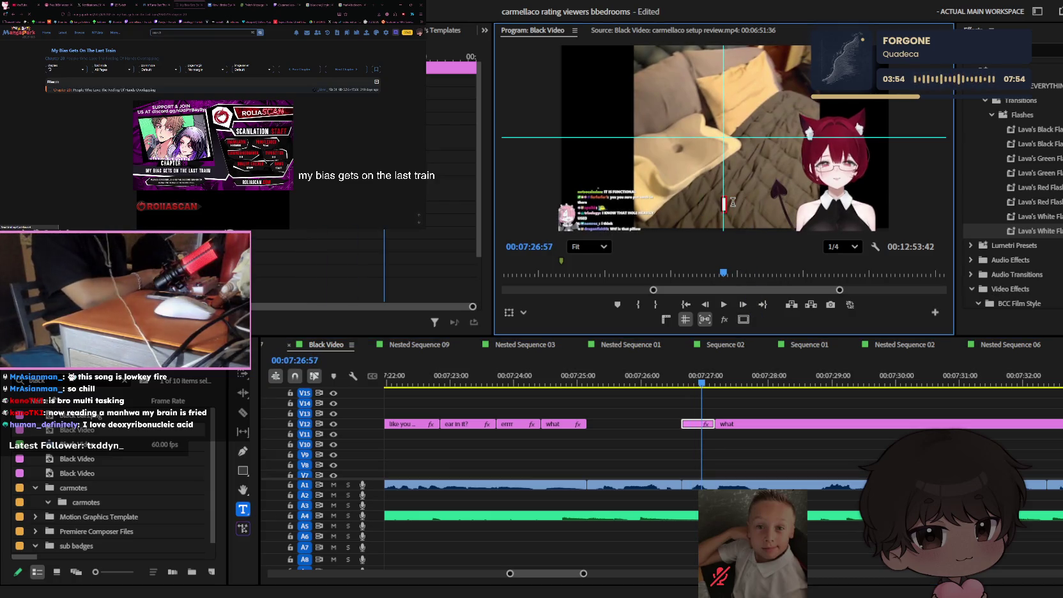
pyautogui.write('like..')
pyautogui.click(851, 389)
pyautogui.press('space')
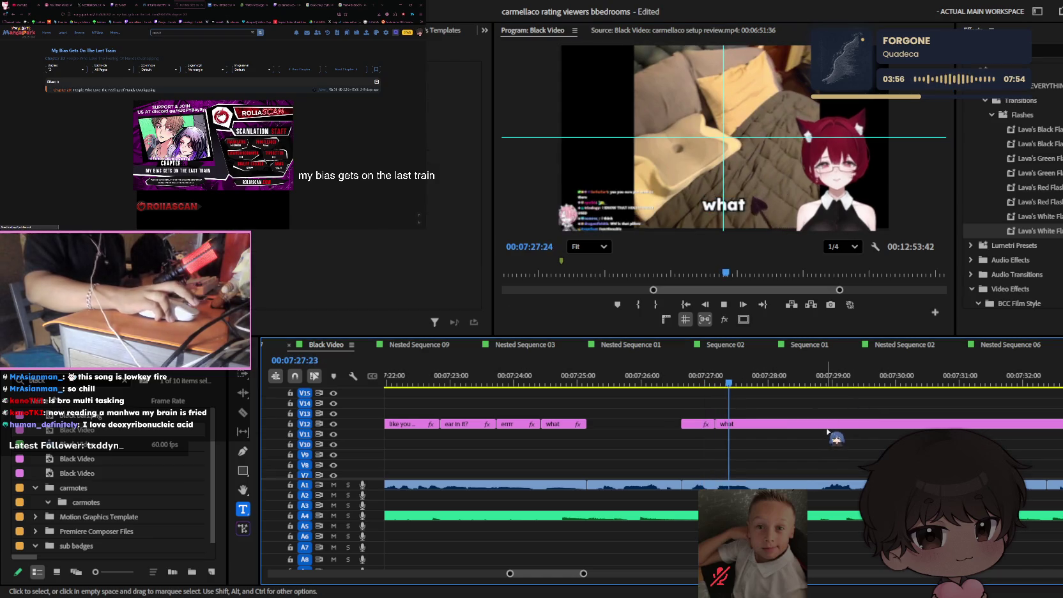
pyautogui.press('space')
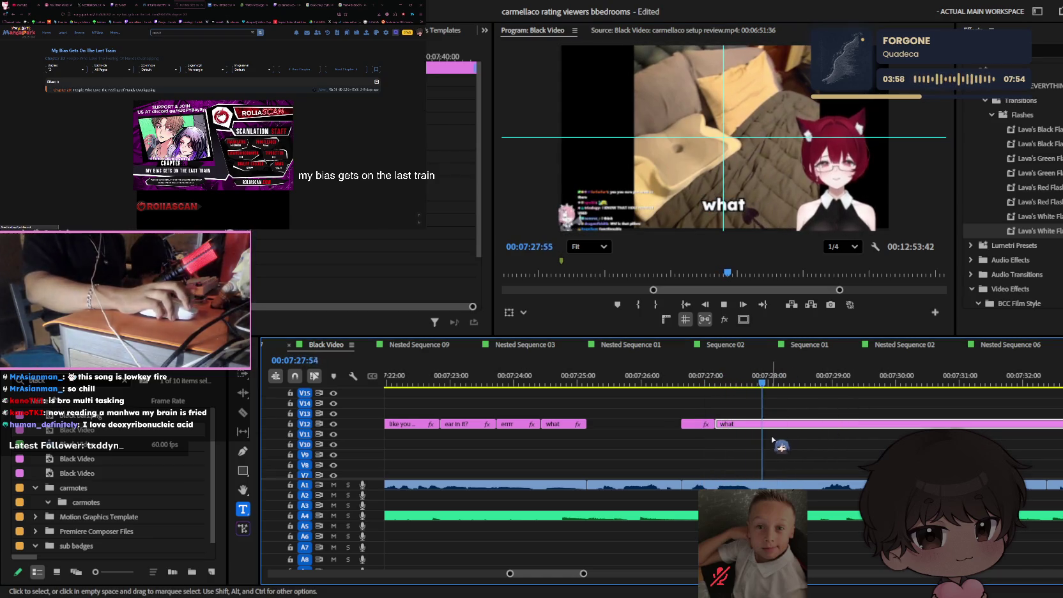
# - Cut the 'what' caption twice more and slide the middle piece left against the previous one
pyautogui.press('c')
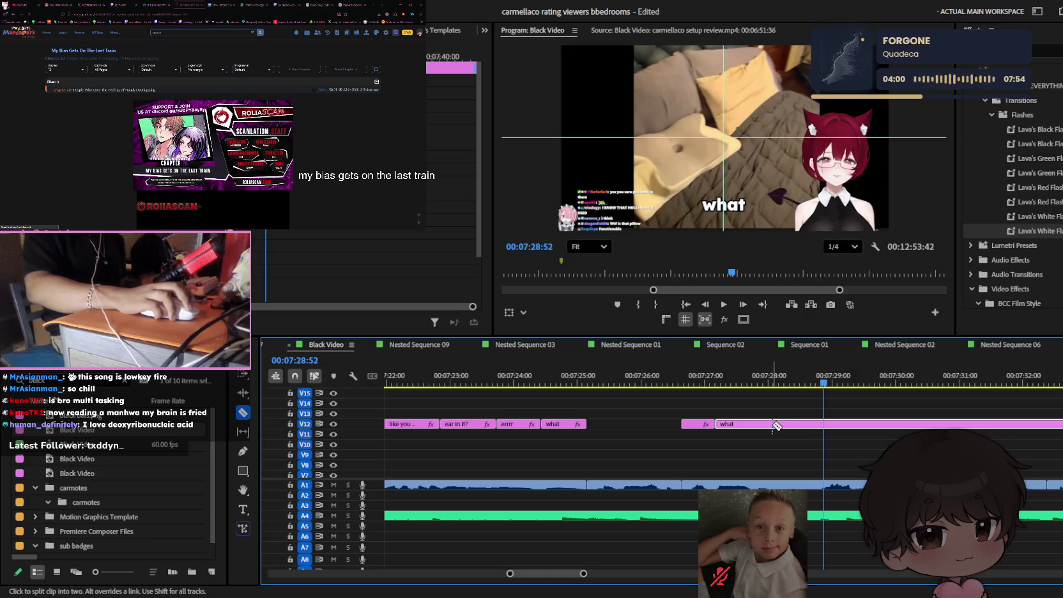
pyautogui.click(773, 424)
pyautogui.click(823, 424)
pyautogui.press('v')
pyautogui.click(811, 424)
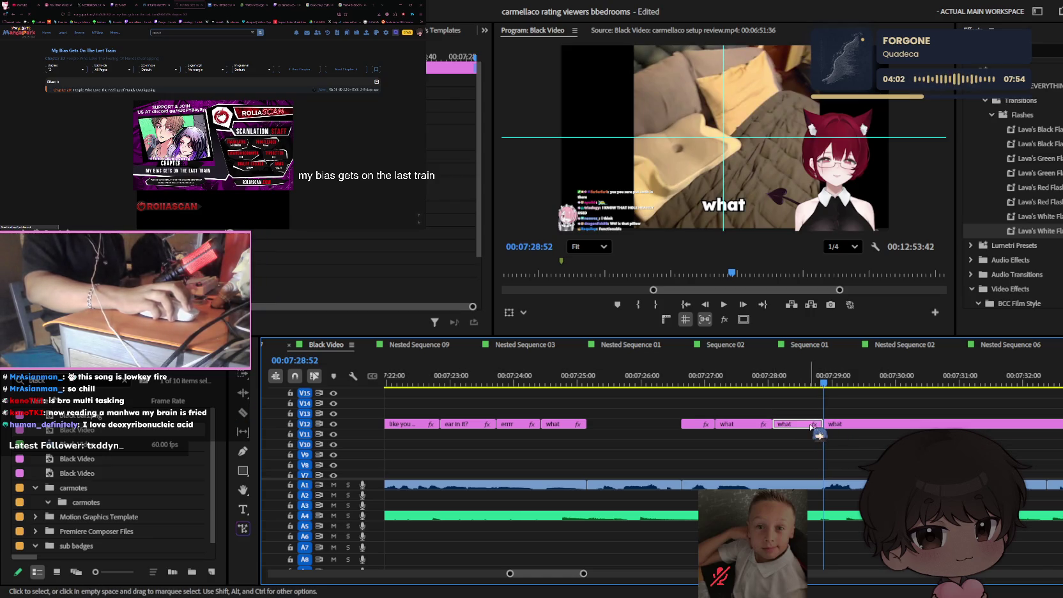
pyautogui.moveTo(811, 426); pyautogui.dragTo(789, 430)
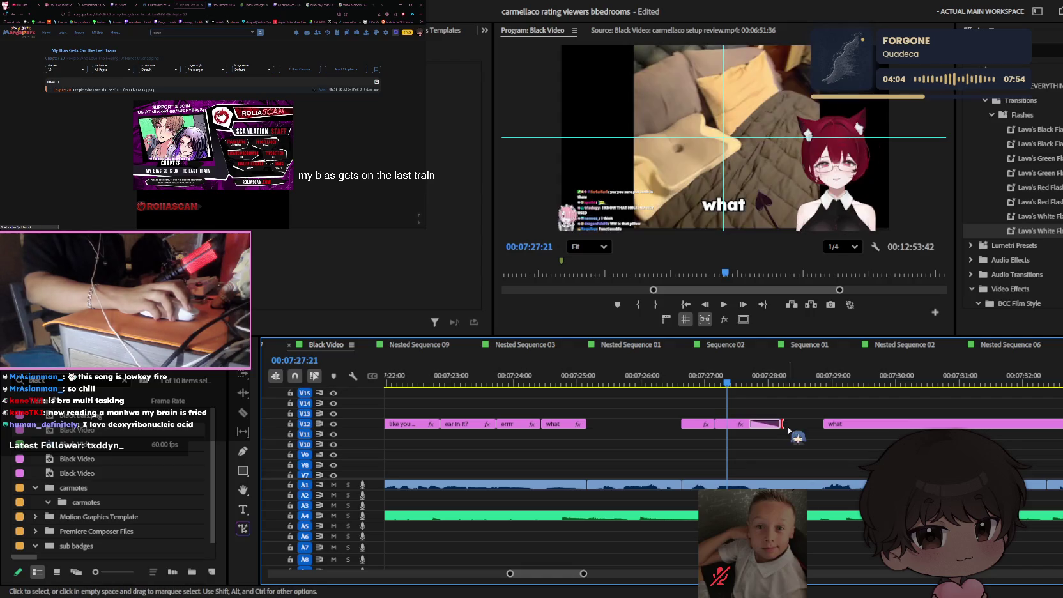
# - Rewrite the split caption pieces' text in the preview as the next words, such as 'through your' and 'nose?'
pyautogui.click(741, 424)
pyautogui.click(724, 222)
pyautogui.press('t')
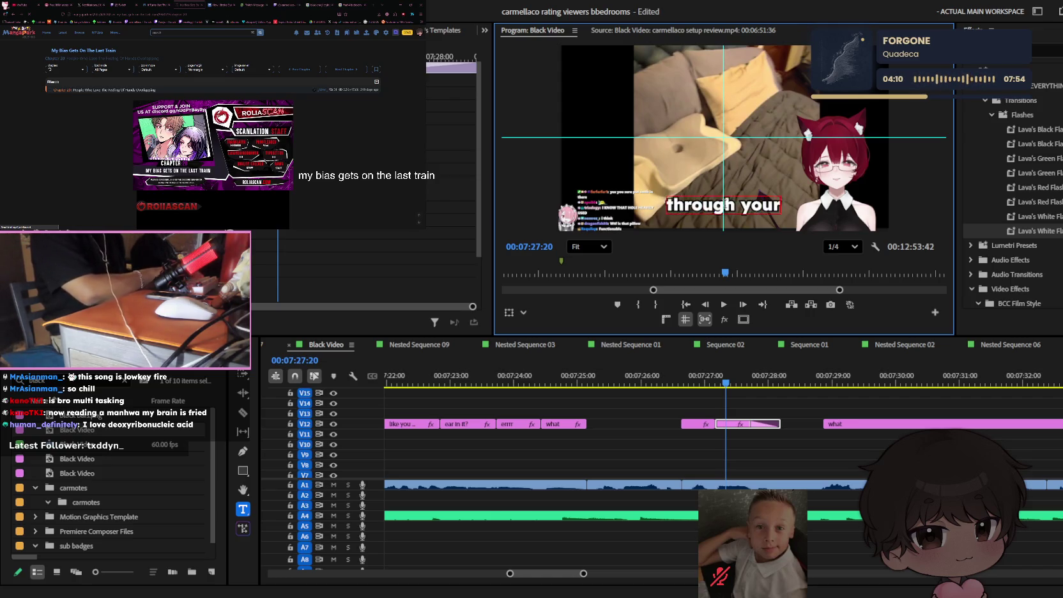
pyautogui.click(846, 426)
pyautogui.press('space')
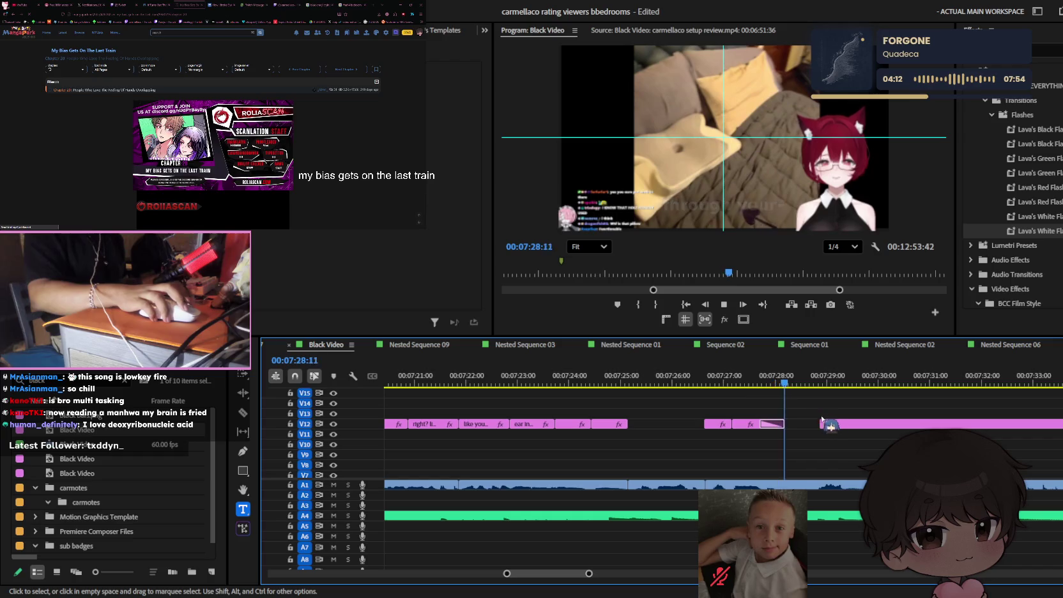
pyautogui.press('space')
pyautogui.click(851, 426)
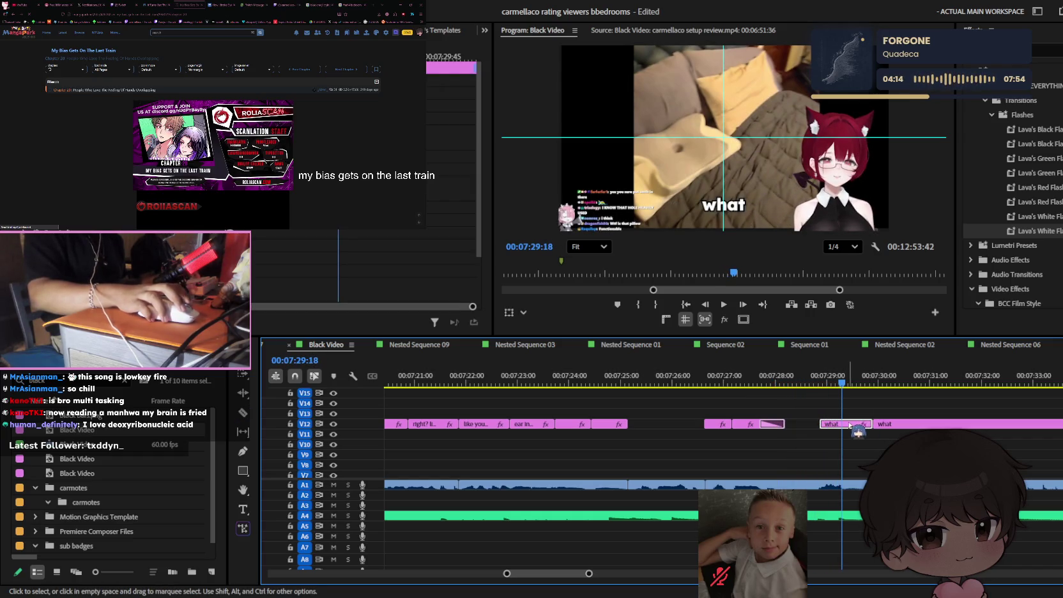
pyautogui.click(732, 203)
pyautogui.write('nose?')
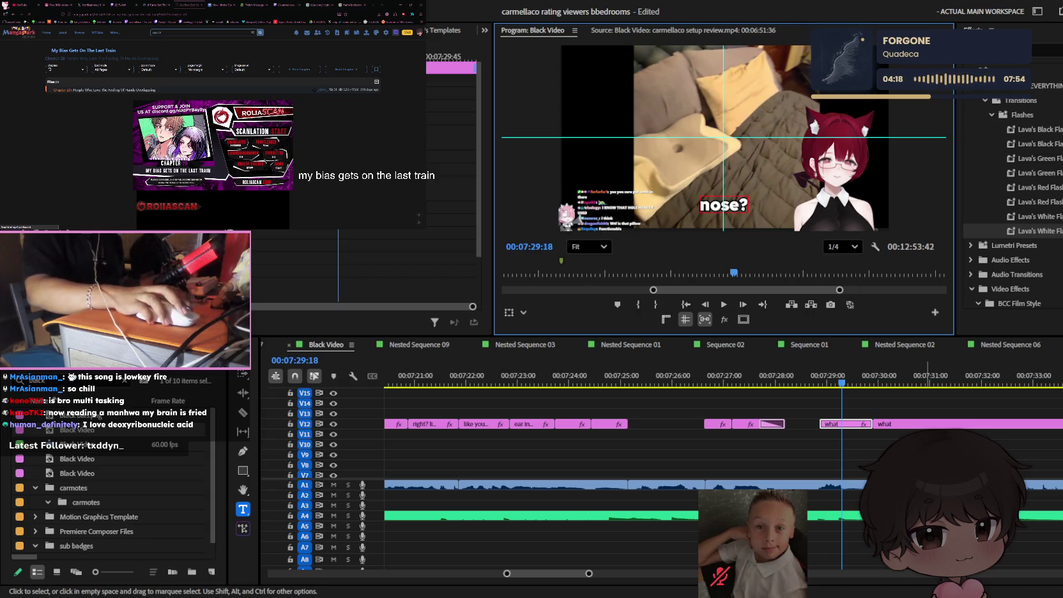
pyautogui.click(834, 465)
pyautogui.scroll(-3, 833, 465)
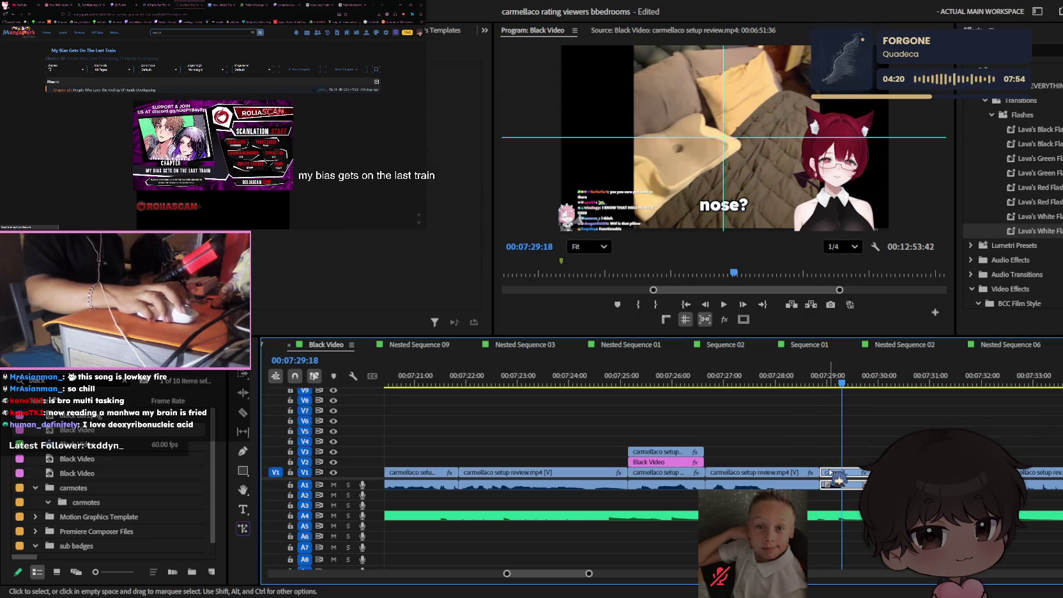
# - Apply the 'zoom in' preset to the V1 clip at the playhead and preview the punch-in on the avatar
pyautogui.hotkey('shift', '5')
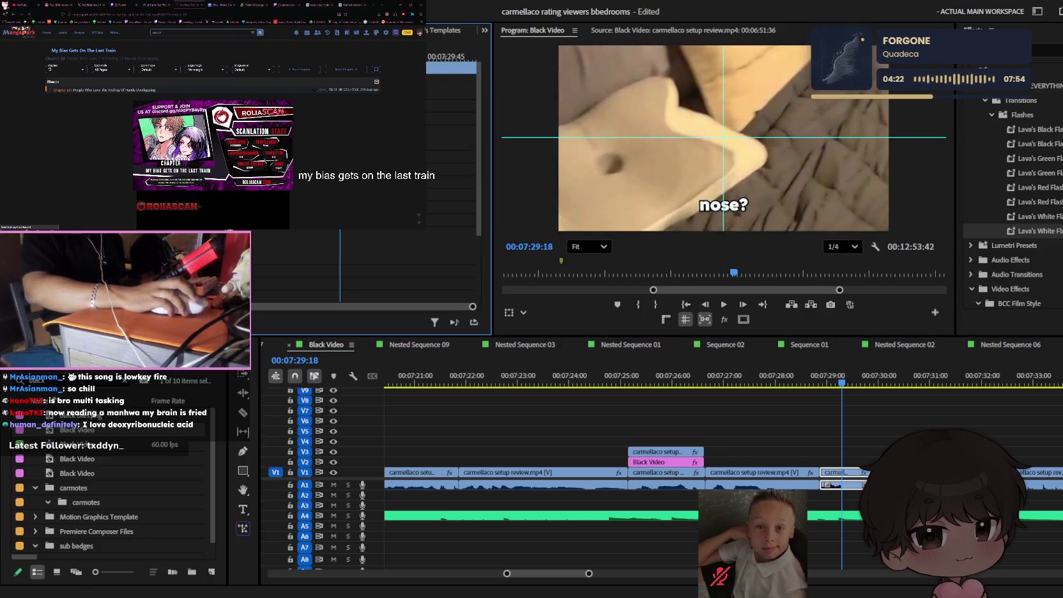
pyautogui.hotkey('shift', '7')
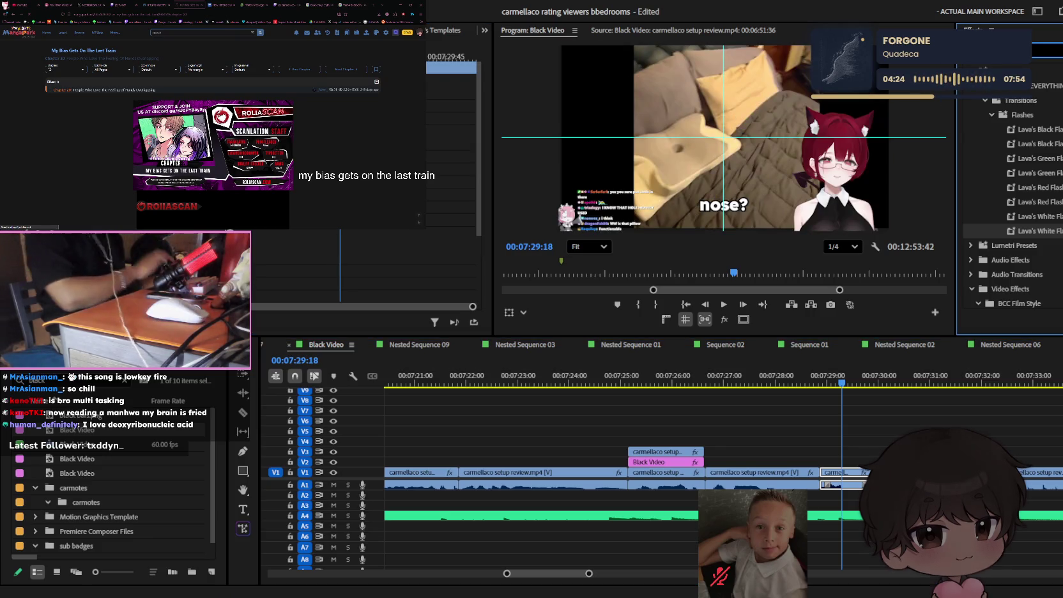
pyautogui.moveTo(1035, 303); pyautogui.dragTo(856, 474)
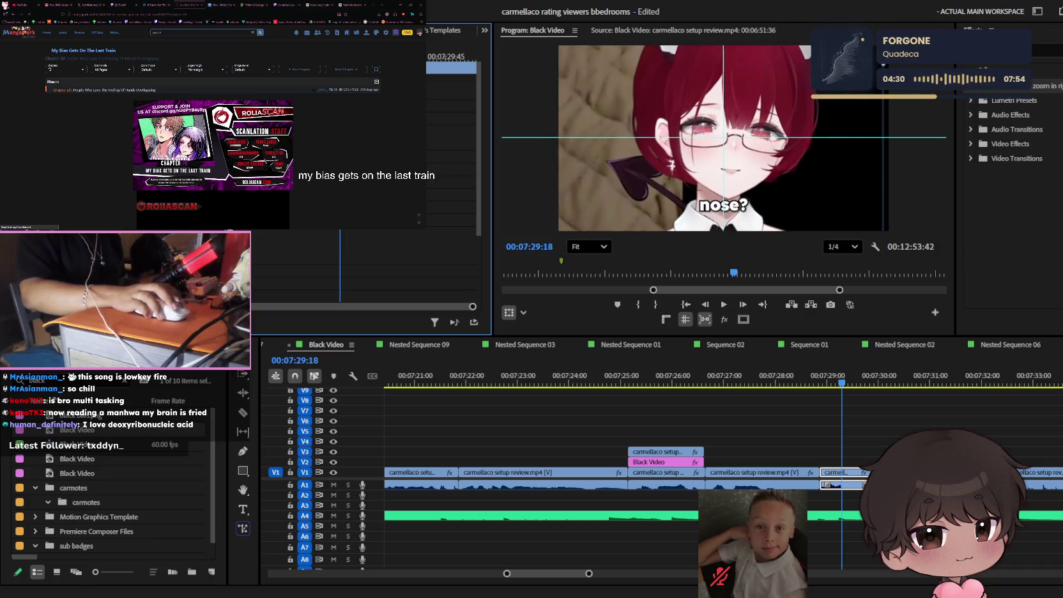
pyautogui.press('space')
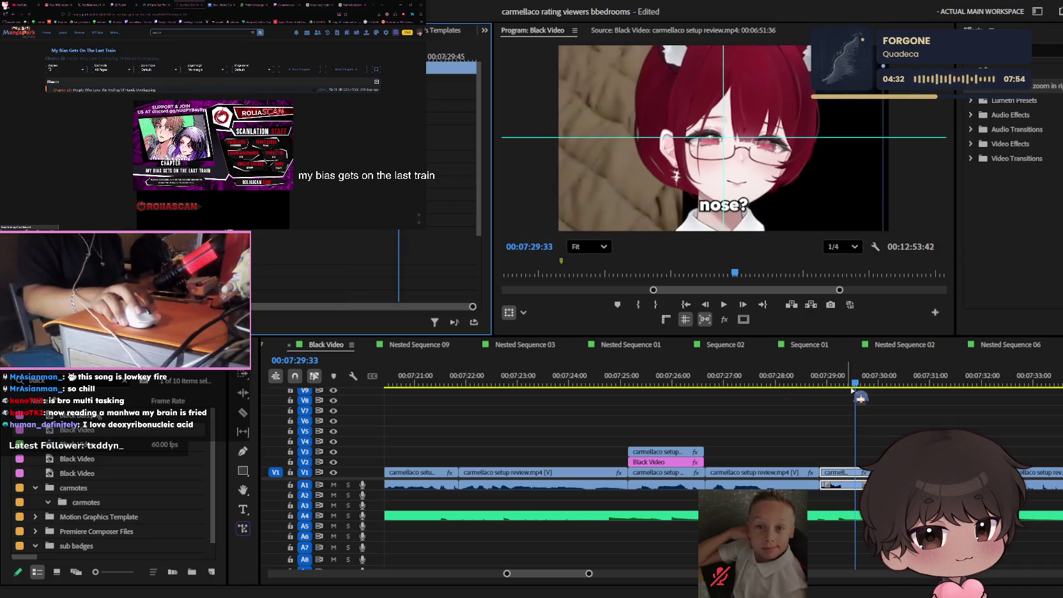
pyautogui.hotkey('ctrl', 'z')
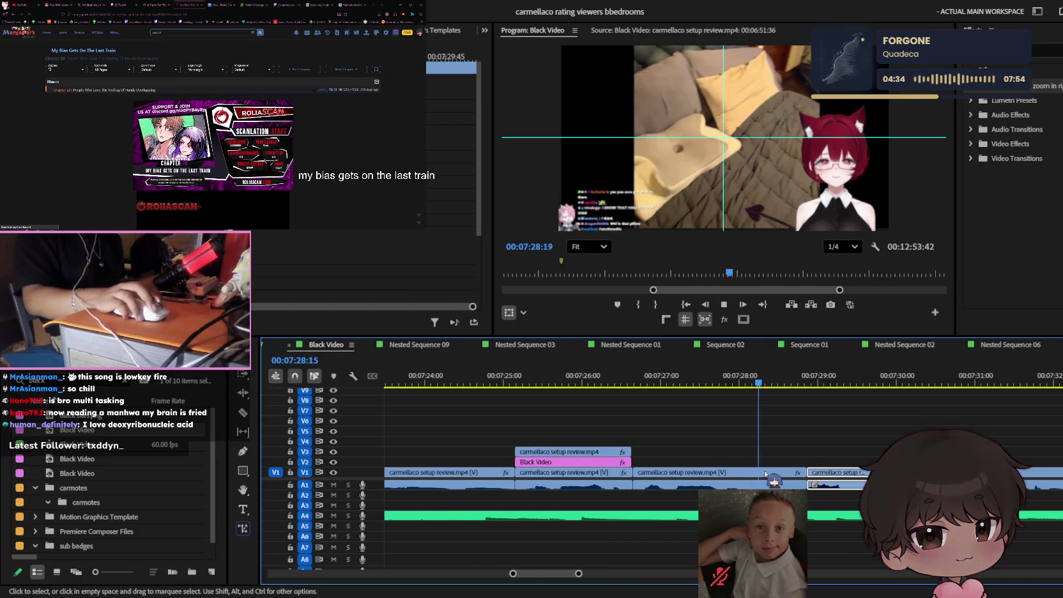
pyautogui.hotkey('ctrl', 'shift', 'z')
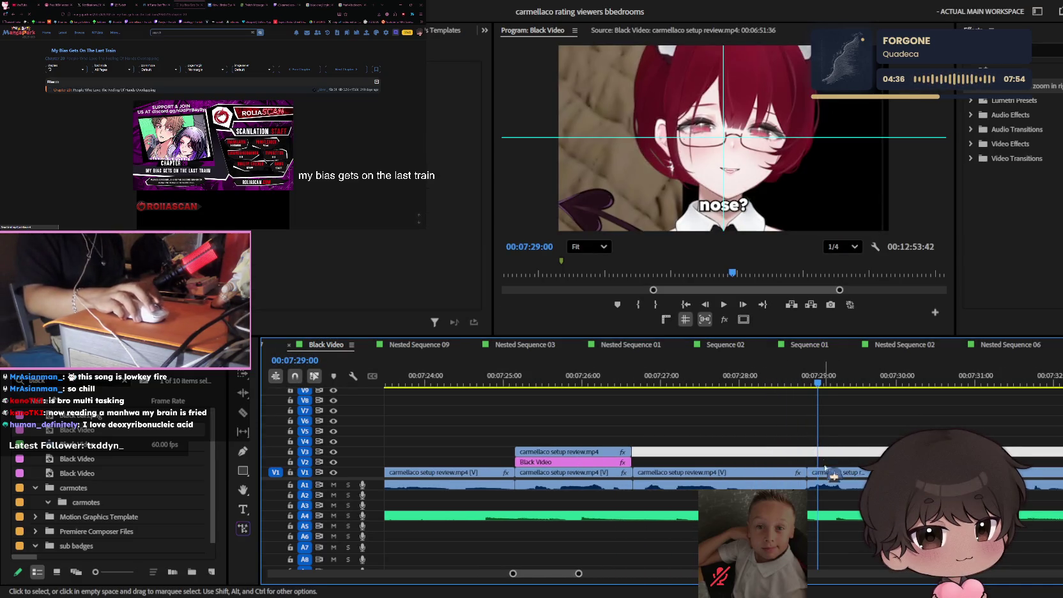
pyautogui.click(824, 467)
pyautogui.hotkey('shift', '5')
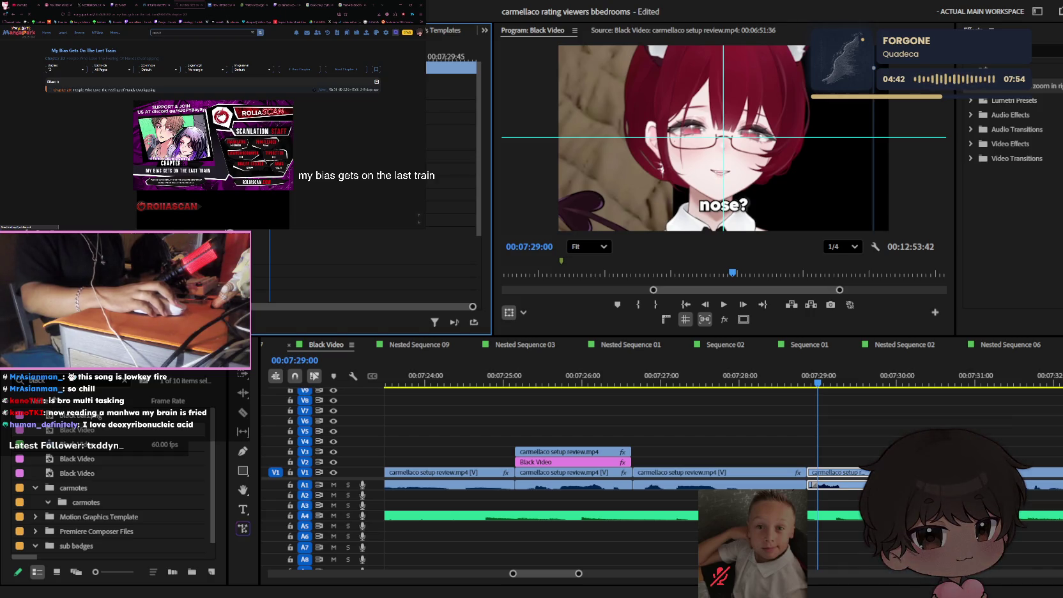
pyautogui.click(947, 100)
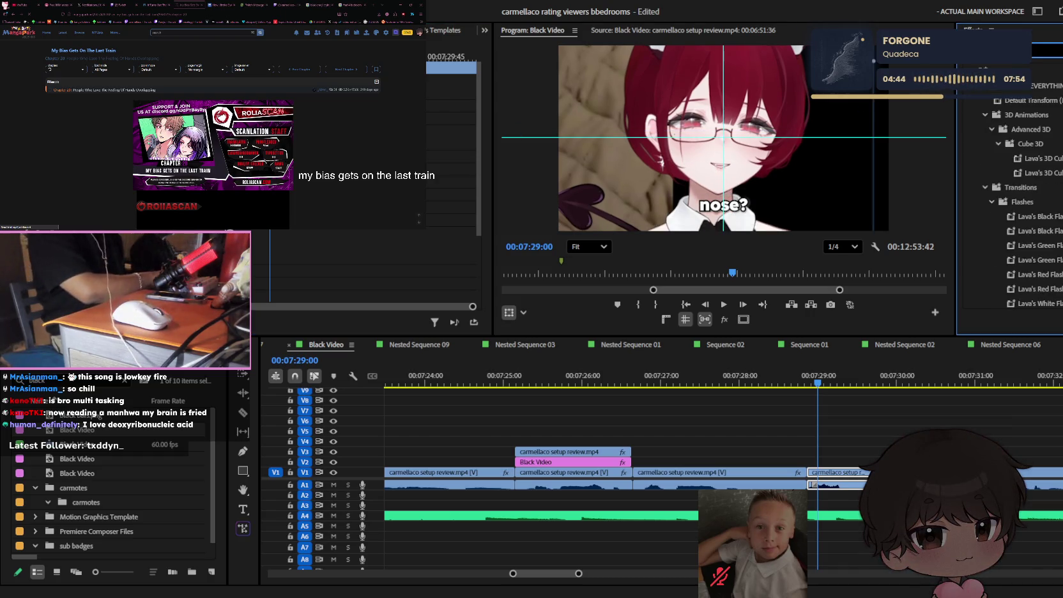
# - Apply the Transform effect to the V1 clip
pyautogui.write('f')
pyautogui.moveTo(978, 189); pyautogui.dragTo(828, 480)
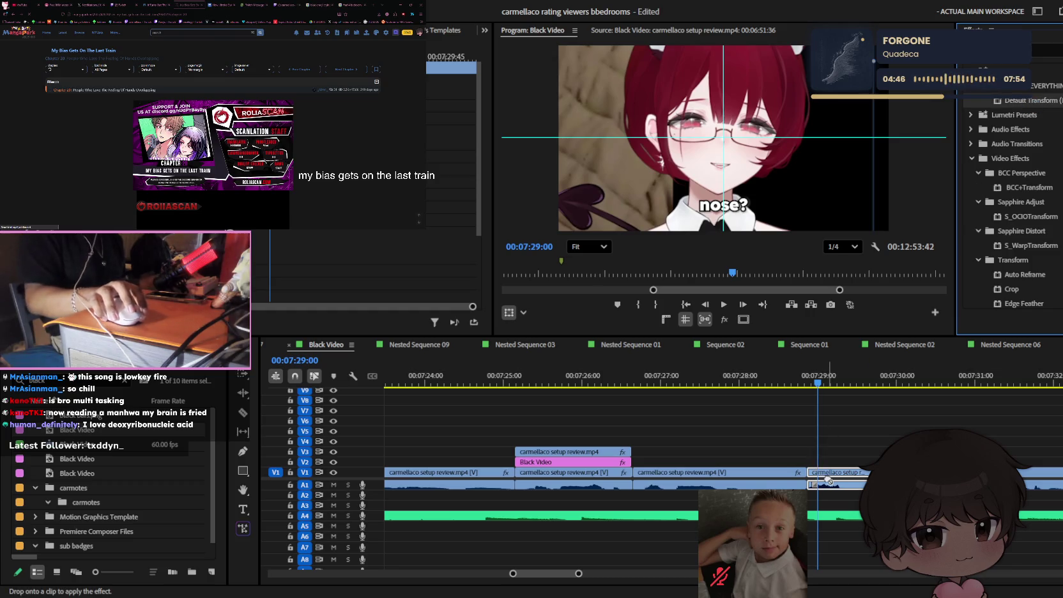
pyautogui.moveTo(911, 384); pyautogui.dragTo(810, 476)
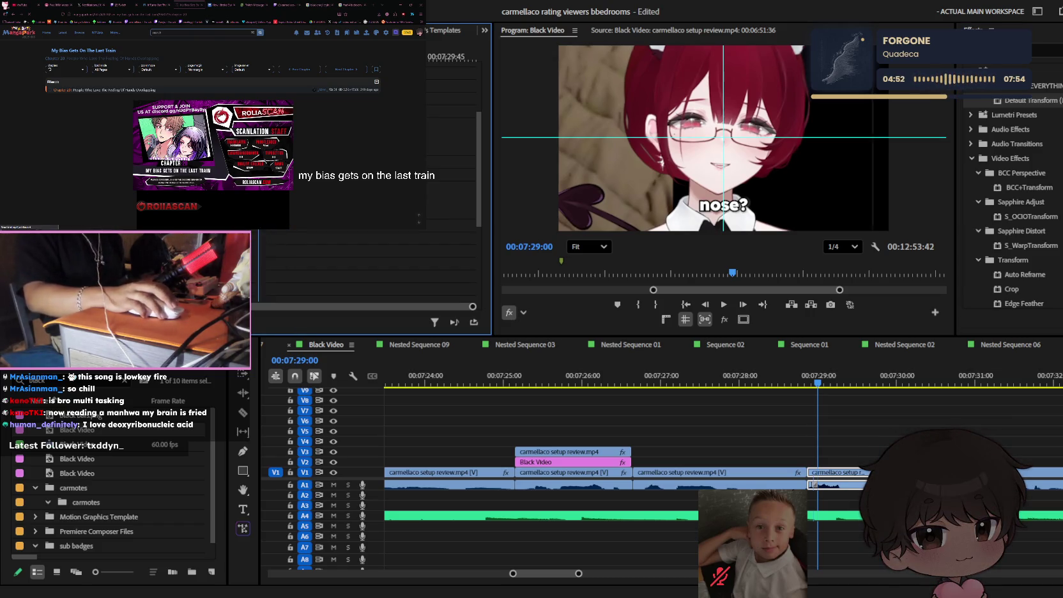
# - Play back the 'nose?' and 'what' captions around 07:29, stop at 07:30:53, and zoom out to the full sequence
pyautogui.press('space')
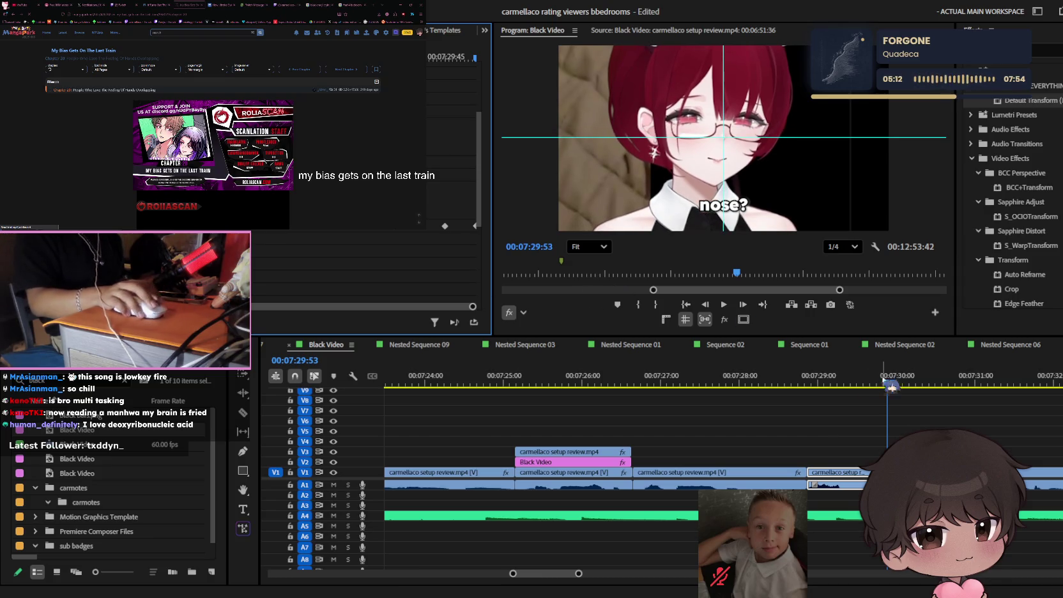
pyautogui.click(853, 382)
pyautogui.press('space')
pyautogui.press('-')
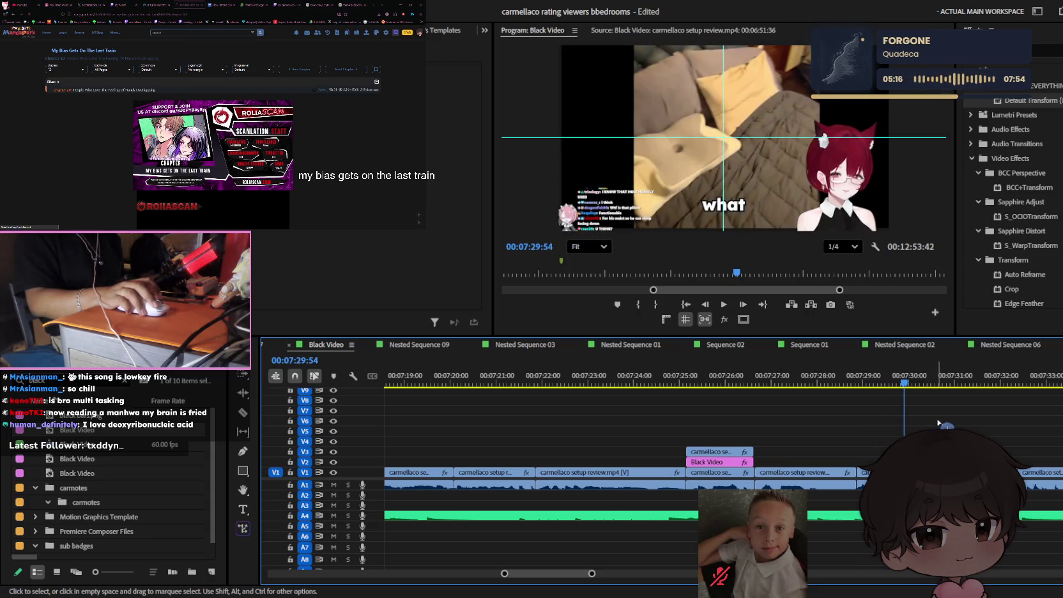
pyautogui.press('space')
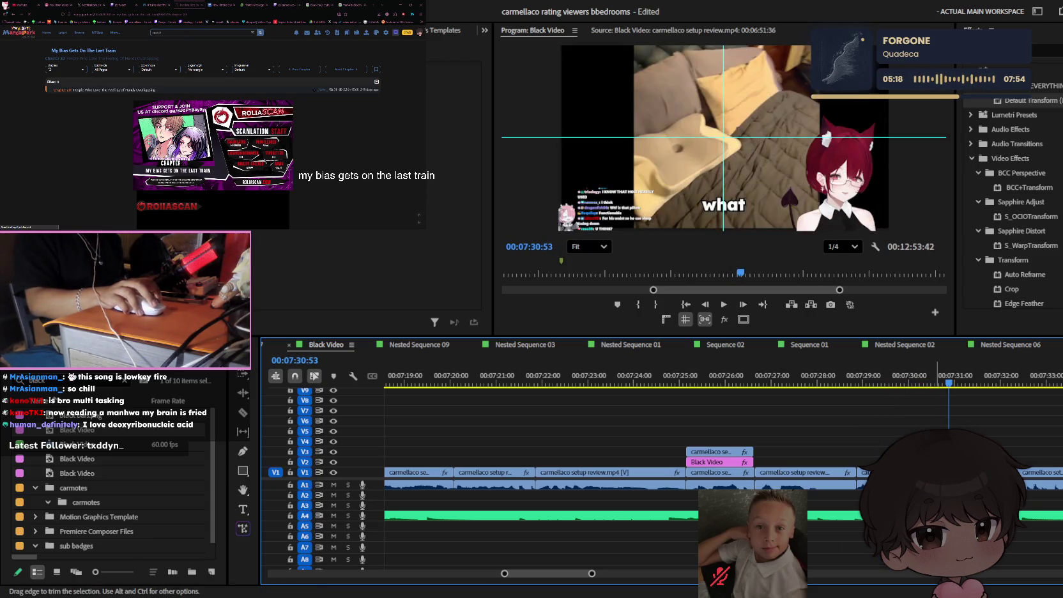
pyautogui.press('v')
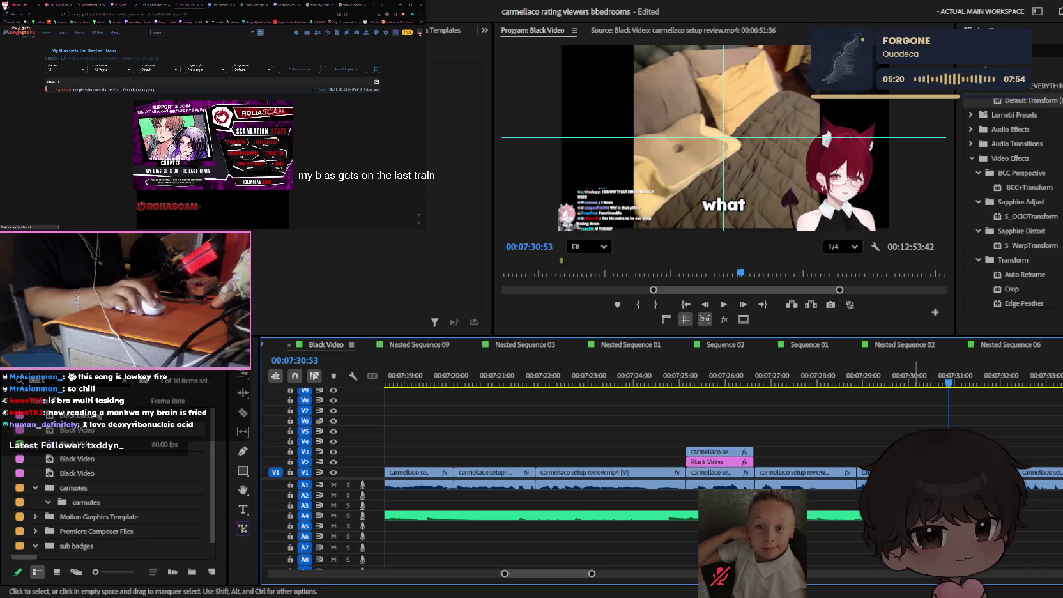
pyautogui.press('-')
pyautogui.press('-')
pyautogui.press('-')
pyautogui.press('-')
pyautogui.press('-')
pyautogui.press('-')
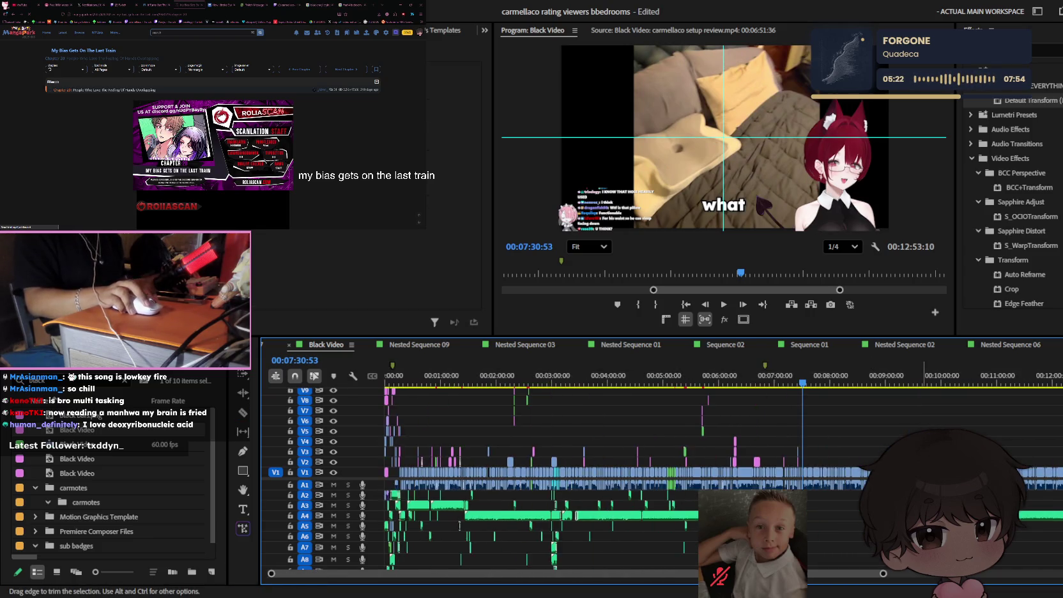
pyautogui.press('-')
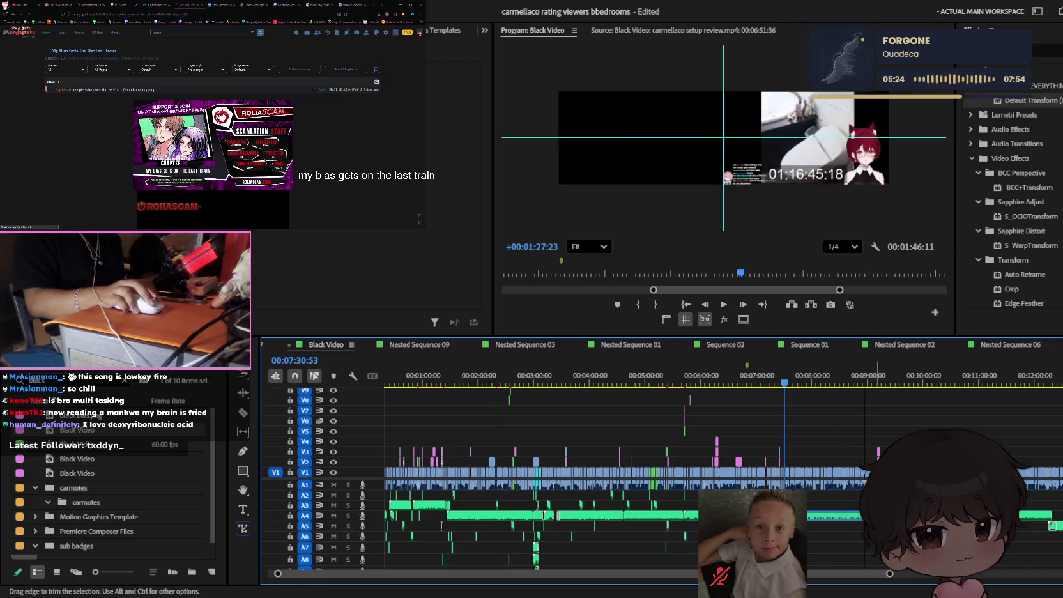
# - Zoom the timeline in around the playhead and save the project
pyautogui.press('space')
pyautogui.press('=')
pyautogui.press('=')
pyautogui.press('space')
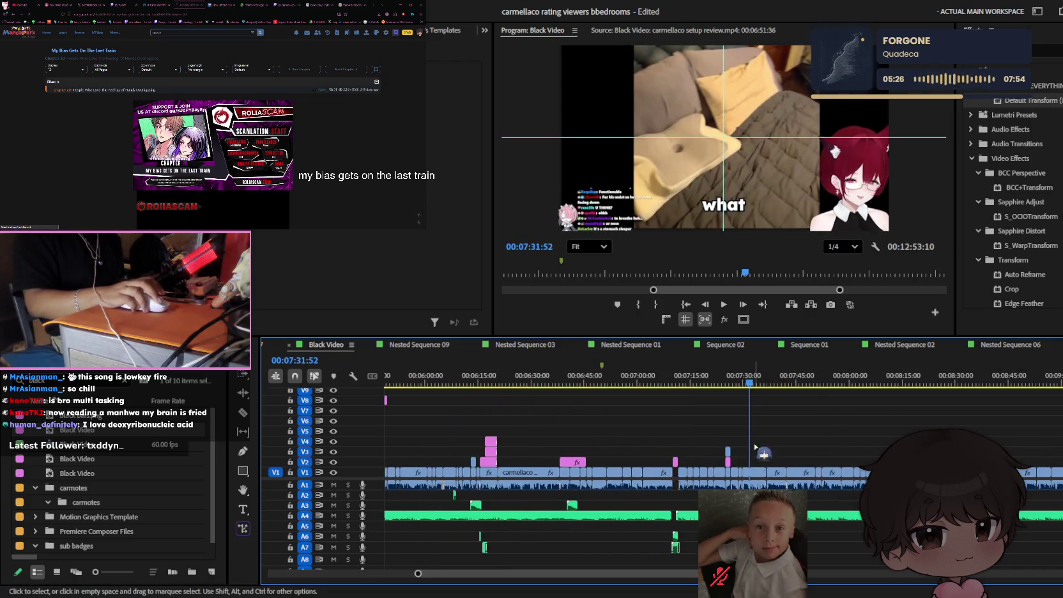
pyautogui.press('=')
pyautogui.press('=')
pyautogui.hotkey('ctrl', 's')
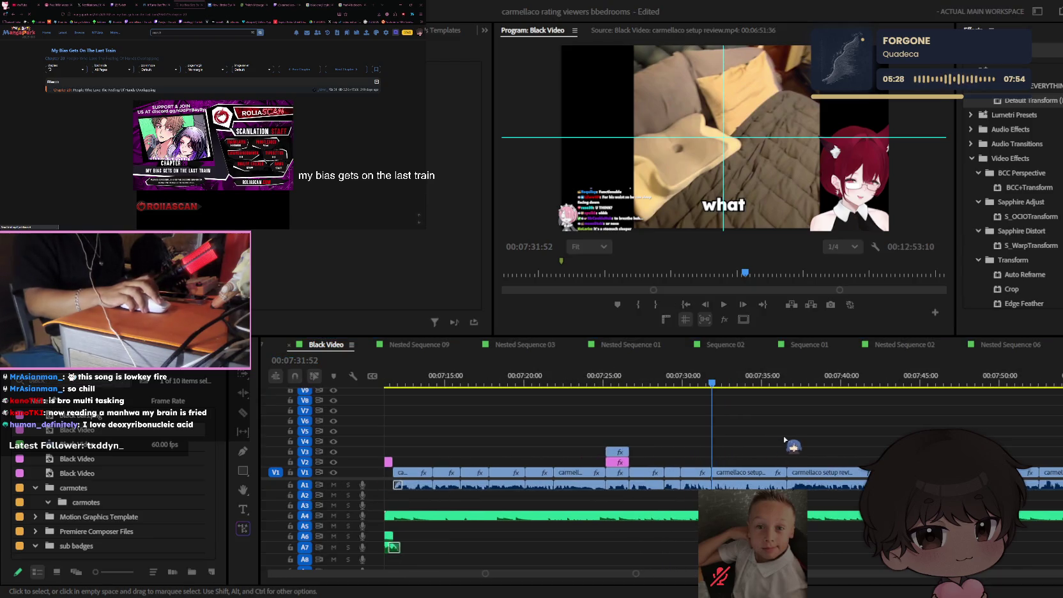
# - Delete the 'what' caption clip after 'nose?' on V12 and save again
pyautogui.scroll(3, 840, 441)
pyautogui.press('=')
pyautogui.press('Up')
pyautogui.press('space')
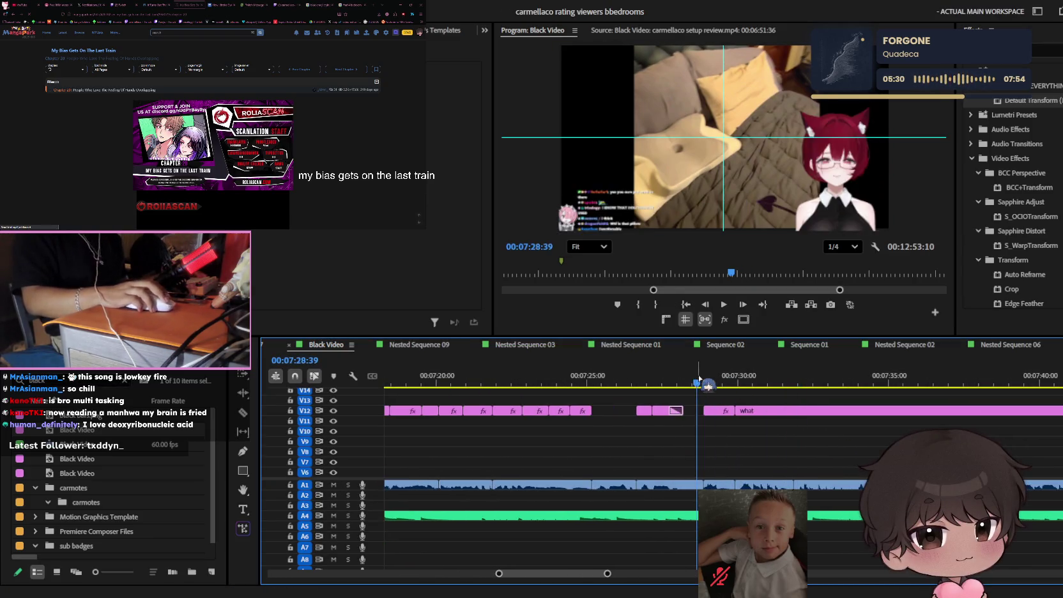
pyautogui.press('=')
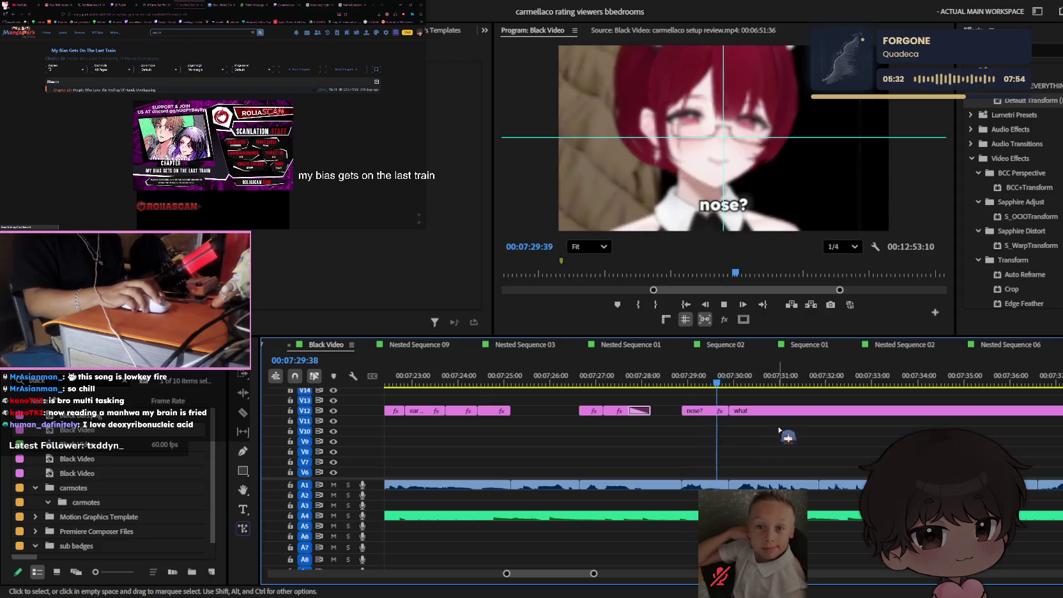
pyautogui.press('Delete')
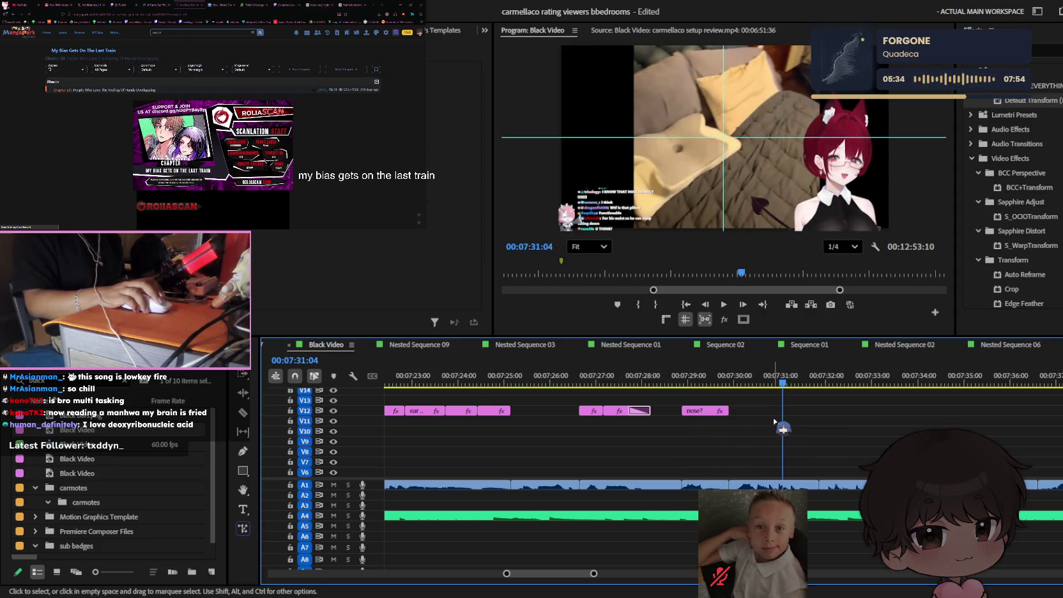
pyautogui.press('=')
pyautogui.press('=')
pyautogui.hotkey('ctrl', 's')
pyautogui.press('-')
pyautogui.press('-')
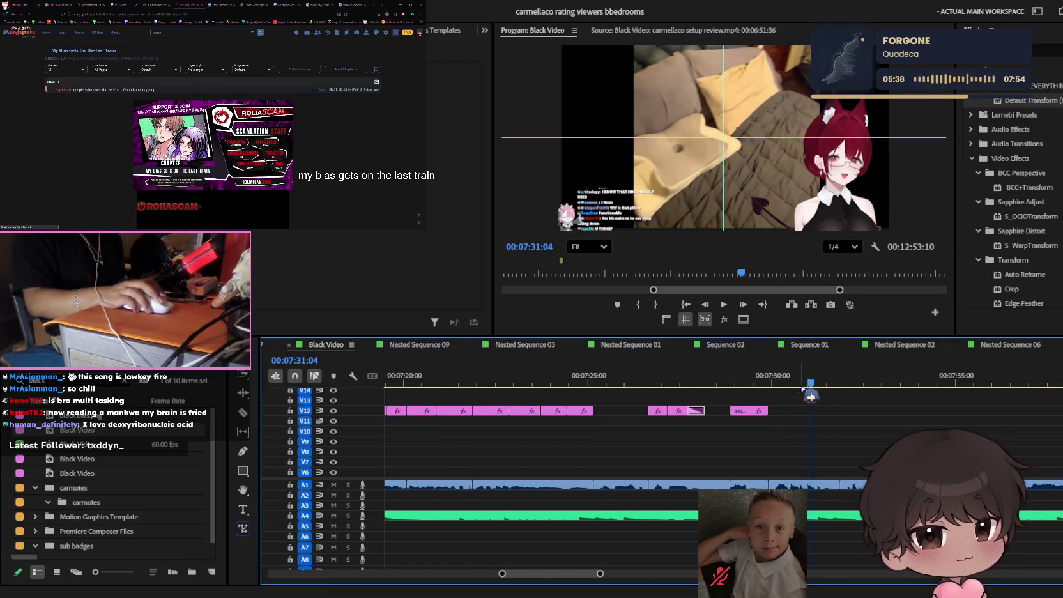
pyautogui.scroll(-3, 810, 409)
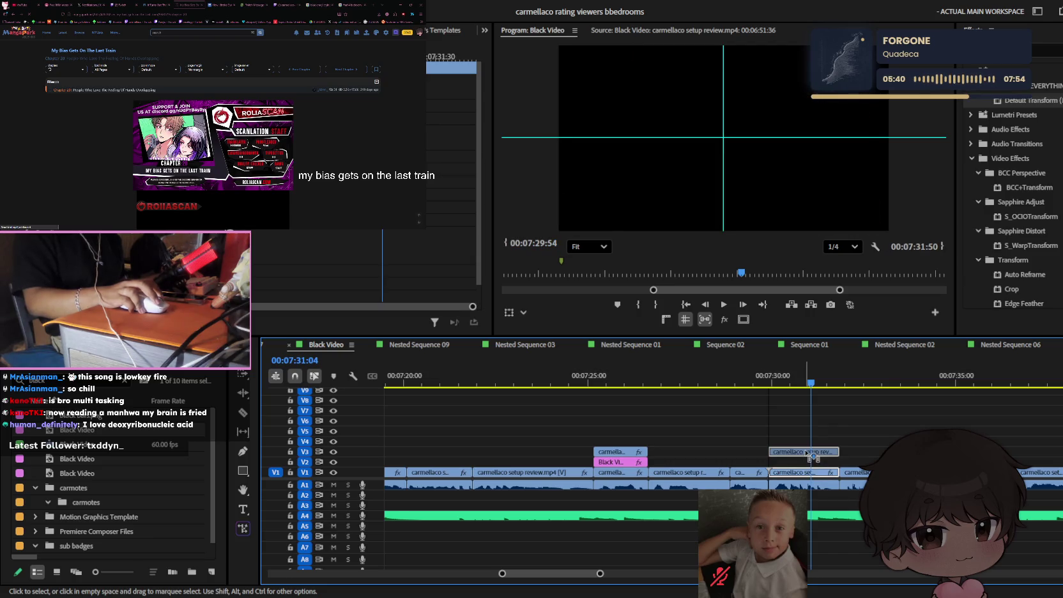
# - Put a footage copy on V3 at 07:30 over a Black Video clip on V2, and pan the preview to the chat
pyautogui.moveTo(810, 454); pyautogui.dragTo(806, 473)
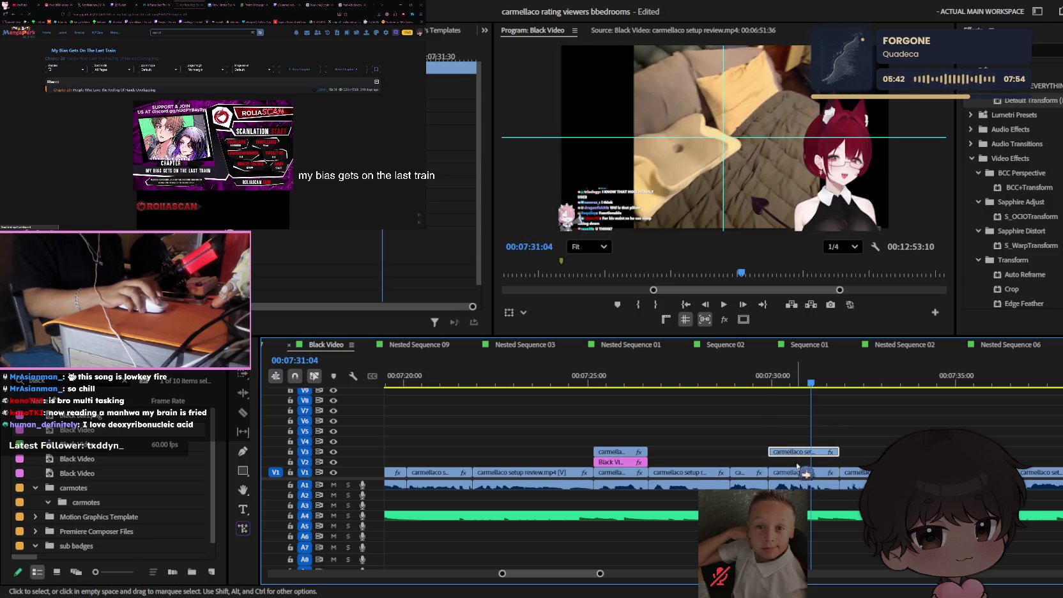
pyautogui.moveTo(625, 474); pyautogui.dragTo(825, 465)
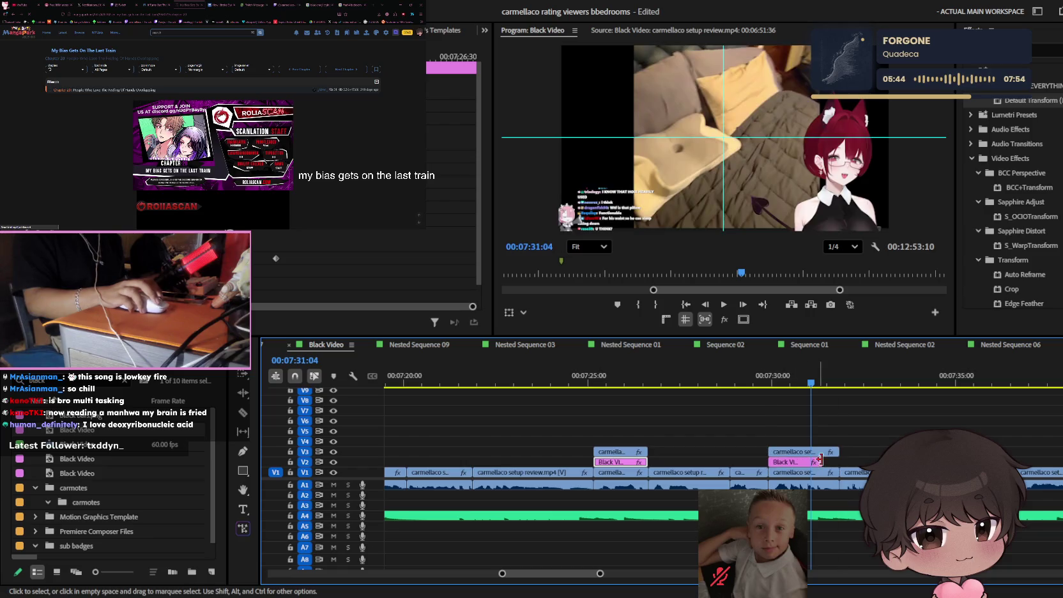
pyautogui.scroll(5, 722, 137)
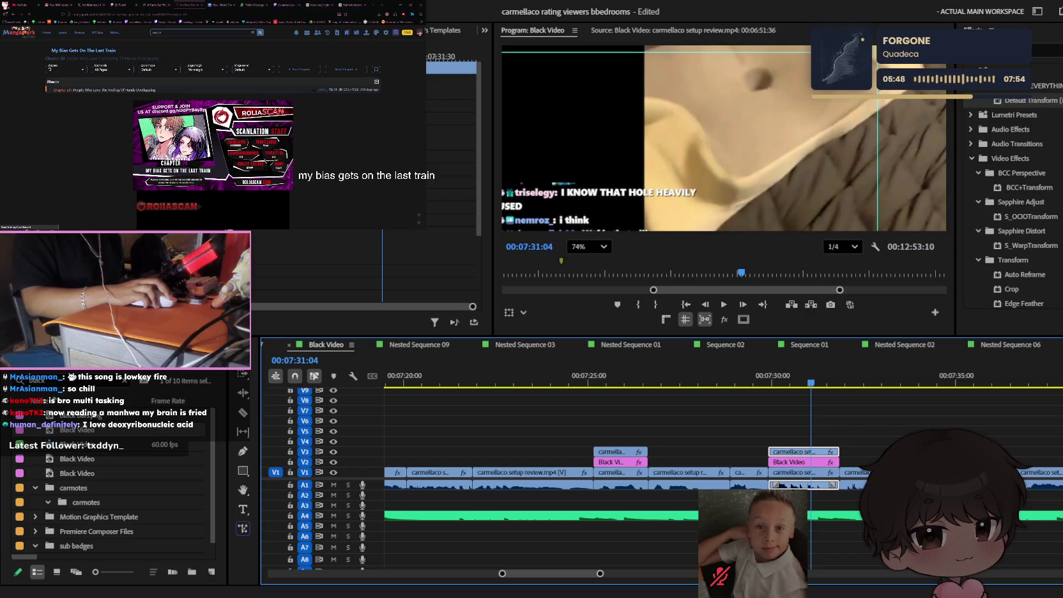
pyautogui.press('h')
pyautogui.moveTo(617, 157); pyautogui.dragTo(739, 71)
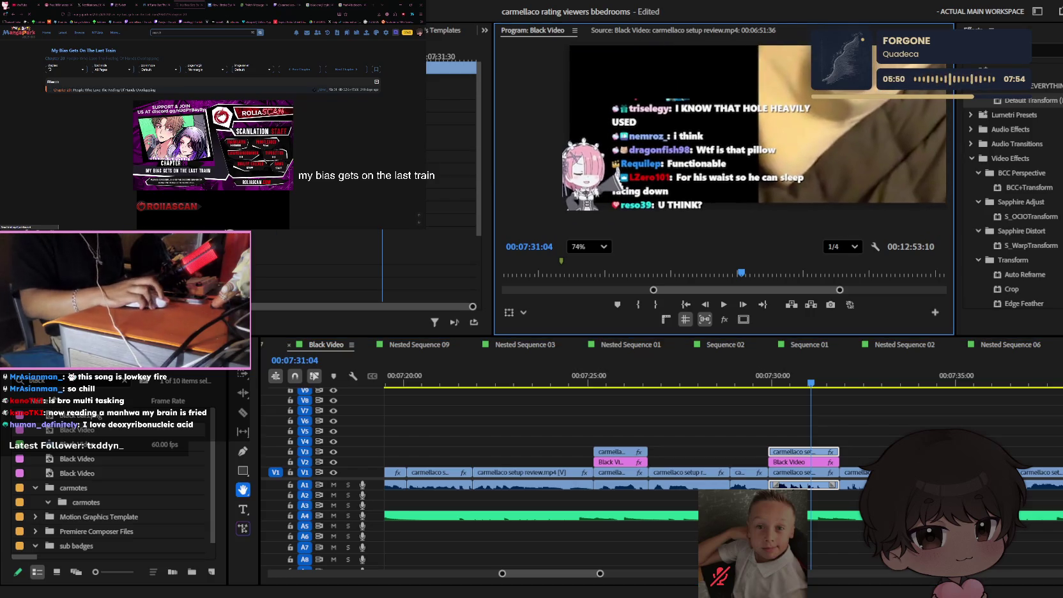
pyautogui.scroll(3, 595, 144)
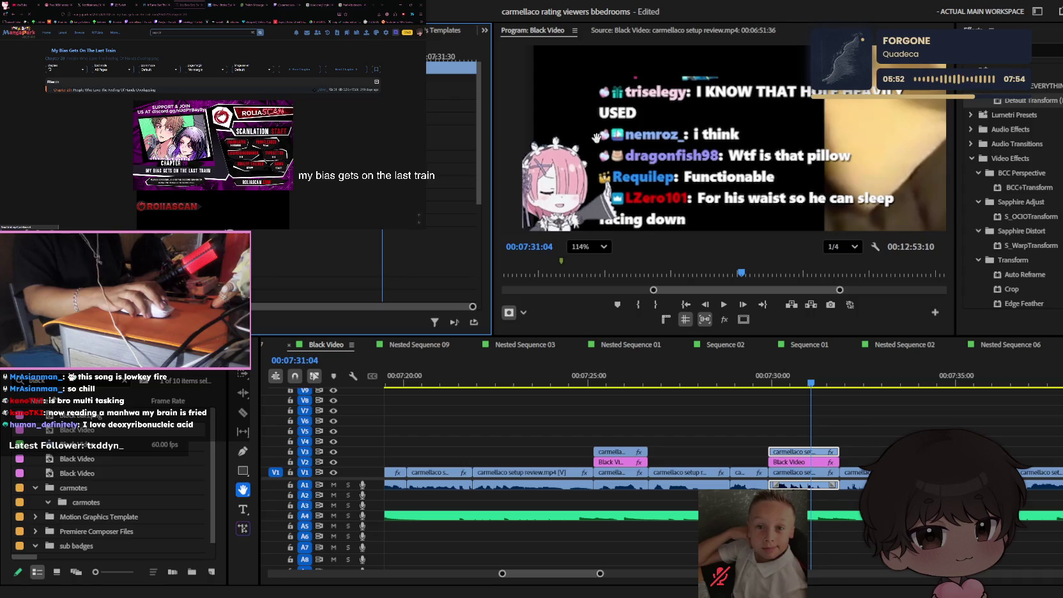
pyautogui.click(592, 131)
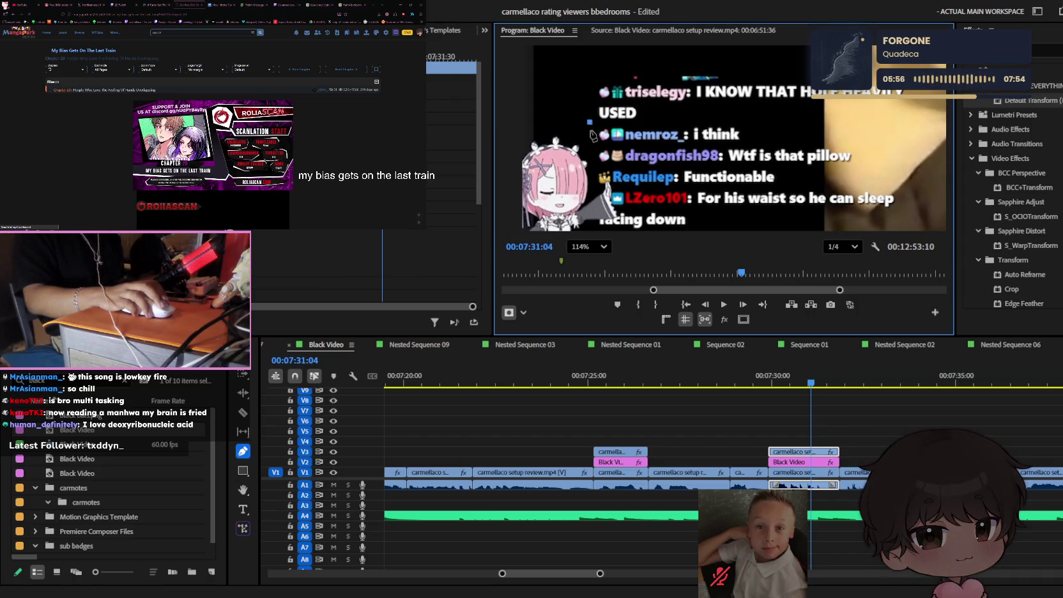
# - Draw a four-corner mask around the 'i think' chat message and close it
pyautogui.moveTo(589, 139); pyautogui.dragTo(754, 143)
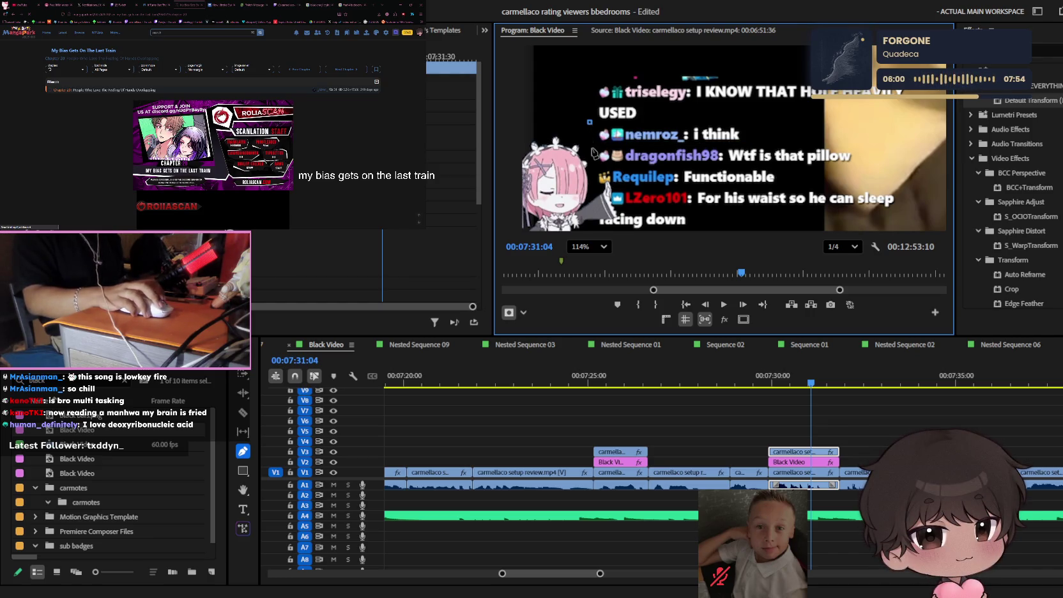
pyautogui.click(589, 146)
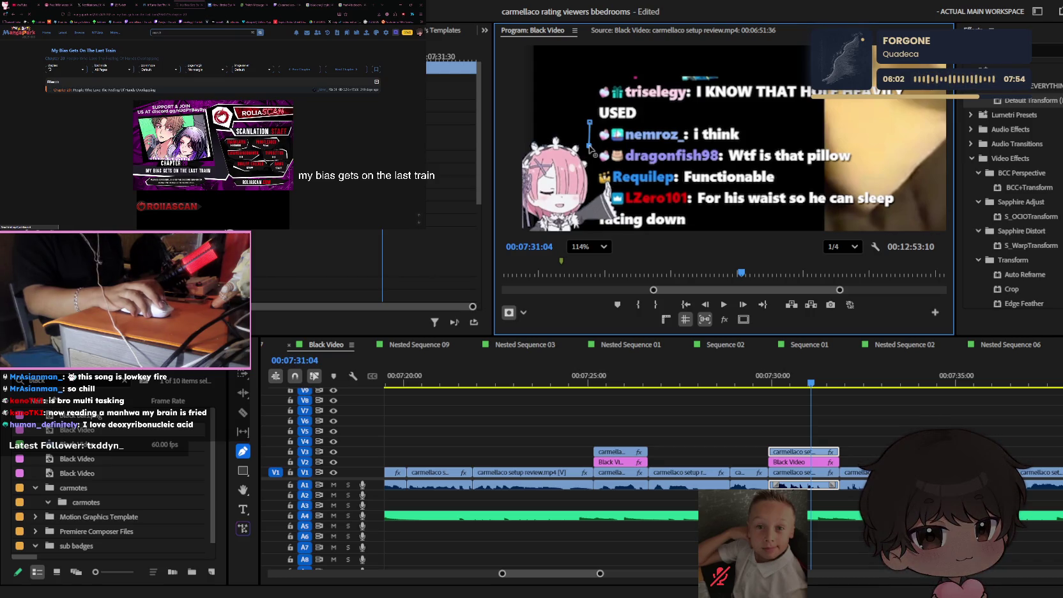
pyautogui.click(769, 144)
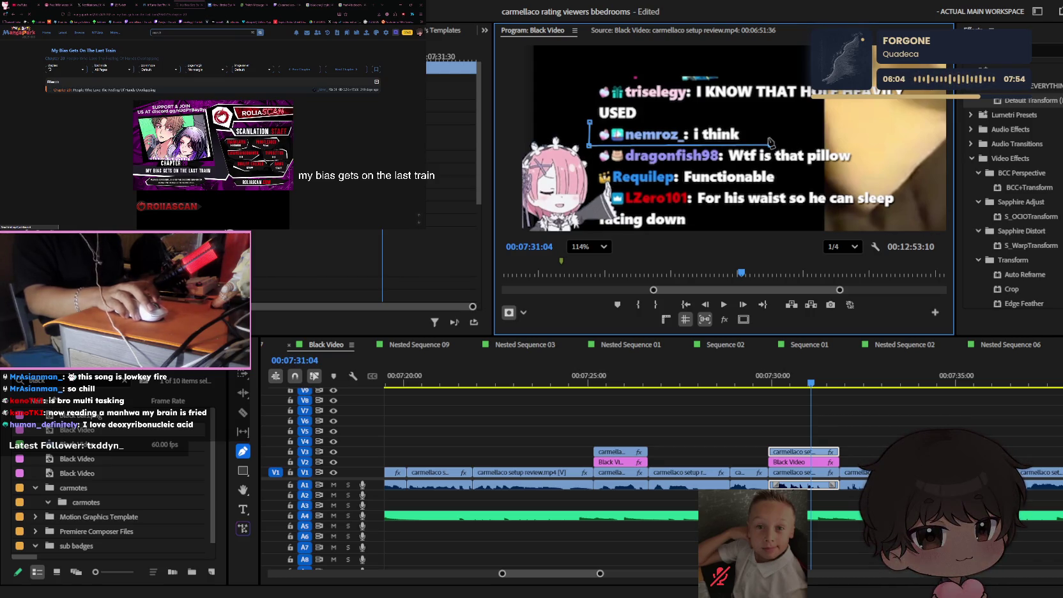
pyautogui.click(766, 123)
pyautogui.click(744, 145)
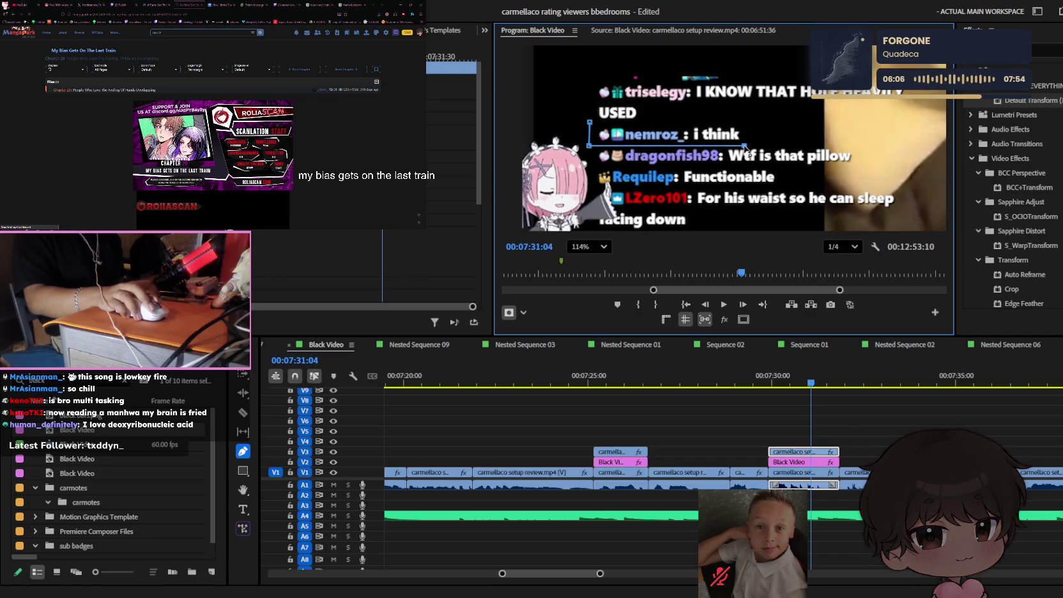
pyautogui.click(745, 122)
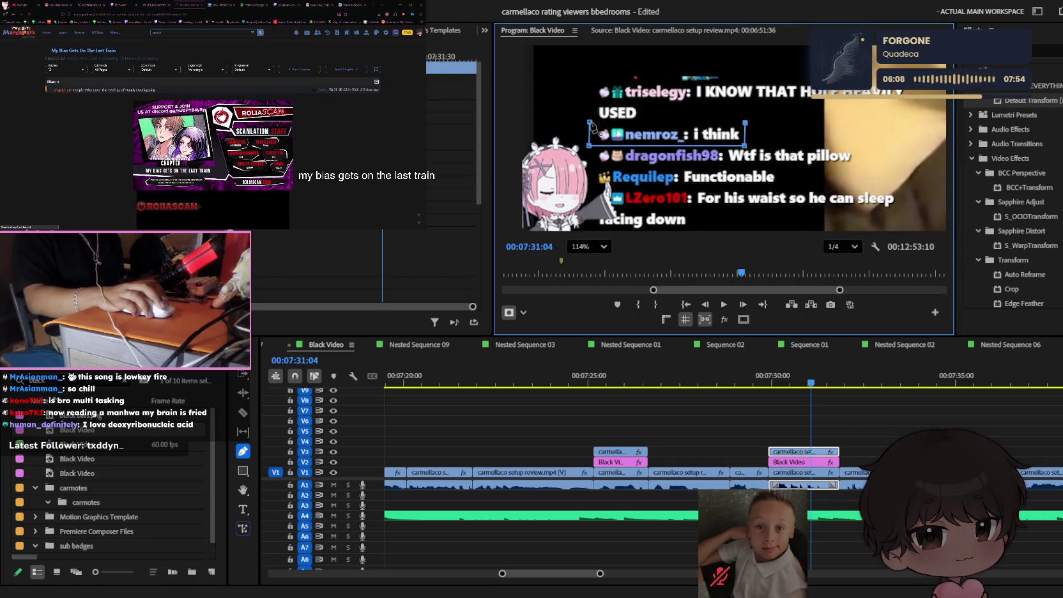
pyautogui.click(589, 122)
# - Fit the frame in the preview and scrub to about 07:30:44 to check the masked result
pyautogui.click(593, 246)
pyautogui.click(594, 255)
pyautogui.click(798, 376)
pyautogui.press('b')
pyautogui.moveTo(810, 381); pyautogui.dragTo(799, 381)
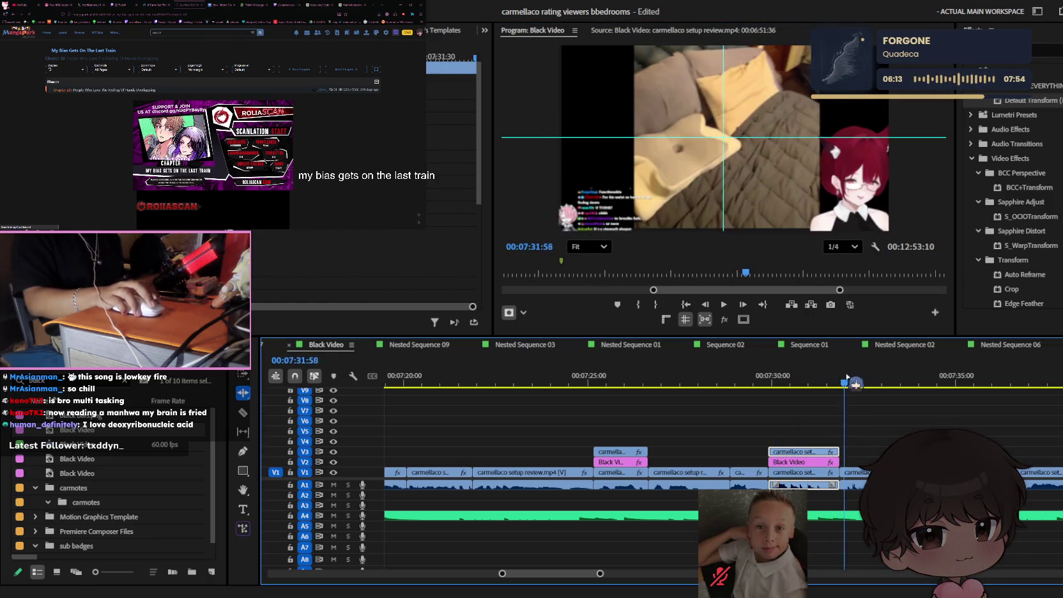
# - Select the V3 footage copy and drag the masked 'i think' message to the frame centre
pyautogui.press('v')
pyautogui.click(806, 451)
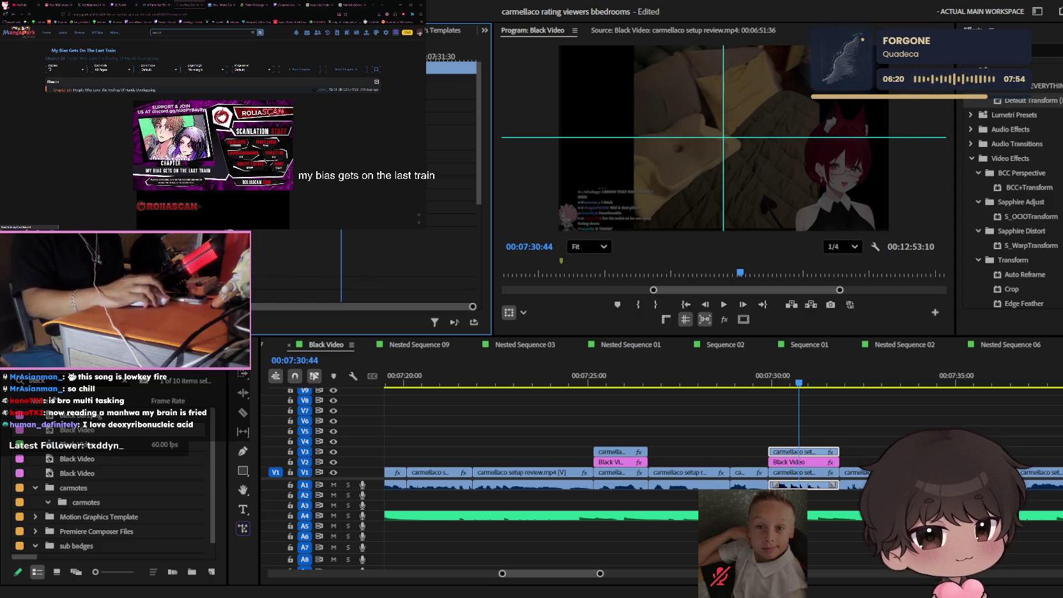
pyautogui.click(798, 138)
pyautogui.moveTo(799, 138); pyautogui.dragTo(867, 138)
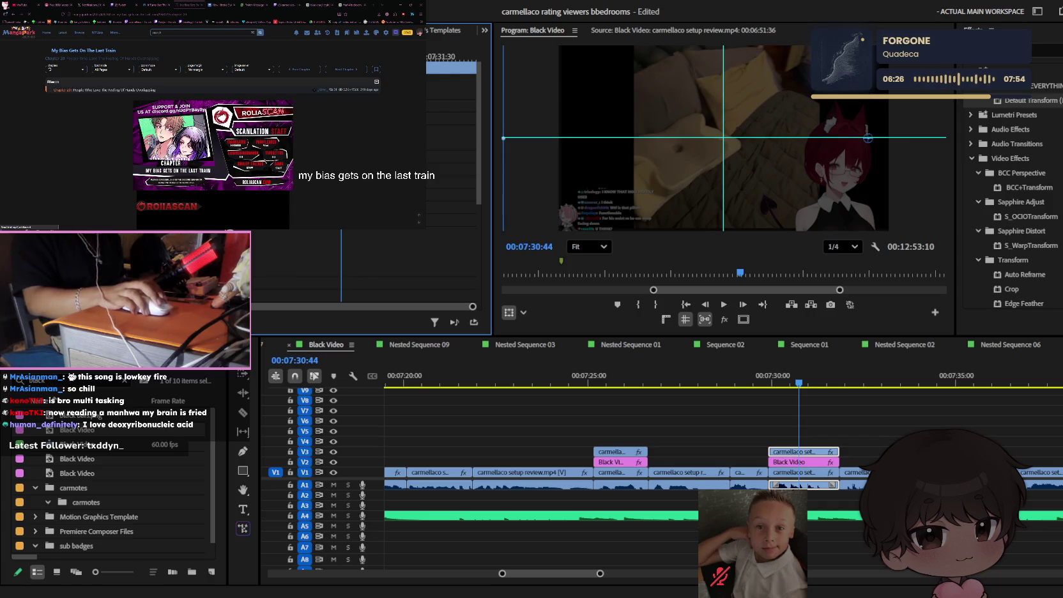
pyautogui.hotkey('shift', 'Down')
pyautogui.hotkey('shift', 'Down')
pyautogui.hotkey('shift', 'Down')
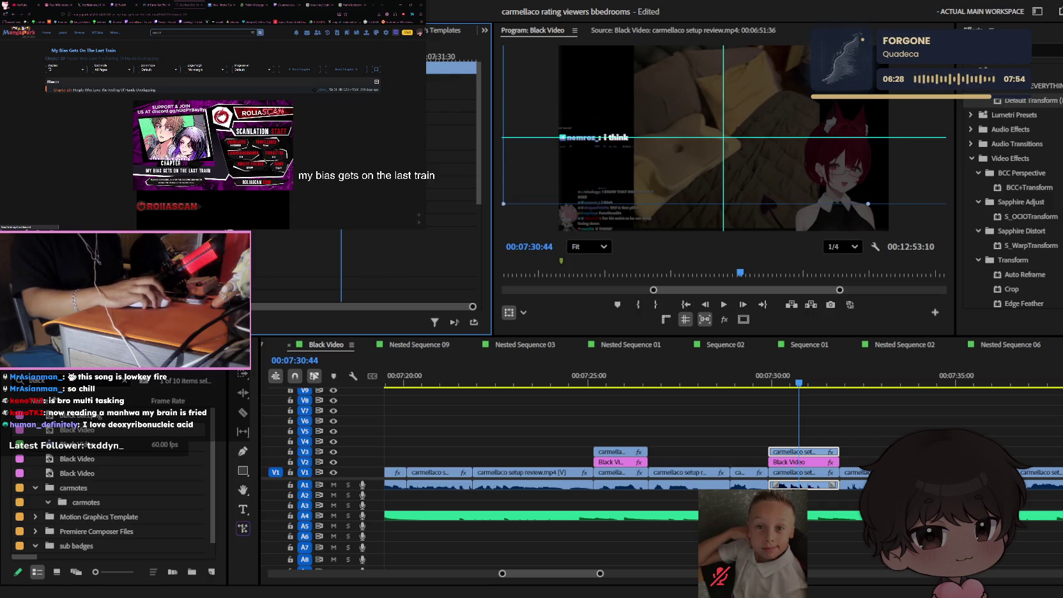
pyautogui.moveTo(556, 137); pyautogui.dragTo(718, 137)
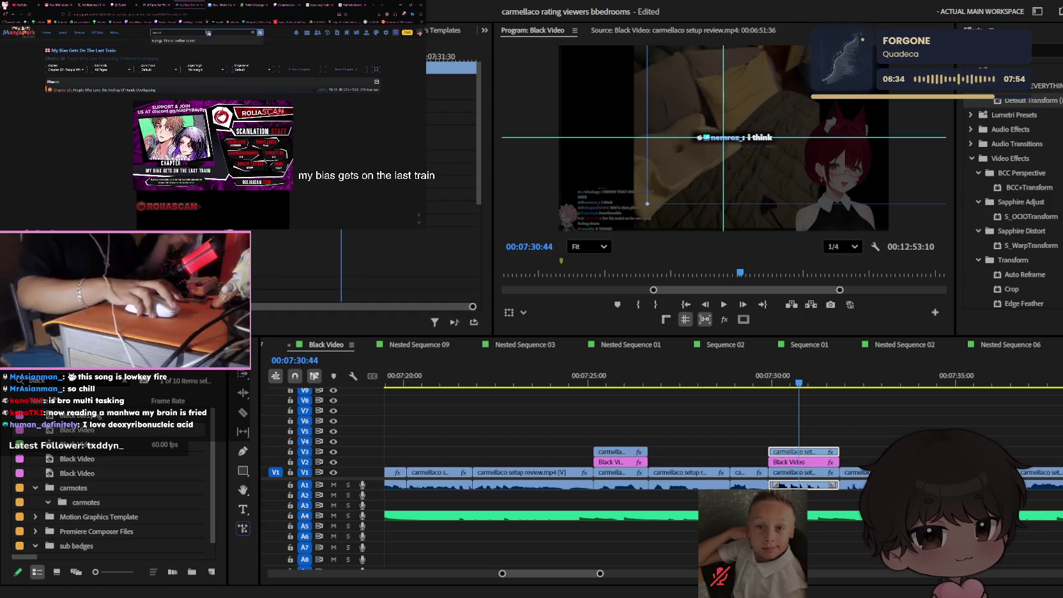
pyautogui.click(138, 5)
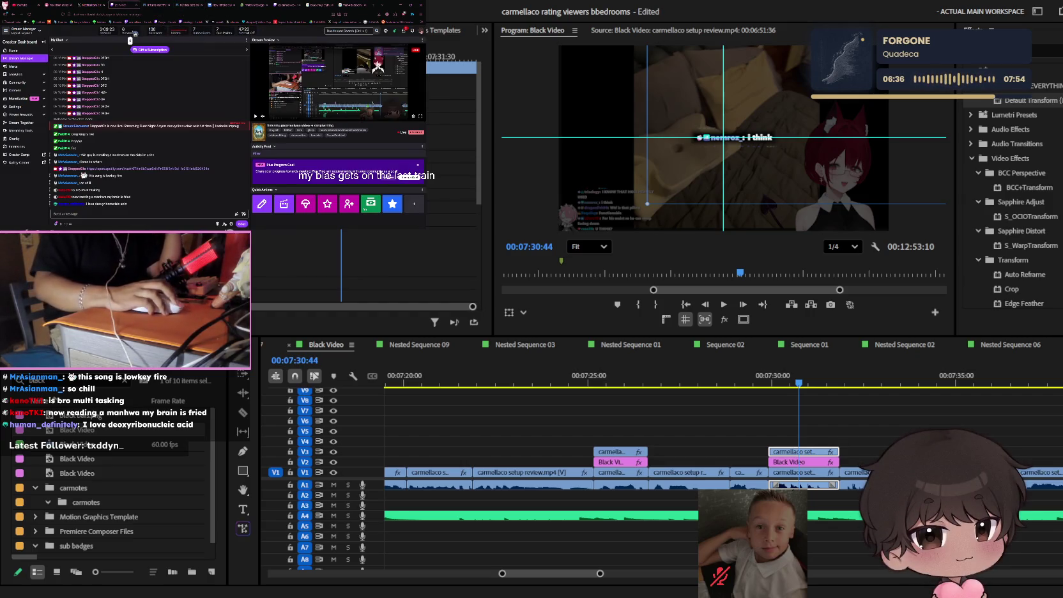
# - Switch from the Twitch dashboard to the manhwa chapter tab and read its opening panels
pyautogui.click(266, 8)
pyautogui.click(298, 8)
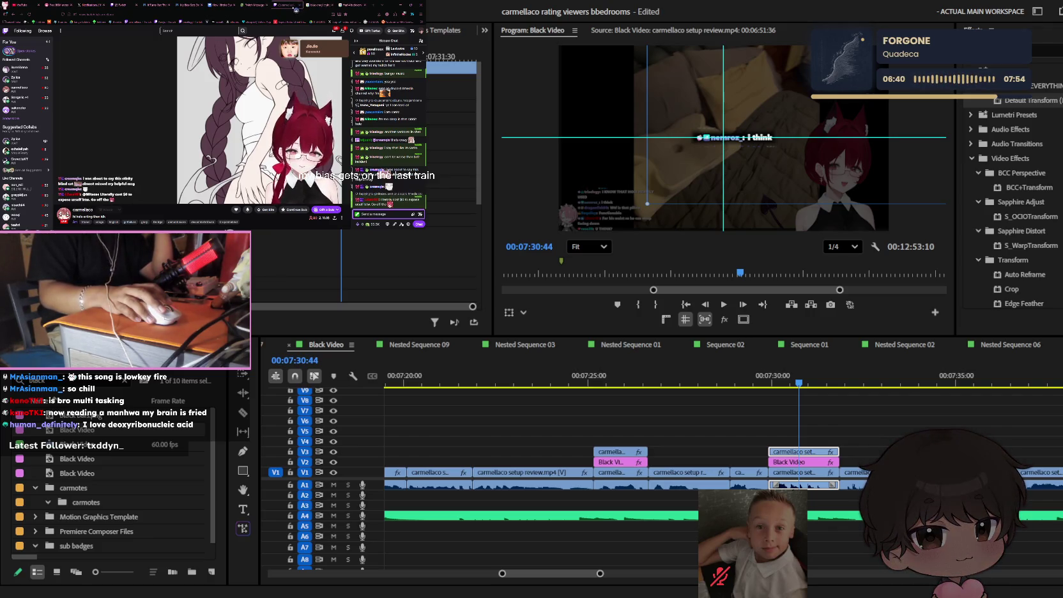
pyautogui.moveTo(213, 125)
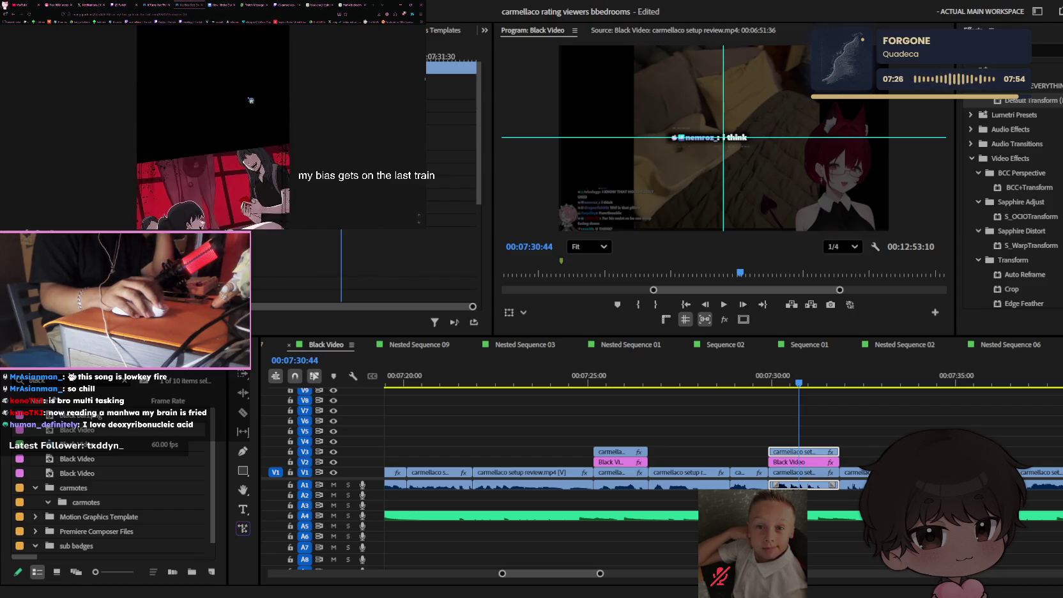
pyautogui.scroll(-3, 250, 100)
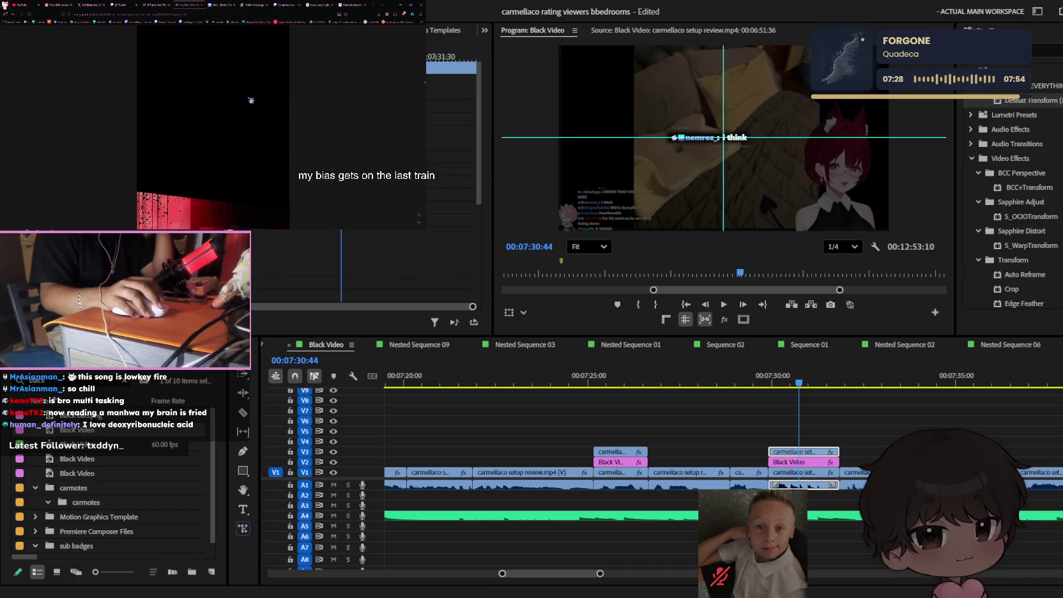
pyautogui.scroll(-2, 251, 100)
pyautogui.scroll(-2, 251, 101)
pyautogui.scroll(-2, 250, 100)
pyautogui.scroll(-2, 249, 100)
pyautogui.scroll(-2, 250, 99)
pyautogui.scroll(-2, 250, 100)
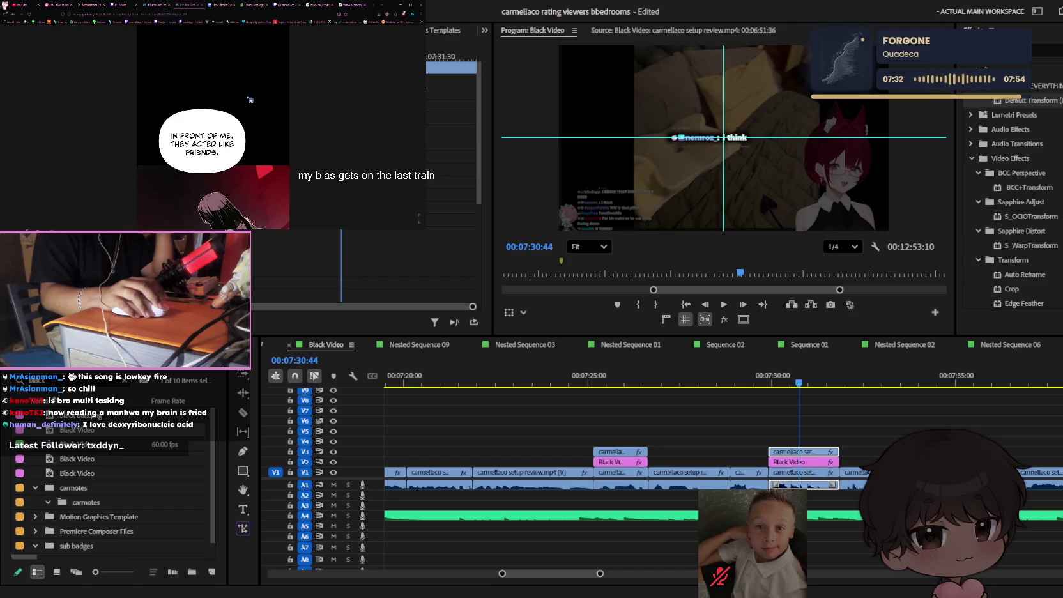
pyautogui.scroll(-2, 250, 100)
pyautogui.scroll(-2, 250, 100)
pyautogui.scroll(-1, 251, 100)
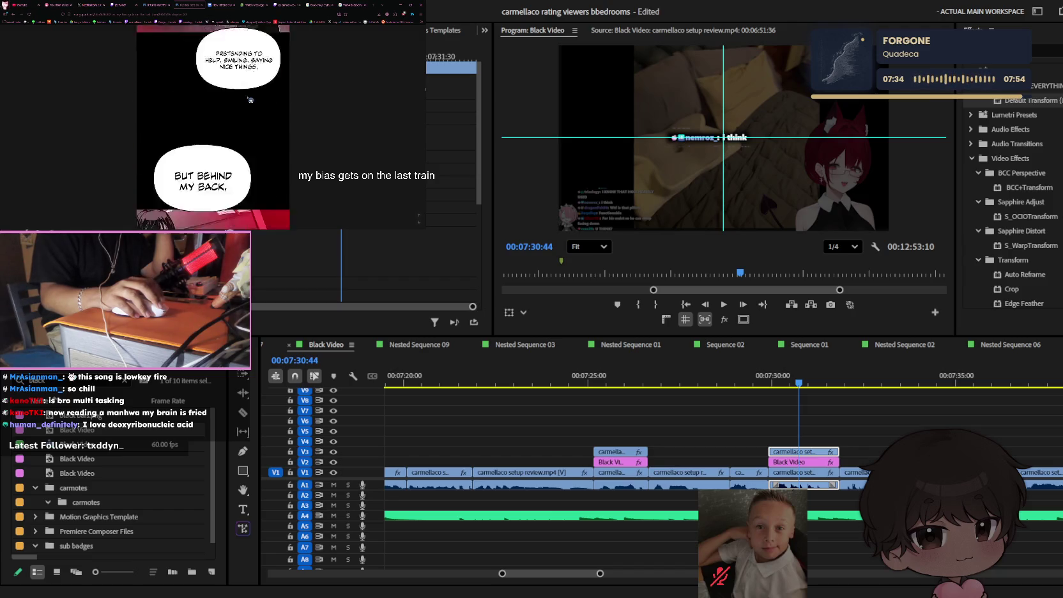
pyautogui.scroll(-2, 251, 100)
pyautogui.scroll(-2, 250, 100)
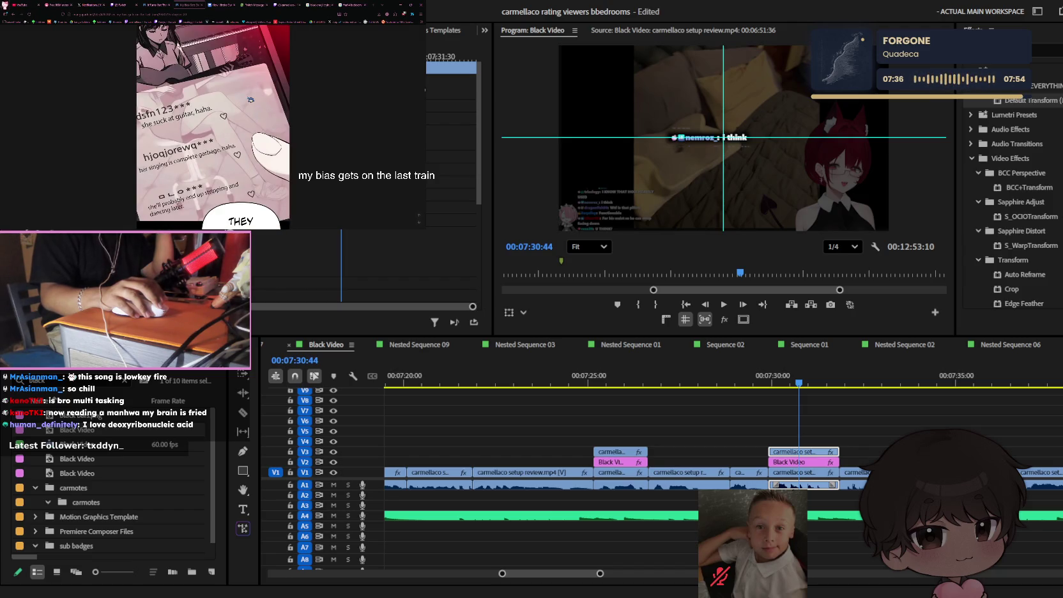
# - Scroll further through the chapter to the 'Even though you went through that' panel
pyautogui.scroll(-1, 250, 99)
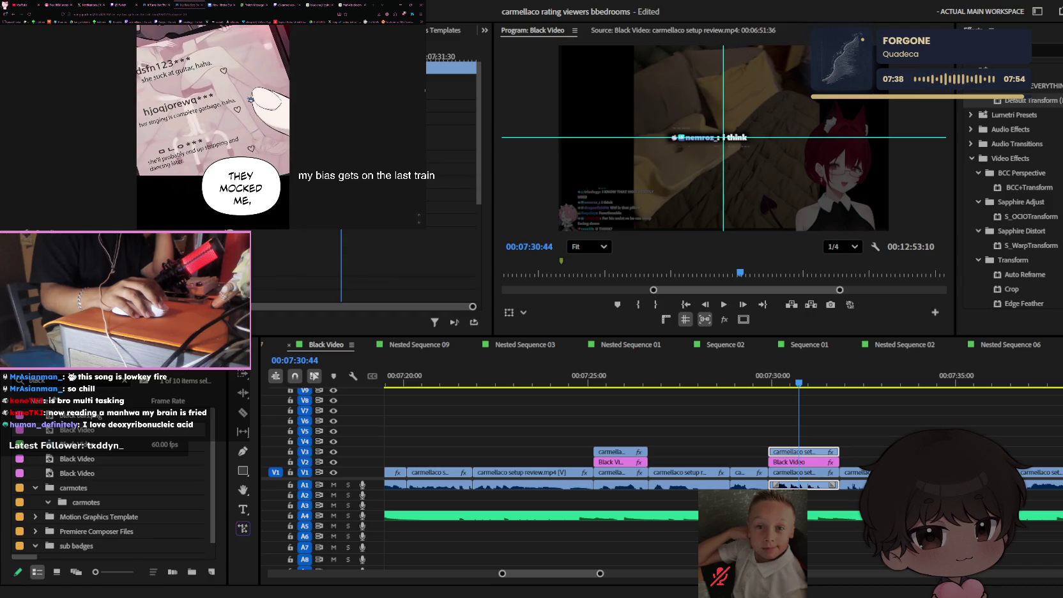
pyautogui.scroll(-1, 250, 100)
pyautogui.scroll(-2, 251, 101)
pyautogui.scroll(-1, 251, 100)
pyautogui.scroll(-2, 250, 100)
pyautogui.scroll(-2, 251, 100)
pyautogui.scroll(-2, 251, 100)
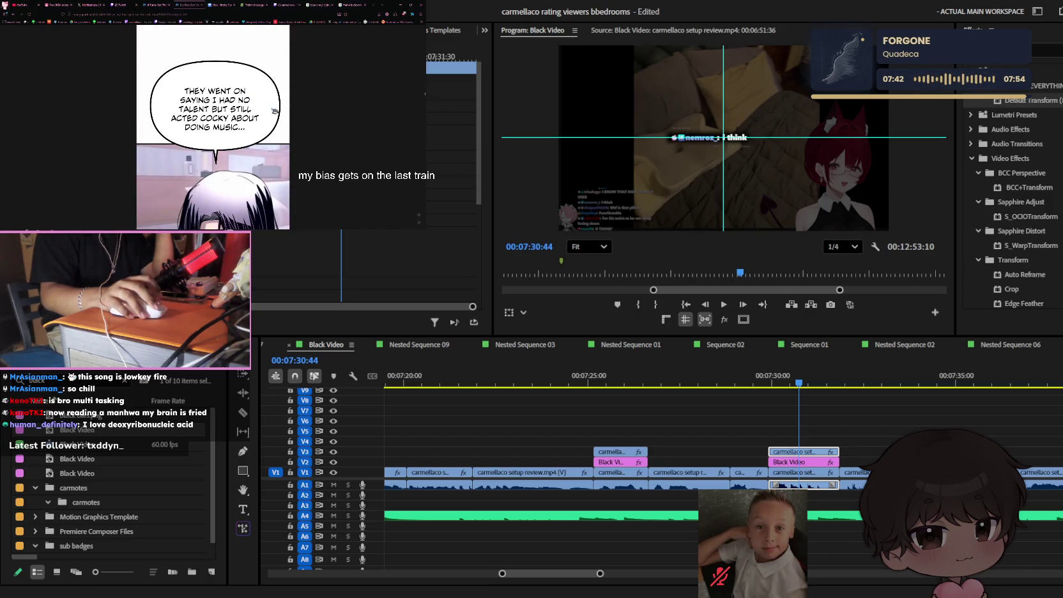
pyautogui.scroll(-2, 275, 111)
pyautogui.scroll(-2, 298, 87)
pyautogui.scroll(-2, 298, 86)
pyautogui.scroll(-2, 297, 87)
pyautogui.scroll(-2, 298, 86)
pyautogui.scroll(-1, 298, 86)
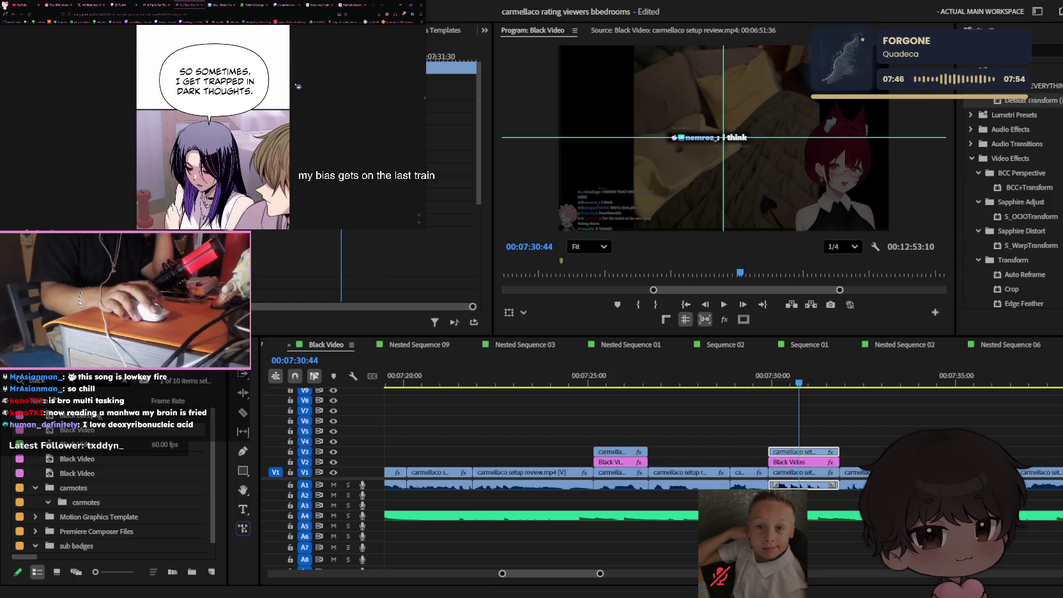
pyautogui.scroll(-2, 298, 87)
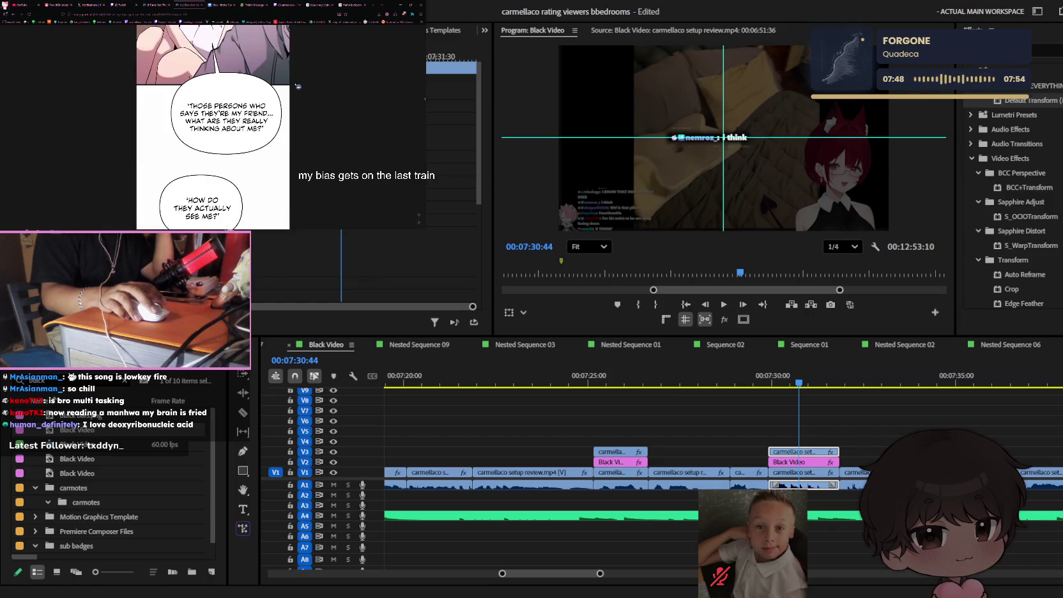
pyautogui.scroll(-2, 298, 86)
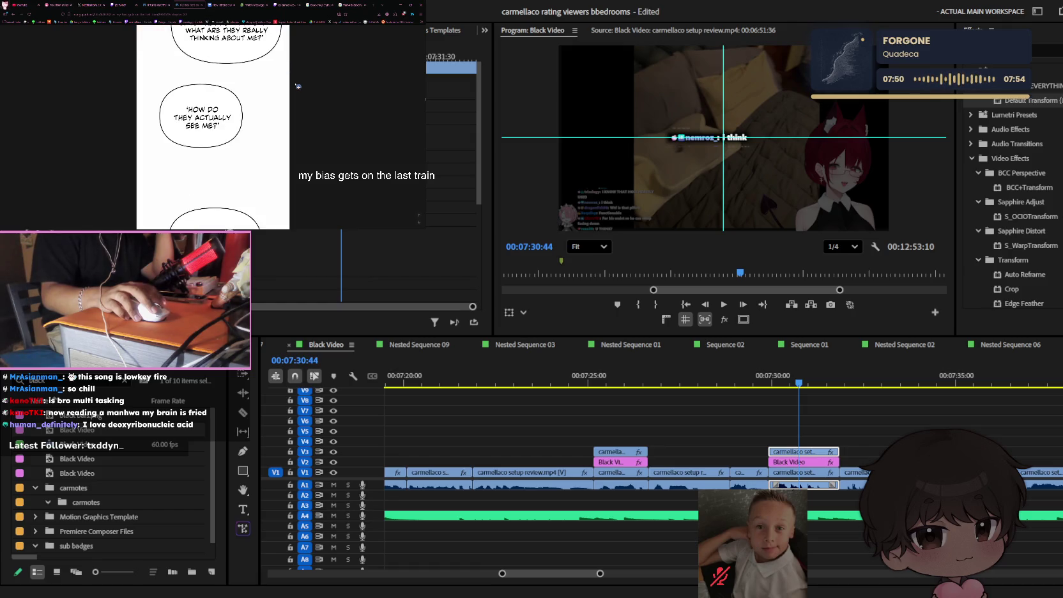
pyautogui.scroll(-2, 298, 86)
pyautogui.scroll(-2, 298, 86)
pyautogui.scroll(-2, 297, 86)
pyautogui.scroll(-2, 297, 87)
pyautogui.scroll(-2, 298, 86)
pyautogui.scroll(-2, 297, 86)
pyautogui.scroll(-2, 298, 87)
pyautogui.scroll(-2, 298, 87)
pyautogui.scroll(-2, 298, 86)
pyautogui.scroll(-2, 298, 86)
pyautogui.scroll(-2, 297, 86)
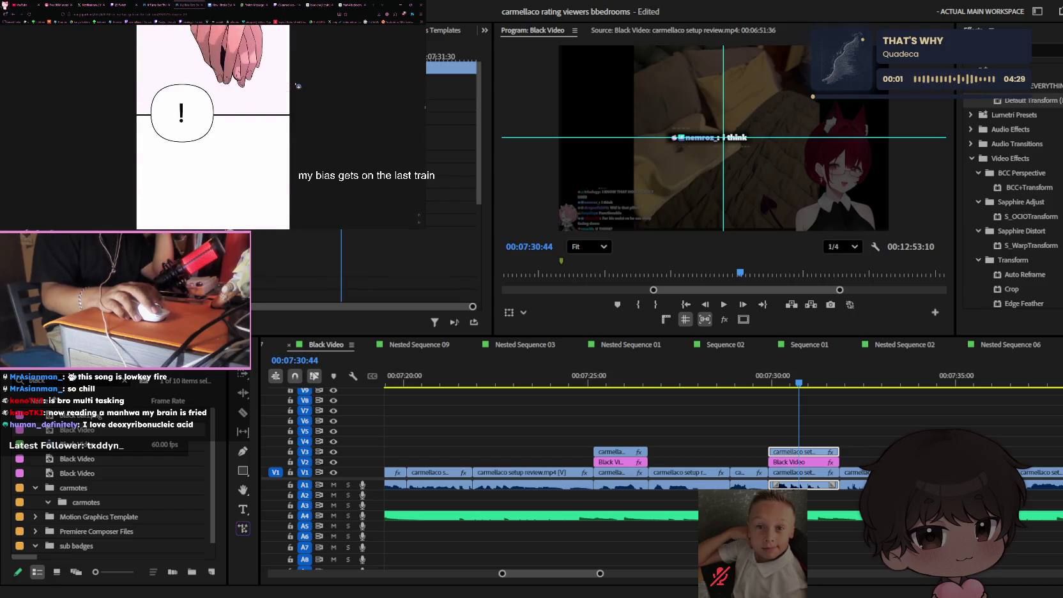
pyautogui.scroll(-2, 298, 86)
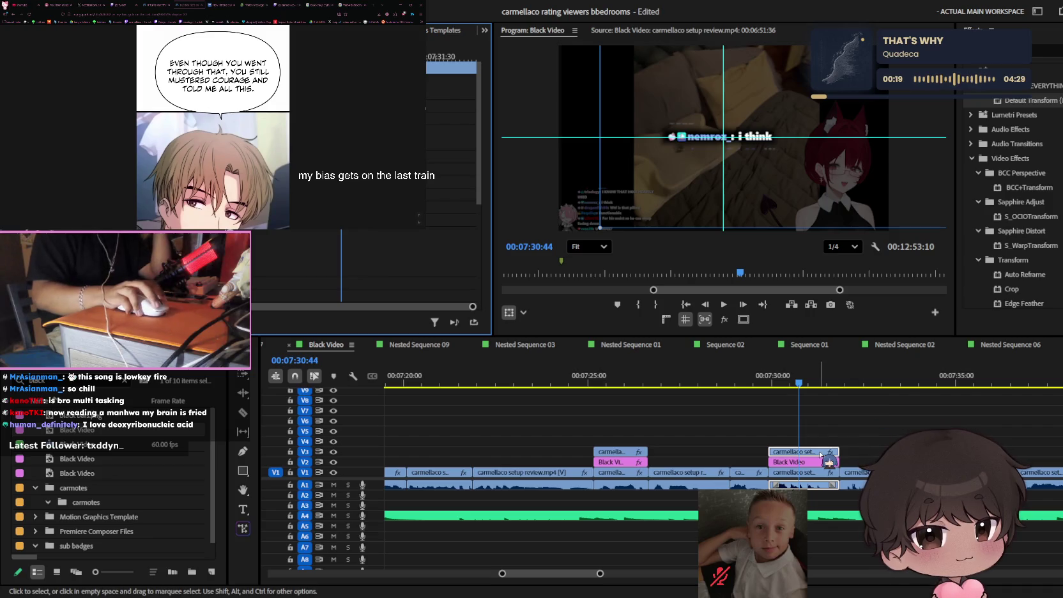
# - Nest the V3 'i think' chat clip and apply the Lava's Normal pop-in preset
pyautogui.click(890, 414)
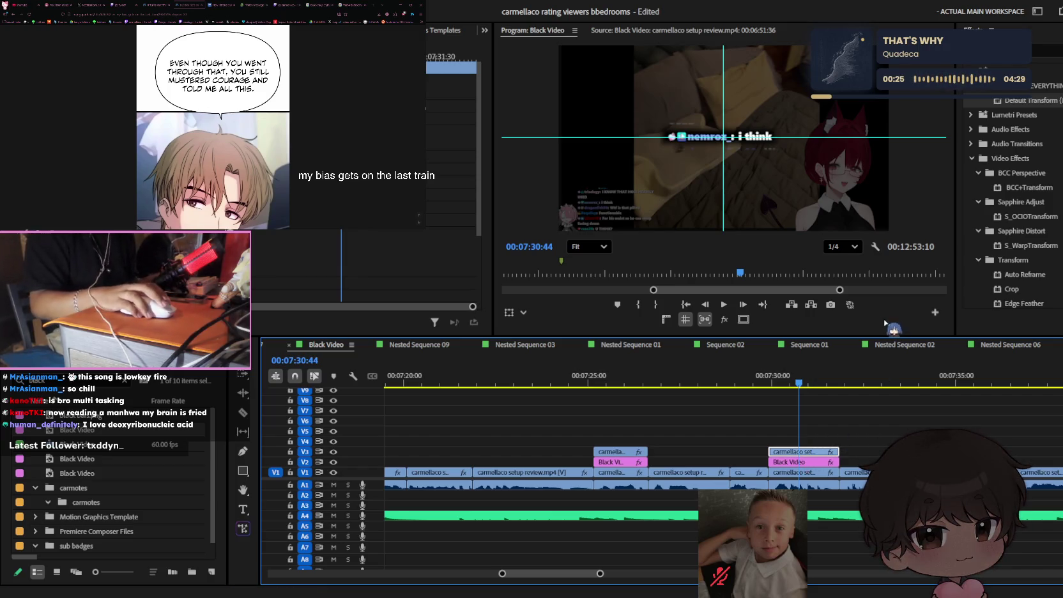
pyautogui.press('Return')
pyautogui.scroll(5, 1009, 192)
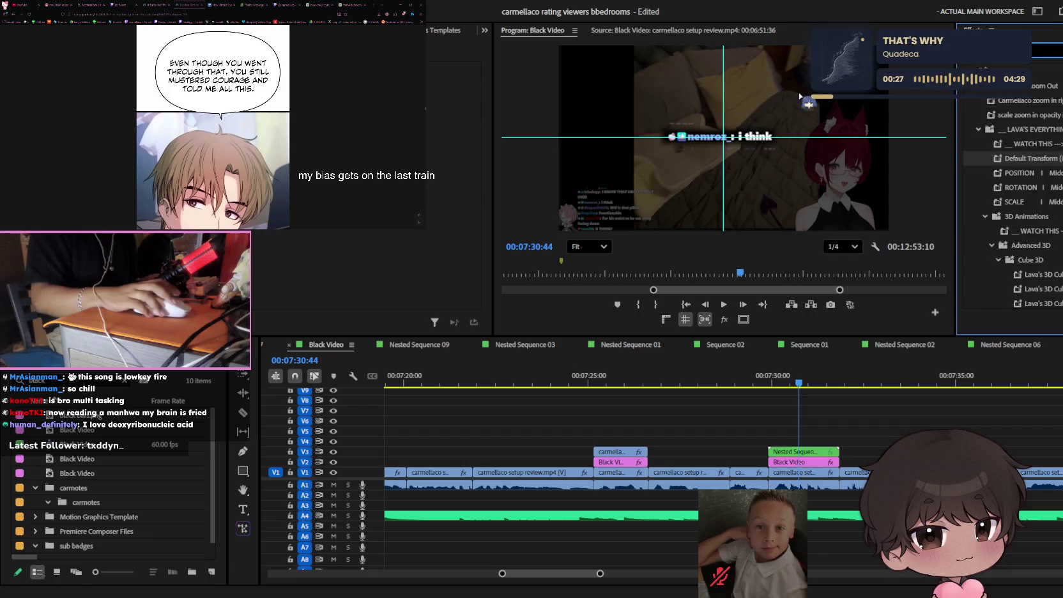
pyautogui.moveTo(1035, 231); pyautogui.dragTo(802, 452)
# - Mark the range around Nested Sequence 21 and play back the pop-in
pyautogui.click(779, 383)
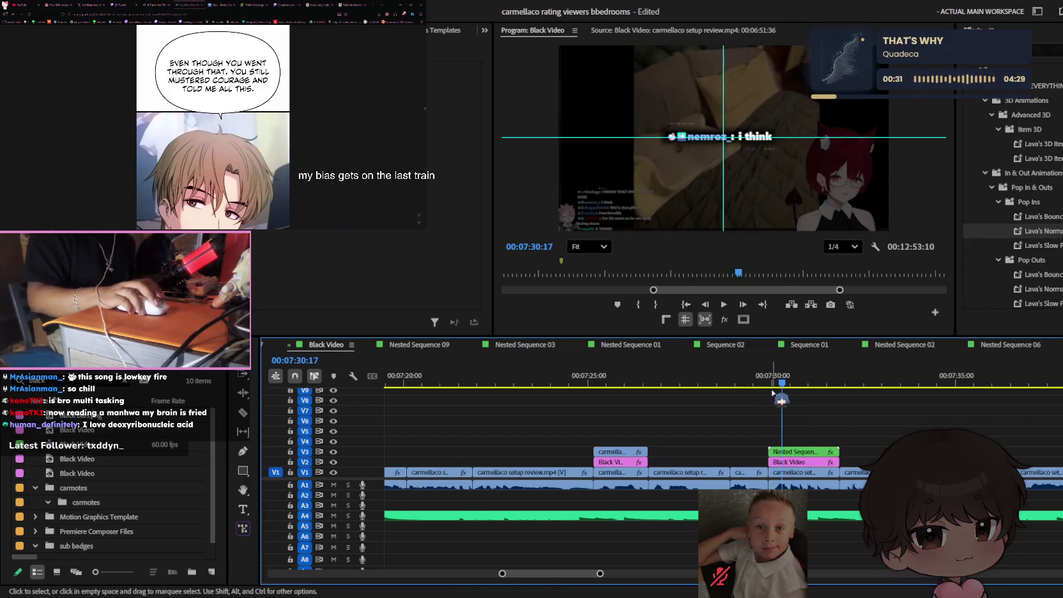
pyautogui.moveTo(779, 383); pyautogui.dragTo(748, 387)
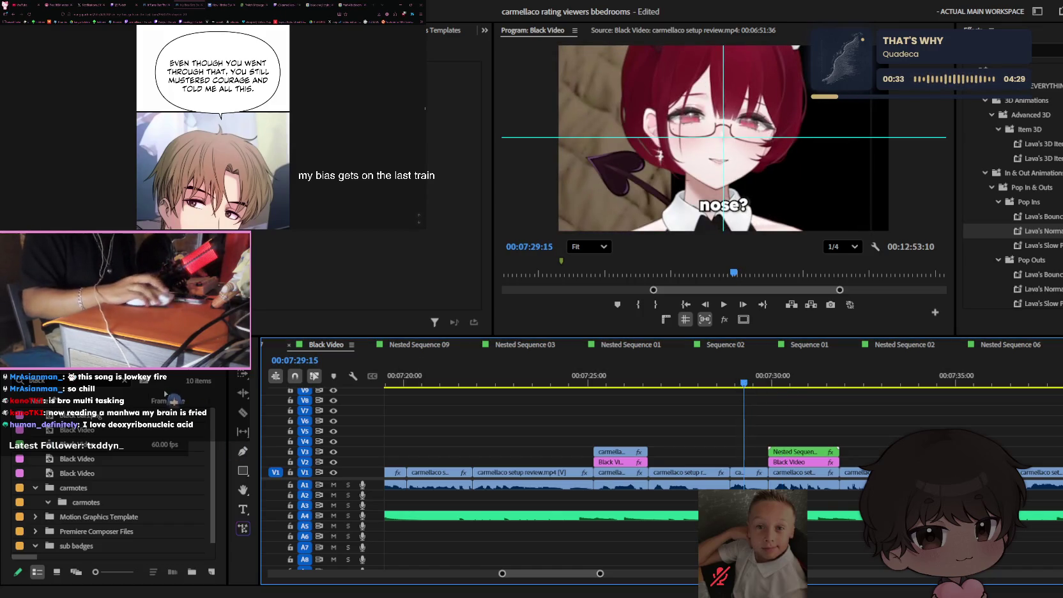
pyautogui.click(19, 378)
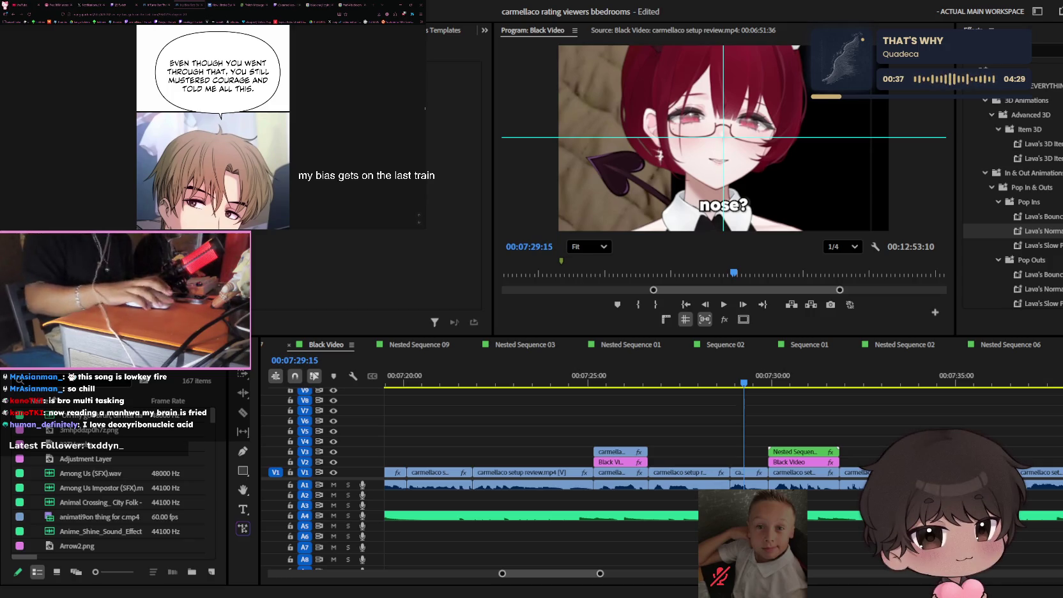
pyautogui.press('x')
pyautogui.press('=')
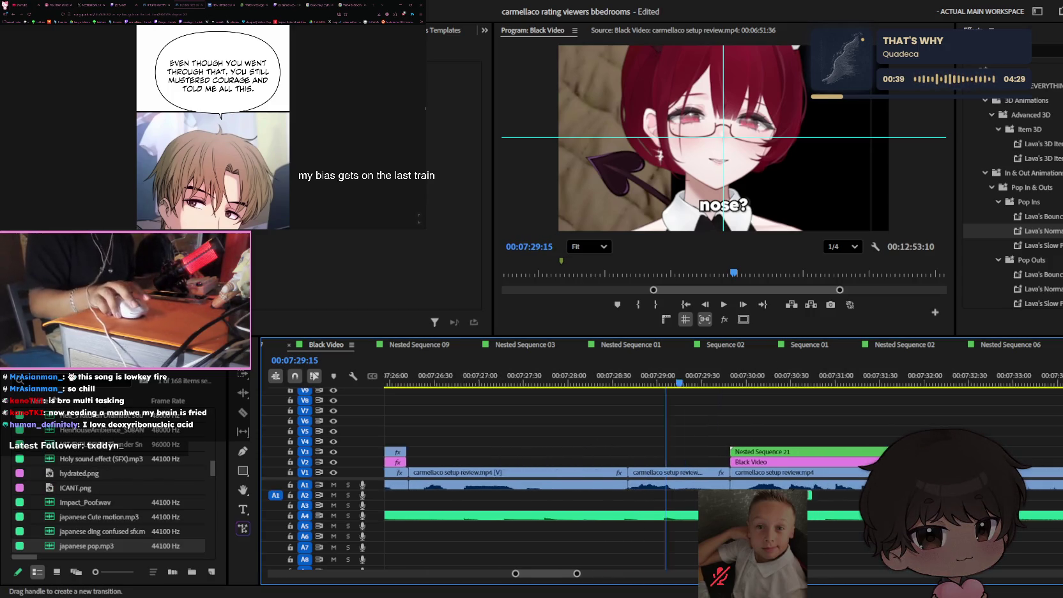
pyautogui.press('space')
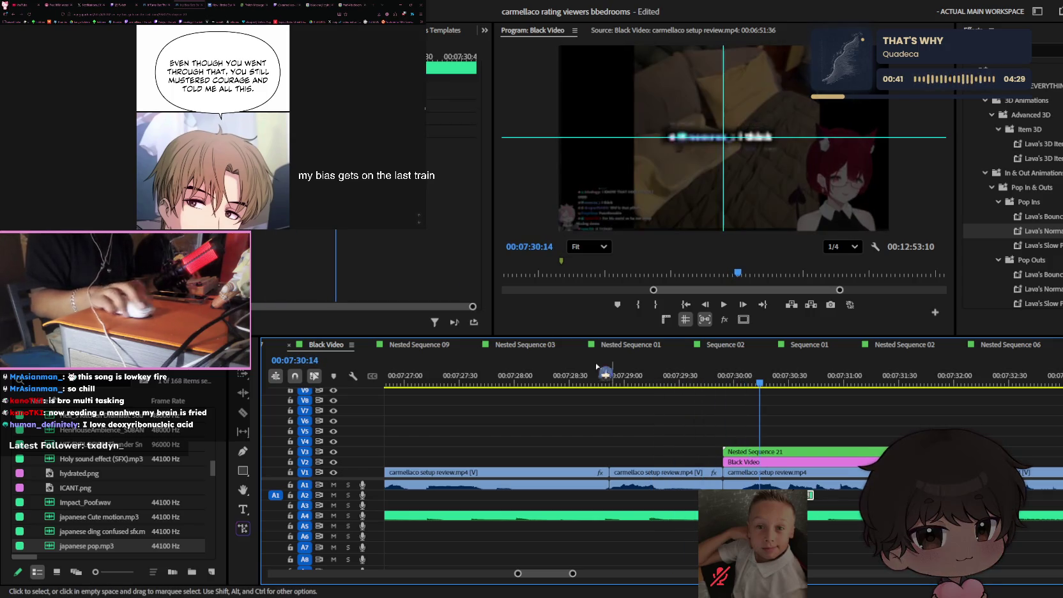
pyautogui.press('space')
pyautogui.click(706, 376)
pyautogui.press('space')
pyautogui.press('-')
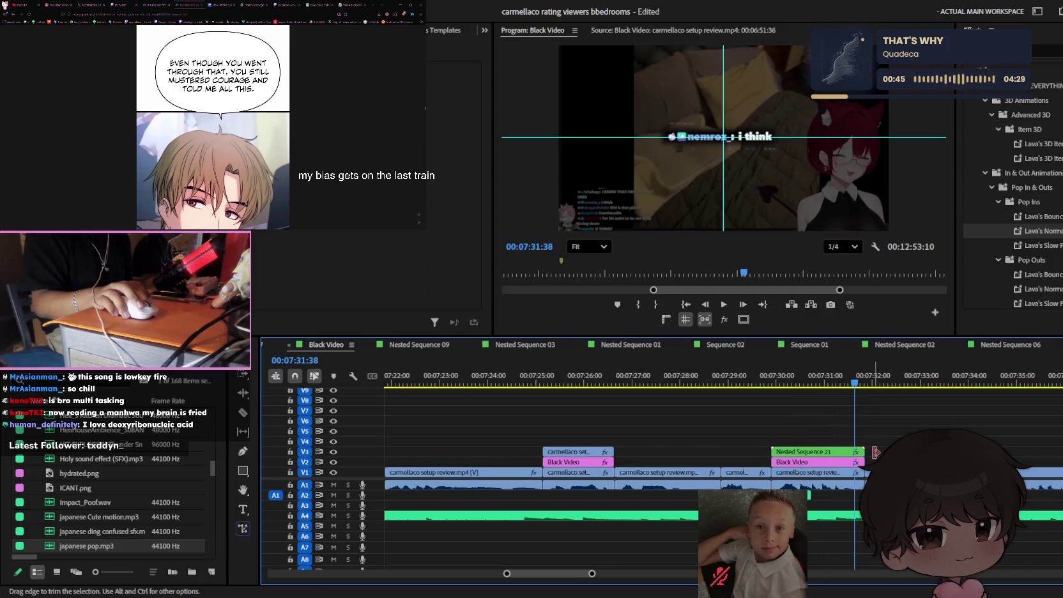
pyautogui.press('-')
pyautogui.press('-')
pyautogui.press('-')
pyautogui.press('-')
pyautogui.press('=')
pyautogui.press('=')
pyautogui.press('space')
pyautogui.click(858, 423)
pyautogui.press('space')
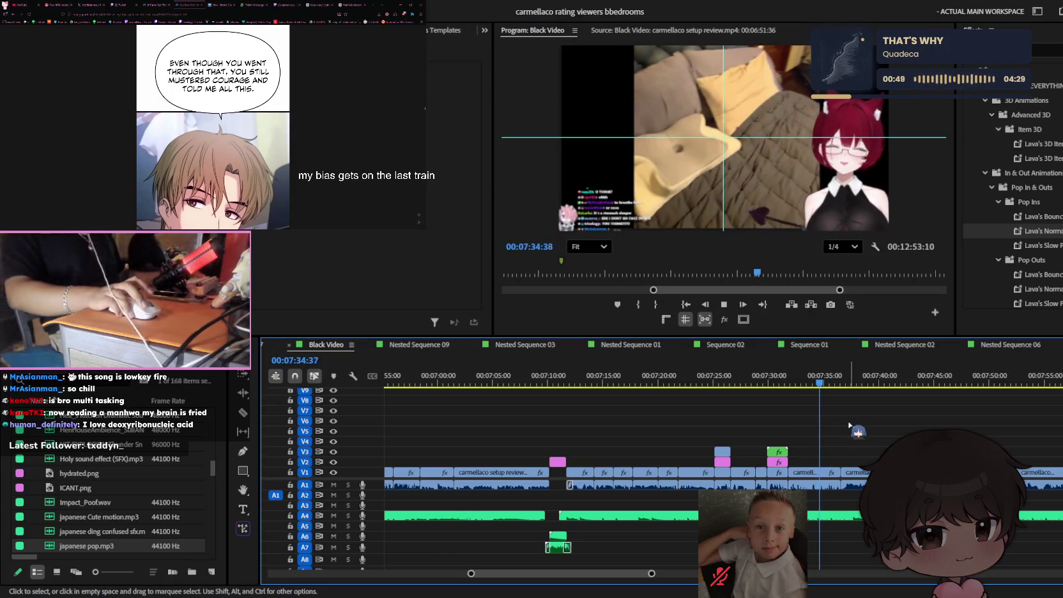
pyautogui.press('=')
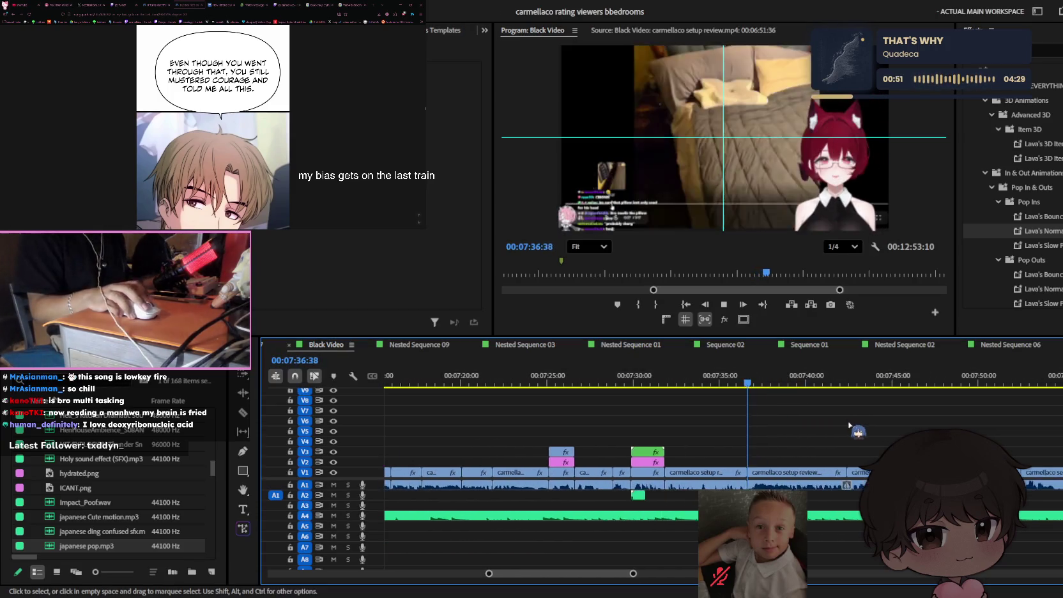
pyautogui.press('-')
pyautogui.press('-')
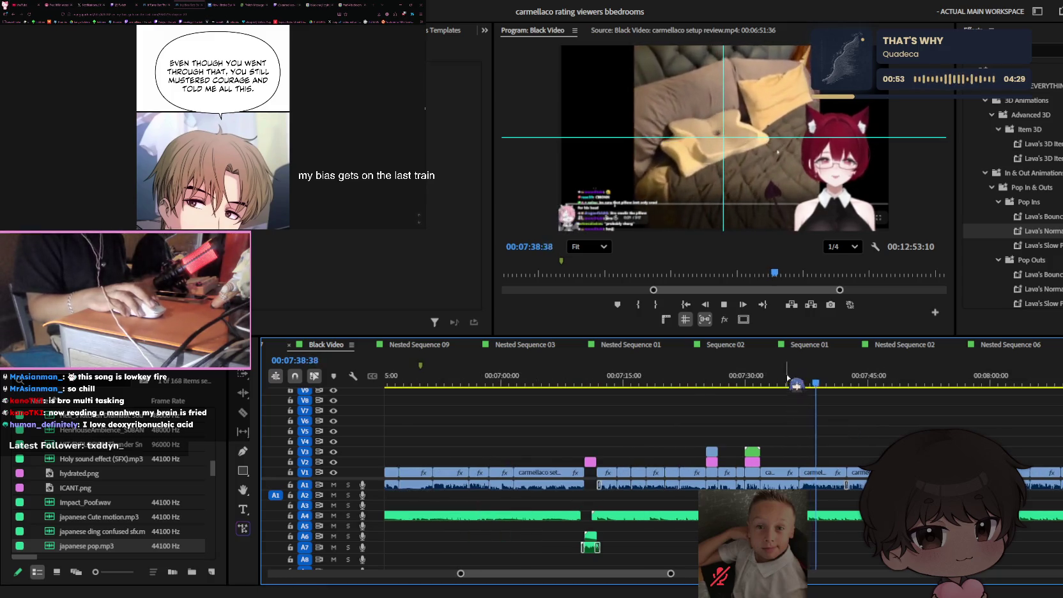
pyautogui.press('Up')
pyautogui.press('Up')
pyautogui.press('Up')
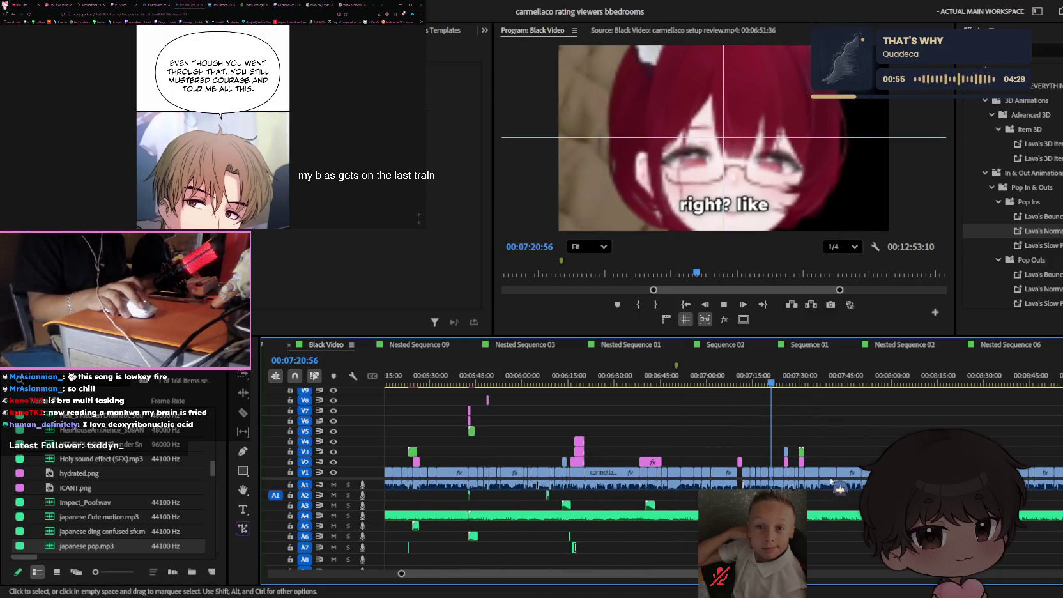
pyautogui.press('-')
pyautogui.press('-')
pyautogui.click(683, 382)
pyautogui.moveTo(692, 389)
pyautogui.mouseDown()
pyautogui.moveTo(551, 392)
pyautogui.moveTo(572, 383)
pyautogui.mouseUp()
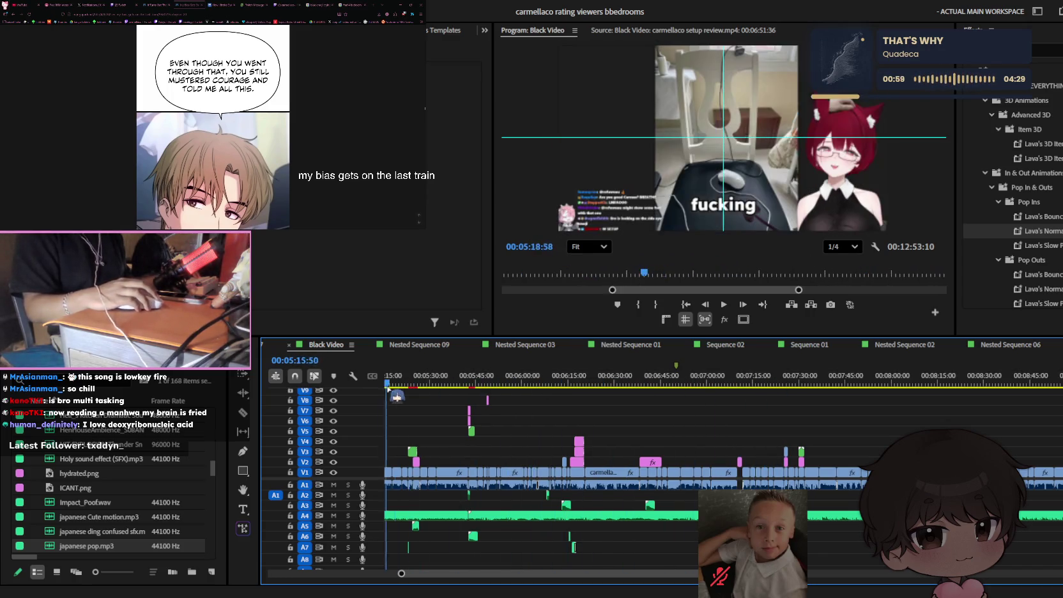
pyautogui.scroll(3, 677, 429)
pyautogui.scroll(-3, 669, 422)
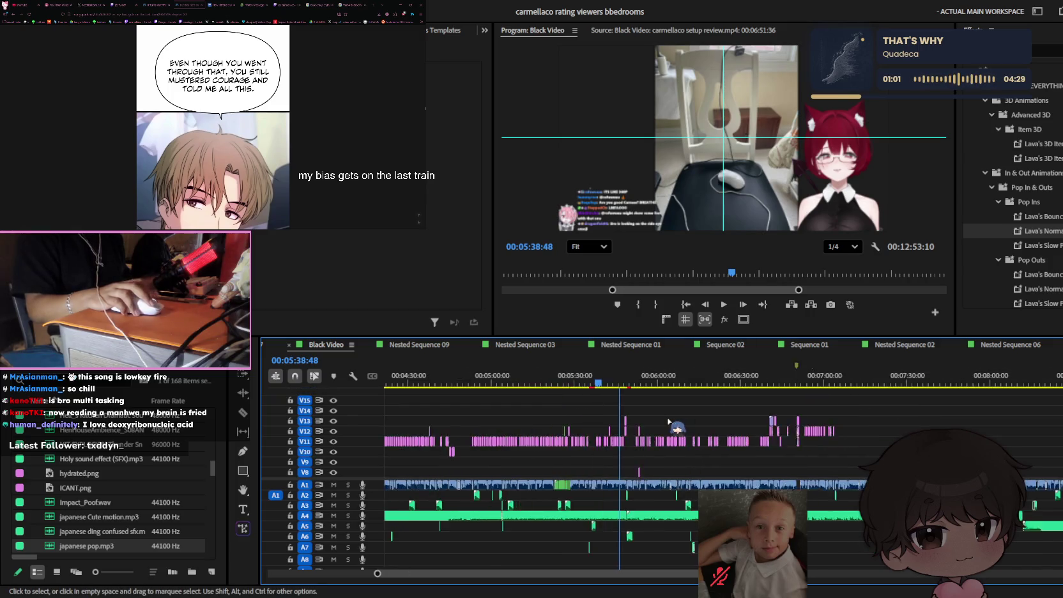
pyautogui.click(652, 382)
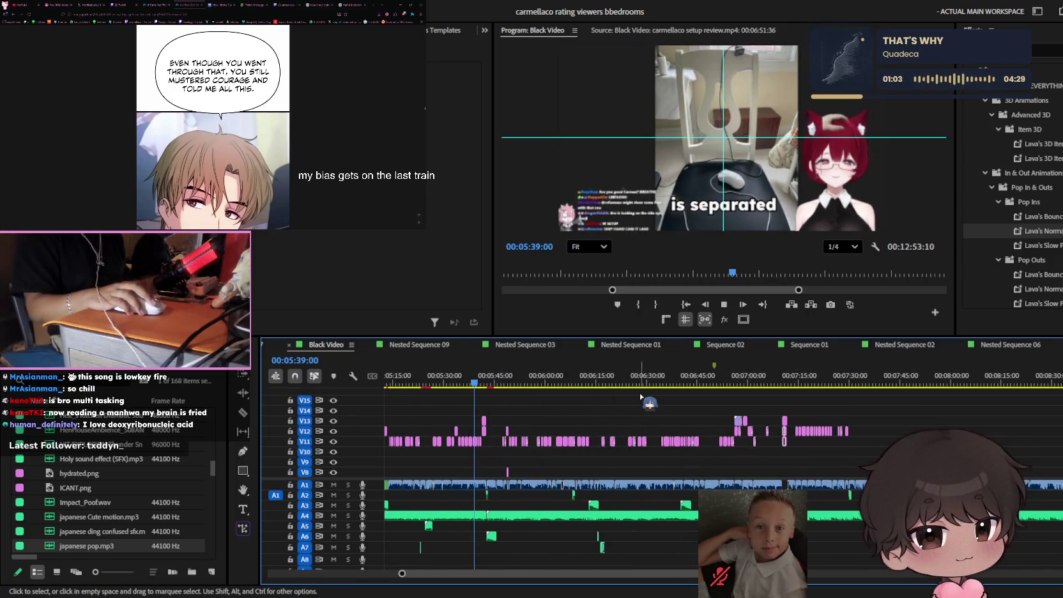
pyautogui.press('space')
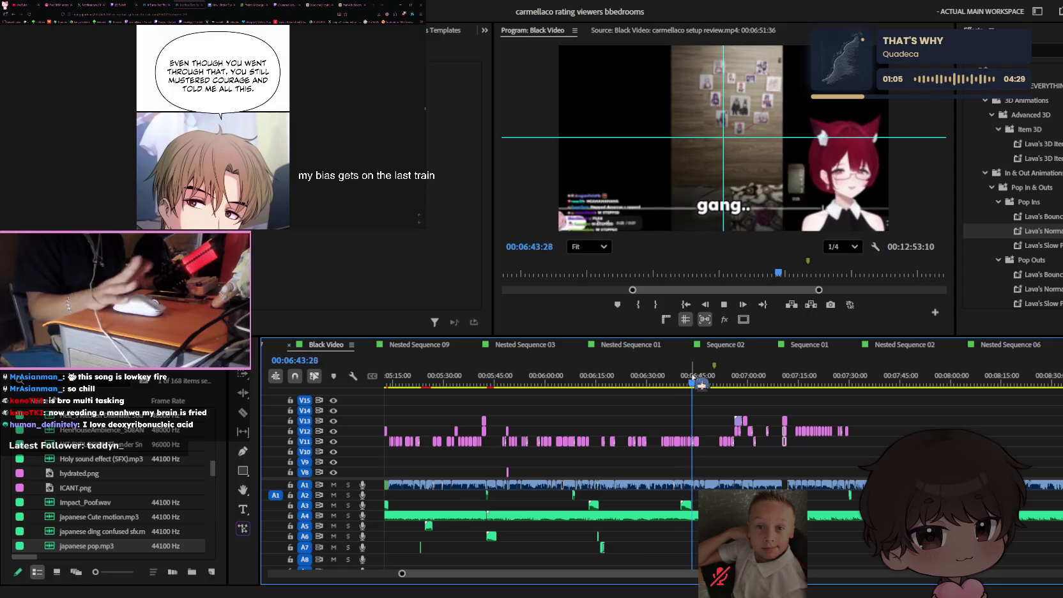
pyautogui.press('=')
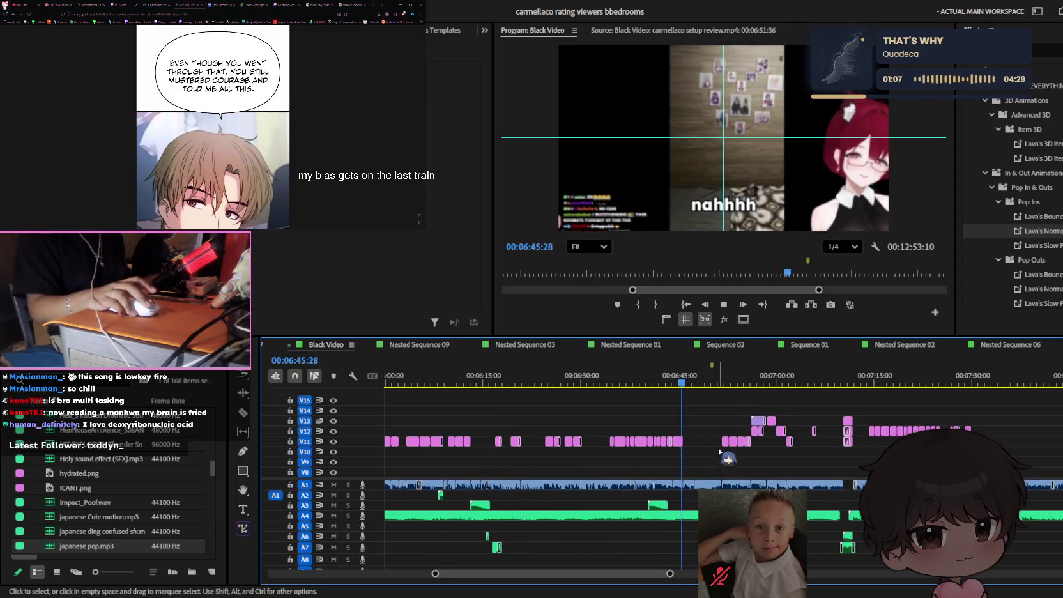
pyautogui.press('=')
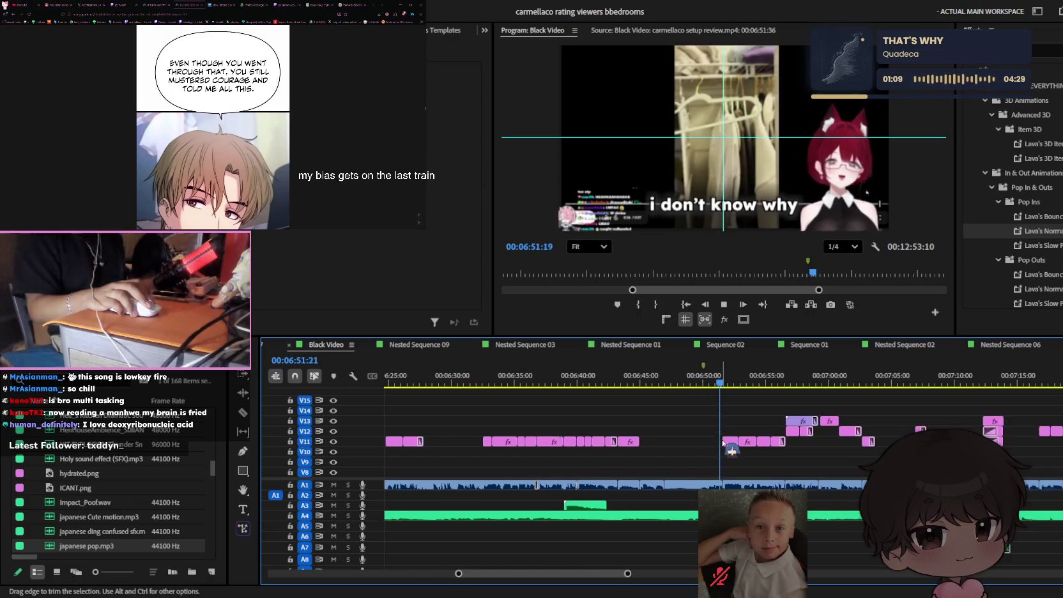
pyautogui.press('=')
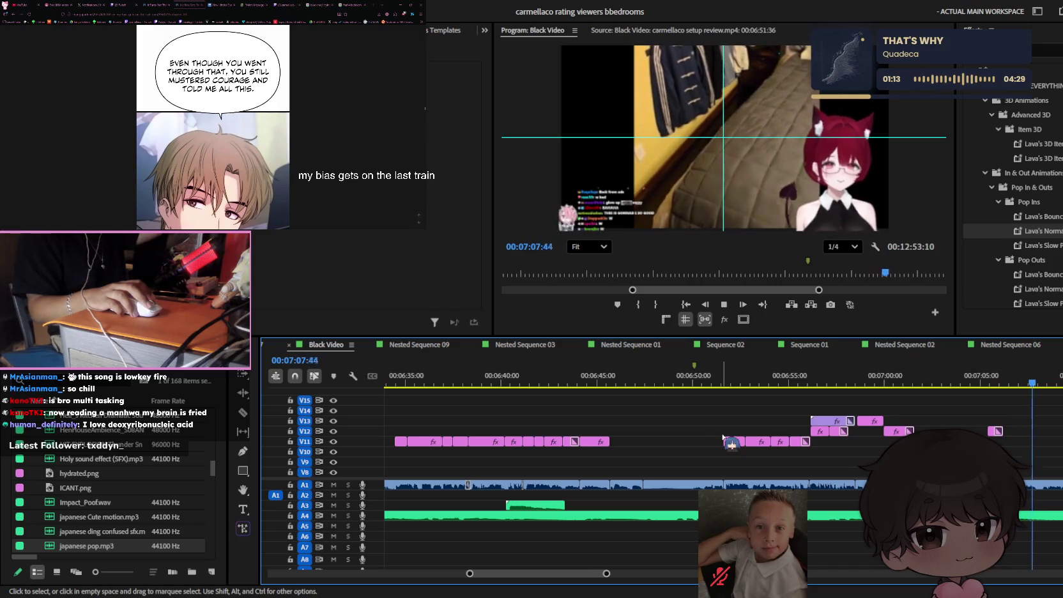
pyautogui.press('=')
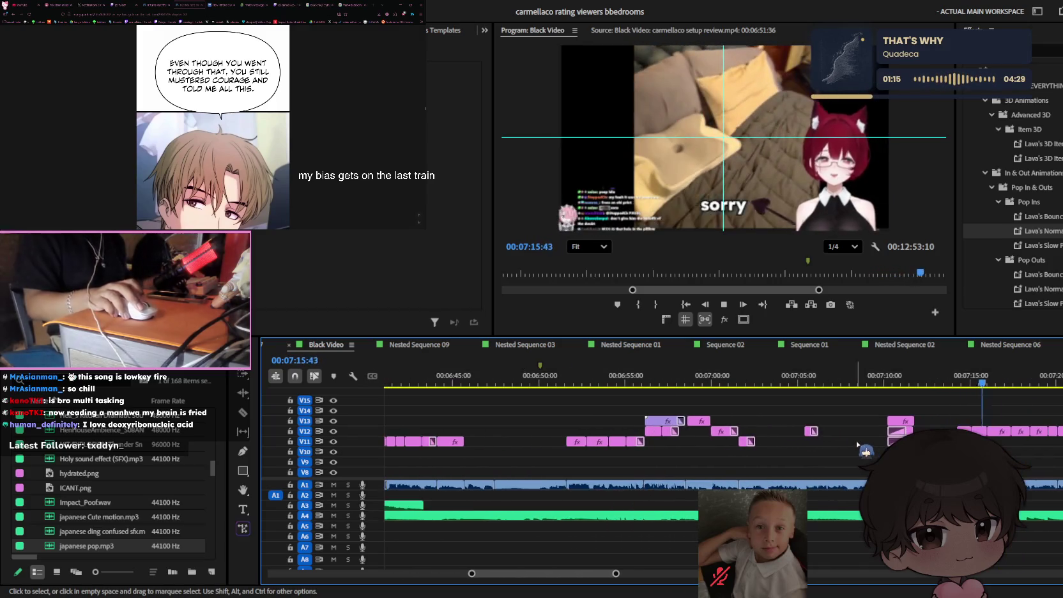
pyautogui.press('=')
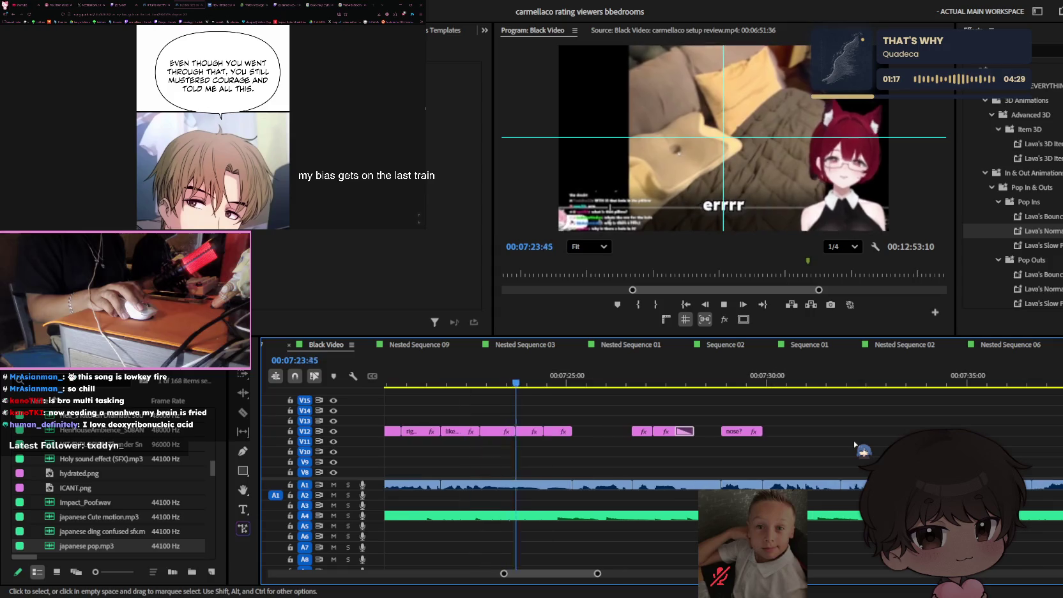
pyautogui.press('=')
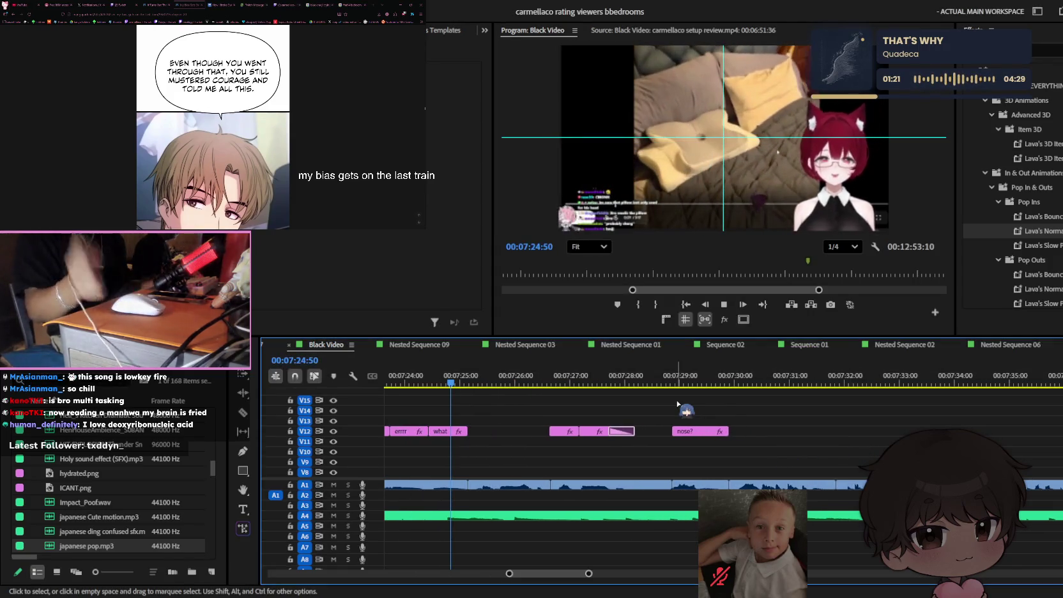
pyautogui.press('space')
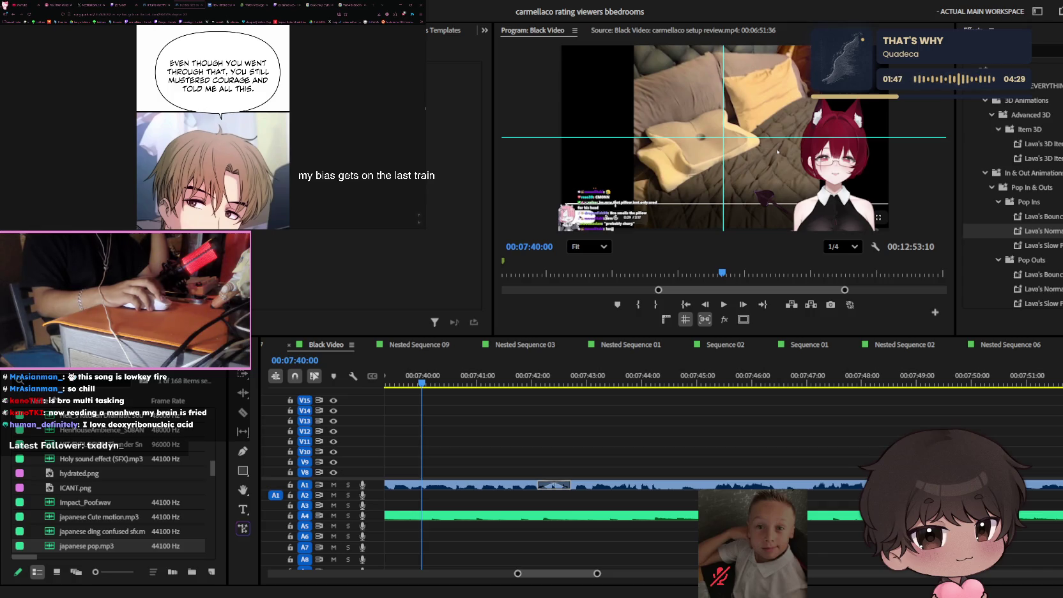
pyautogui.click(433, 548)
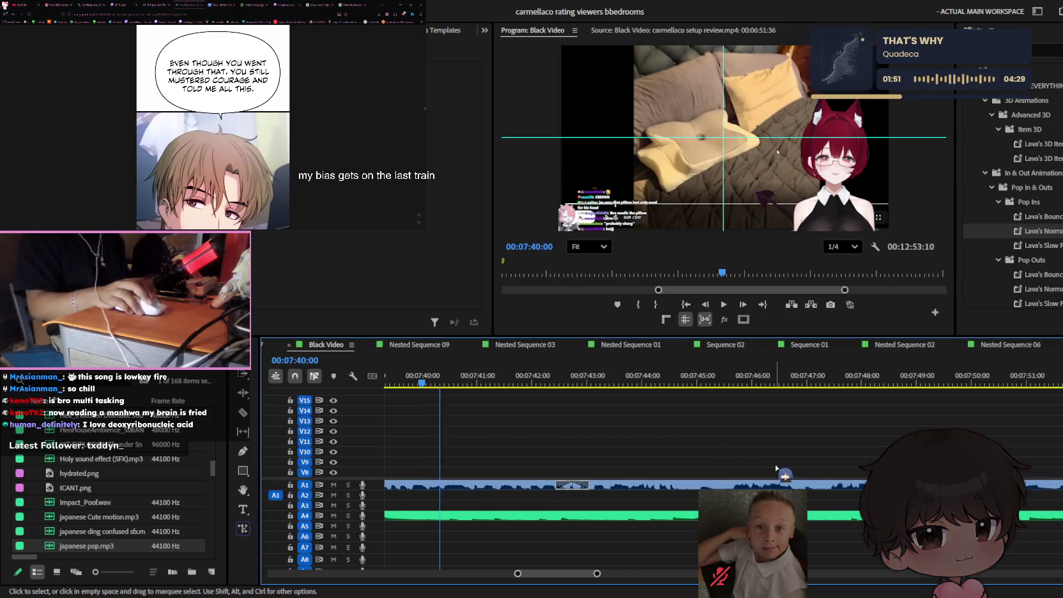
pyautogui.press('-')
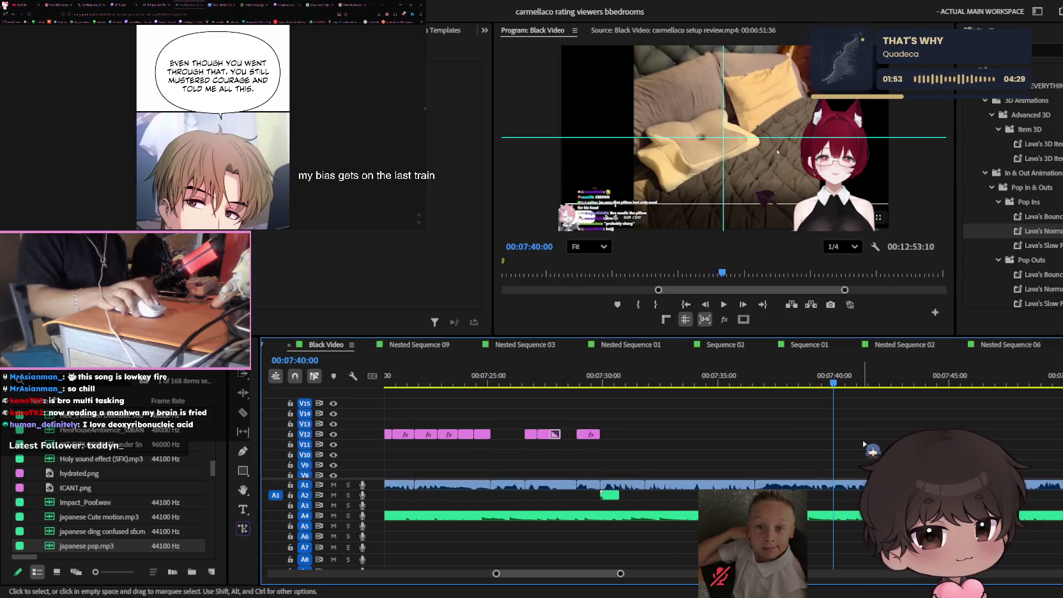
pyautogui.click(591, 381)
pyautogui.press('space')
pyautogui.press('=')
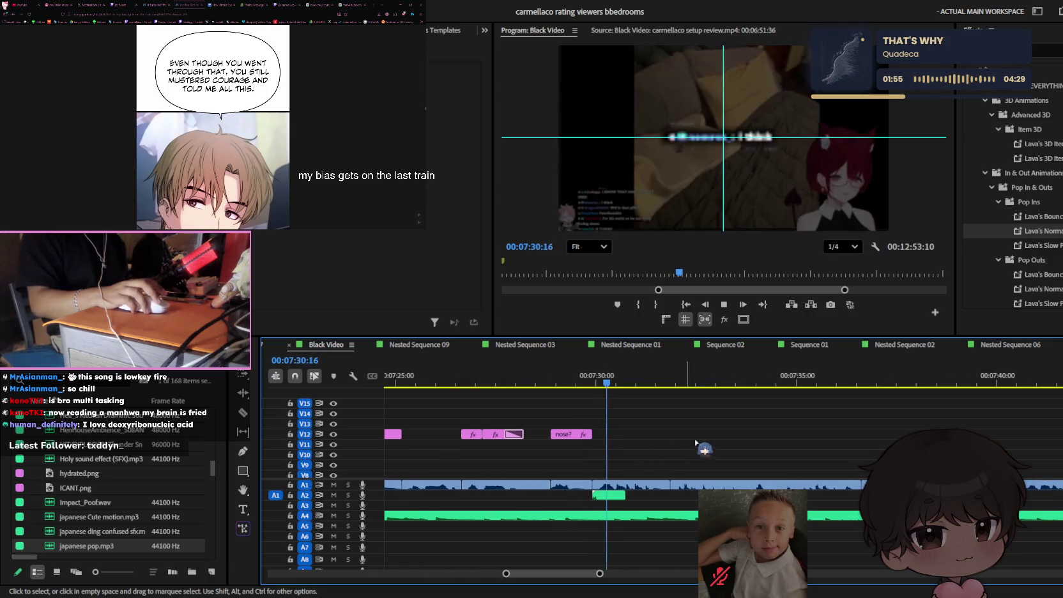
pyautogui.press('-')
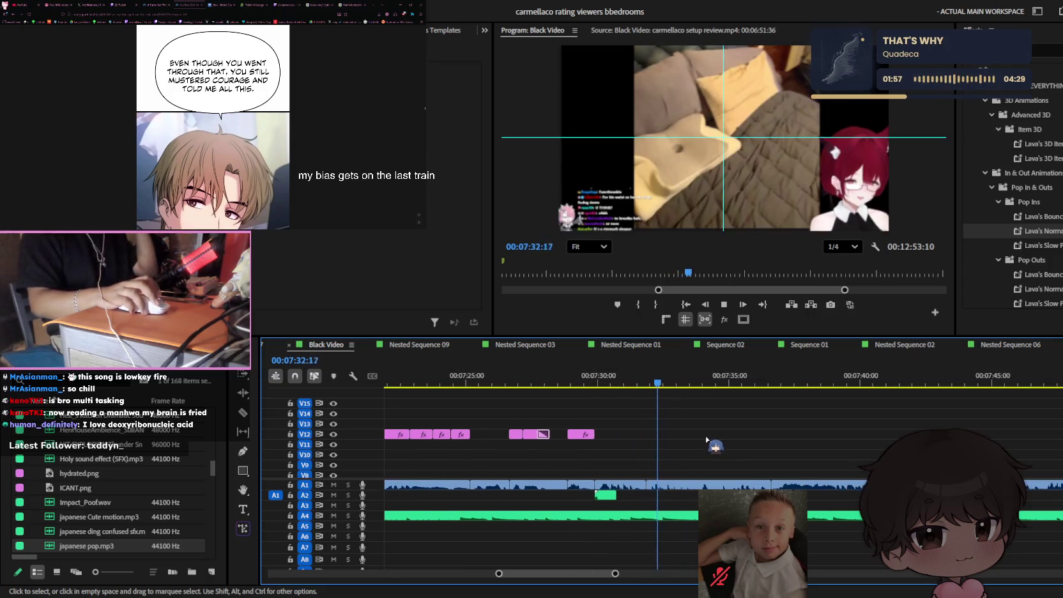
pyautogui.click(600, 381)
pyautogui.moveTo(602, 380); pyautogui.dragTo(606, 382)
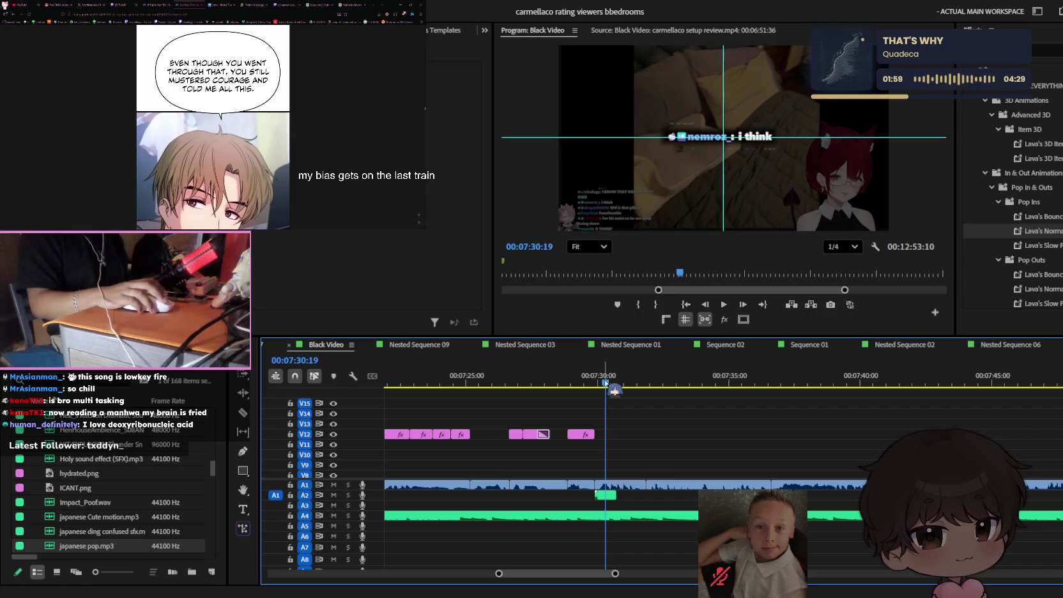
pyautogui.press('space')
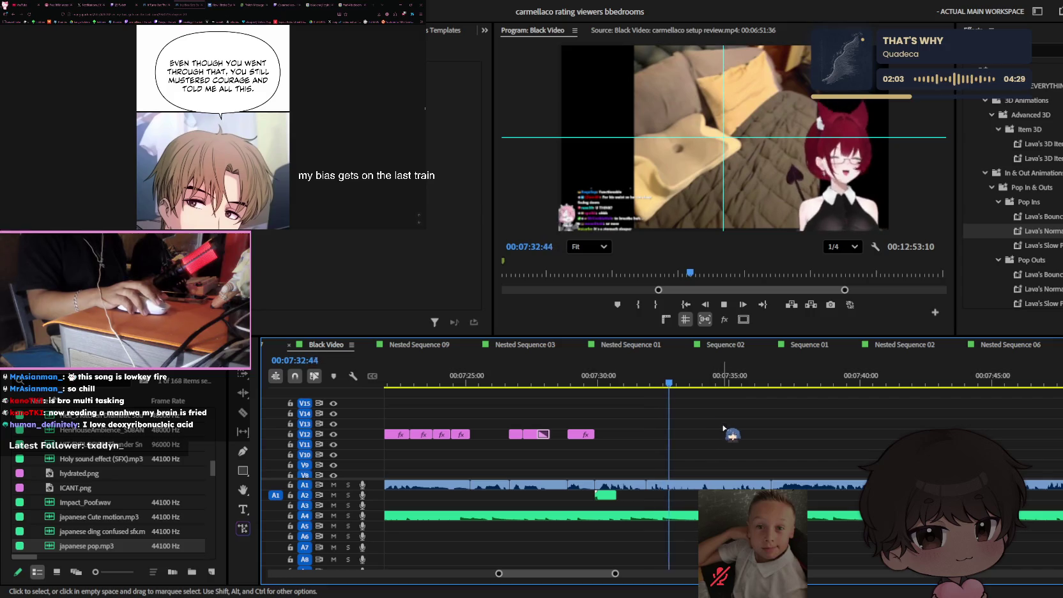
# - Apply a Lava's Constant Zoom preset, found by searching 'constant', to the V1 clip at 7:32
pyautogui.scroll(-2, 723, 430)
pyautogui.moveTo(701, 376); pyautogui.dragTo(656, 382)
pyautogui.scroll(-1, 695, 450)
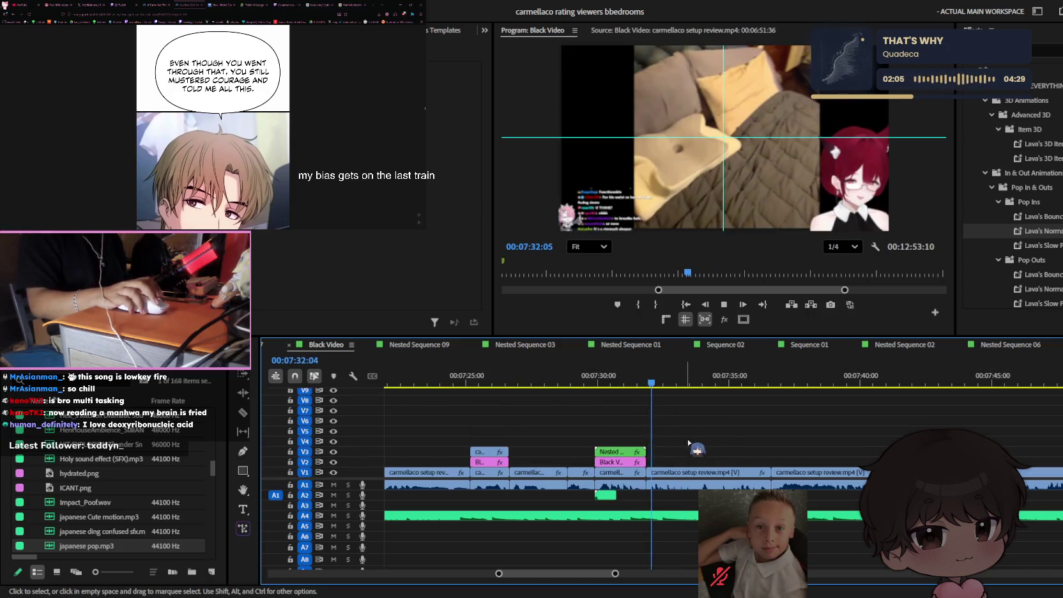
pyautogui.click(703, 474)
pyautogui.click(1047, 50)
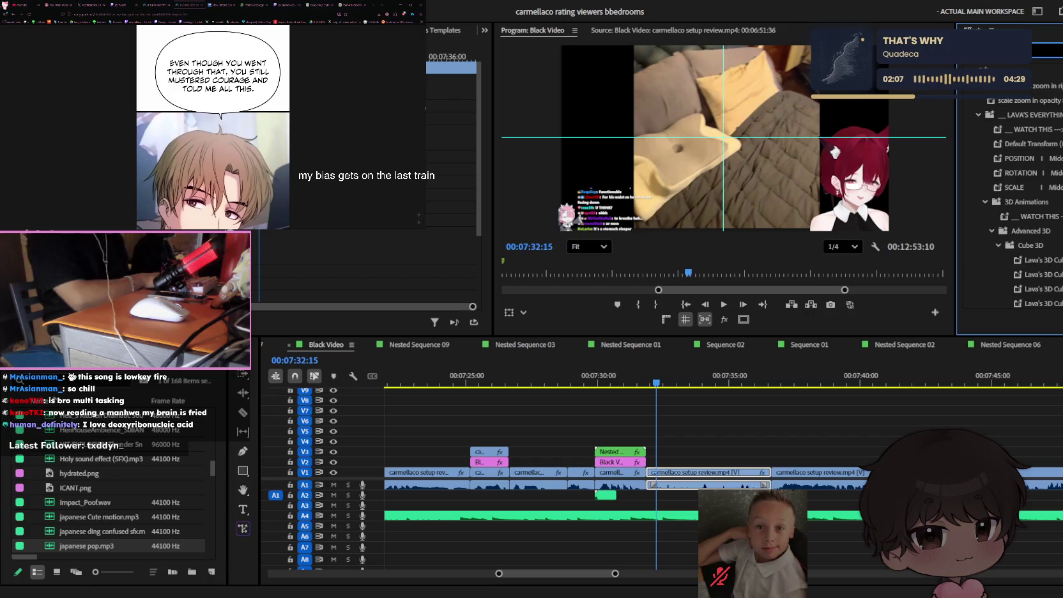
pyautogui.write('constant')
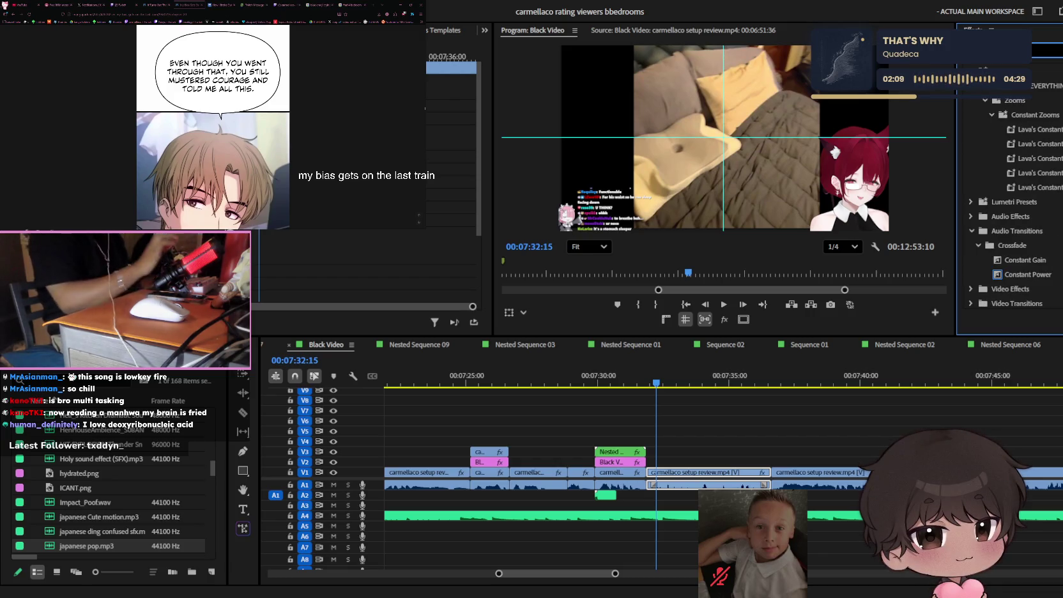
pyautogui.moveTo(687, 477); pyautogui.dragTo(687, 478)
# - Preview the zoom, return to about 7:31, and move a small clip to around 7:37
pyautogui.press('space')
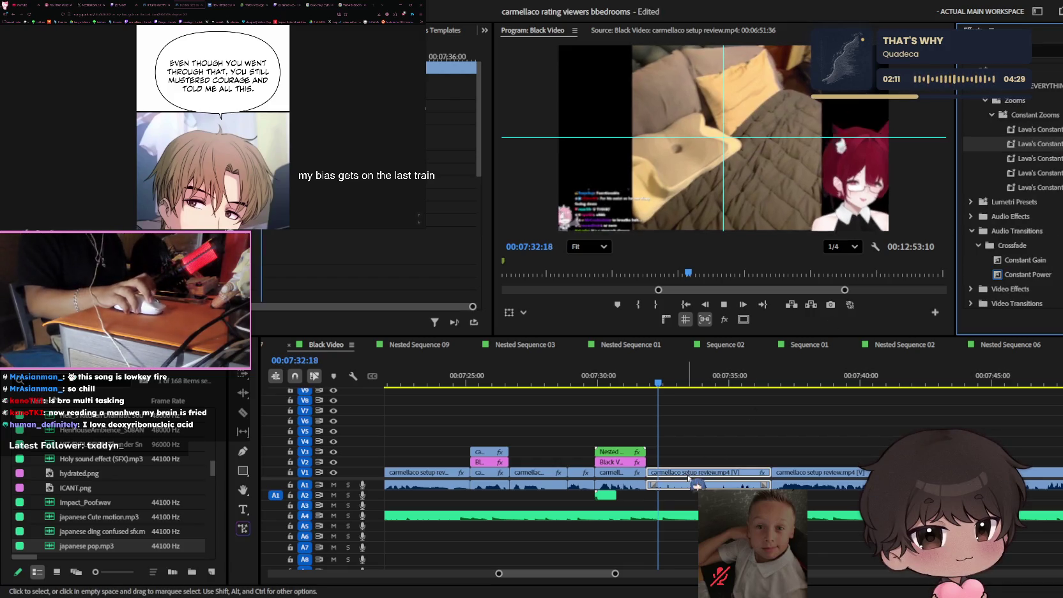
pyautogui.press('-')
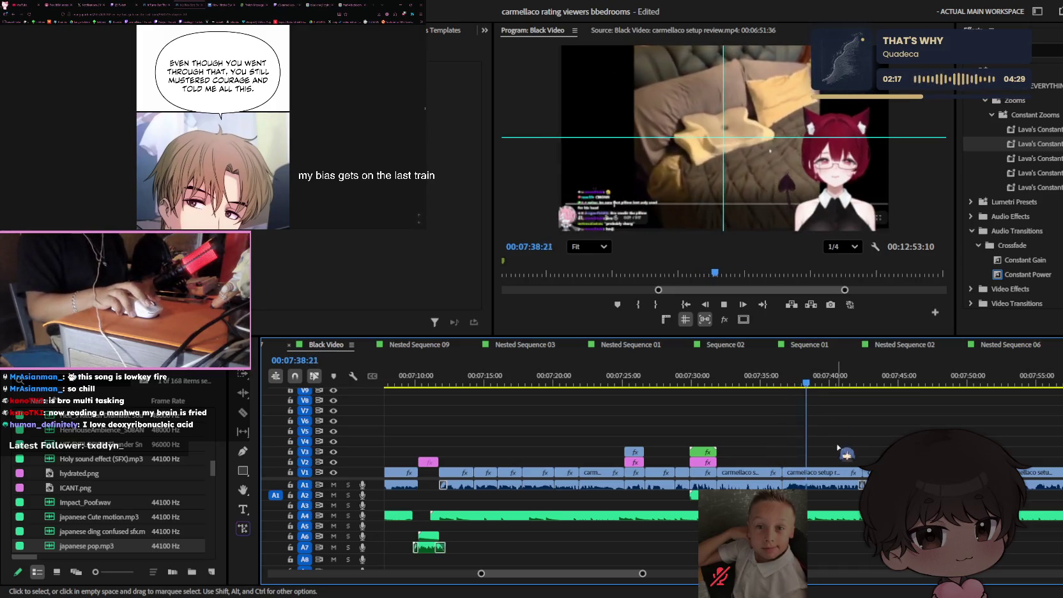
pyautogui.scroll(3, 830, 419)
pyautogui.press('space')
pyautogui.press('Up')
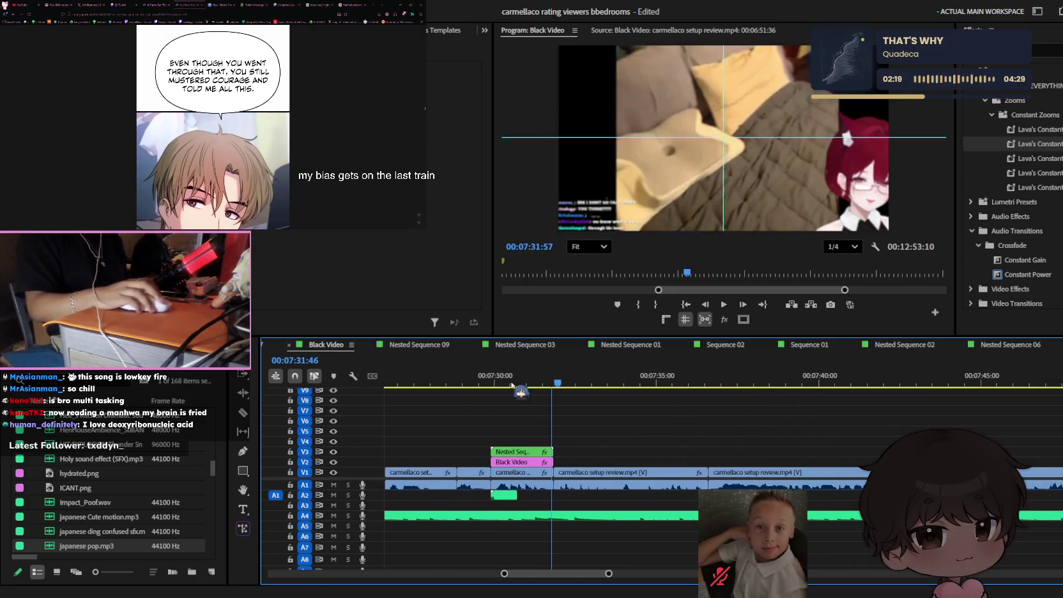
pyautogui.press('Up')
pyautogui.scroll(5, 638, 424)
pyautogui.hscroll(-3, 505, 423)
pyautogui.moveTo(502, 420); pyautogui.dragTo(956, 415)
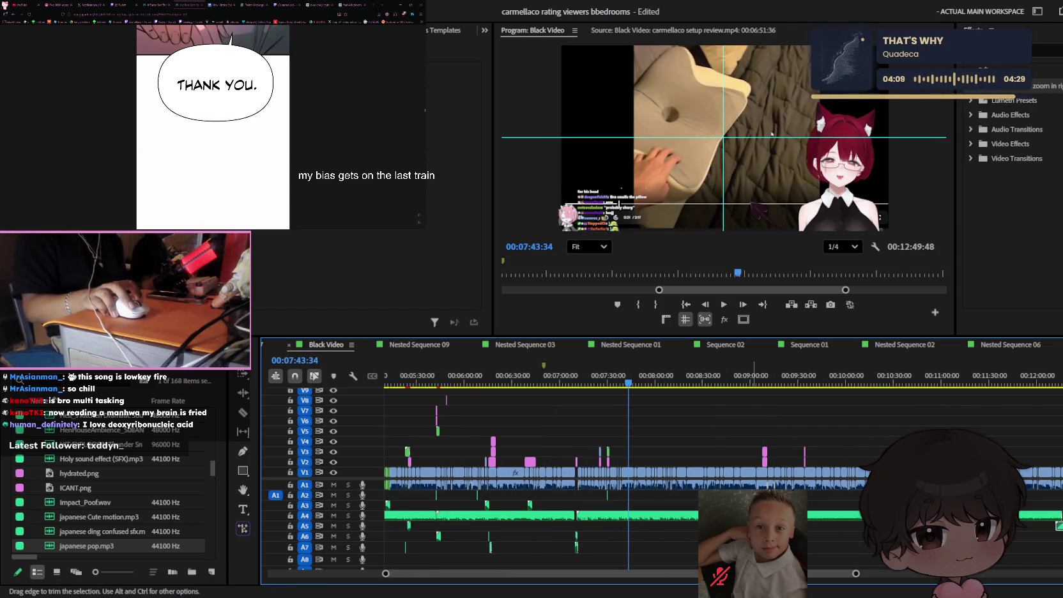
# - Trim the edge of a timeline clip, then resume scrolling the manhwa chapter
pyautogui.moveTo(757, 457)
pyautogui.mouseDown()
pyautogui.moveTo(707, 452)
pyautogui.moveTo(244, 186)
pyautogui.mouseUp()
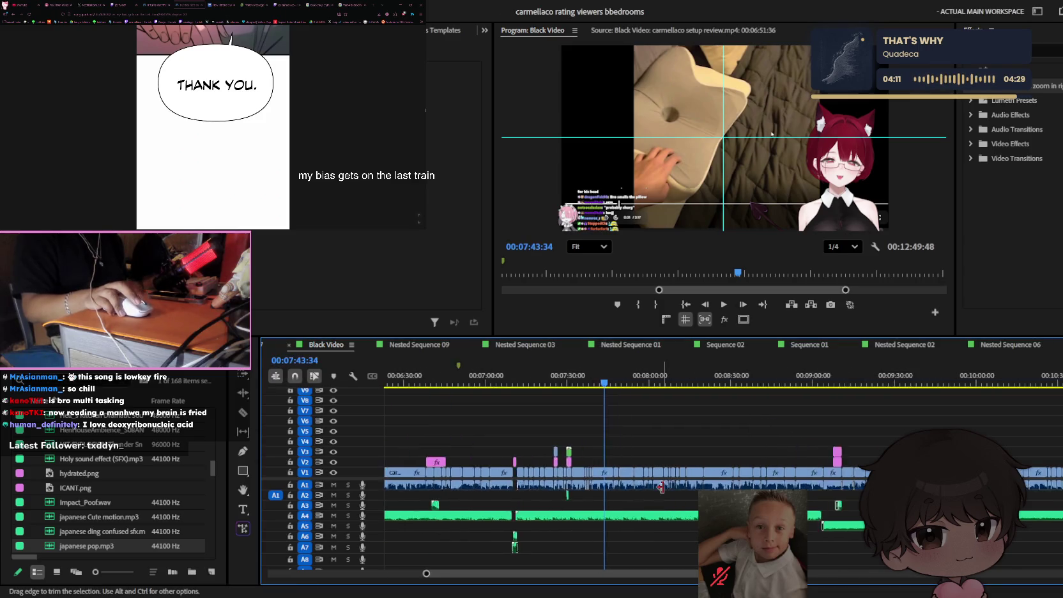
pyautogui.scroll(-5, 214, 115)
pyautogui.scroll(-5, 210, 115)
pyautogui.scroll(-5, 209, 116)
pyautogui.scroll(-5, 208, 116)
pyautogui.scroll(-5, 208, 116)
pyautogui.scroll(-5, 208, 117)
pyautogui.scroll(-5, 209, 116)
pyautogui.scroll(-5, 208, 117)
pyautogui.scroll(-5, 209, 117)
pyautogui.scroll(-5, 210, 118)
pyautogui.scroll(-2, 209, 118)
pyautogui.scroll(-5, 209, 118)
pyautogui.scroll(-5, 210, 118)
pyautogui.scroll(-5, 209, 118)
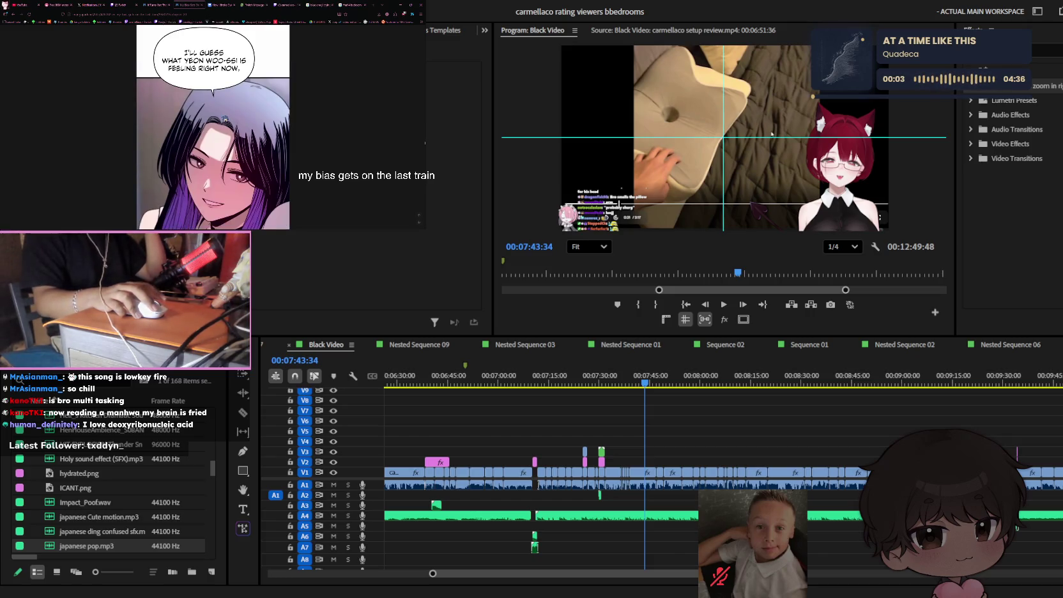
# - Finish the chapter, open the next one, and place the Premiere playhead at 07:21:57
pyautogui.scroll(-3, 225, 118)
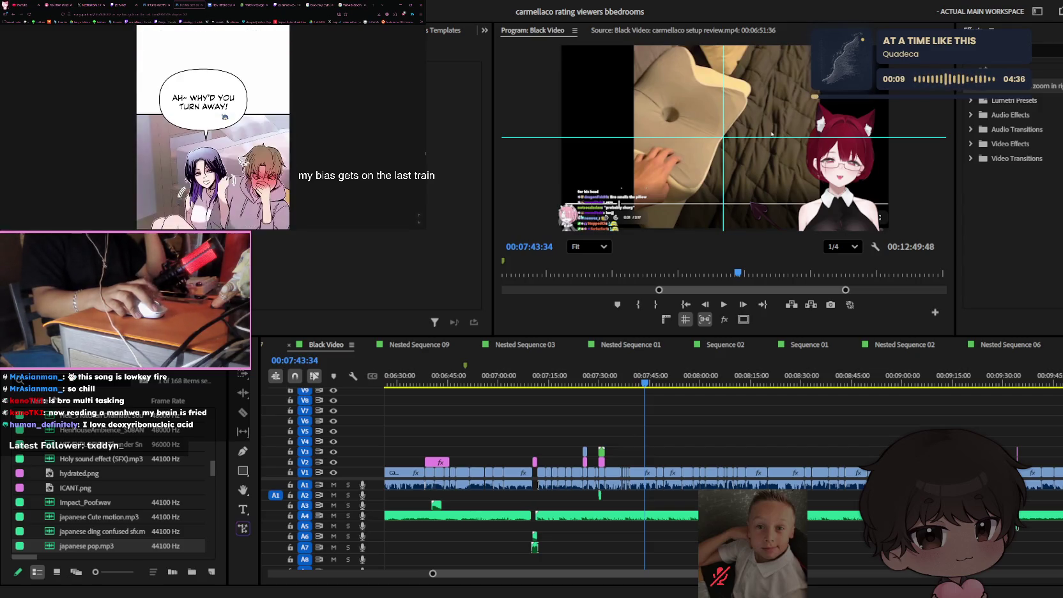
pyautogui.scroll(-3, 224, 118)
pyautogui.scroll(-3, 223, 117)
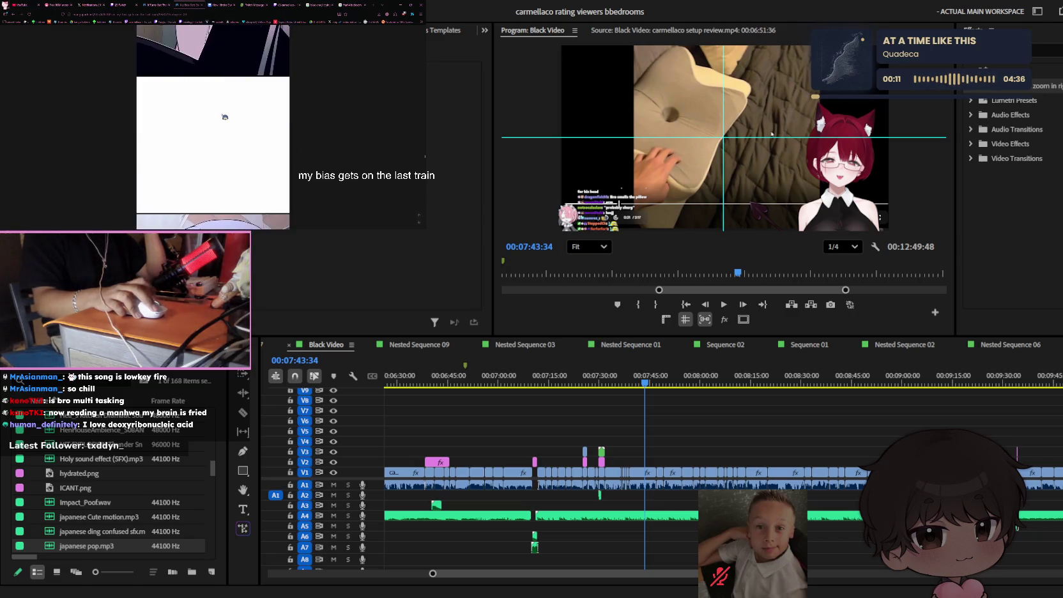
pyautogui.scroll(-3, 225, 117)
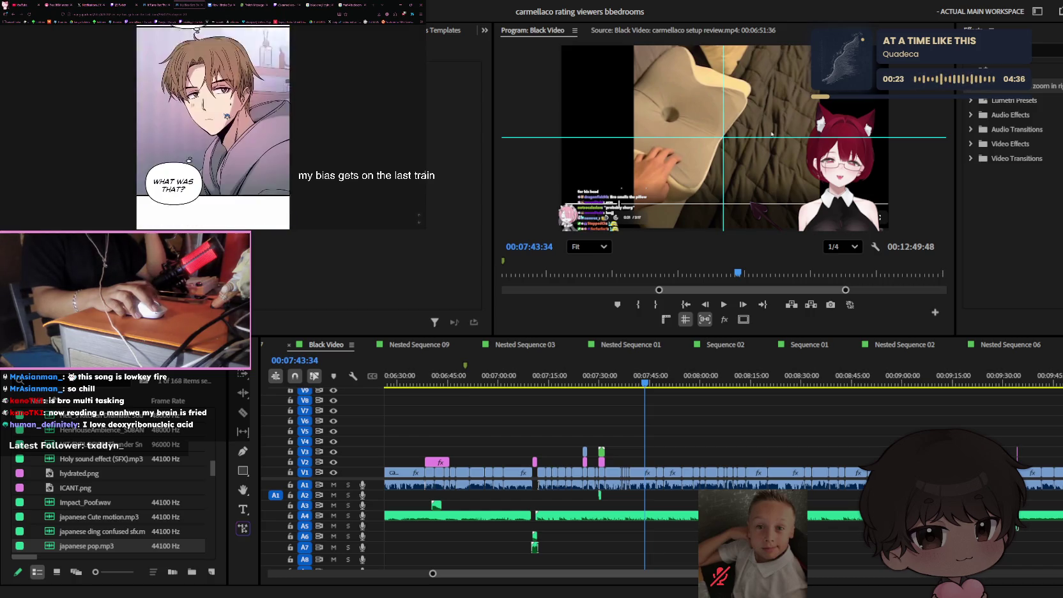
pyautogui.scroll(-3, 226, 116)
pyautogui.scroll(-3, 226, 116)
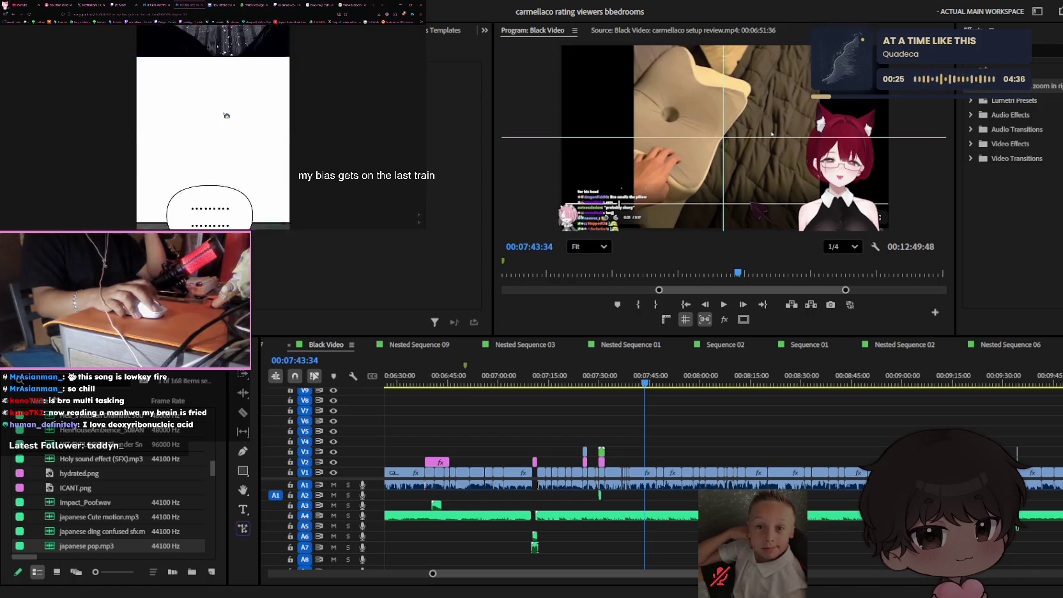
pyautogui.scroll(-3, 226, 116)
pyautogui.scroll(-3, 226, 116)
pyautogui.scroll(-3, 227, 116)
pyautogui.scroll(-3, 226, 115)
pyautogui.scroll(-3, 226, 116)
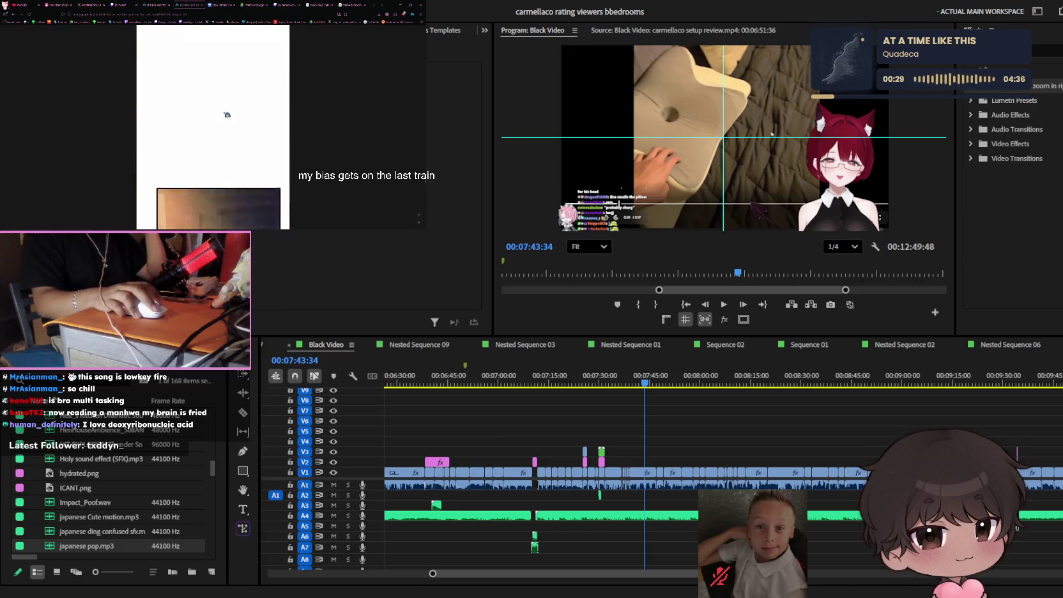
pyautogui.scroll(-1, 226, 114)
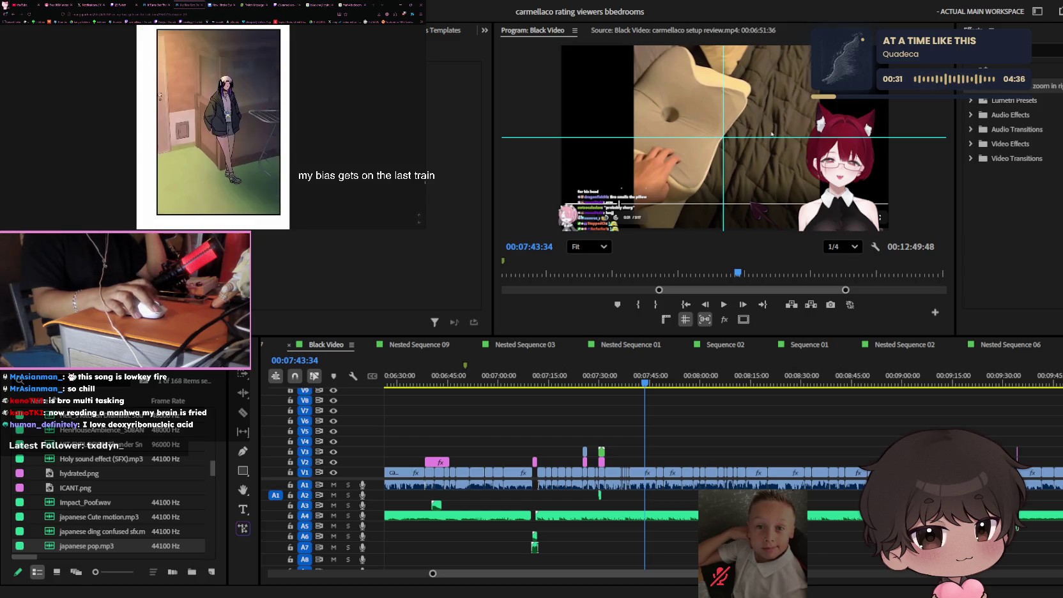
pyautogui.scroll(-2, 227, 115)
pyautogui.scroll(-2, 228, 115)
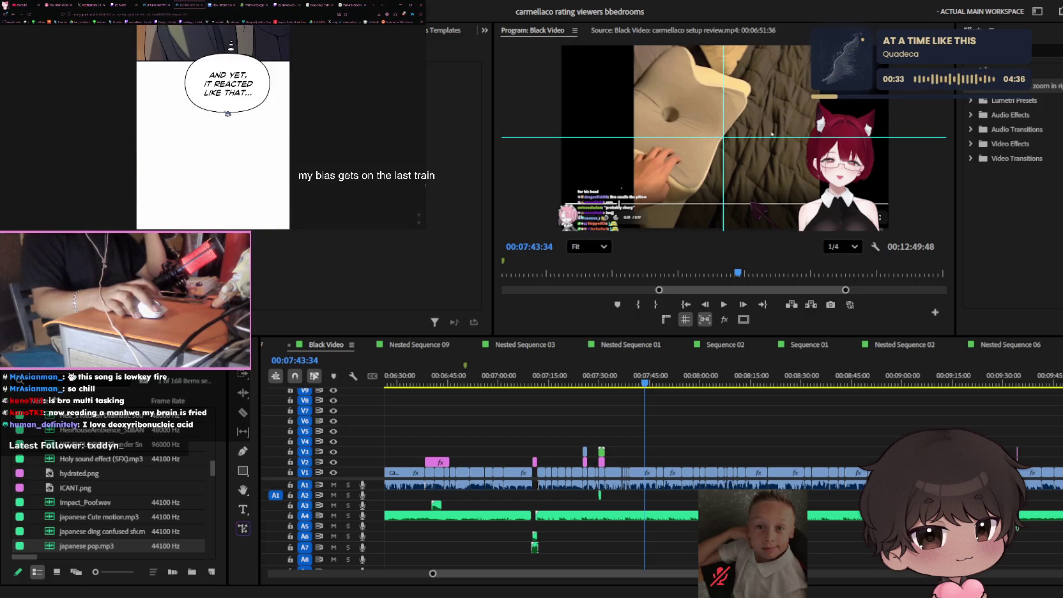
pyautogui.scroll(-3, 227, 113)
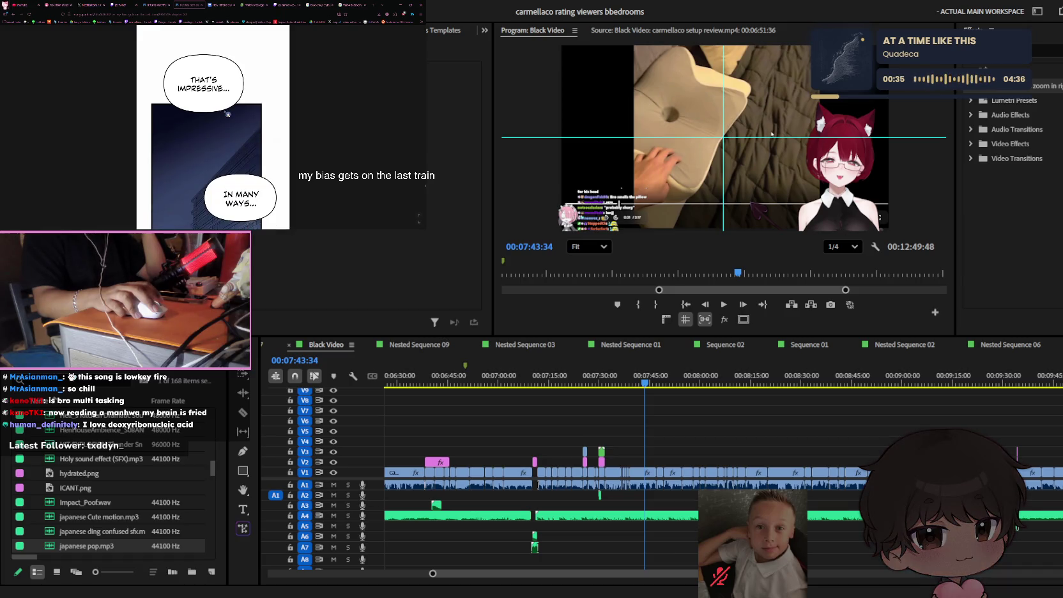
pyautogui.scroll(-1, 228, 113)
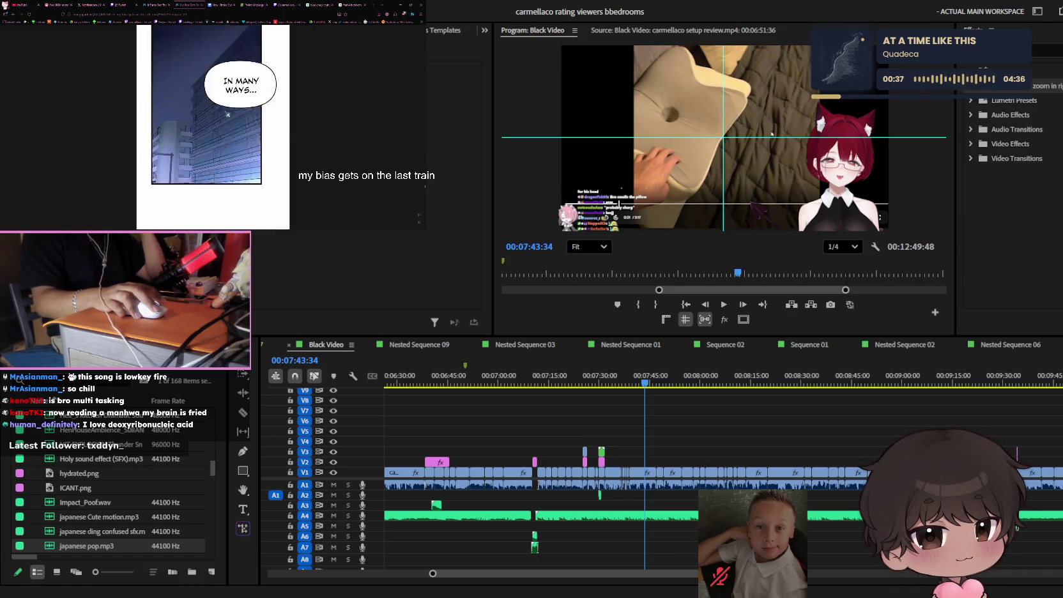
pyautogui.scroll(-5, 227, 114)
pyautogui.scroll(-5, 227, 114)
pyautogui.scroll(-5, 228, 114)
pyautogui.scroll(-5, 227, 113)
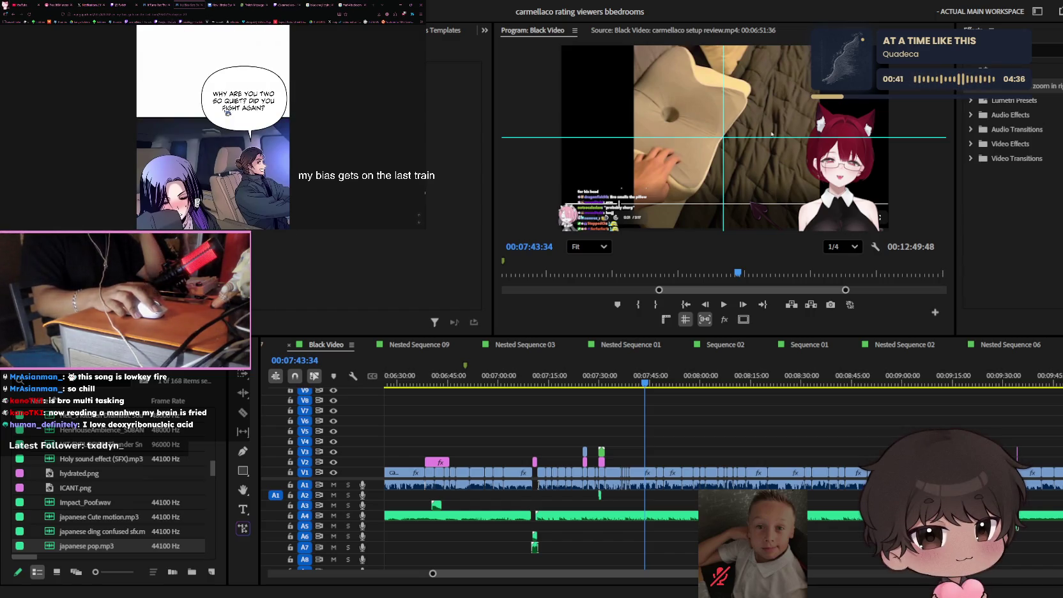
pyautogui.scroll(-2, 228, 113)
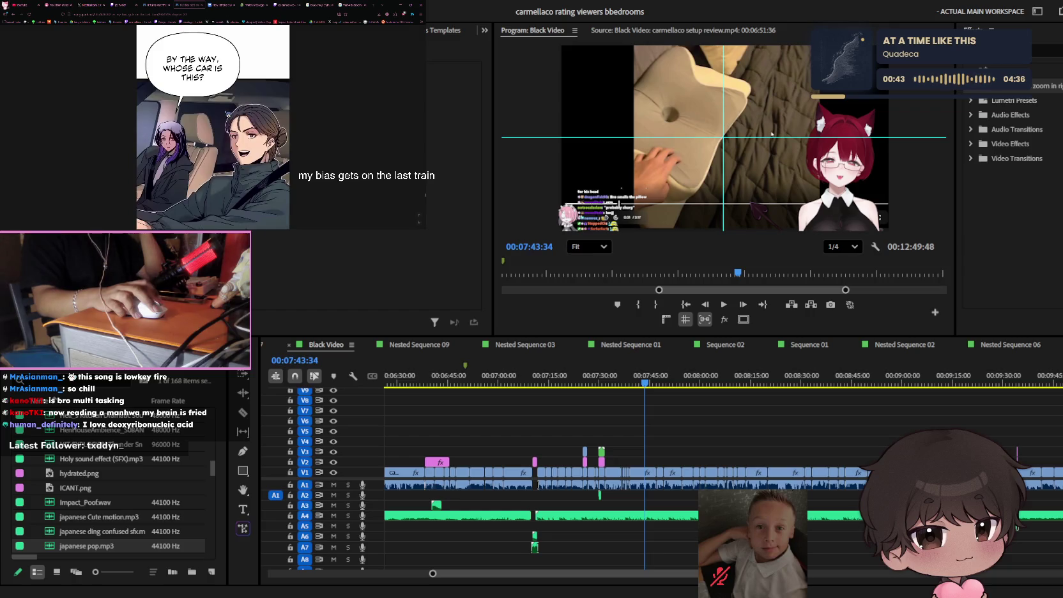
pyautogui.scroll(-3, 228, 113)
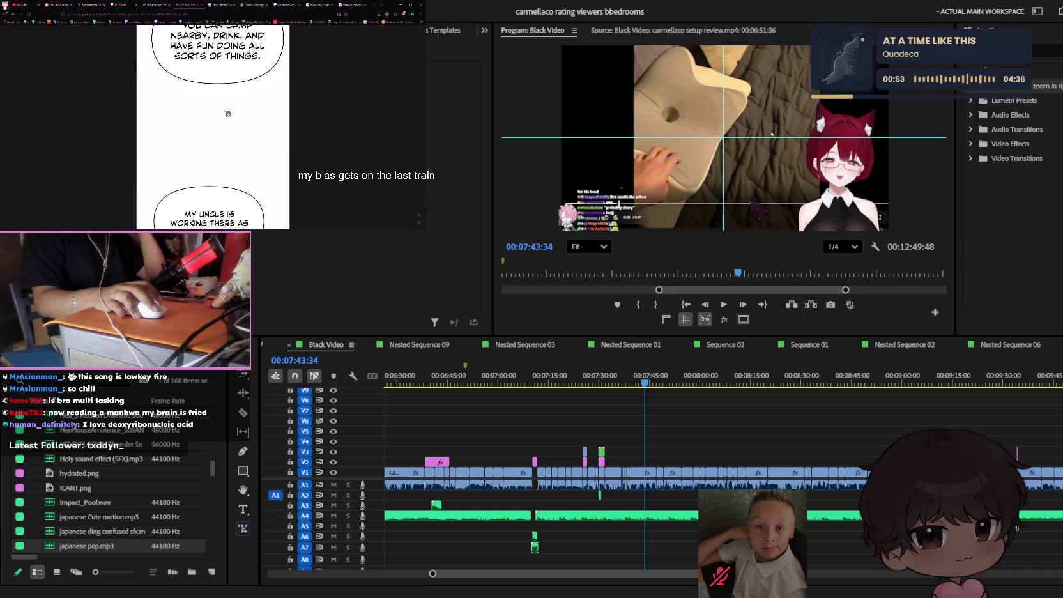
pyautogui.scroll(-3, 227, 113)
pyautogui.scroll(-3, 228, 113)
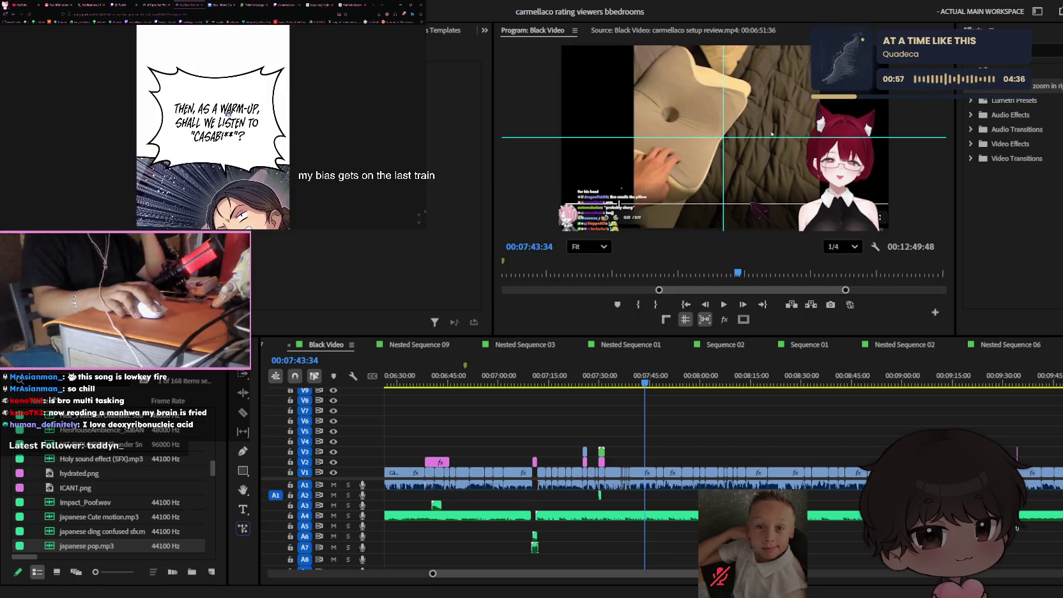
pyautogui.scroll(-3, 228, 113)
pyautogui.scroll(-3, 255, 99)
pyautogui.scroll(-3, 255, 99)
pyautogui.scroll(-3, 255, 100)
pyautogui.scroll(-3, 256, 99)
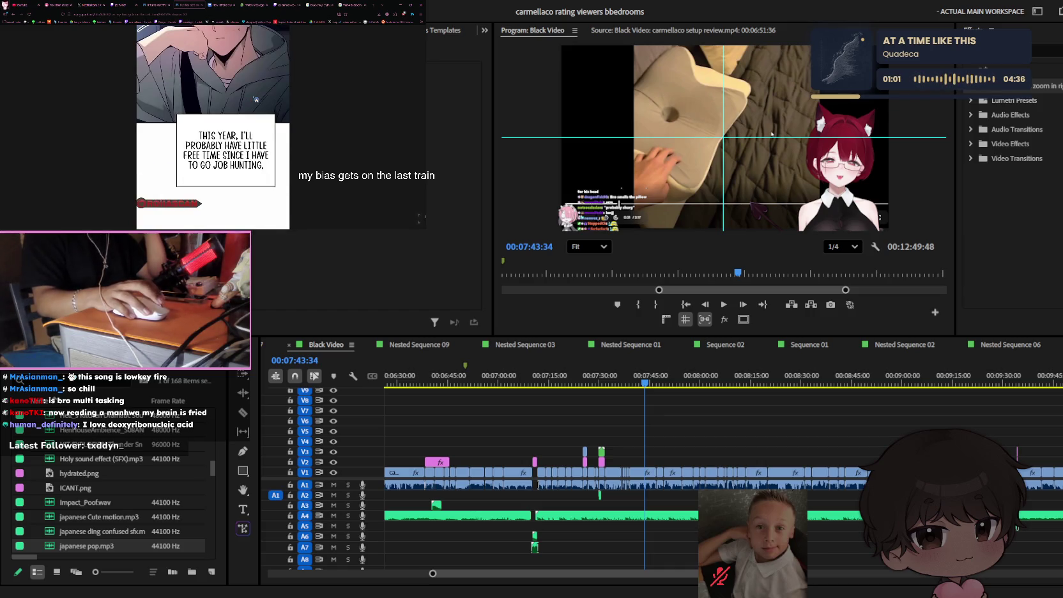
pyautogui.scroll(-3, 256, 99)
pyautogui.scroll(-3, 256, 100)
pyautogui.scroll(-3, 256, 99)
pyautogui.scroll(-3, 256, 98)
pyautogui.scroll(-3, 257, 98)
pyautogui.scroll(-3, 257, 99)
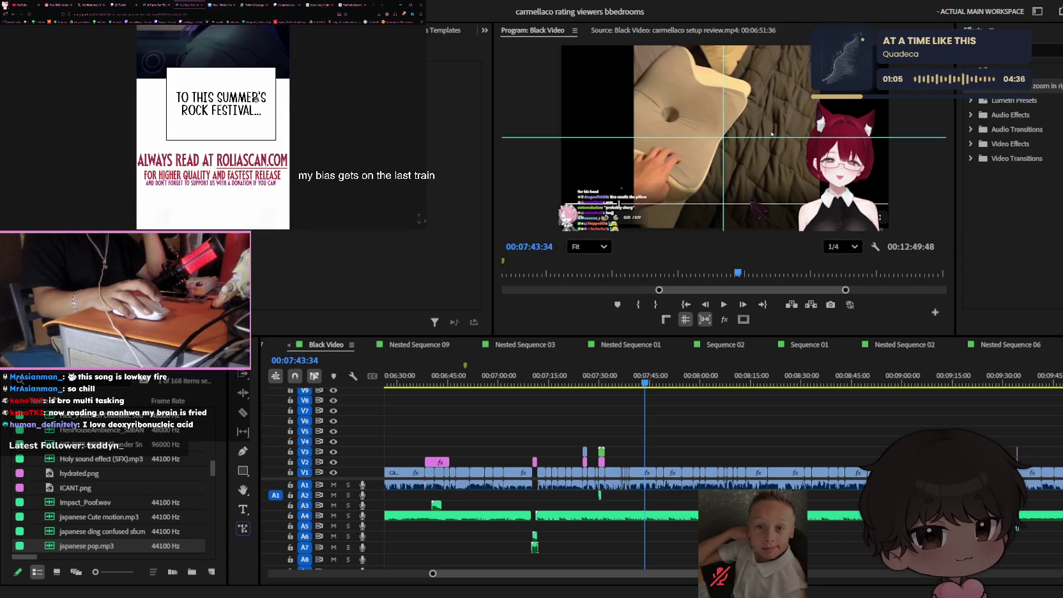
pyautogui.scroll(-3, 256, 99)
pyautogui.scroll(-3, 255, 100)
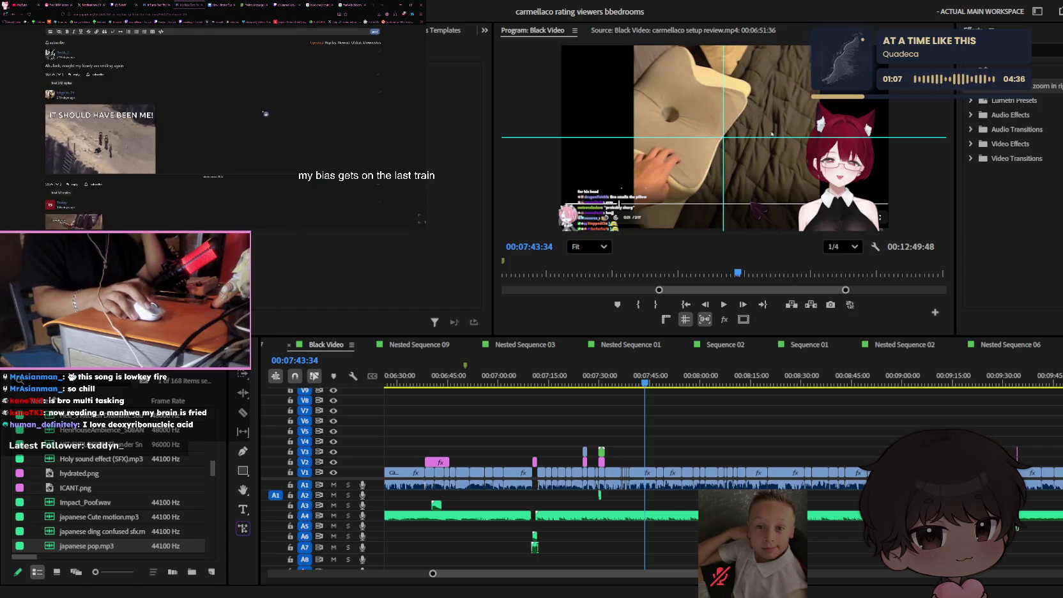
pyautogui.click(308, 78)
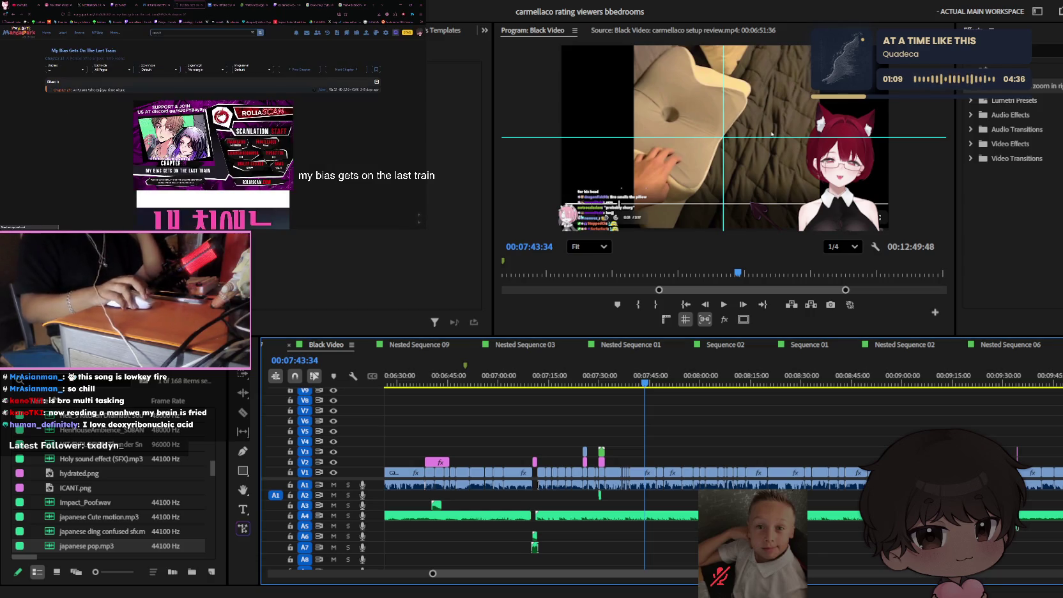
pyautogui.click(573, 383)
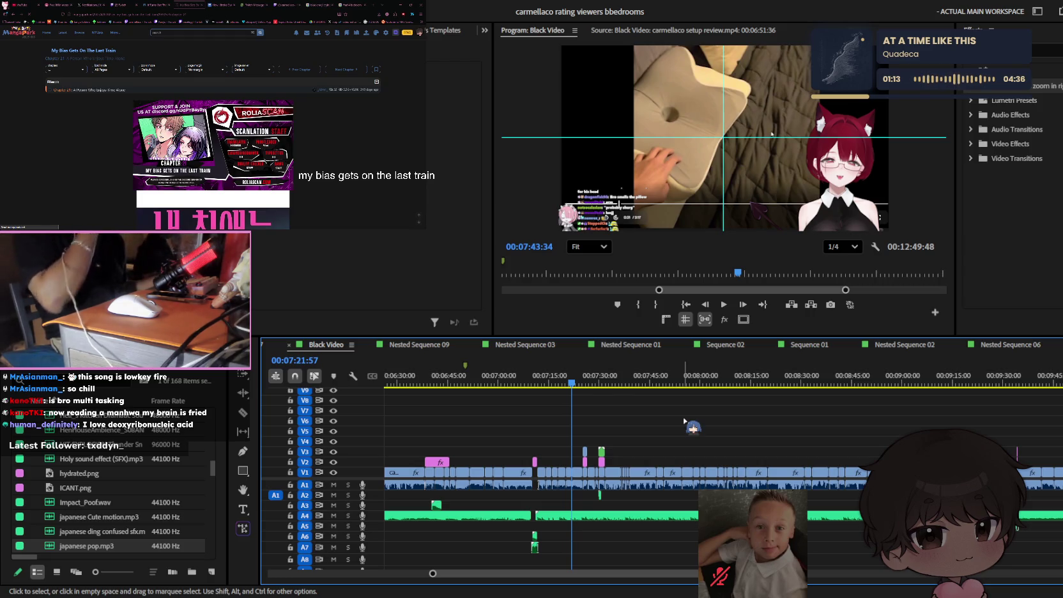
# - Zoom the timeline and play the pink captions through, replaying from 07:36:46 to about 07:39
pyautogui.scroll(5, 684, 422)
pyautogui.scroll(2, 684, 428)
pyautogui.scroll(3, 682, 435)
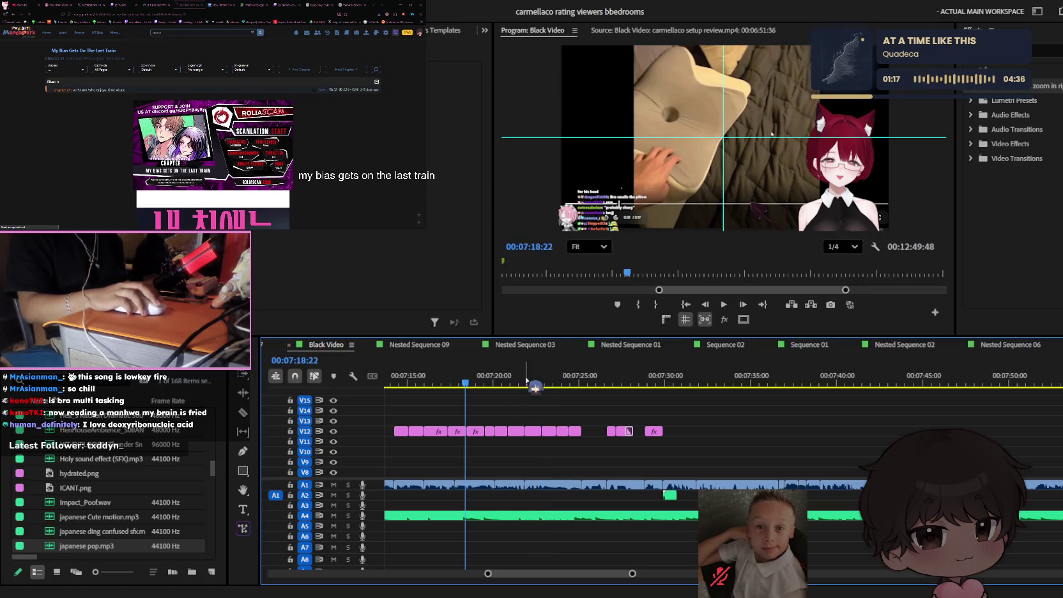
pyautogui.scroll(-3, 669, 422)
pyautogui.scroll(2, 664, 422)
pyautogui.scroll(-2, 645, 422)
pyautogui.scroll(1, 626, 421)
pyautogui.press('space')
pyautogui.scroll(3, 635, 424)
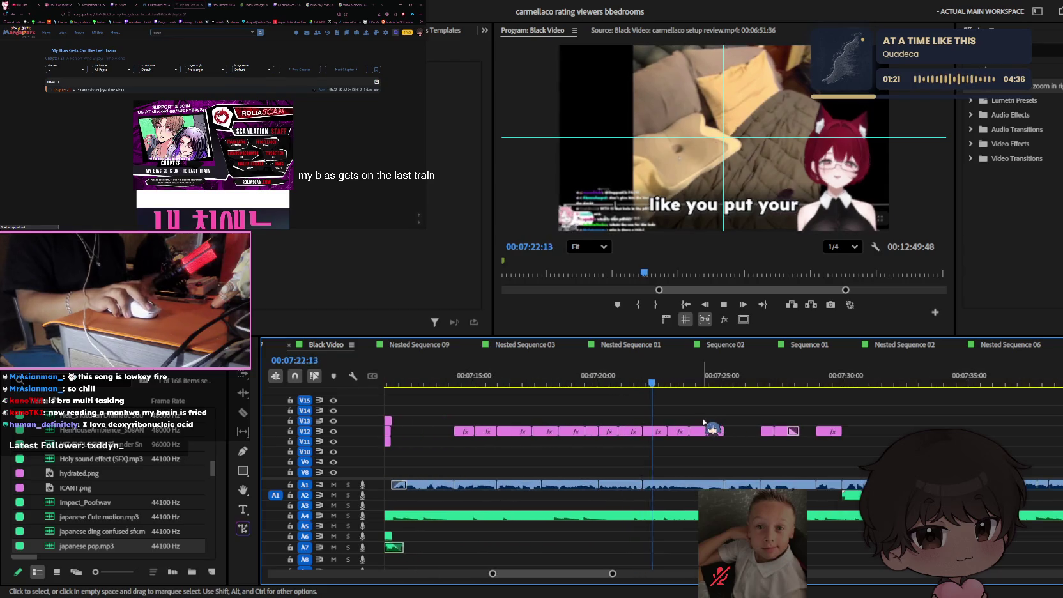
pyautogui.scroll(2, 715, 416)
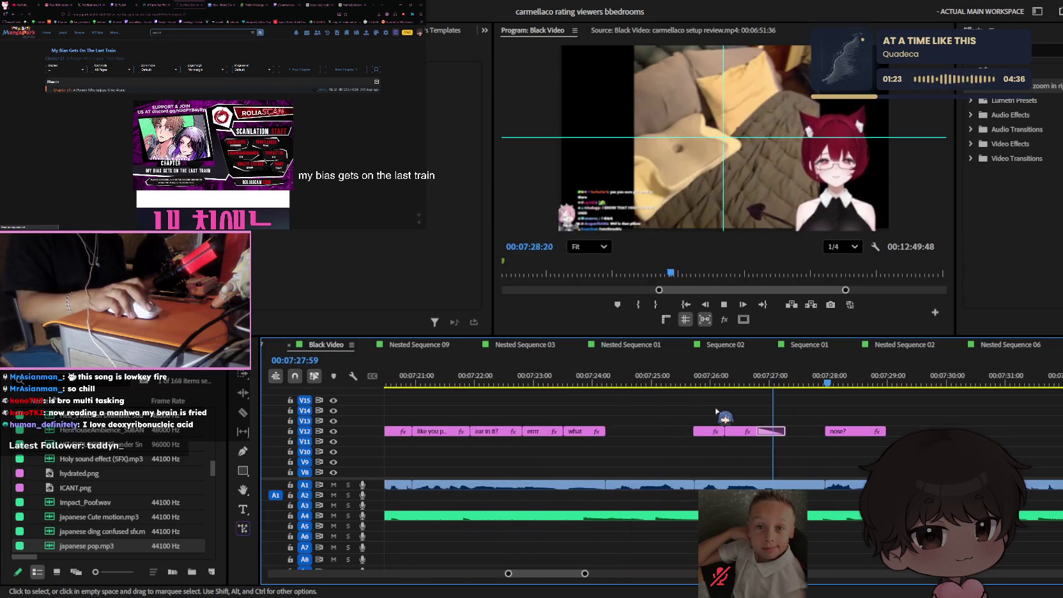
pyautogui.scroll(-2, 721, 418)
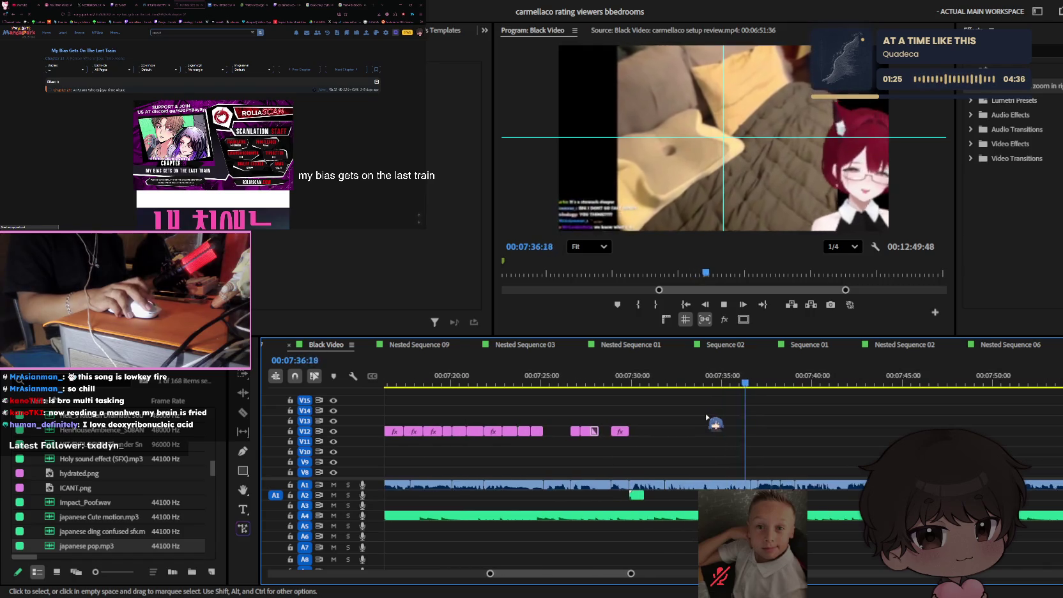
pyautogui.scroll(-3, 735, 421)
pyautogui.scroll(3, 741, 420)
pyautogui.click(637, 382)
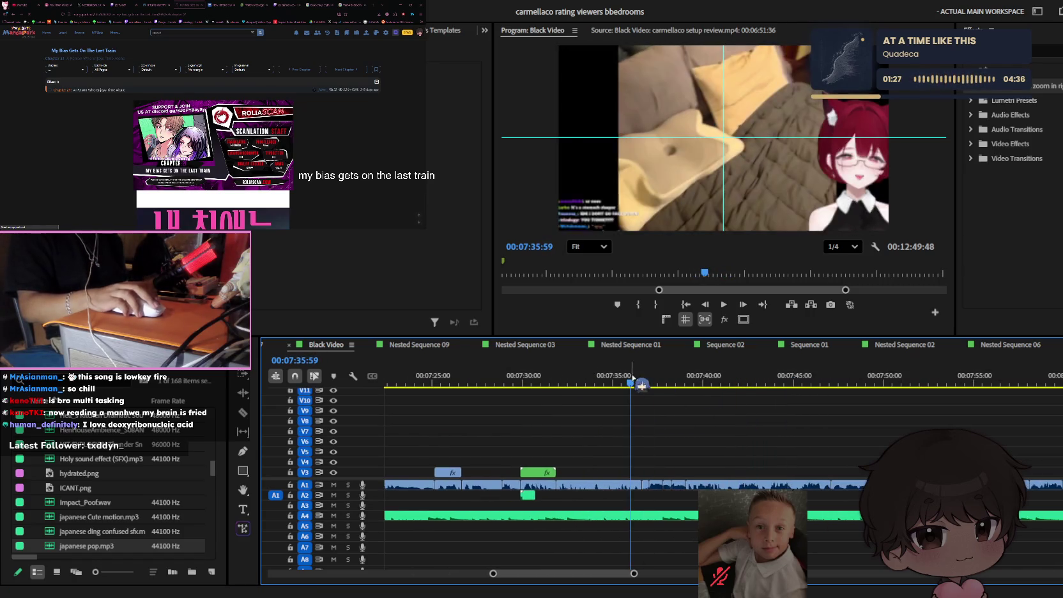
pyautogui.scroll(-2, 647, 414)
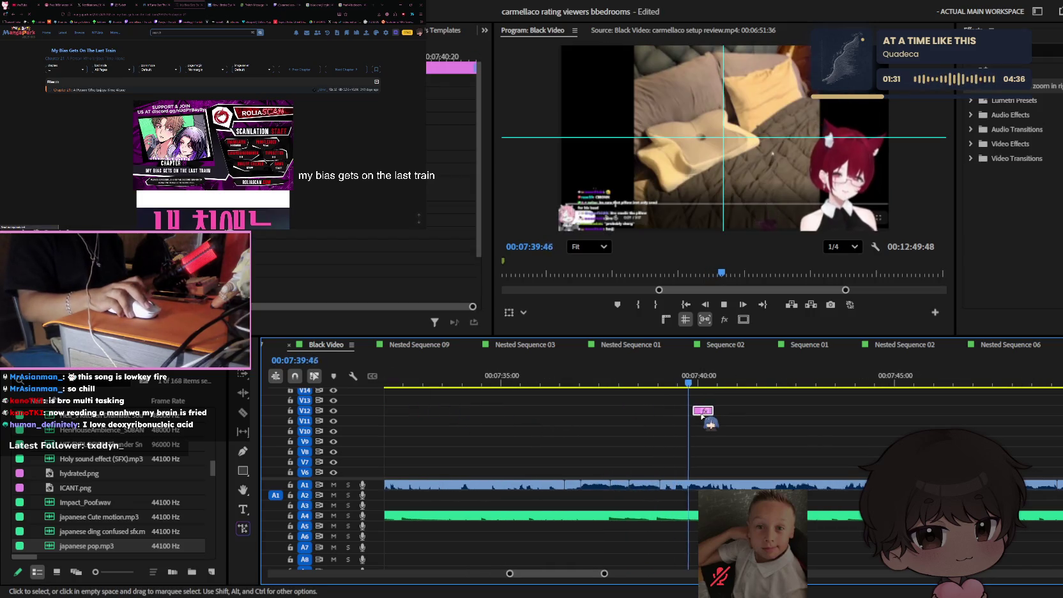
# - Move a caption clip on V12 to about 07:39 and retype its text as 'put the fries'
pyautogui.press('space')
pyautogui.moveTo(424, 414)
pyautogui.mouseDown()
pyautogui.moveTo(722, 424)
pyautogui.moveTo(603, 394)
pyautogui.mouseUp()
pyautogui.press('space')
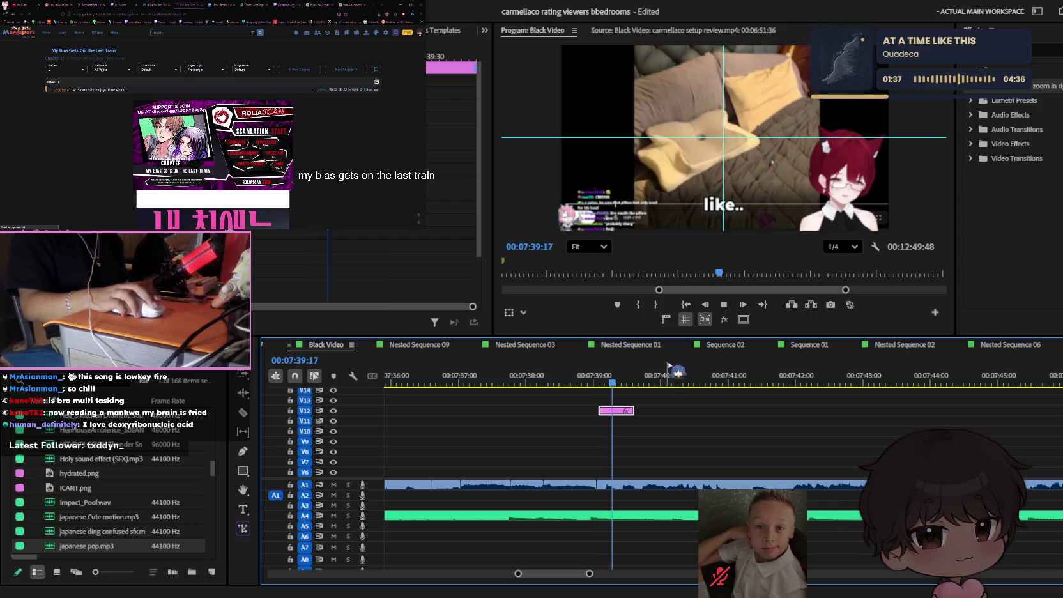
pyautogui.click(710, 203)
pyautogui.press('t')
pyautogui.press('space')
pyautogui.write('ut the frie')
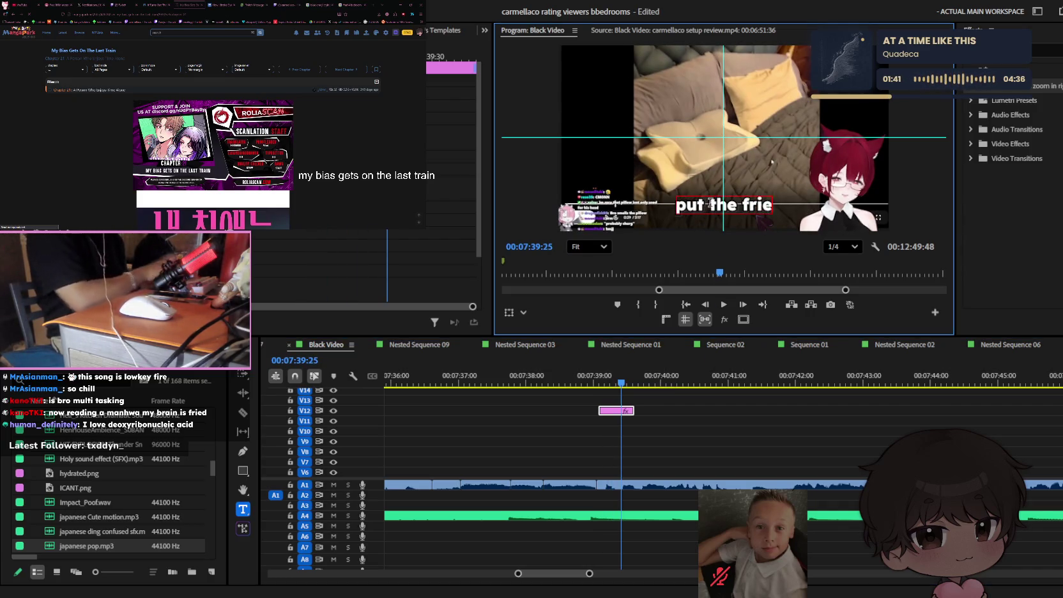
pyautogui.write('s')
# - Lengthen the caption to about 07:40:17 and split it at 07:40:07 with Ctrl+K
pyautogui.moveTo(634, 410)
pyautogui.mouseDown()
pyautogui.moveTo(715, 411)
pyautogui.moveTo(668, 384)
pyautogui.mouseUp()
pyautogui.click(685, 384)
pyautogui.press('v')
pyautogui.hotkey('ctrl', 'k')
pyautogui.press('space')
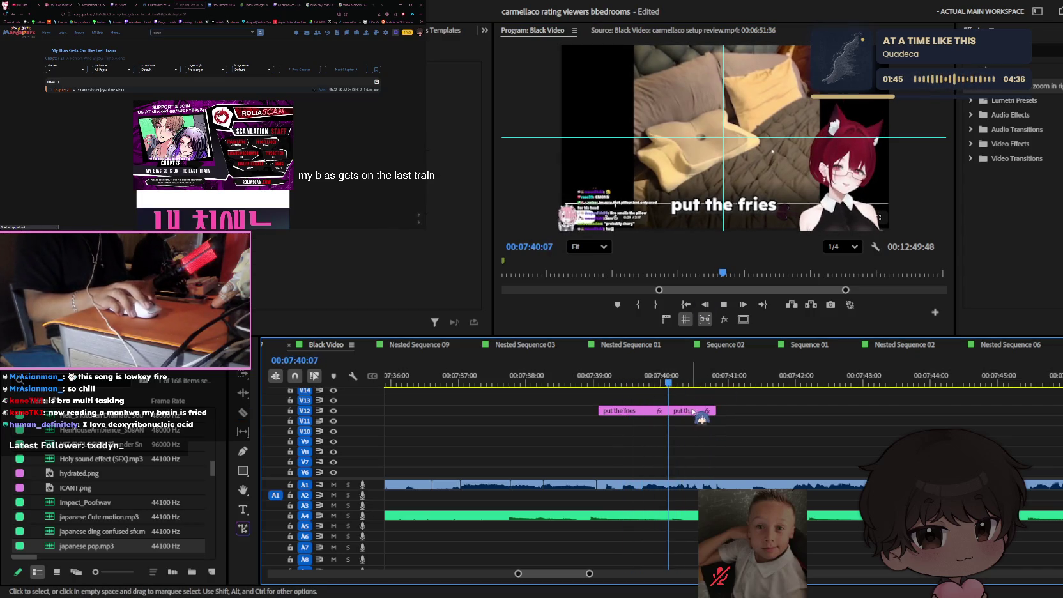
# - Retype the split-off second caption as 'in the bag' and play back the captions
pyautogui.press('t')
pyautogui.click(741, 205)
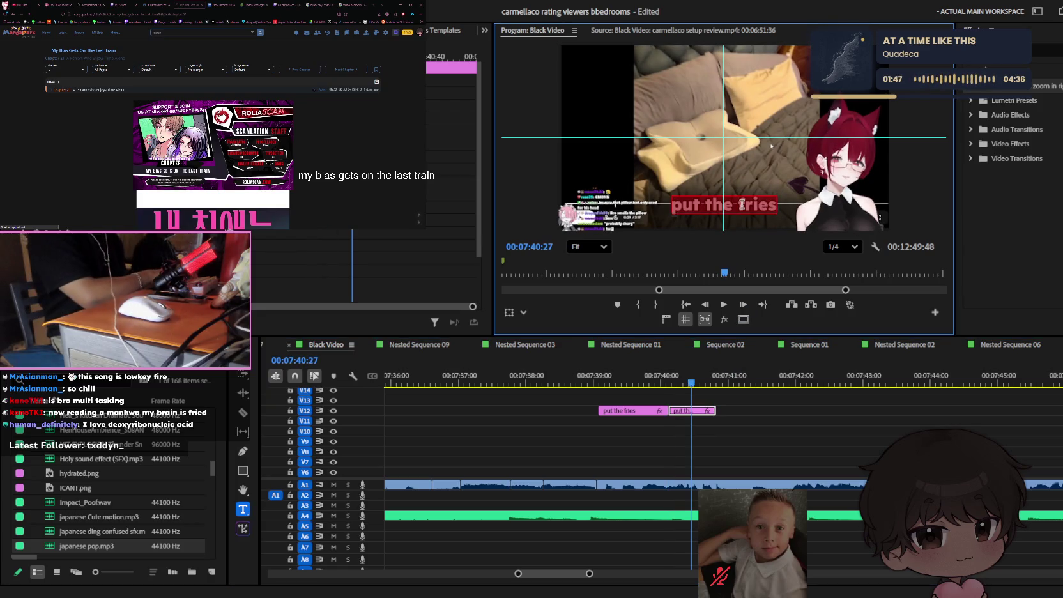
pyautogui.write('in the bag')
pyautogui.click(723, 411)
pyautogui.press('space')
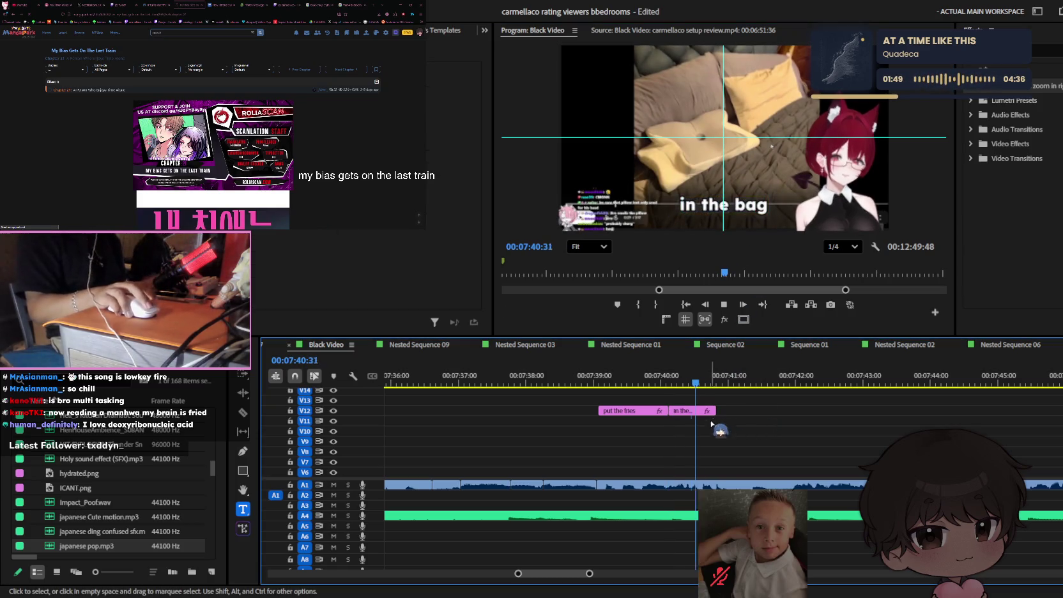
pyautogui.click(721, 377)
pyautogui.press('space')
pyautogui.press('-')
pyautogui.press('-')
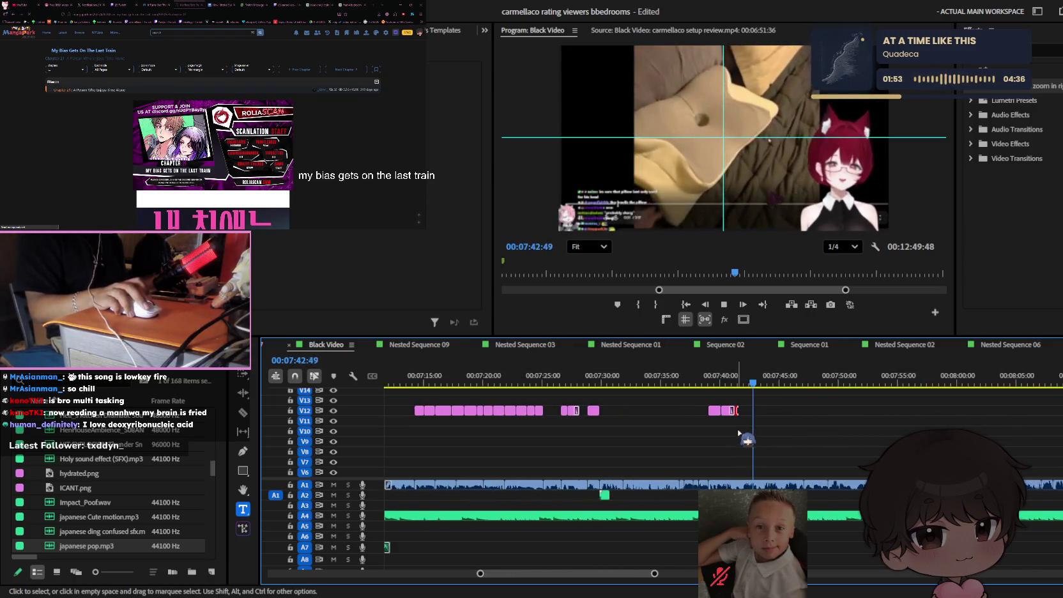
pyautogui.press('-')
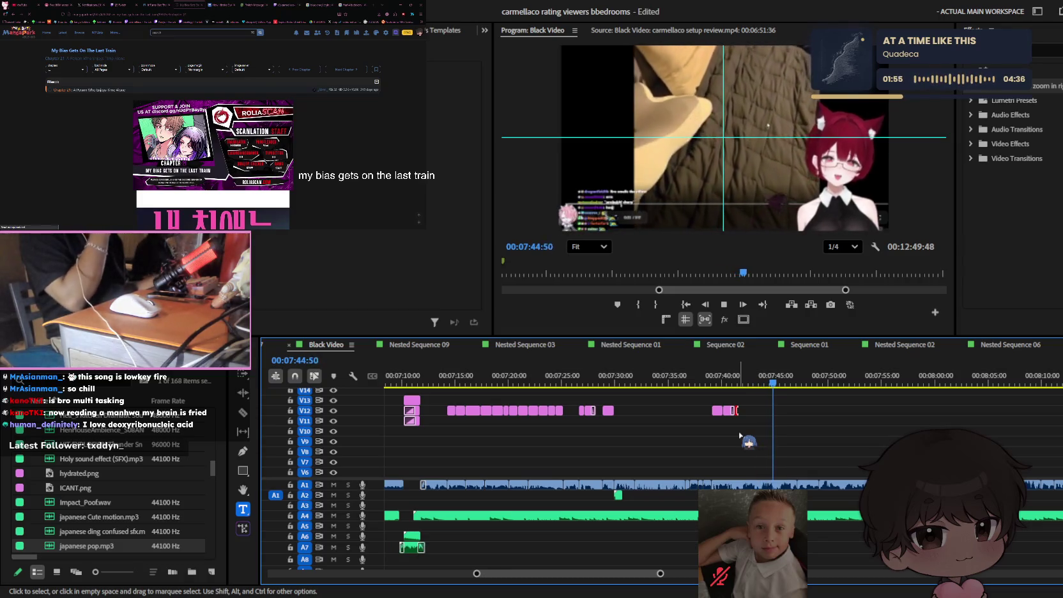
pyautogui.press('=')
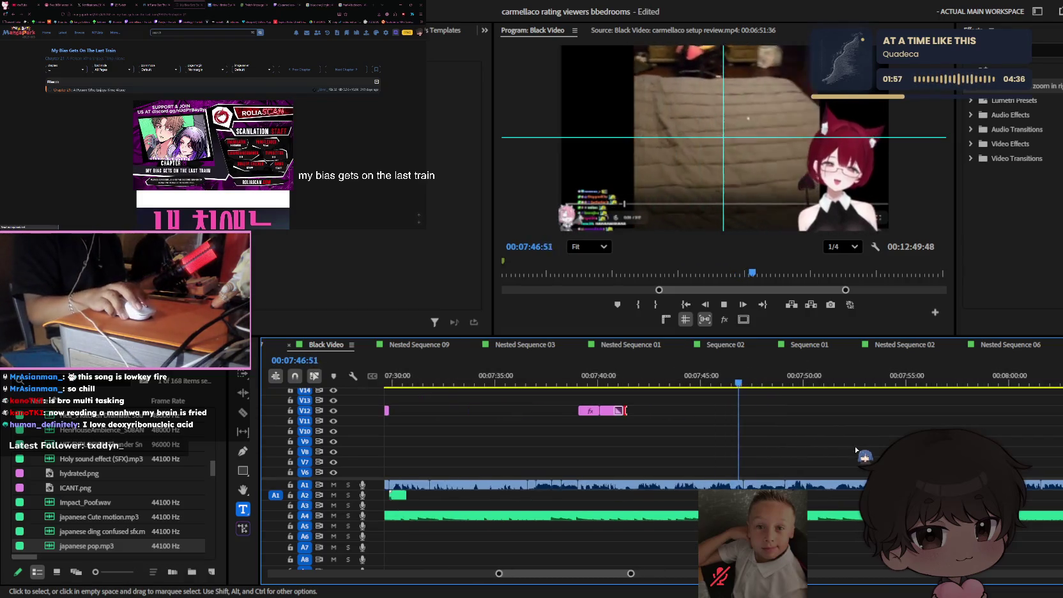
pyautogui.press('=')
pyautogui.press('-')
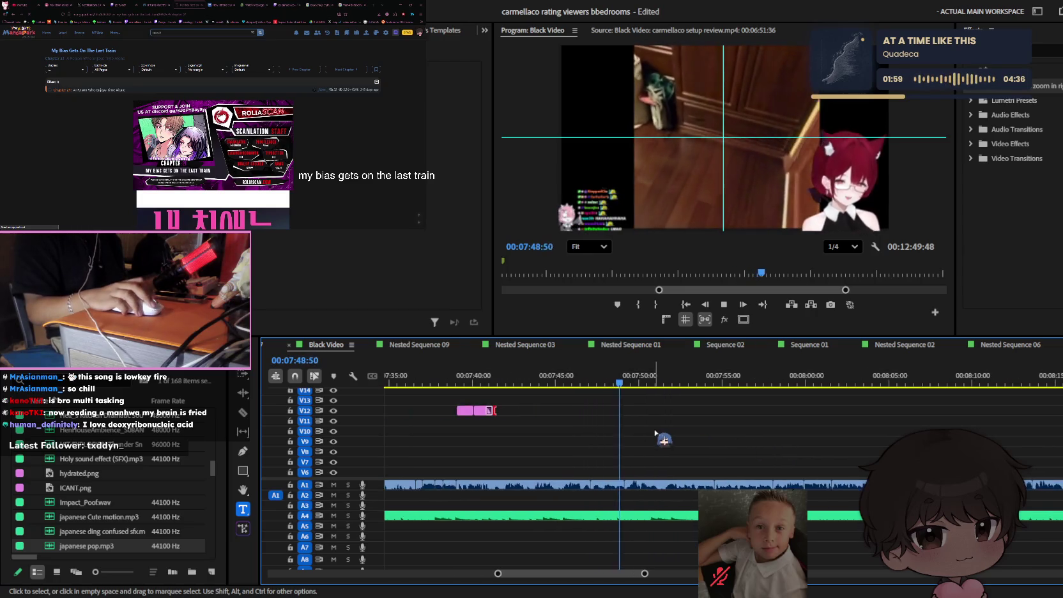
pyautogui.press('-')
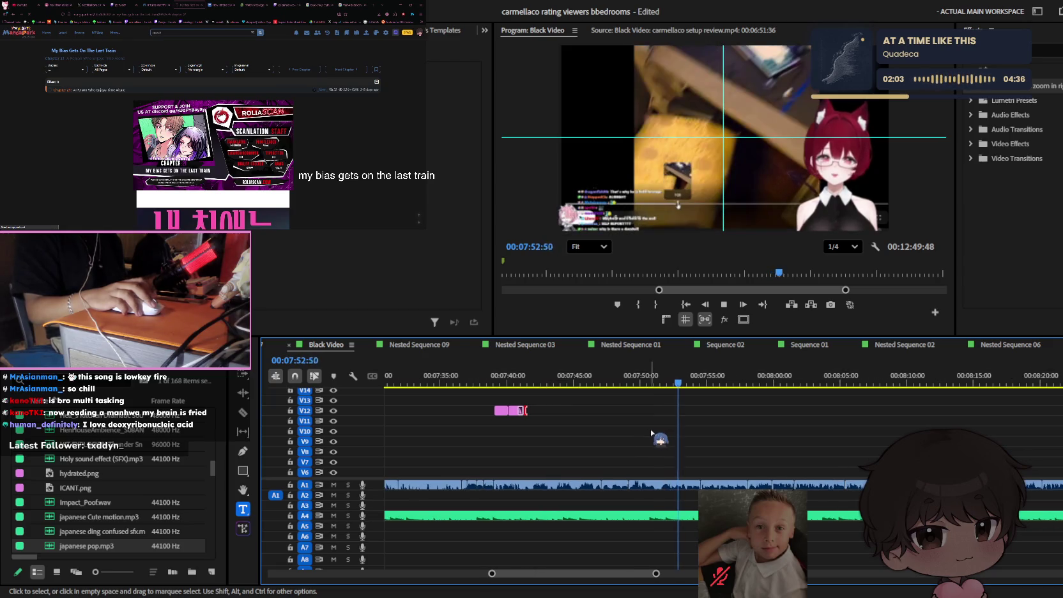
pyautogui.press('-')
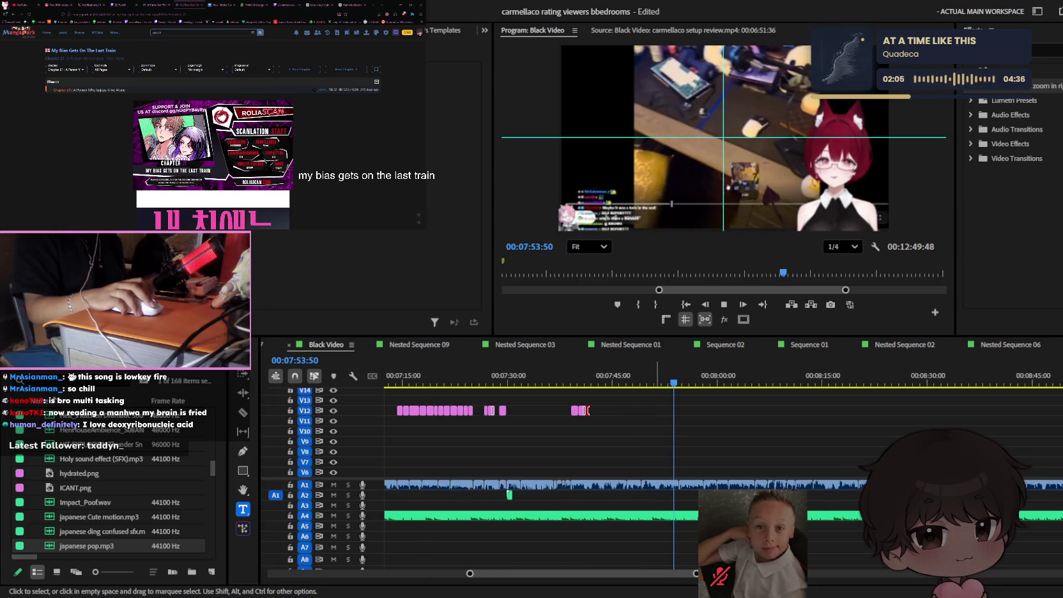
pyautogui.press('-')
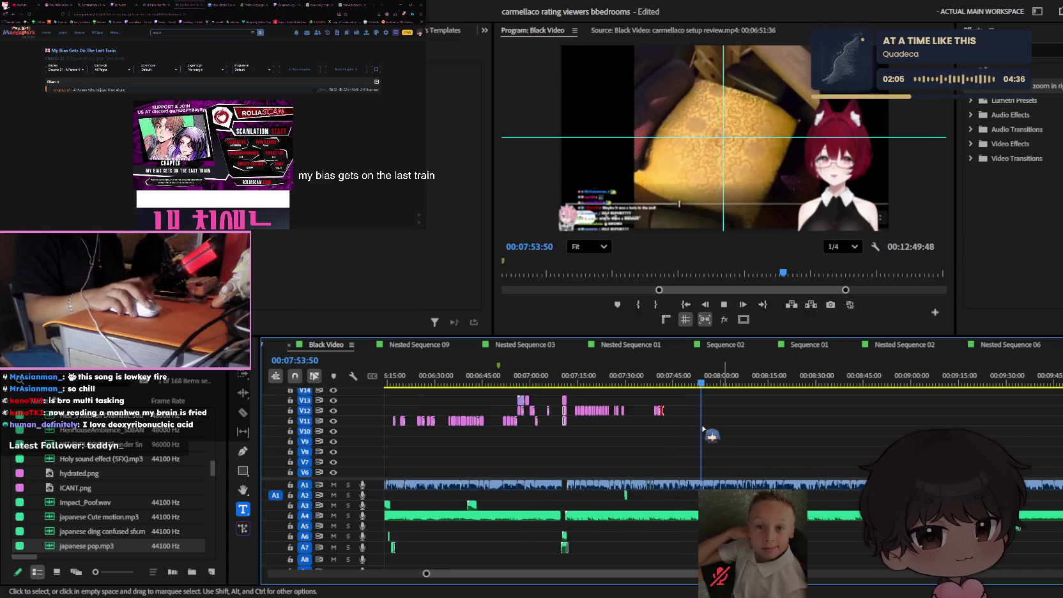
pyautogui.click(661, 382)
pyautogui.hotkey('ctrl', 's')
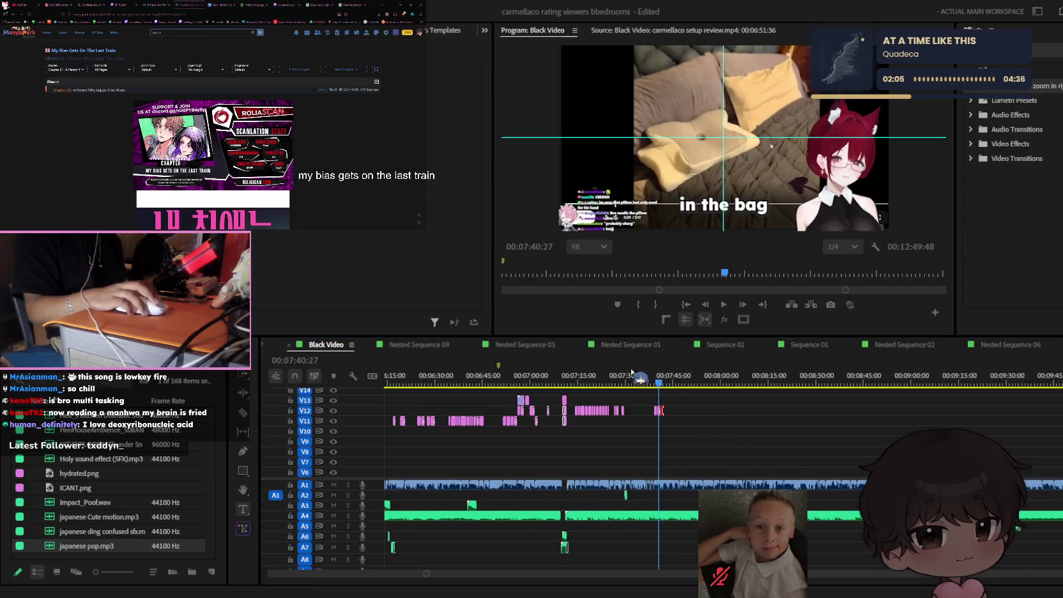
pyautogui.press('Up')
pyautogui.press('=')
pyautogui.press('space')
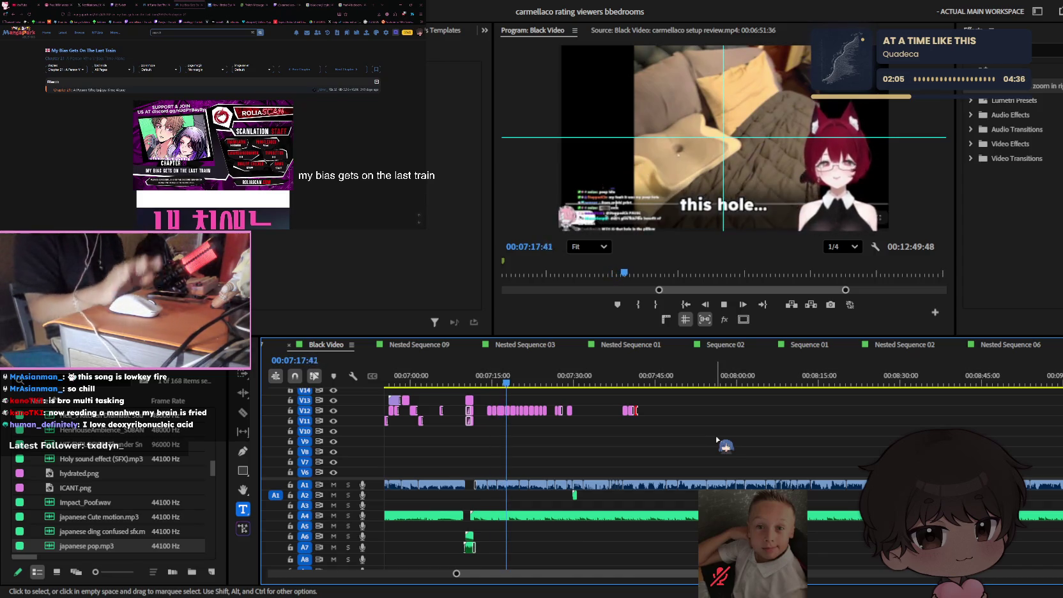
pyautogui.press('=')
pyautogui.press('=')
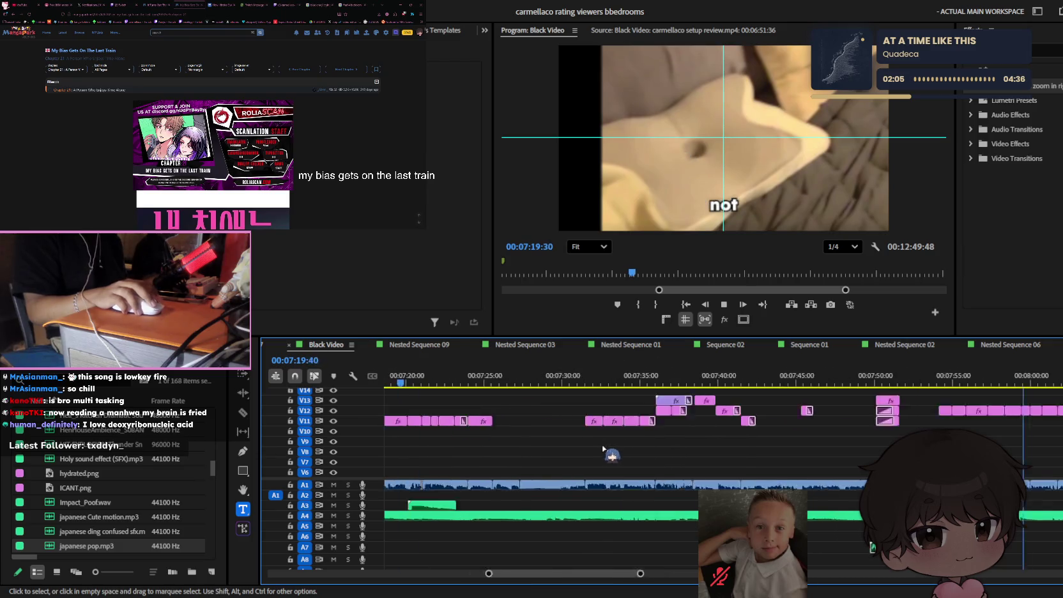
pyautogui.press('-')
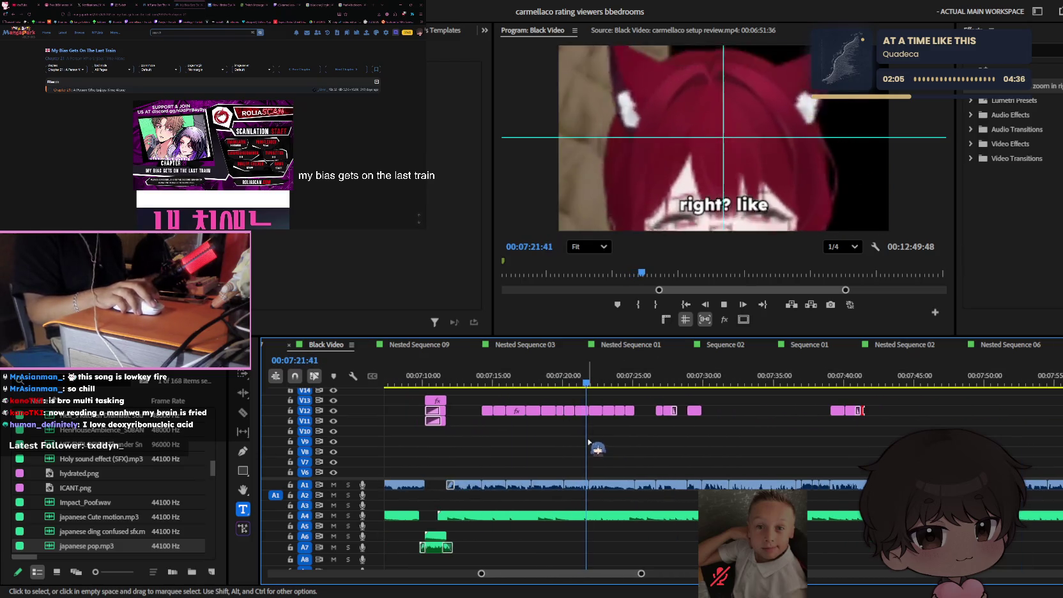
pyautogui.press('=')
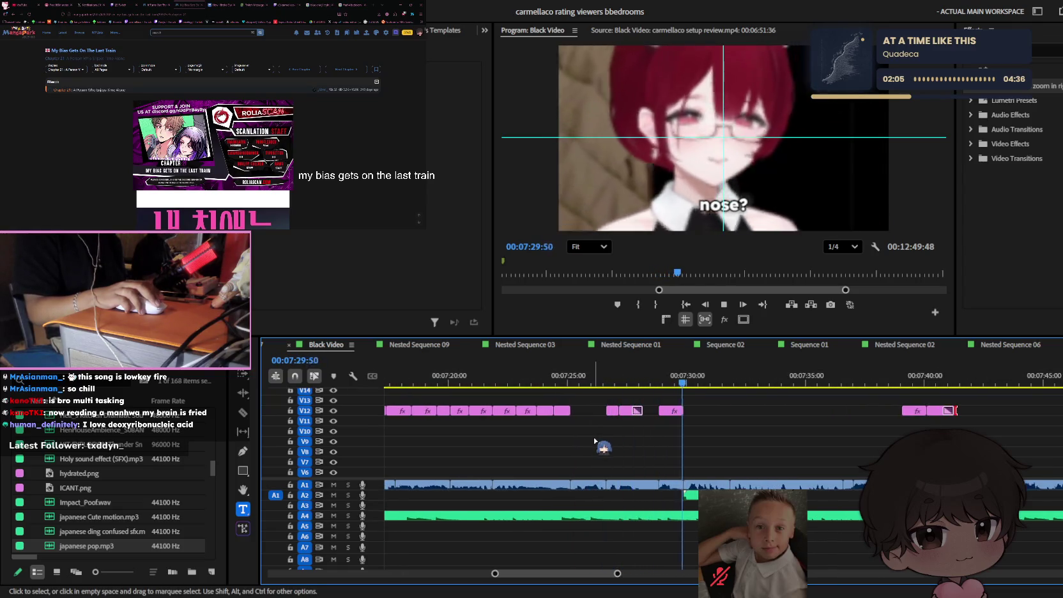
pyautogui.press('-')
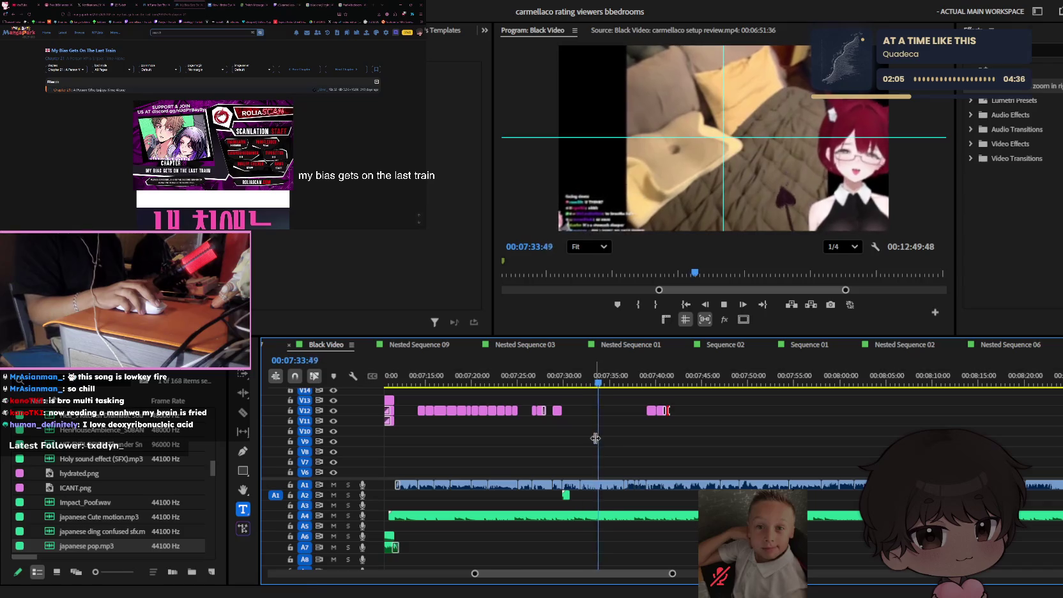
pyautogui.press('-')
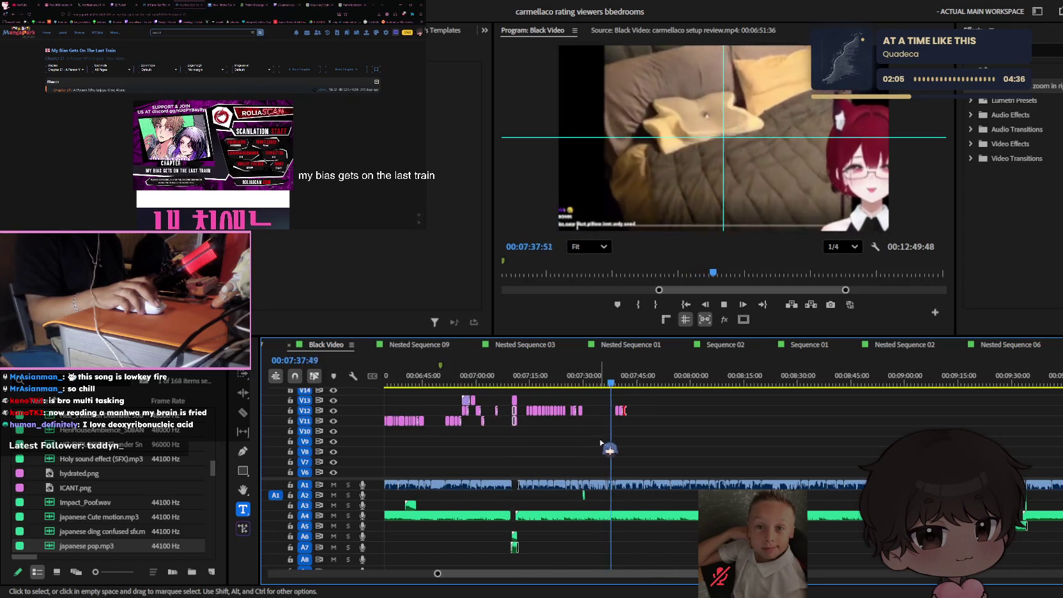
pyautogui.press('=')
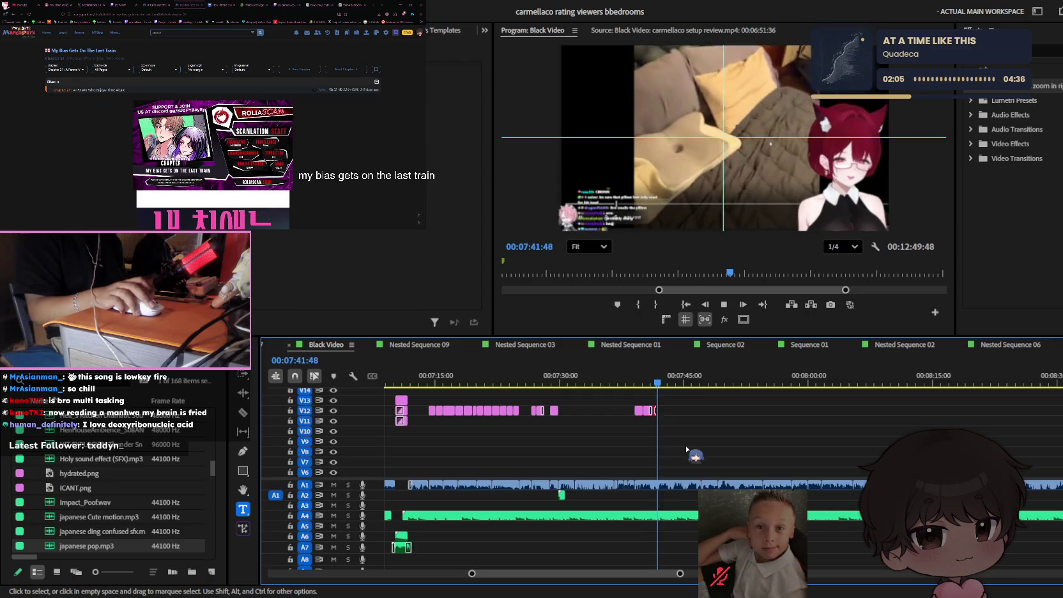
pyautogui.press('=')
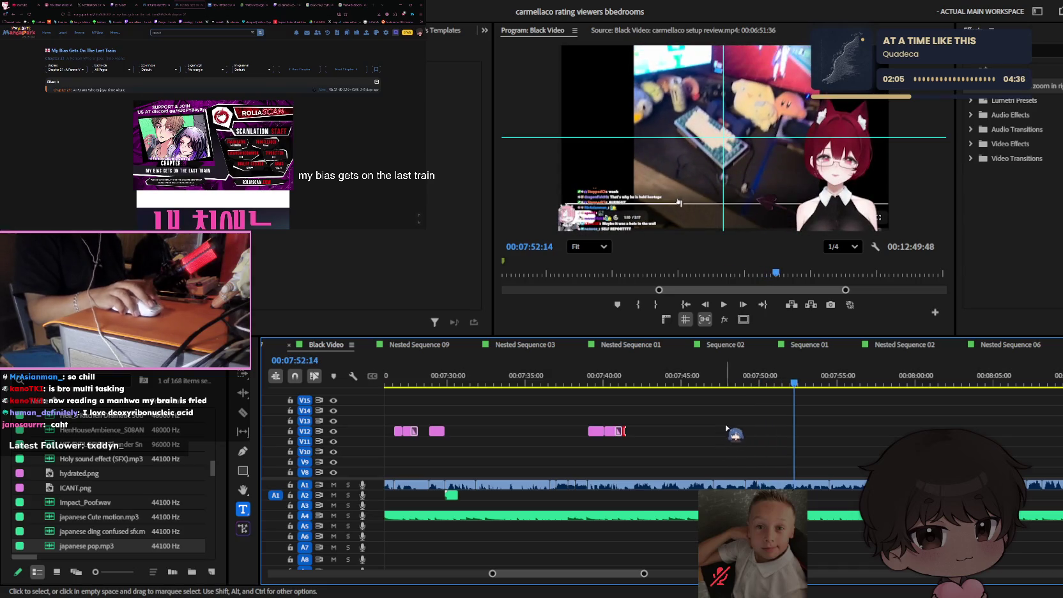
pyautogui.press('j')
pyautogui.press('=')
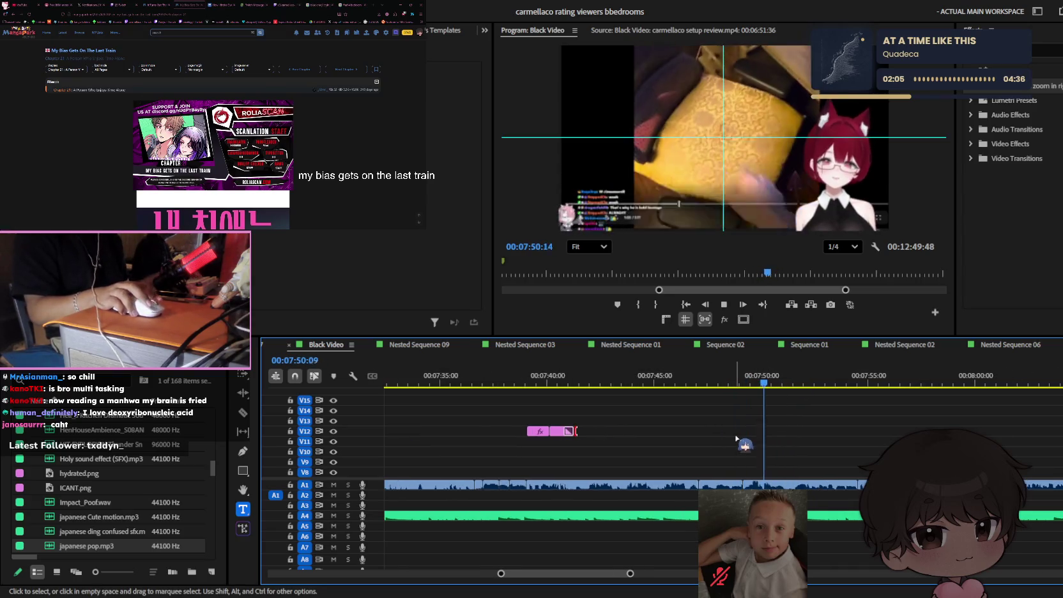
pyautogui.press('=')
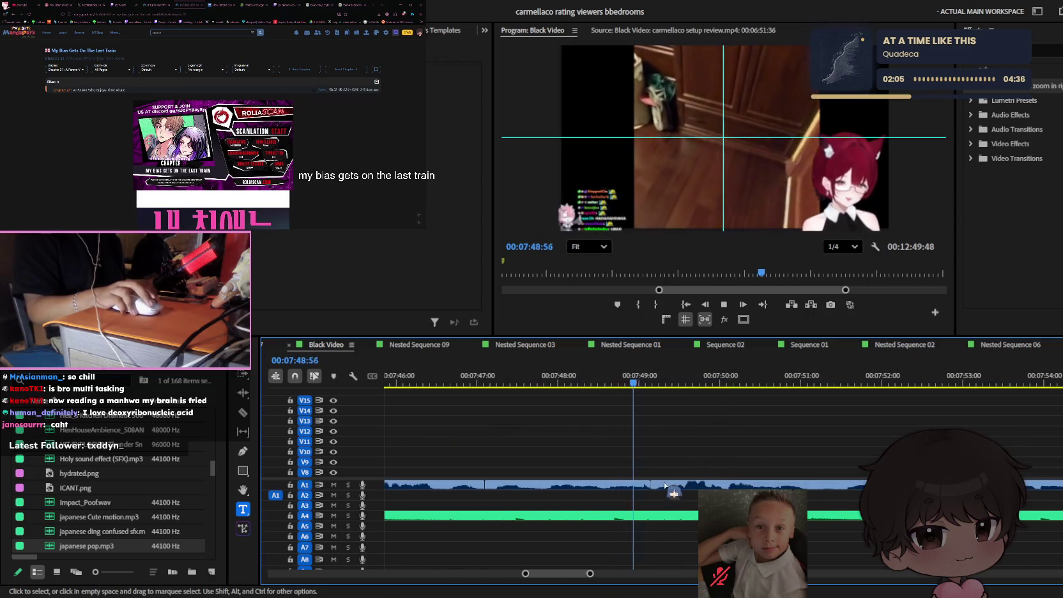
pyautogui.press('l')
pyautogui.press('-')
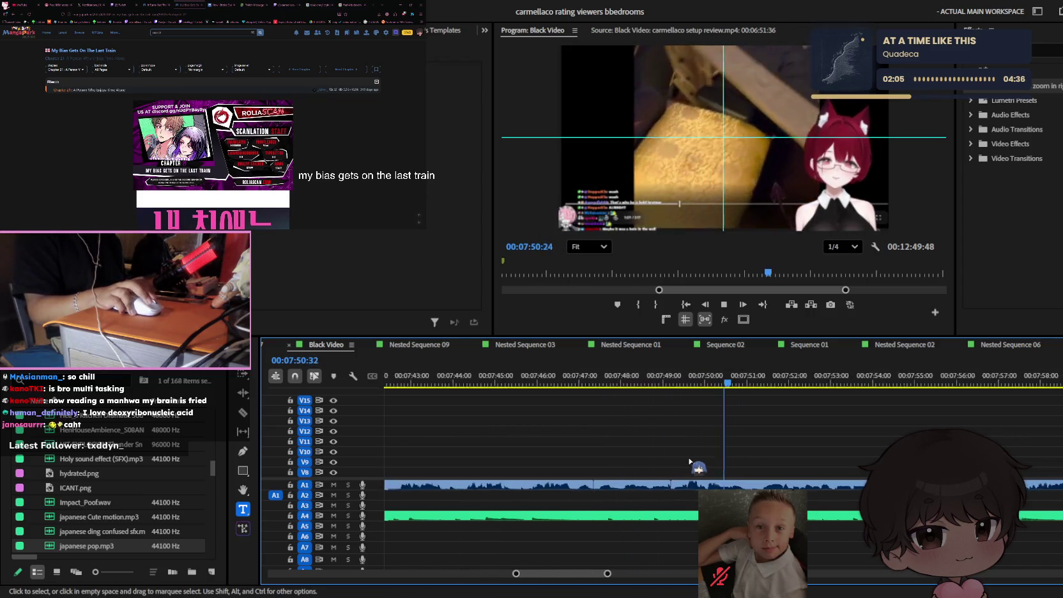
pyautogui.press('-')
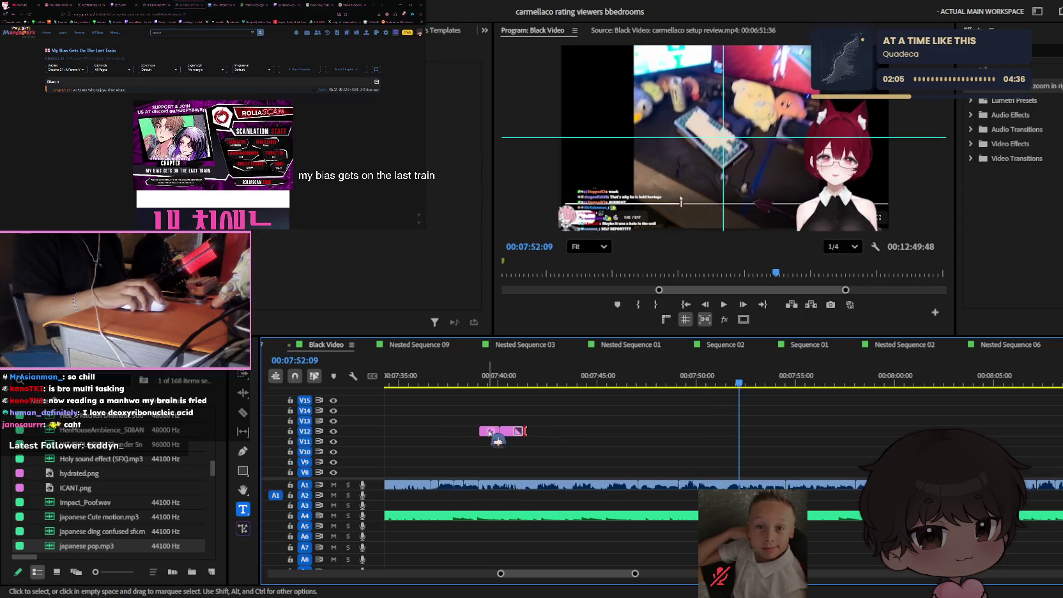
# - Alt-drag a copy of the short caption clip on V12 to the playhead near 07:51 and play it back
pyautogui.moveTo(498, 441); pyautogui.dragTo(736, 441)
pyautogui.press('j')
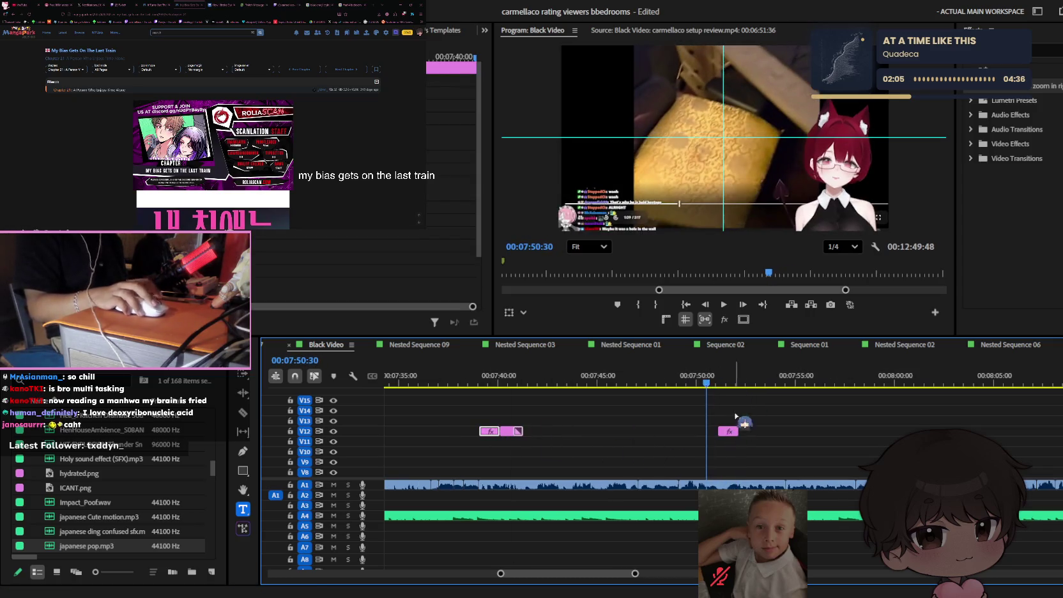
pyautogui.press('=')
pyautogui.press('=')
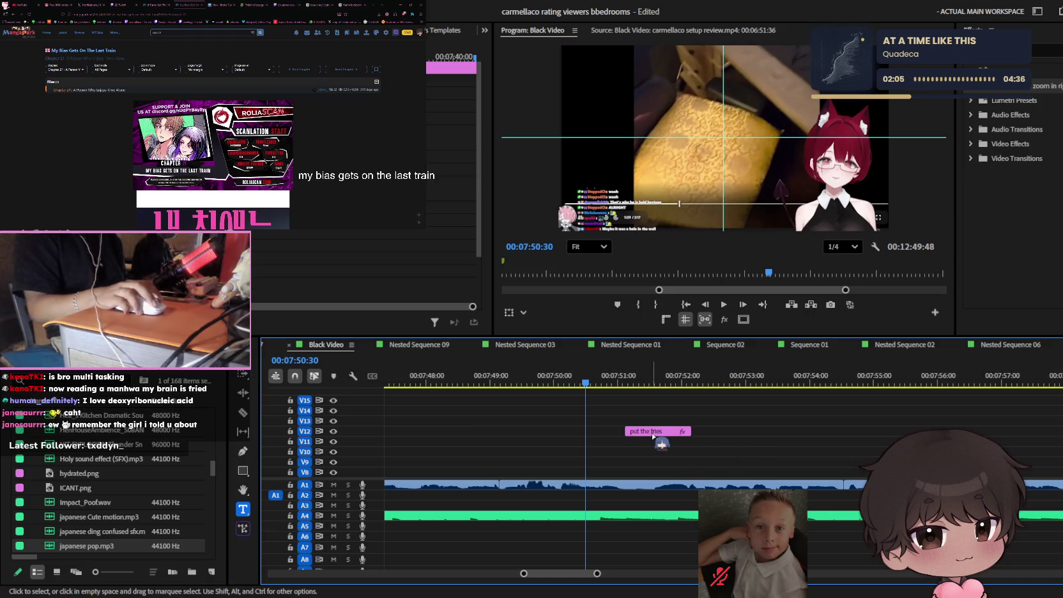
pyautogui.press('-')
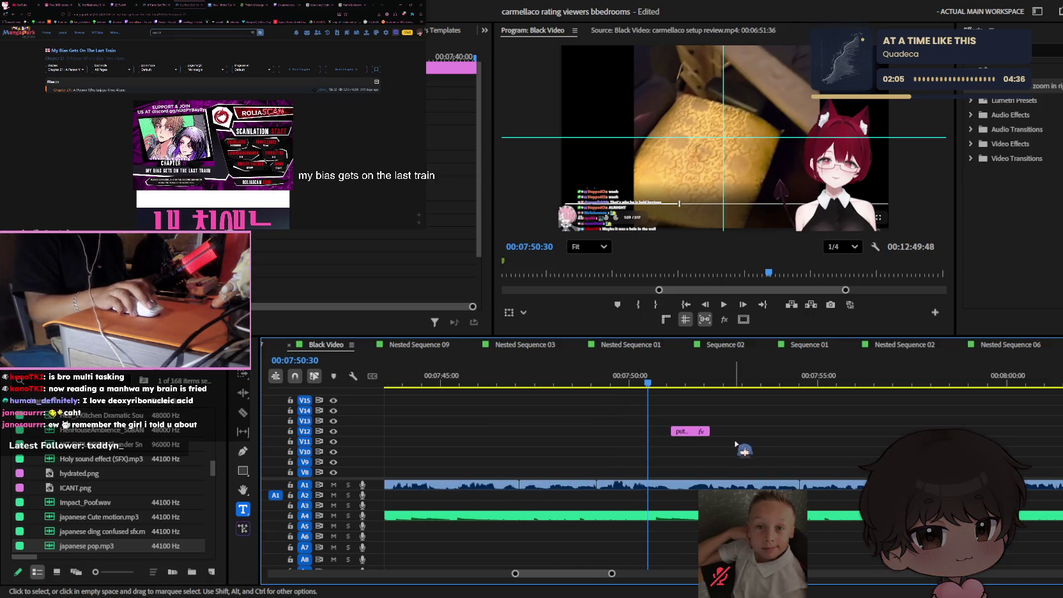
pyautogui.press('=')
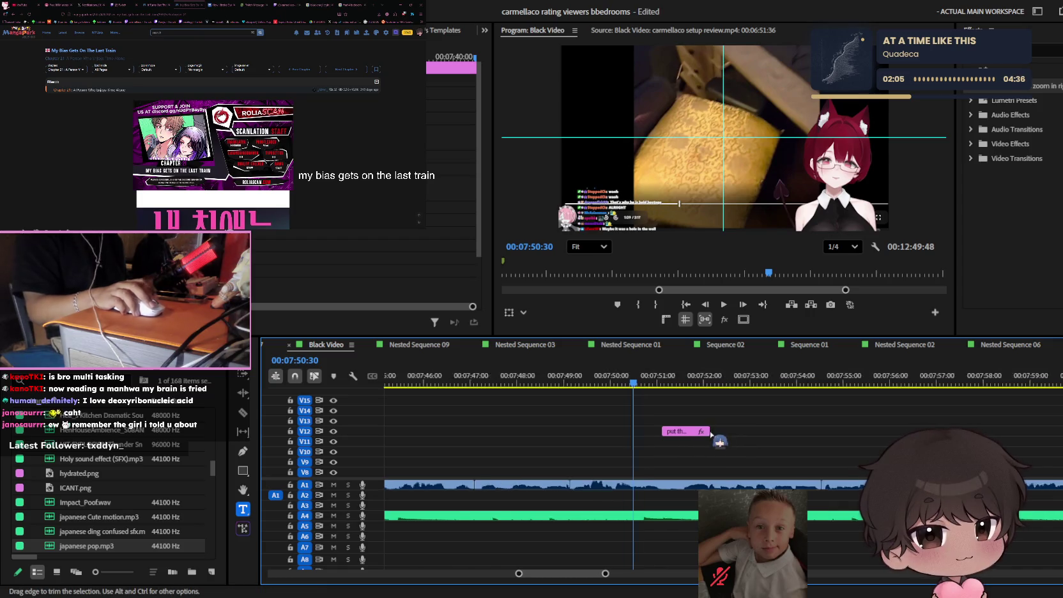
pyautogui.press('space')
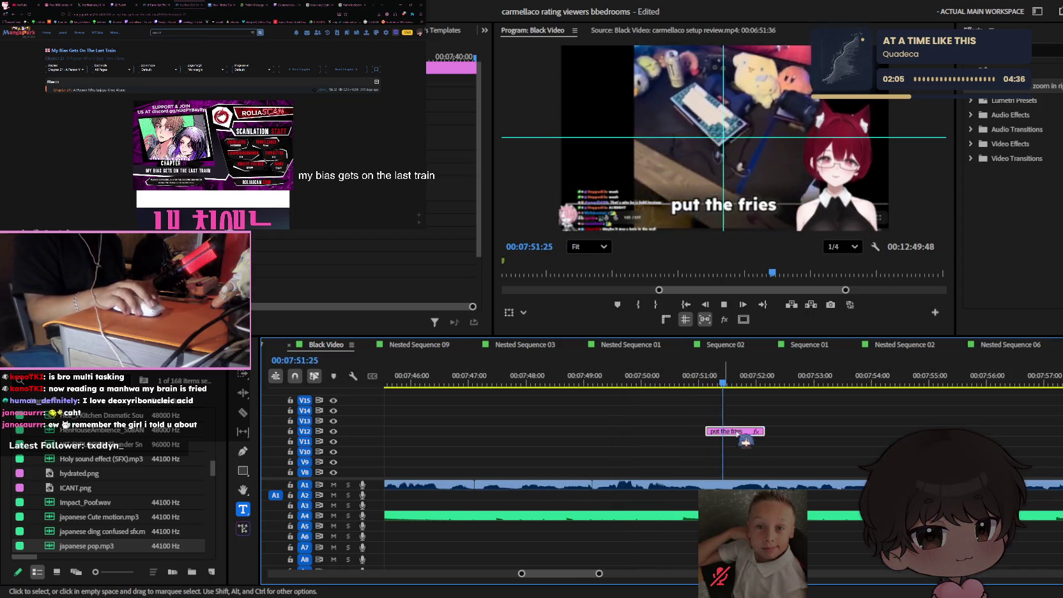
# - Nudge the new caption slightly later and rewrite its text as 'yoo thats some'
pyautogui.moveTo(719, 438); pyautogui.dragTo(751, 438)
pyautogui.click(643, 382)
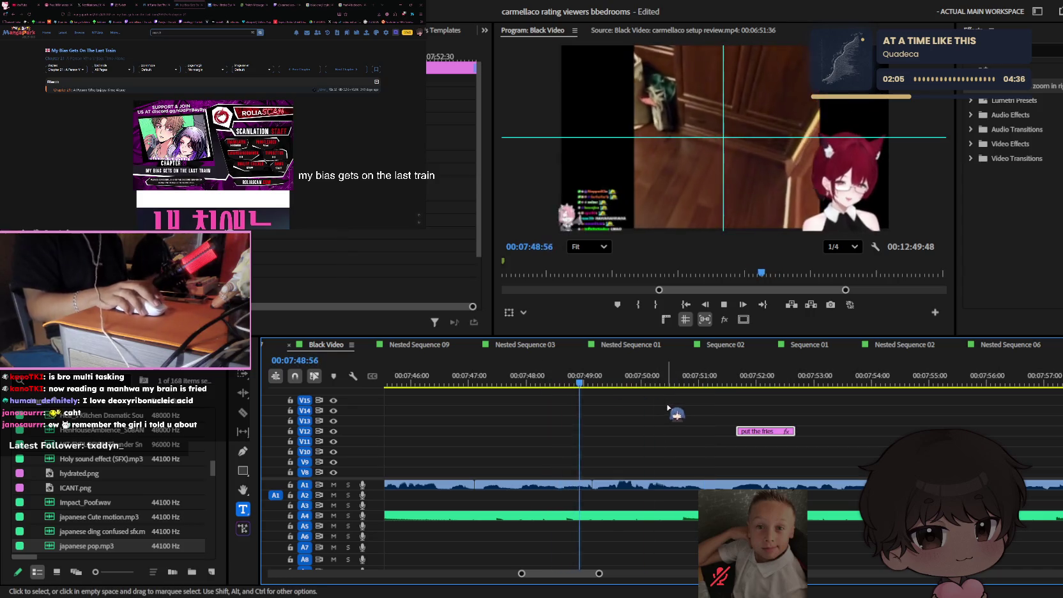
pyautogui.press('space')
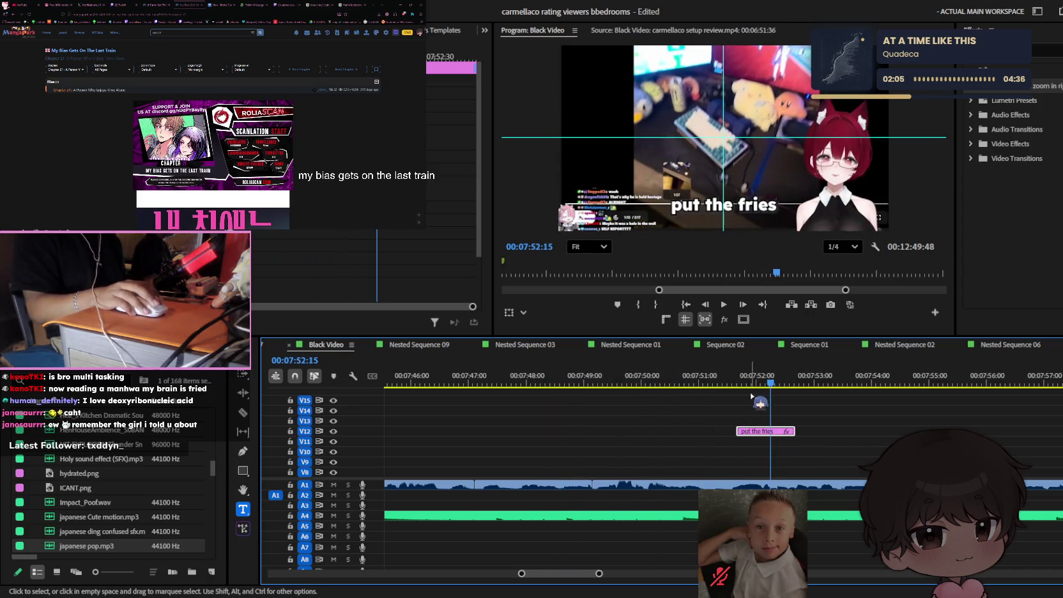
pyautogui.click(752, 204)
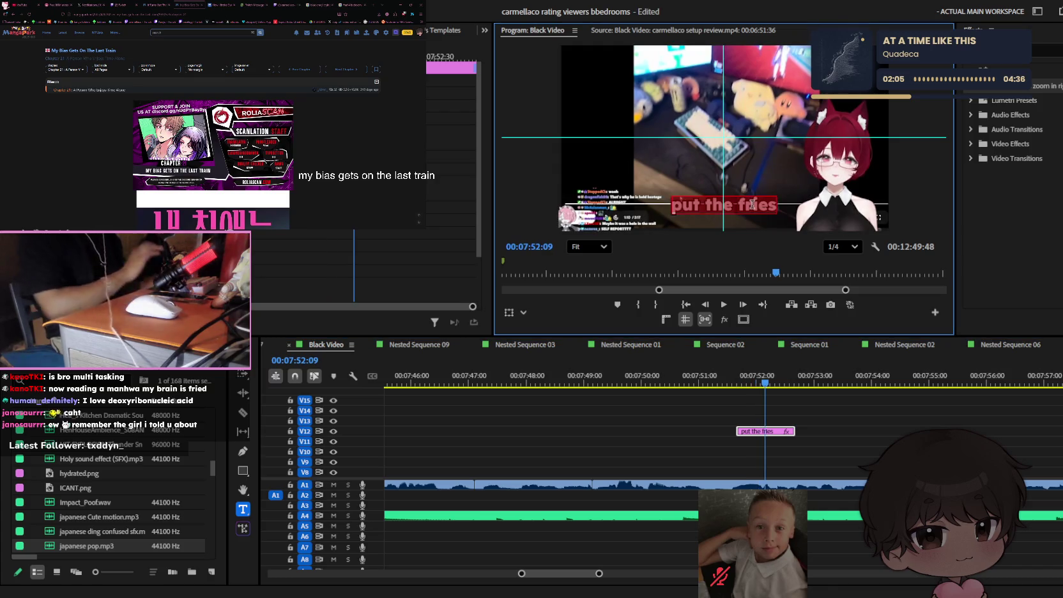
pyautogui.write('yoo thats some')
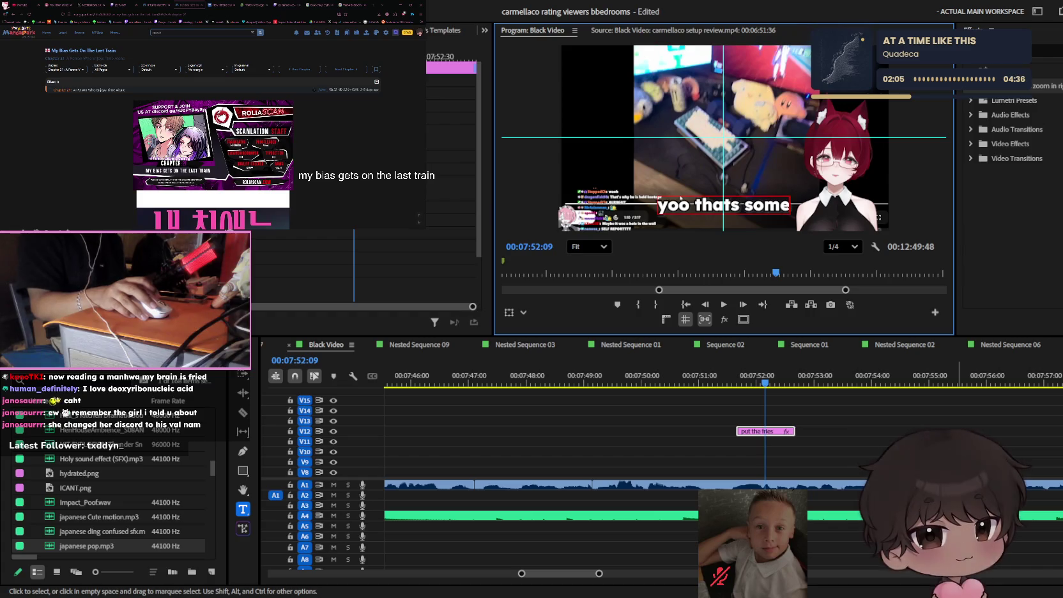
# - Replay the new 'yoo thats some' caption and save the project with Ctrl+S
pyautogui.moveTo(760, 383); pyautogui.dragTo(741, 383)
pyautogui.press('space')
pyautogui.hotkey('ctrl', 's')
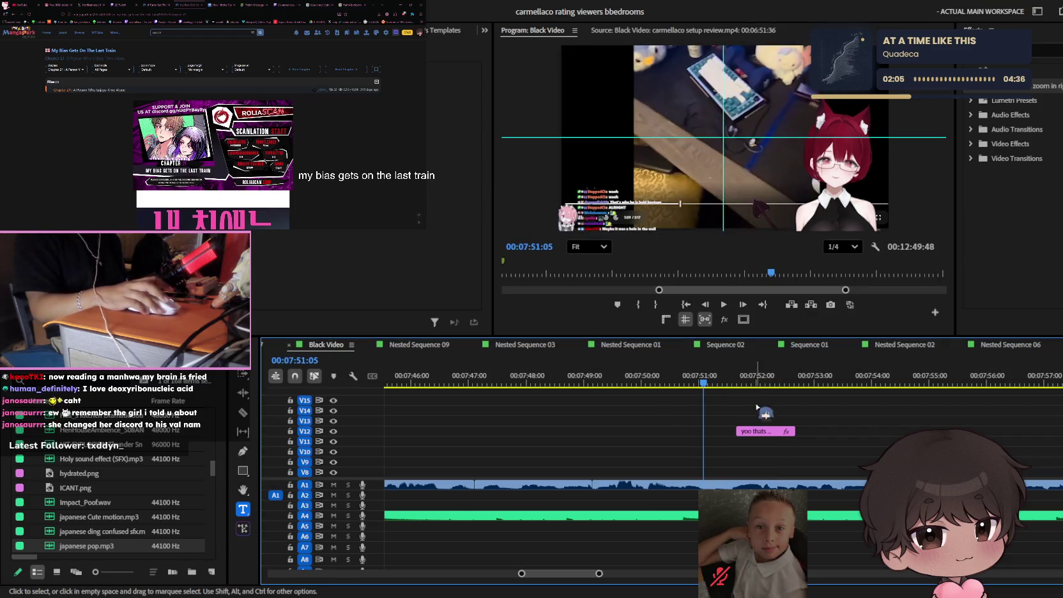
pyautogui.scroll(1, 800, 460)
pyautogui.press('space')
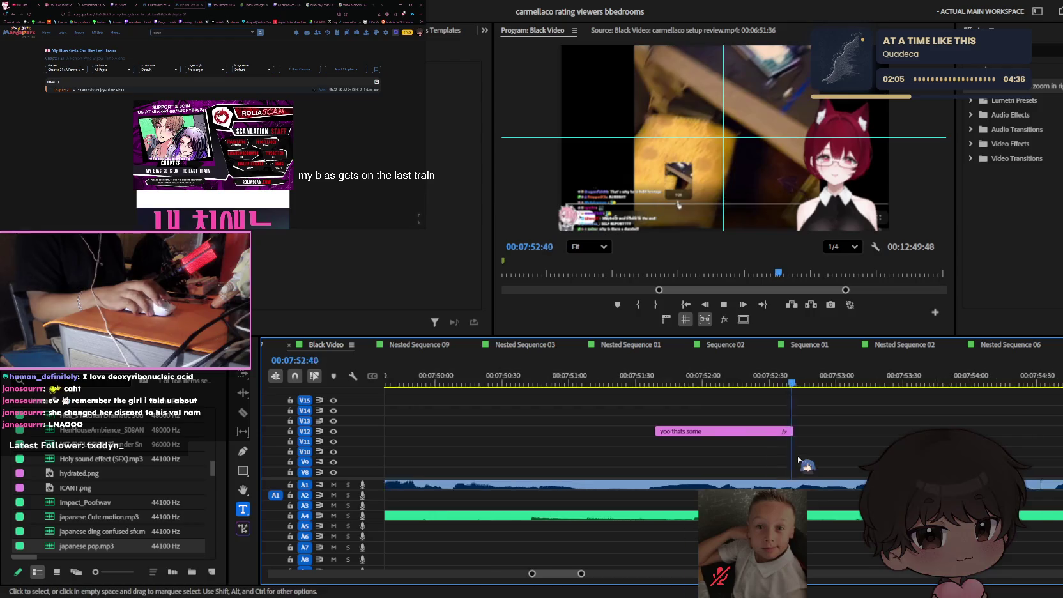
pyautogui.scroll(-1, 799, 447)
pyautogui.press('space')
pyautogui.press('space')
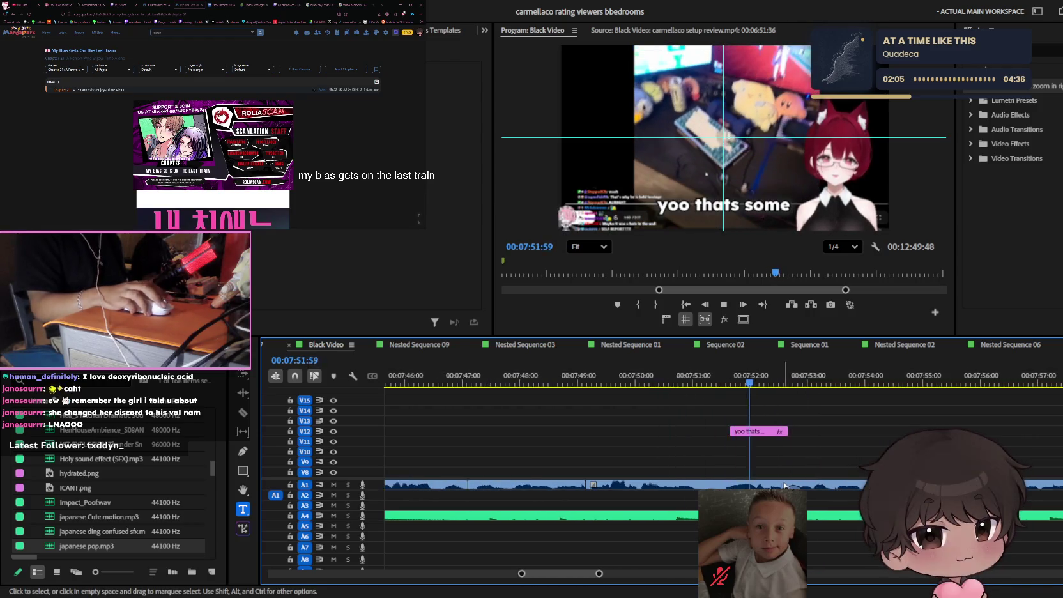
pyautogui.scroll(-2, 782, 485)
pyautogui.press('space')
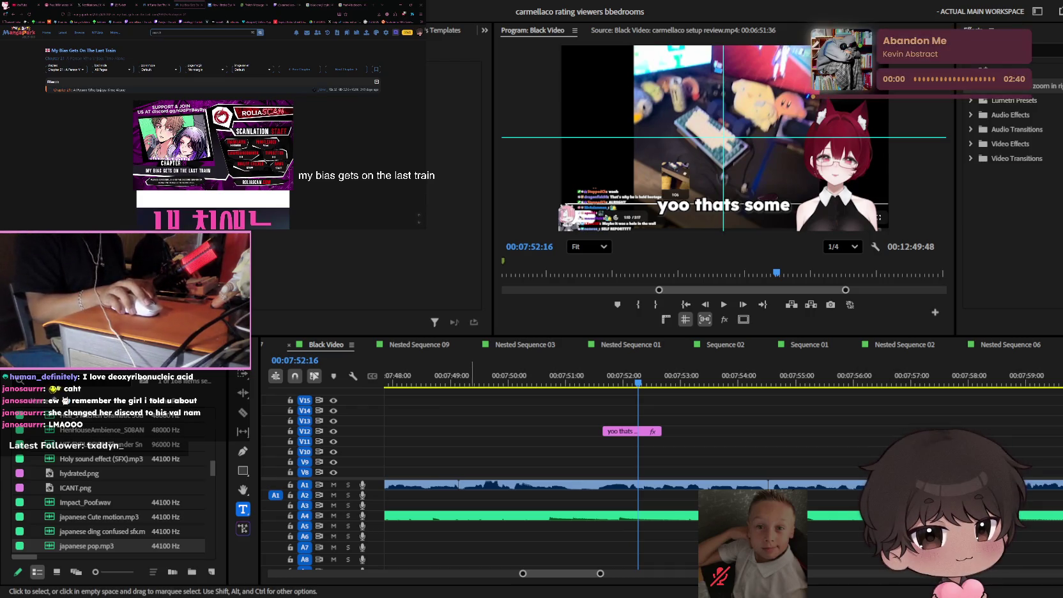
# - Place the playhead just before the 'yoo thats some' caption and scroll through the timeline
pyautogui.scroll(2, 728, 455)
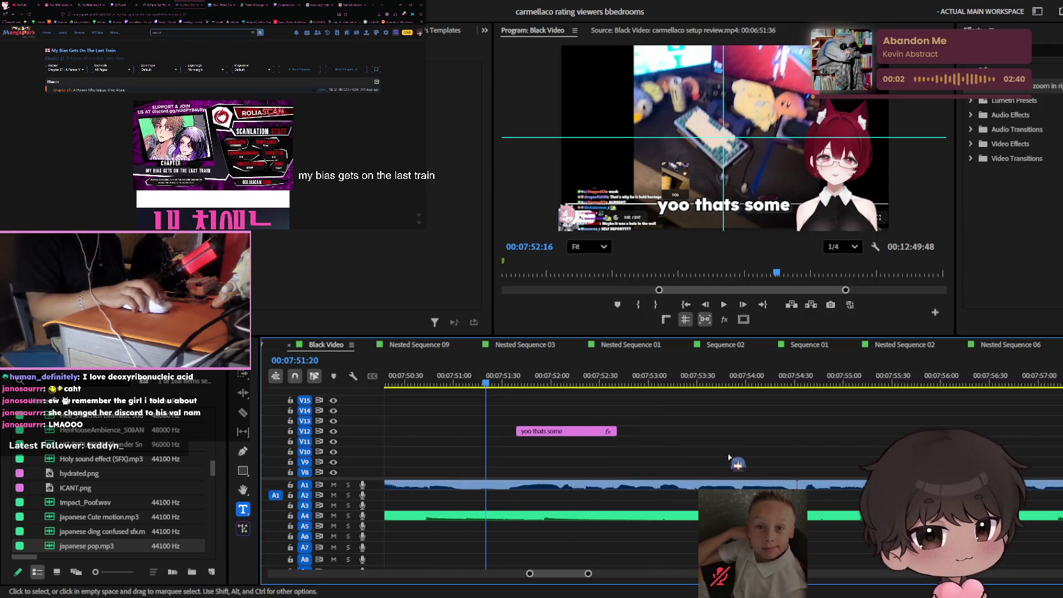
pyautogui.click(454, 382)
pyautogui.scroll(-2, 455, 382)
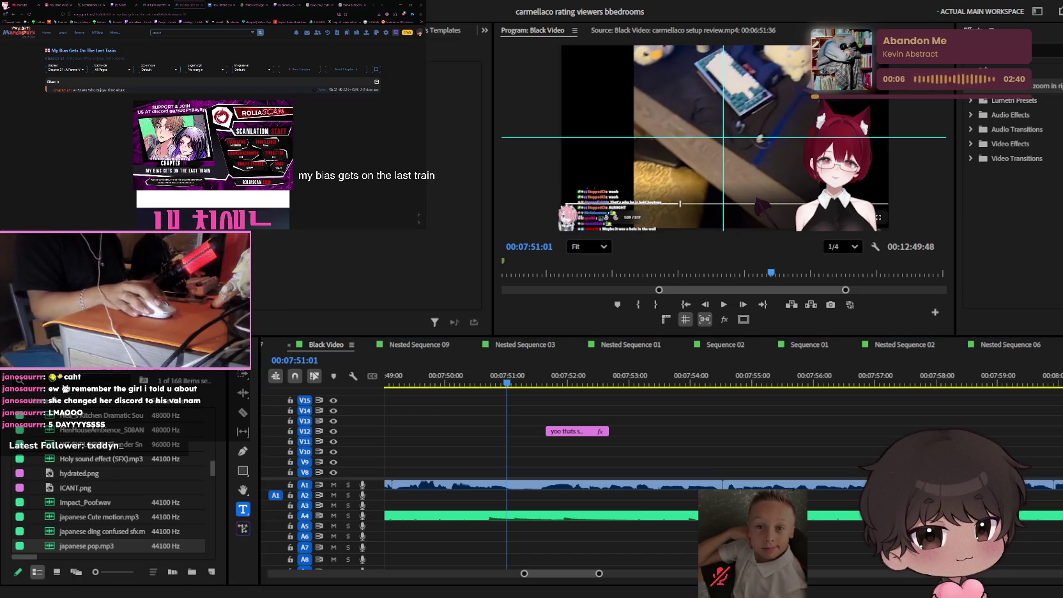
pyautogui.scroll(-3, 213, 128)
pyautogui.scroll(-5, 212, 128)
pyautogui.scroll(-3, 218, 123)
pyautogui.scroll(-3, 260, 108)
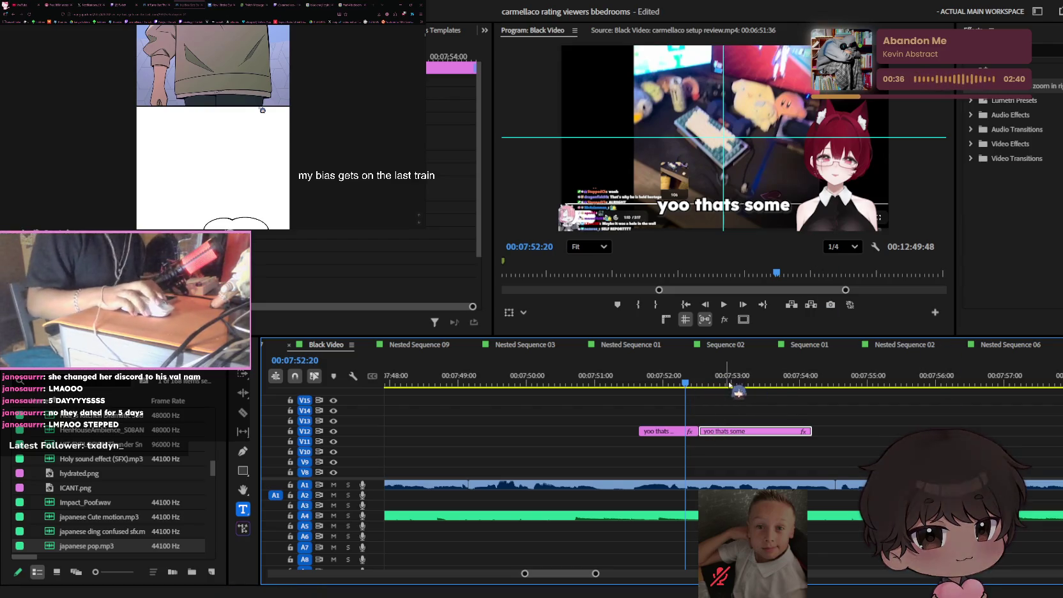
# - Select the second 'yoo thats some' caption clip and rewrite its text as 'chinese'
pyautogui.click(783, 400)
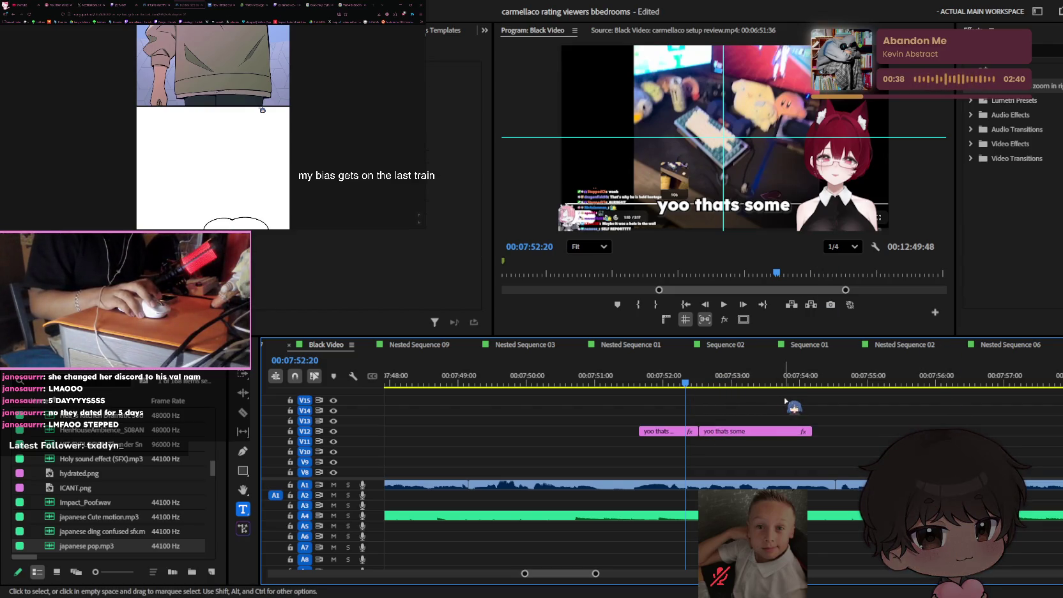
pyautogui.press('j')
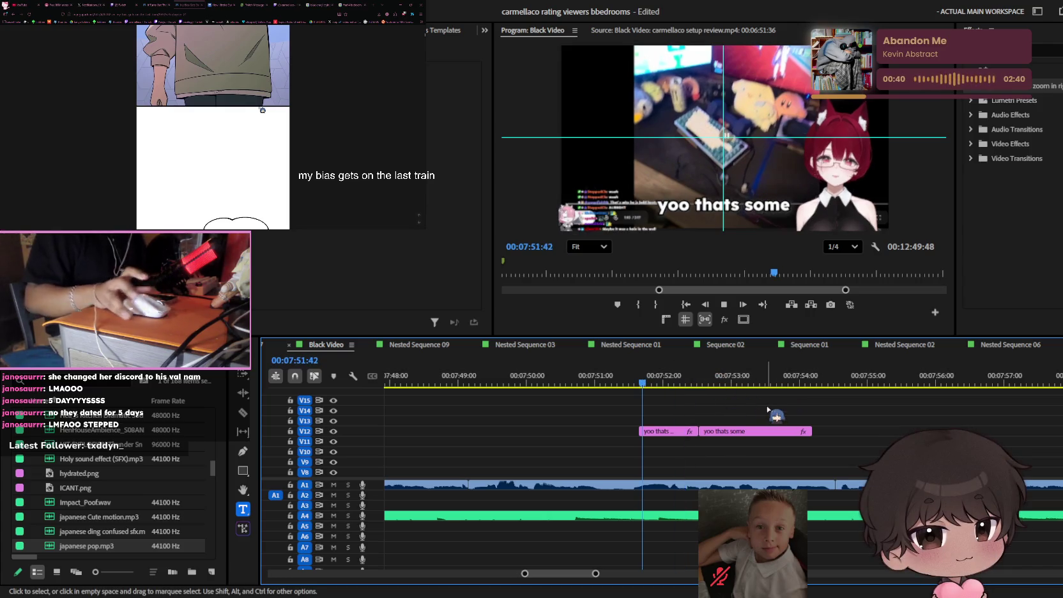
pyautogui.scroll(2, 770, 421)
pyautogui.press('space')
pyautogui.press('space')
pyautogui.click(708, 431)
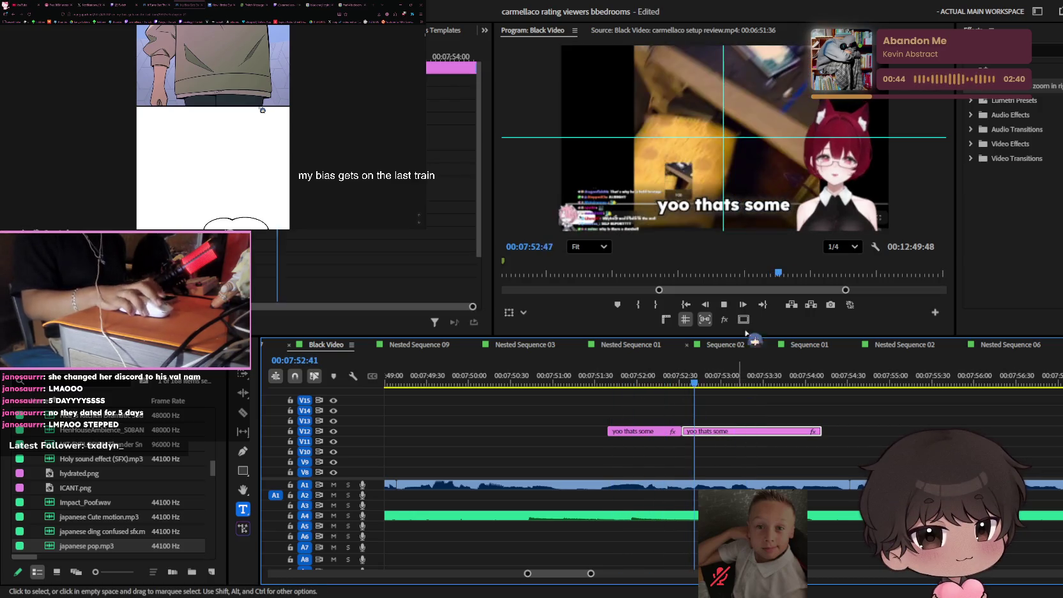
pyautogui.click(752, 211)
pyautogui.write('chi')
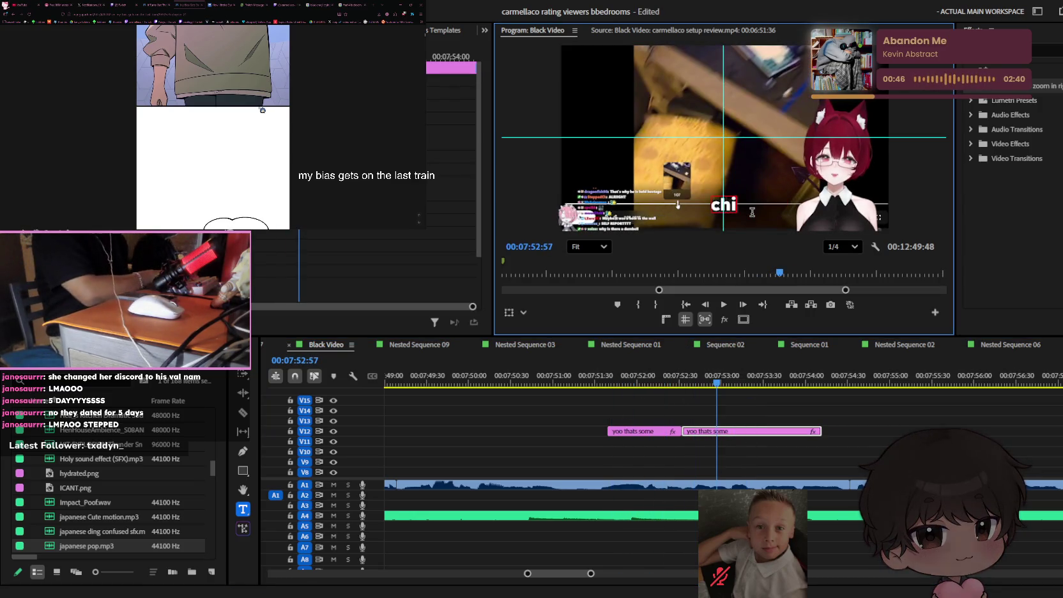
pyautogui.write('nese')
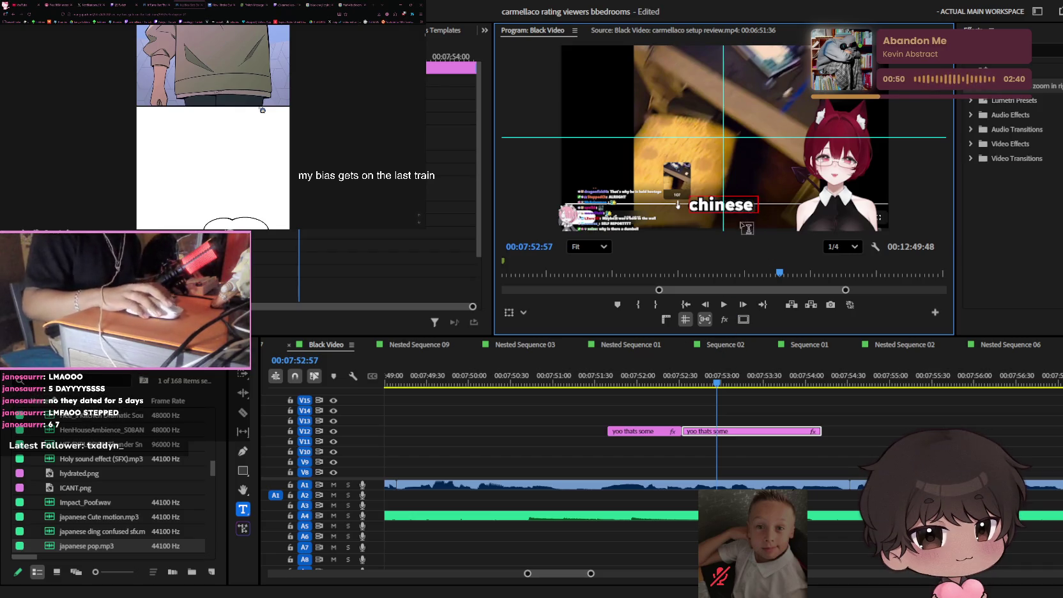
# - Replay the section to check the timing of the 'chinese' caption
pyautogui.moveTo(717, 382); pyautogui.dragTo(613, 382)
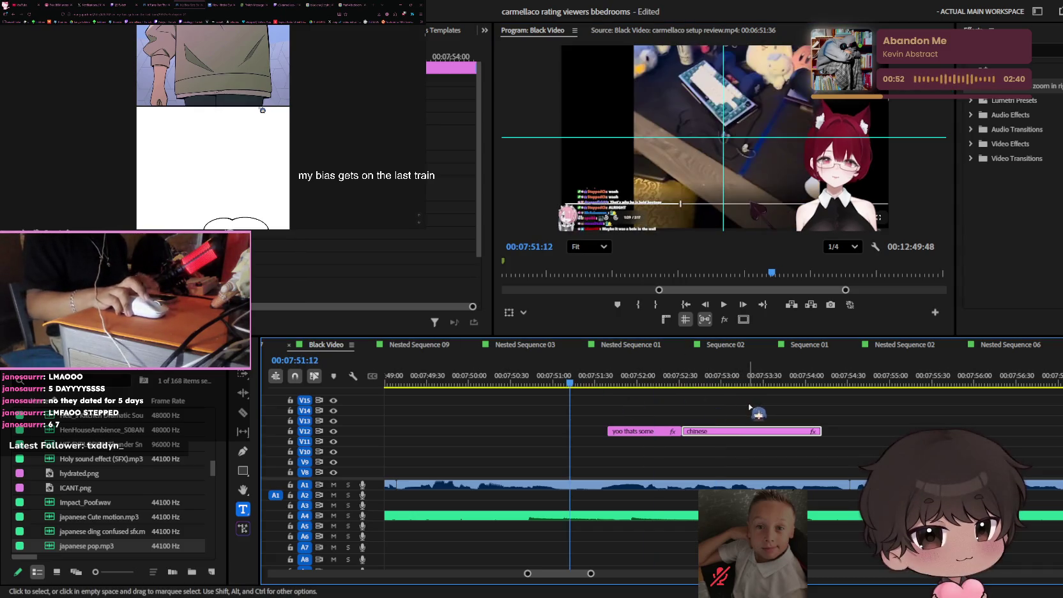
pyautogui.press('space')
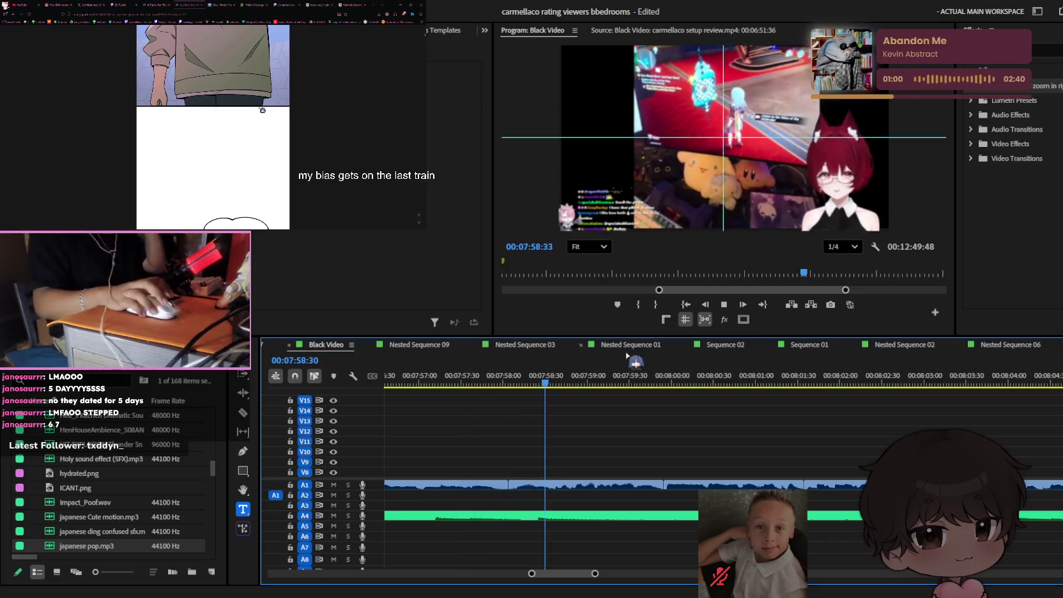
pyautogui.press('space')
pyautogui.press('-')
pyautogui.scroll(3, 640, 468)
pyautogui.scroll(3, 540, 401)
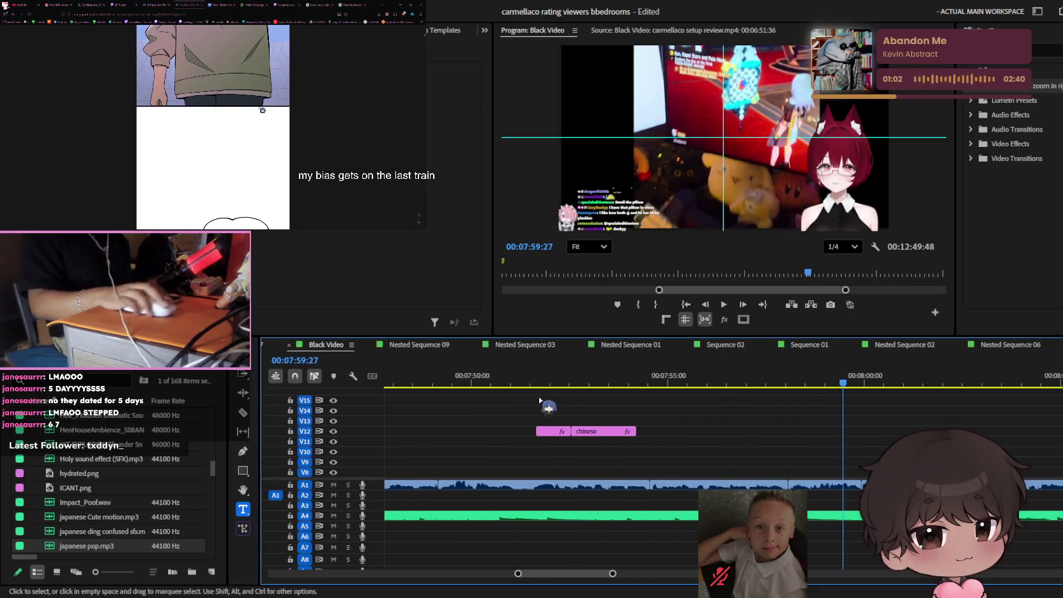
pyautogui.click(631, 435)
pyautogui.press('space')
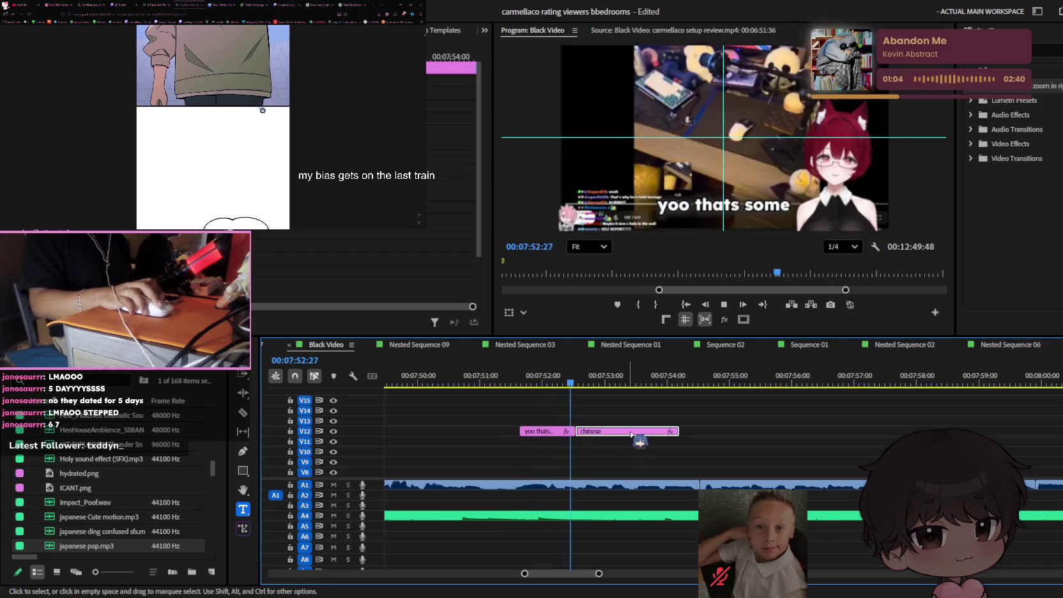
pyautogui.scroll(1, 629, 437)
pyautogui.press('space')
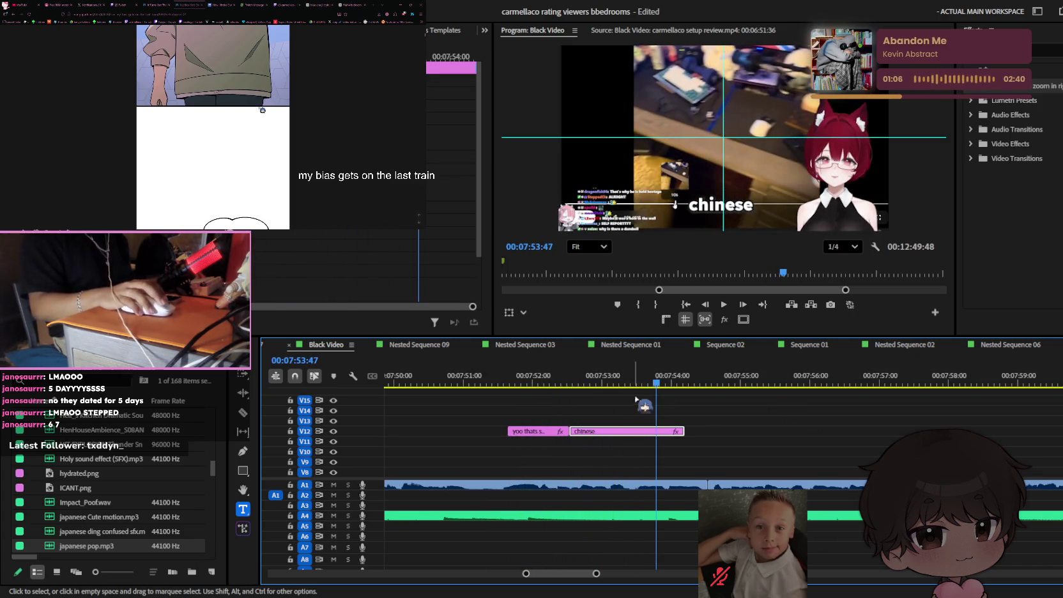
pyautogui.press('space')
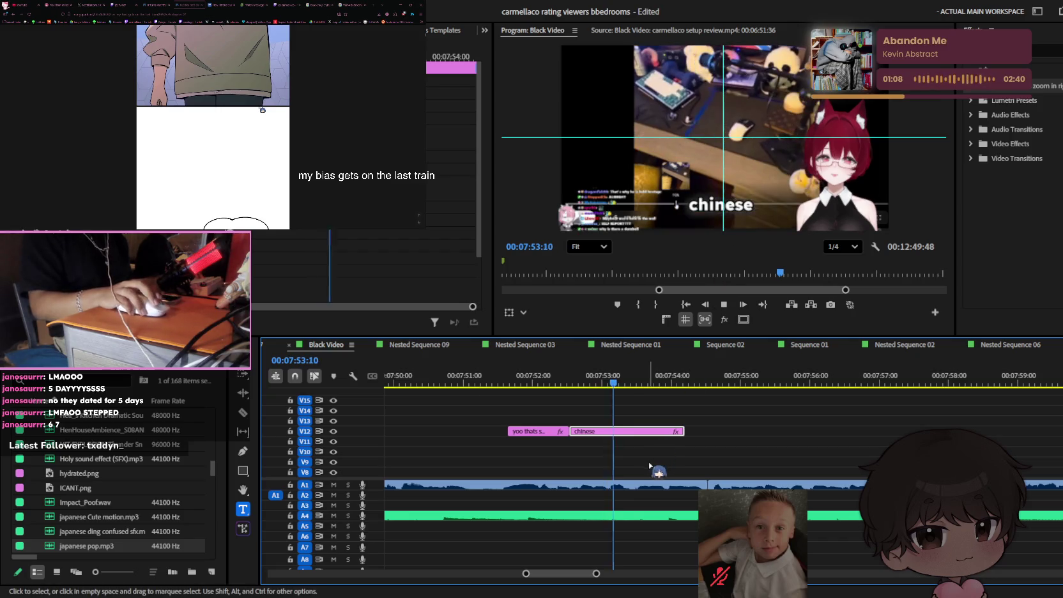
pyautogui.press('space')
# - Razor-cut the 'chinese' caption clip and delete the unwanted part
pyautogui.press('c')
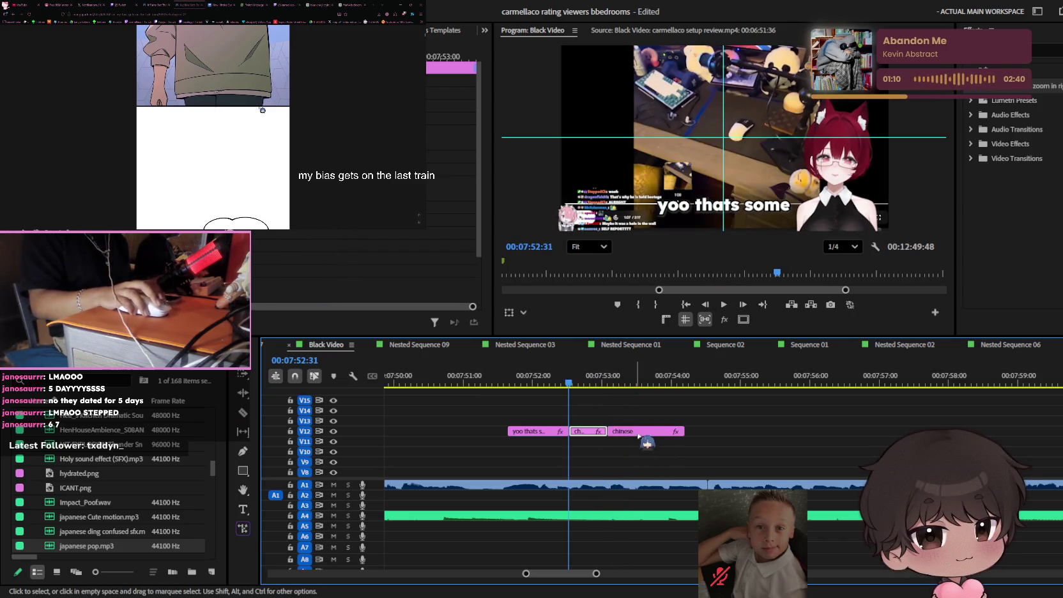
pyautogui.click(639, 432)
pyautogui.press('Delete')
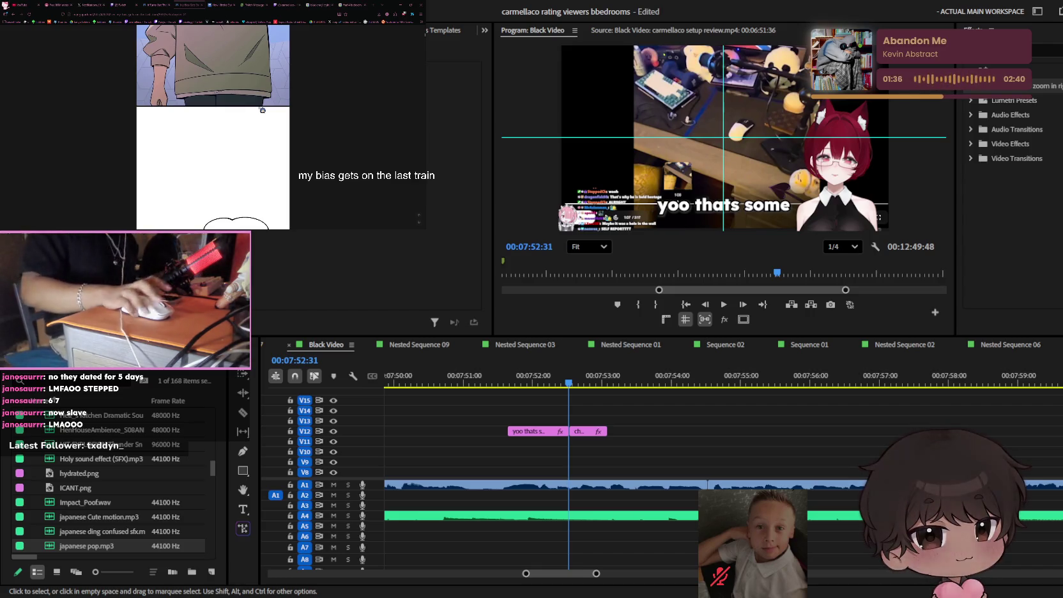
# - Save the project and replay the captions up to 'chinese'
pyautogui.click(815, 366)
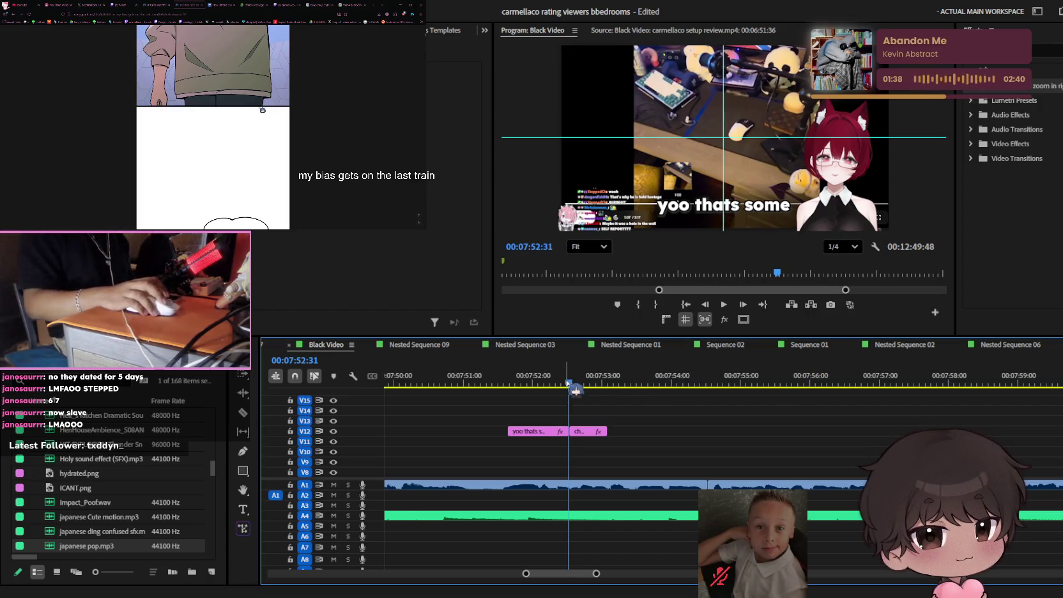
pyautogui.press('Up')
pyautogui.hotkey('ctrl', 's')
pyautogui.scroll(2, 682, 454)
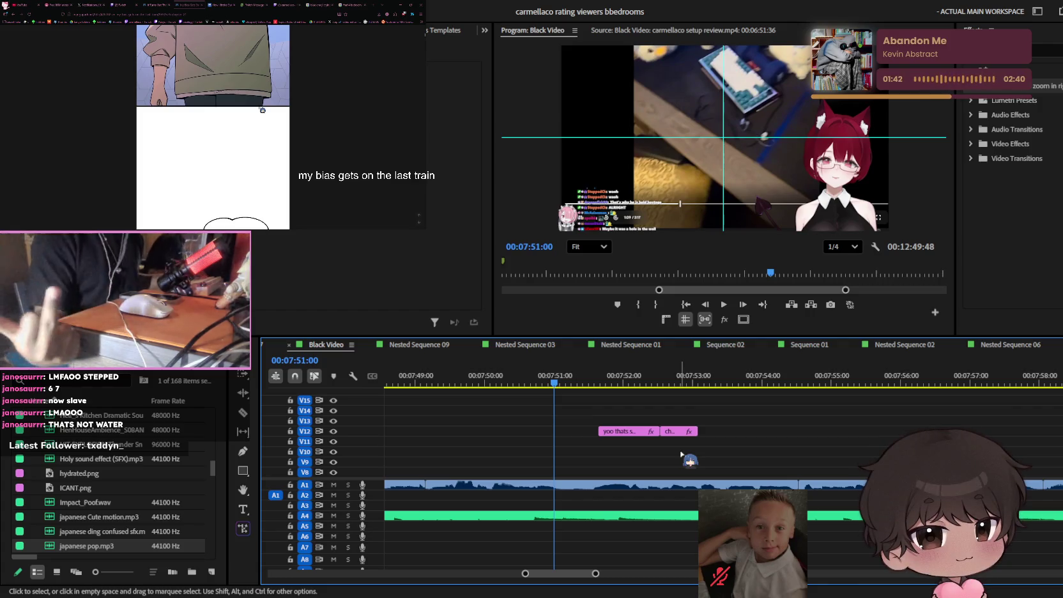
pyautogui.press('space')
pyautogui.press('=')
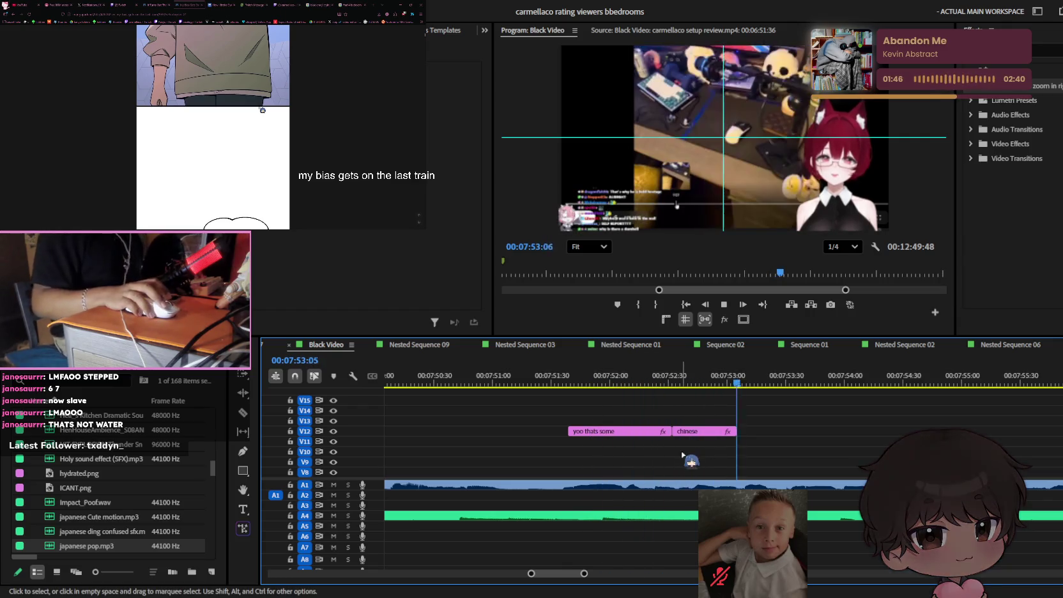
pyautogui.press('space')
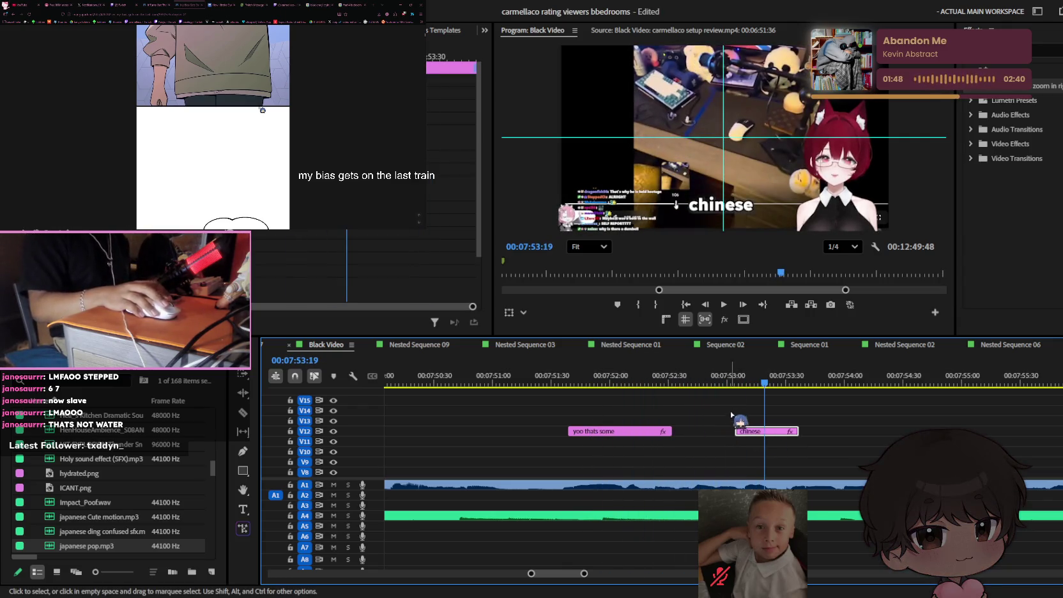
# - Alt-drag two copies of the 'chinese' caption, butting each against the previous clip
pyautogui.moveTo(709, 433); pyautogui.dragTo(770, 433)
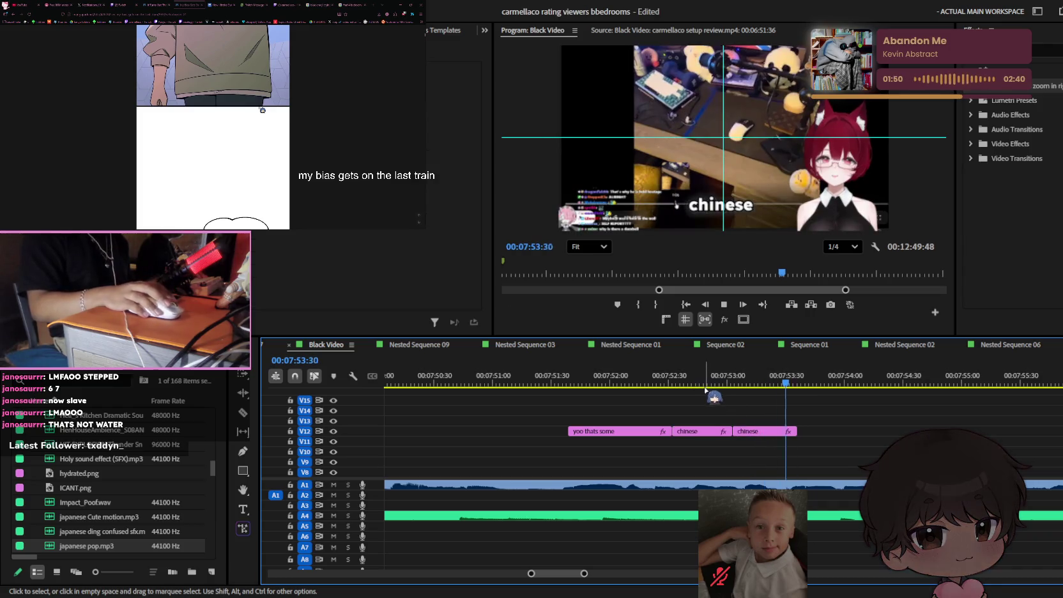
pyautogui.click(700, 382)
pyautogui.press('space')
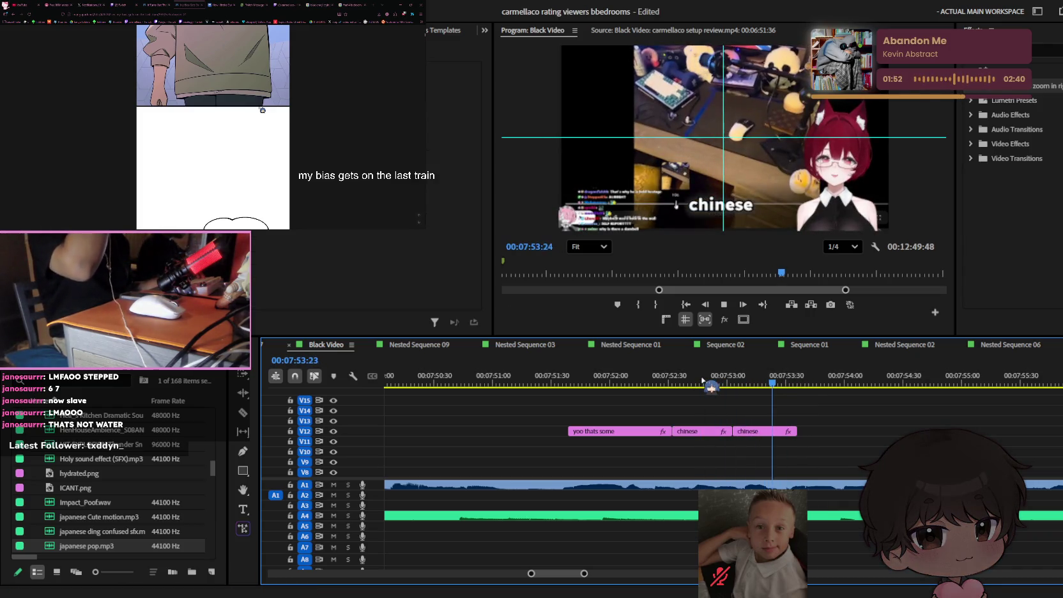
pyautogui.moveTo(767, 432)
pyautogui.mouseDown()
pyautogui.moveTo(839, 436)
pyautogui.moveTo(817, 435)
pyautogui.mouseUp()
pyautogui.click(777, 382)
pyautogui.press('space')
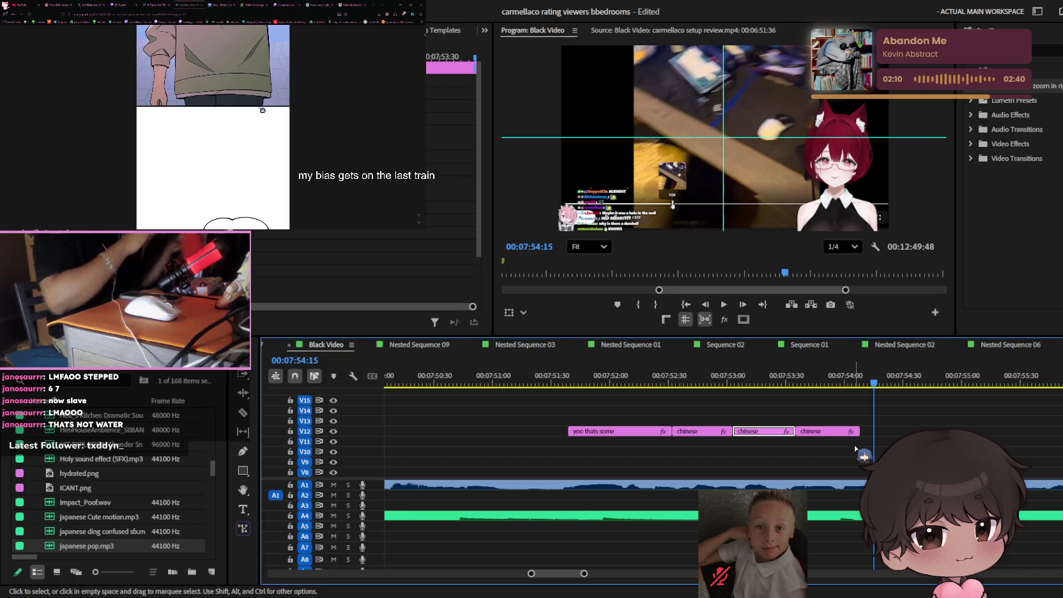
# - Change the third caption clip's text to 'ass' and play back the captions
pyautogui.press('Up')
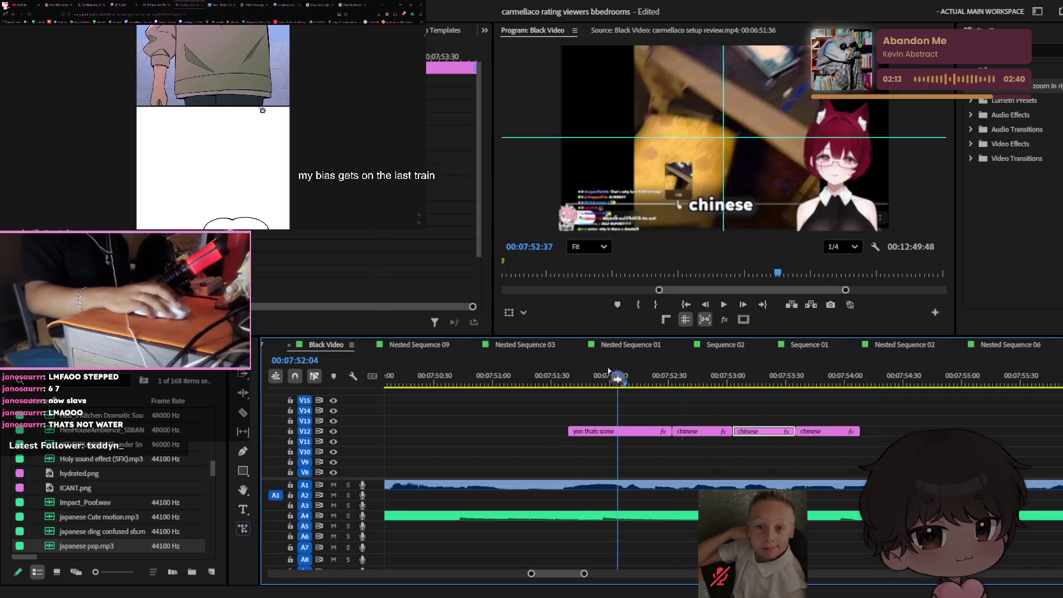
pyautogui.press('Up')
pyautogui.press('Up')
pyautogui.press('space')
pyautogui.press('=')
pyautogui.press('-')
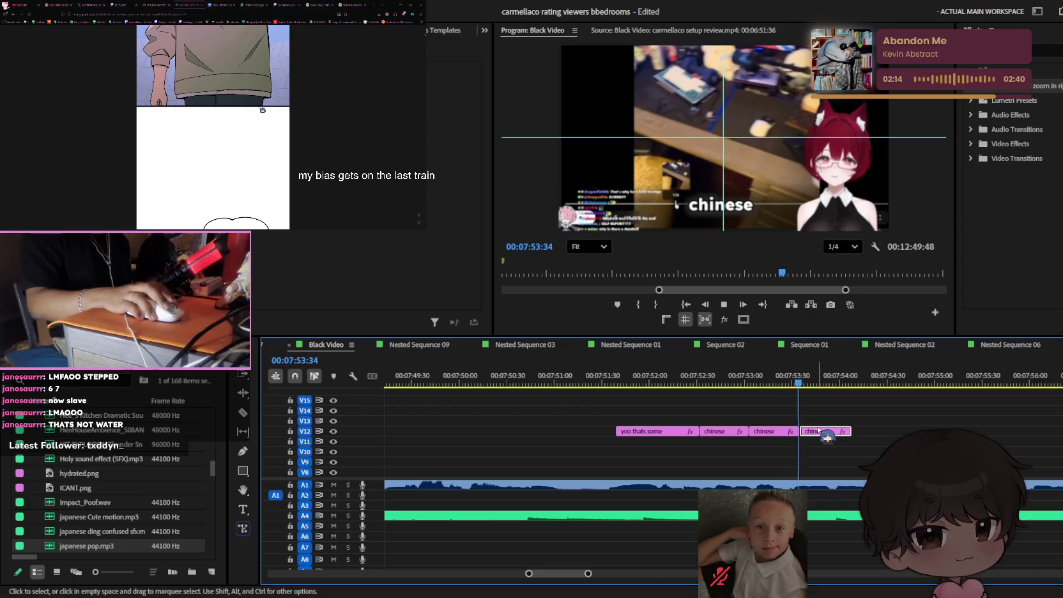
pyautogui.press('space')
pyautogui.click(773, 430)
pyautogui.click(741, 215)
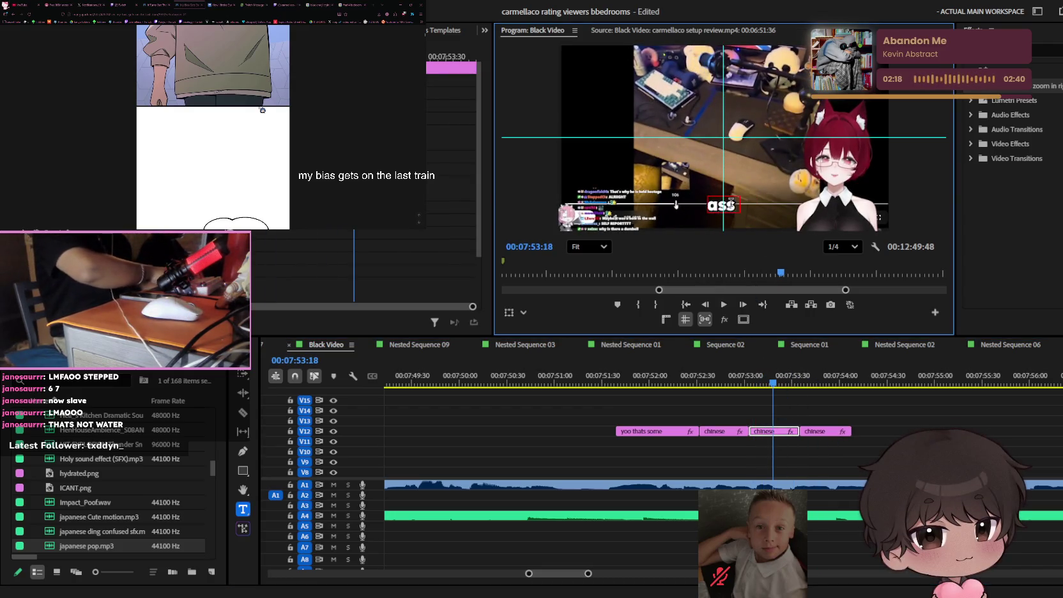
pyautogui.press('Escape')
pyautogui.press('space')
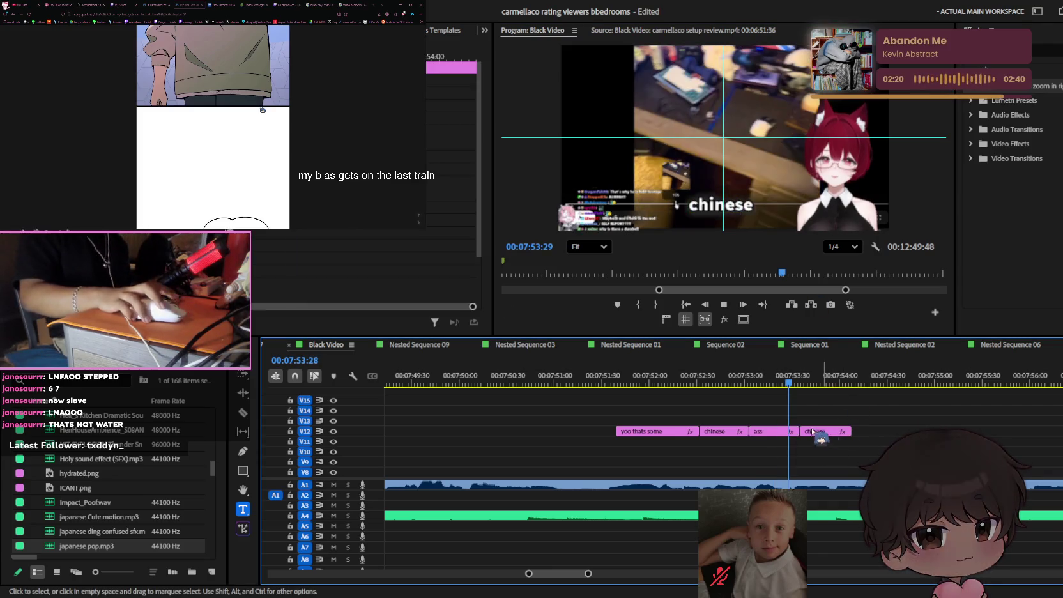
# - Change the fourth caption's text to 'pillow'
pyautogui.doubleClick(735, 204)
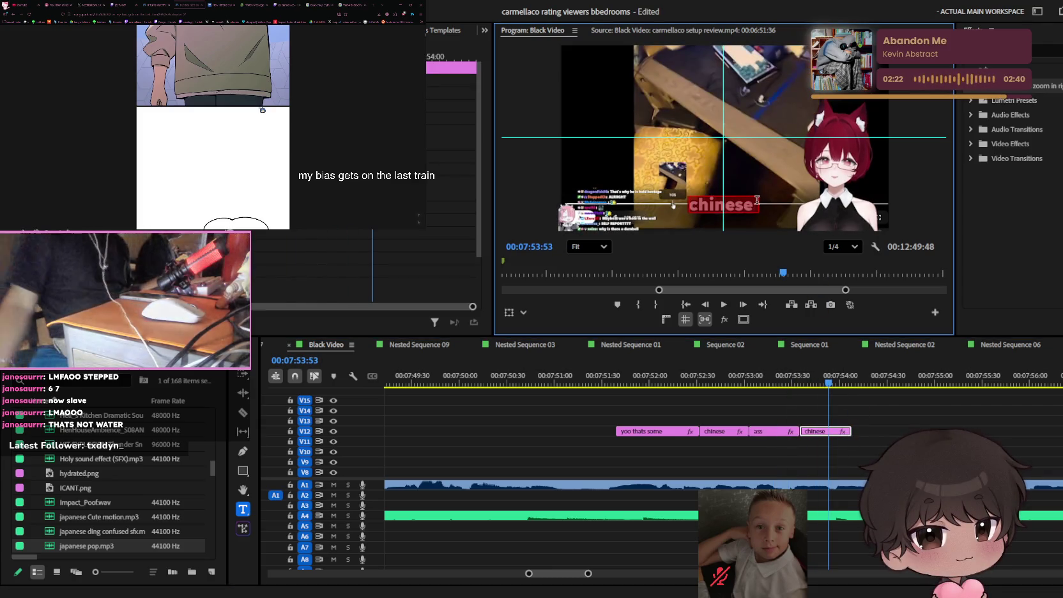
pyautogui.write('pillow')
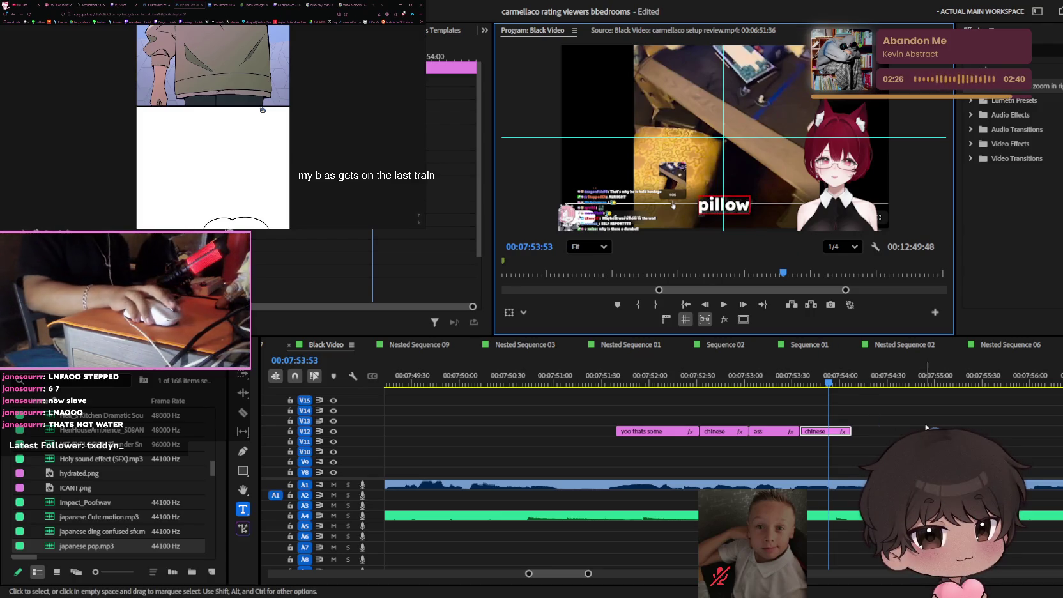
pyautogui.press('Escape')
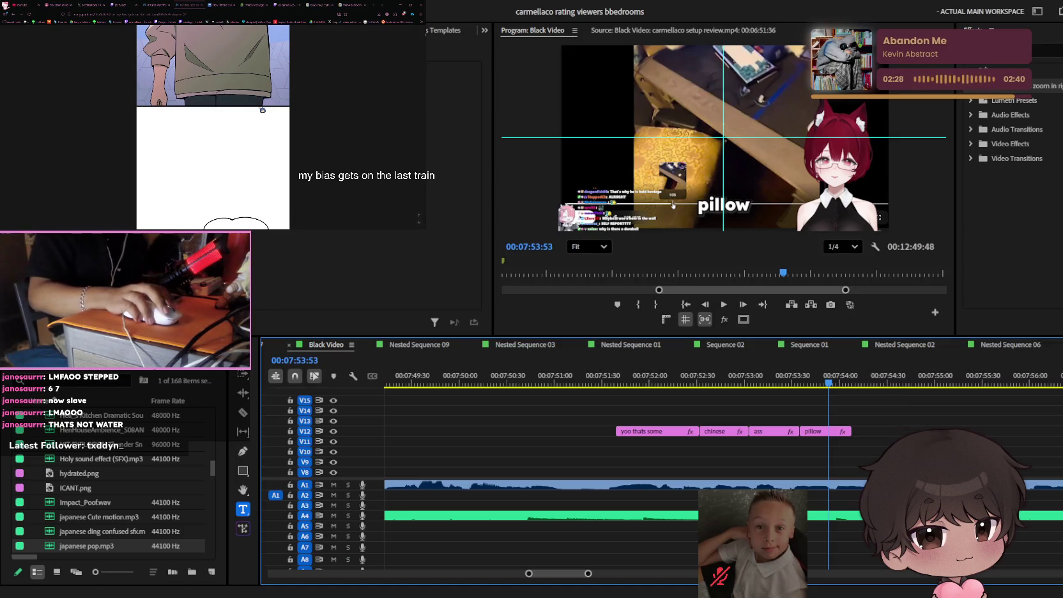
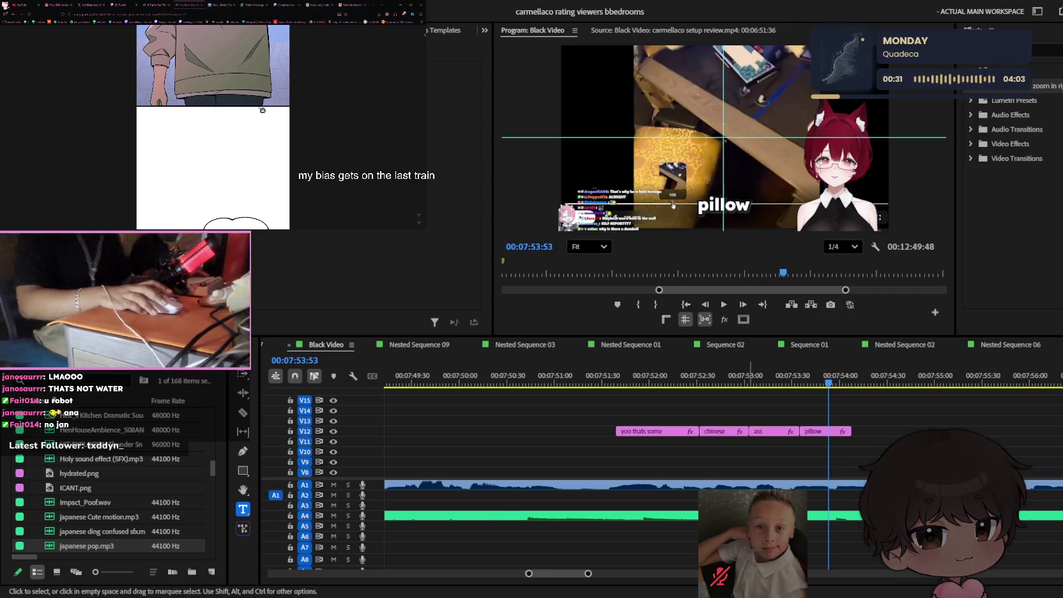
# - Replay the caption sequence from just before its start to review the timing
pyautogui.click(748, 536)
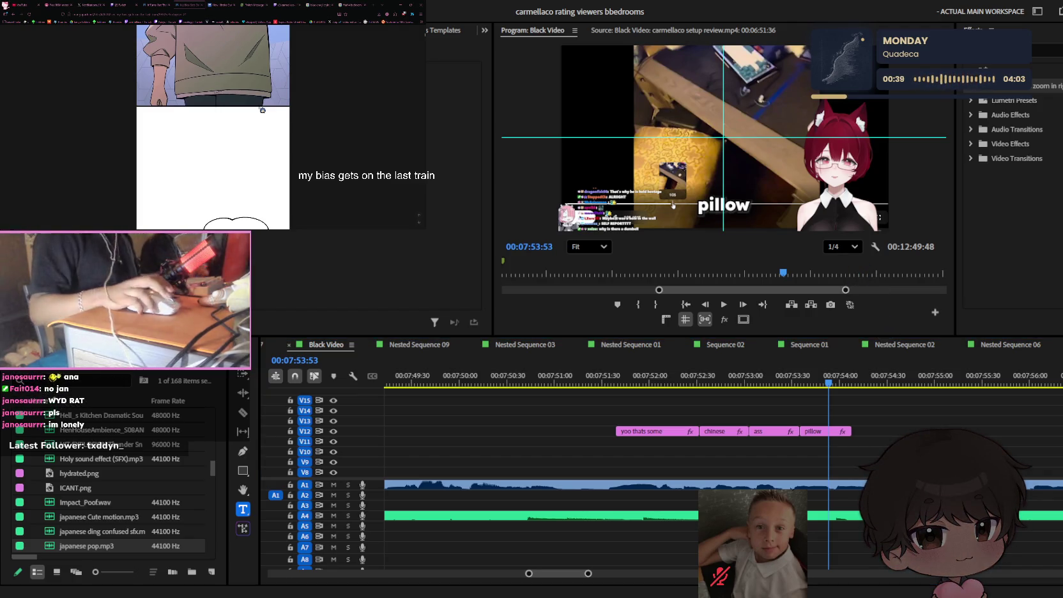
pyautogui.press('Up')
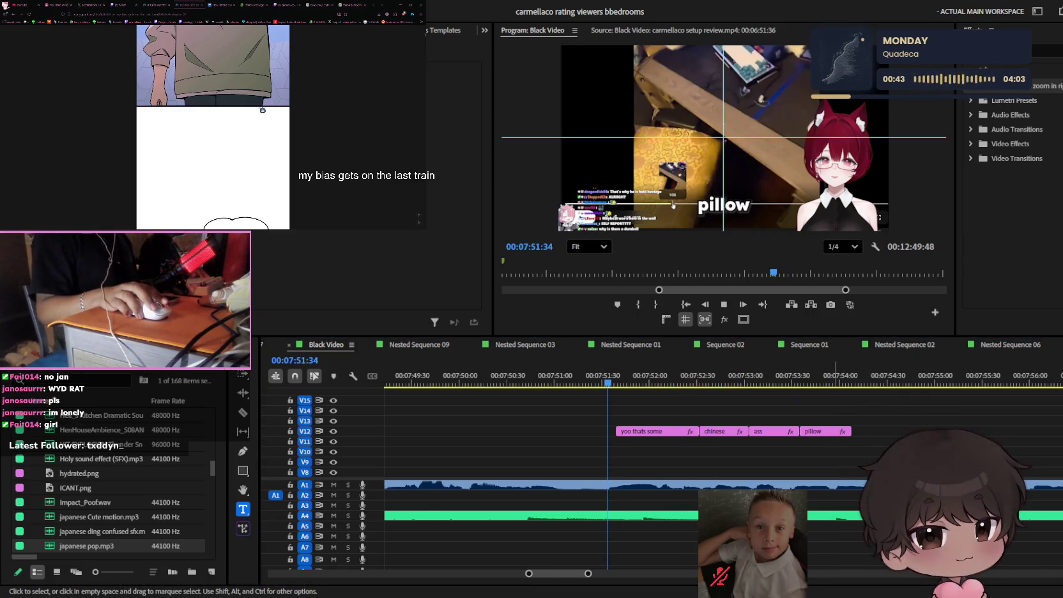
pyautogui.press('space')
pyautogui.press('space')
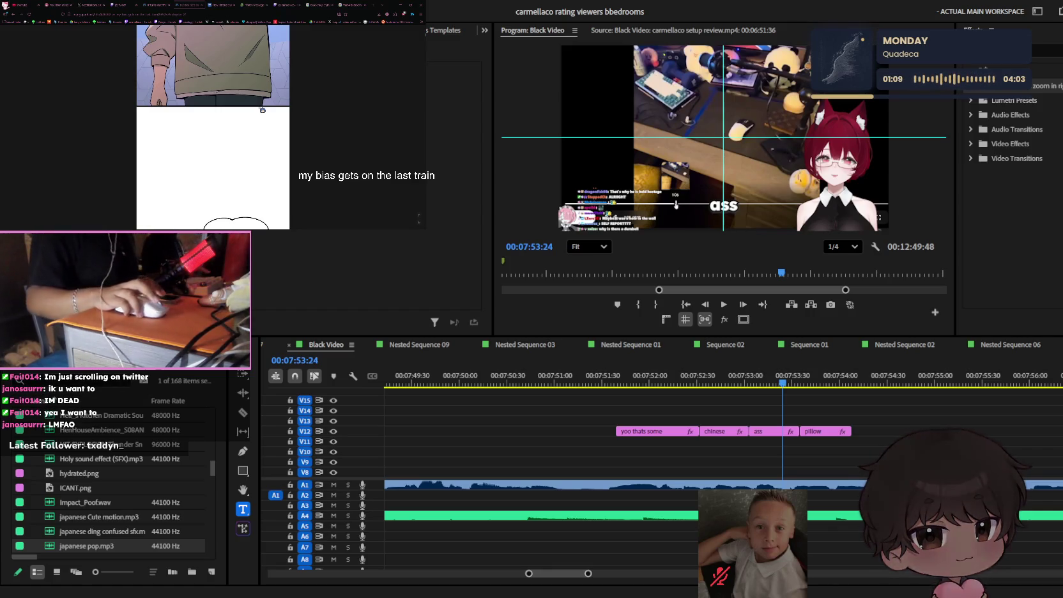
pyautogui.click(635, 381)
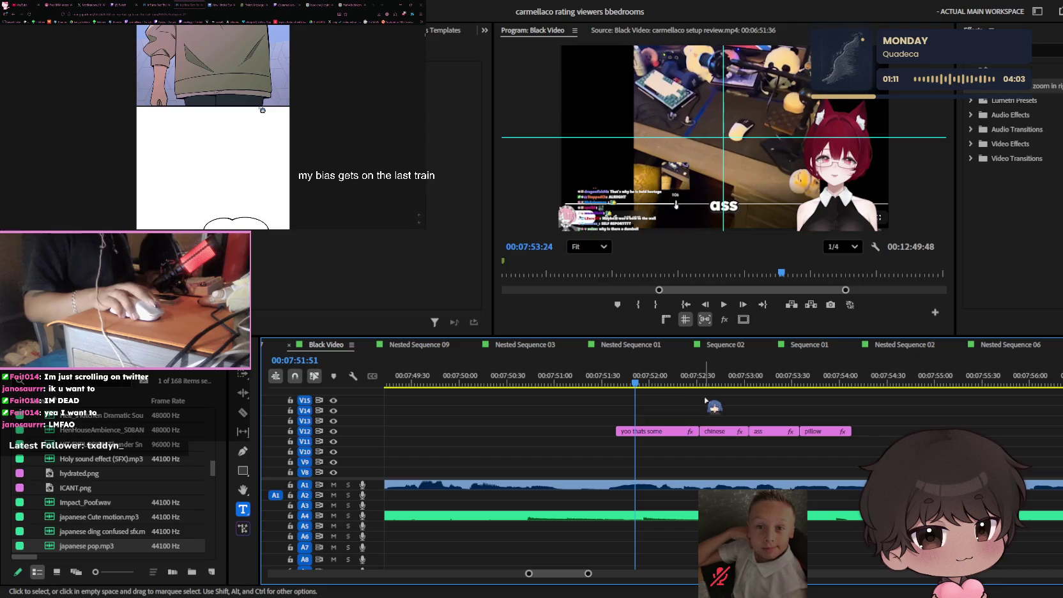
pyautogui.press('space')
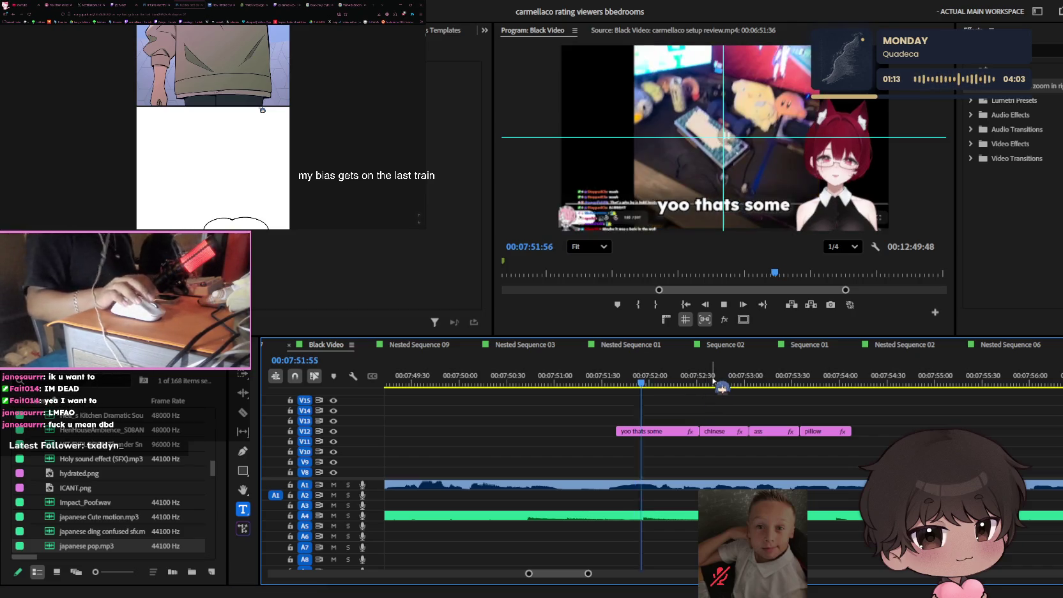
pyautogui.press('space')
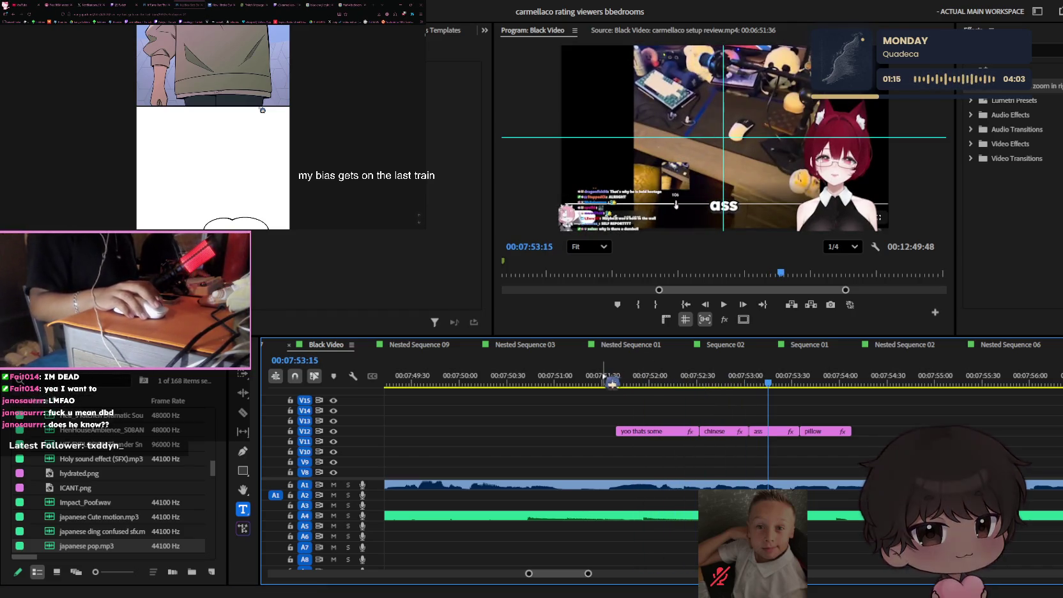
pyautogui.press('space')
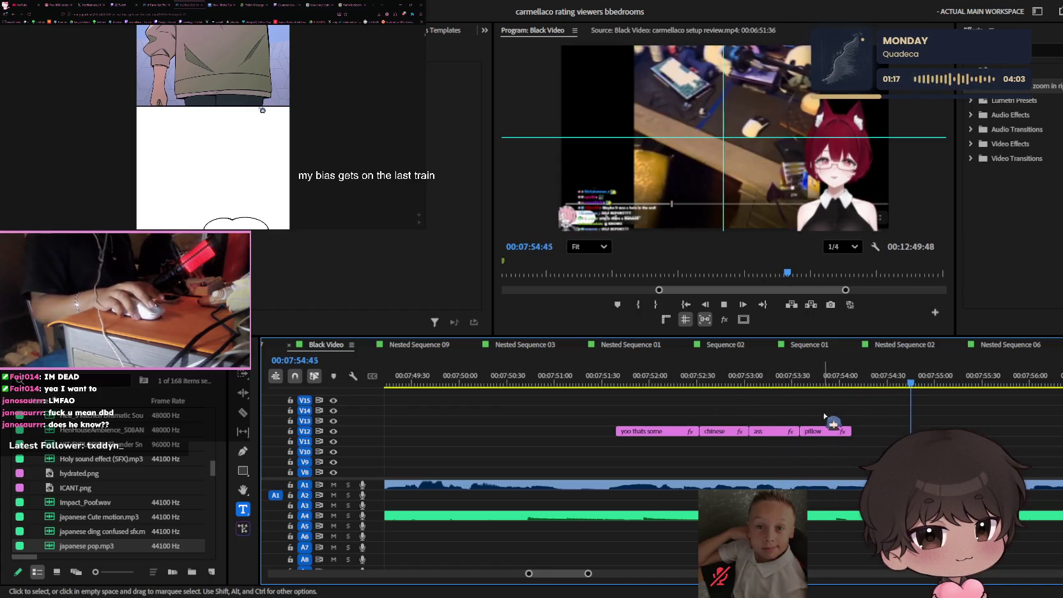
pyautogui.press('space')
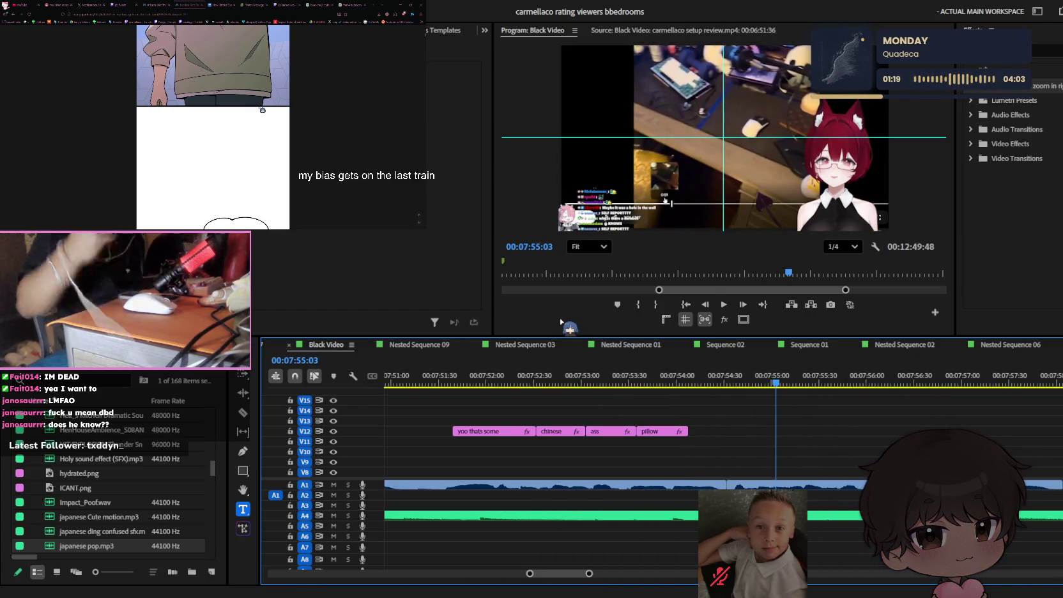
pyautogui.click(429, 378)
pyautogui.press('space')
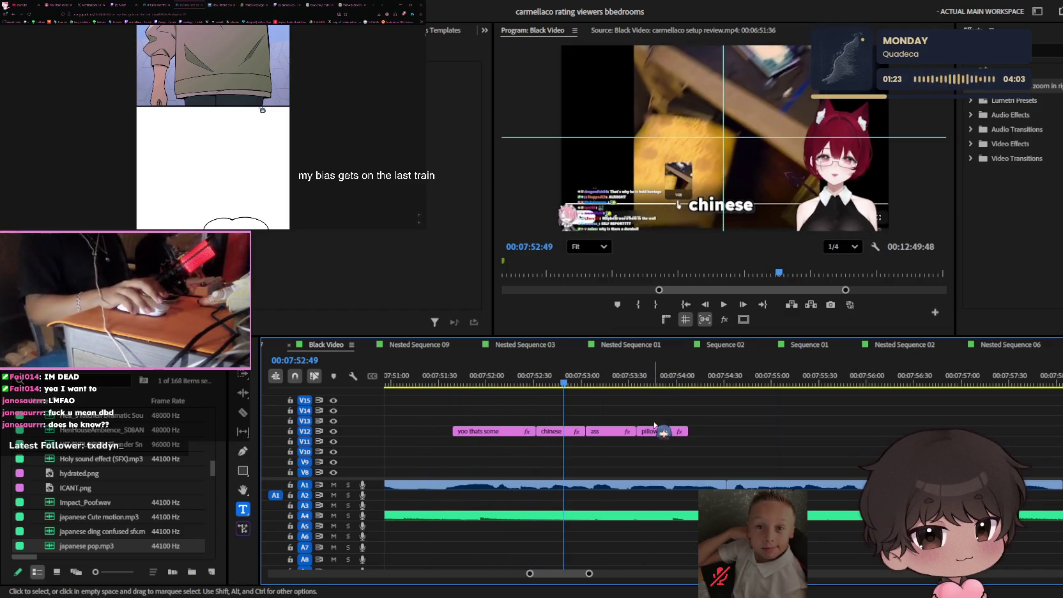
# - Copy the pillow caption on V12 and butt the pasted copy against the original
pyautogui.click(685, 432)
pyautogui.hotkey('ctrl', 'c')
pyautogui.hotkey('ctrl', 'v')
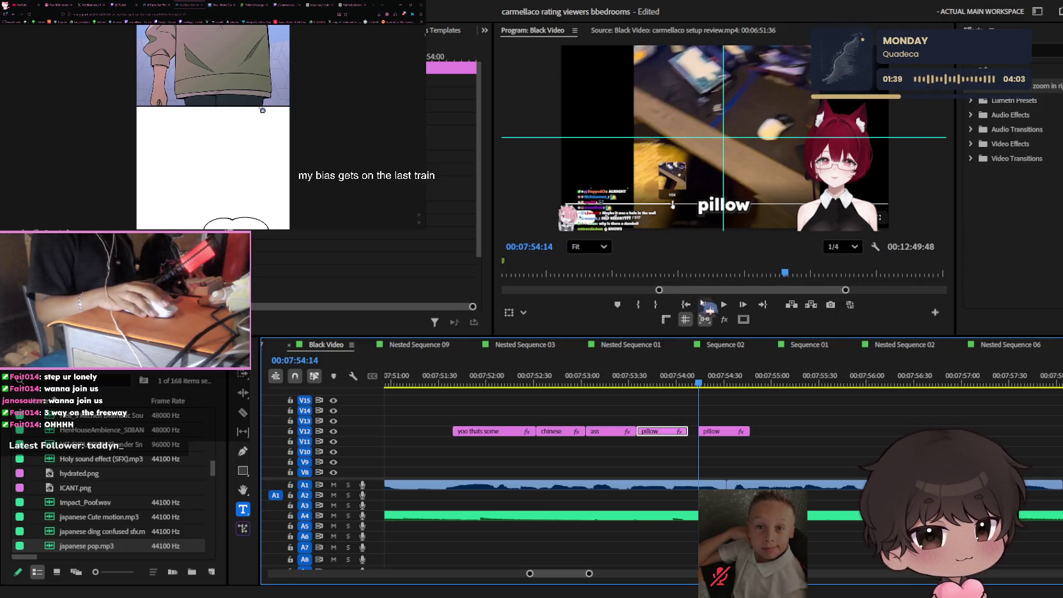
pyautogui.click(657, 377)
pyautogui.moveTo(722, 431); pyautogui.dragTo(712, 431)
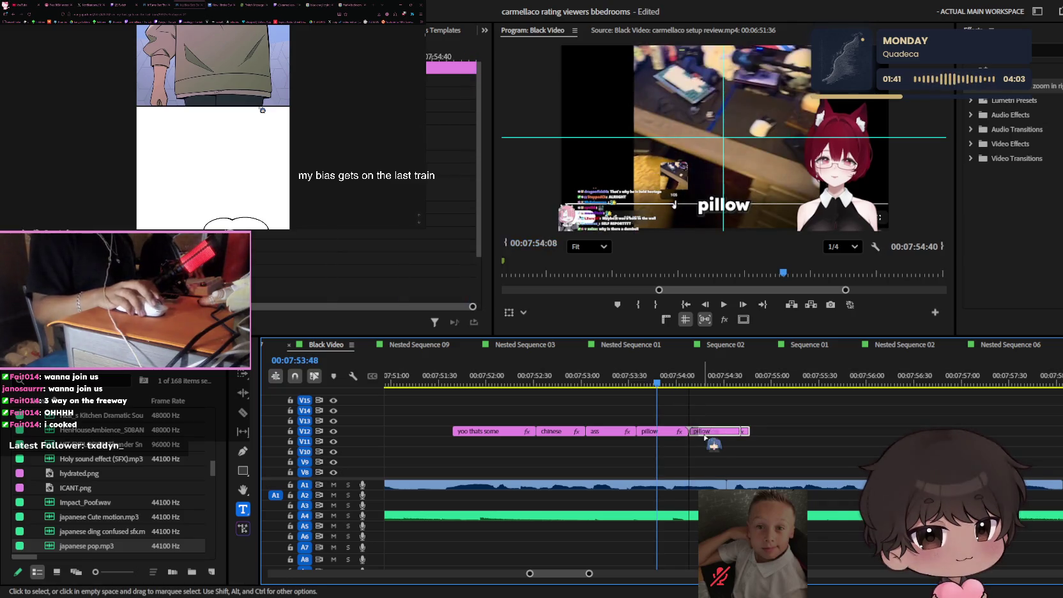
# - Play back the doubled pillow captions, then scrub back to the chinese caption
pyautogui.click(749, 388)
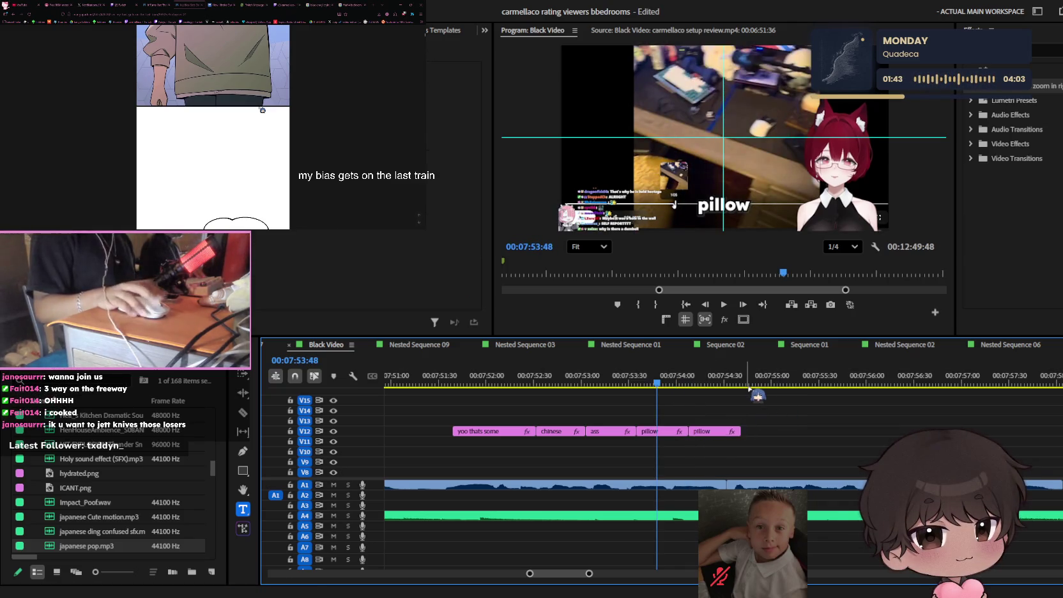
pyautogui.press('space')
pyautogui.moveTo(674, 380); pyautogui.dragTo(531, 382)
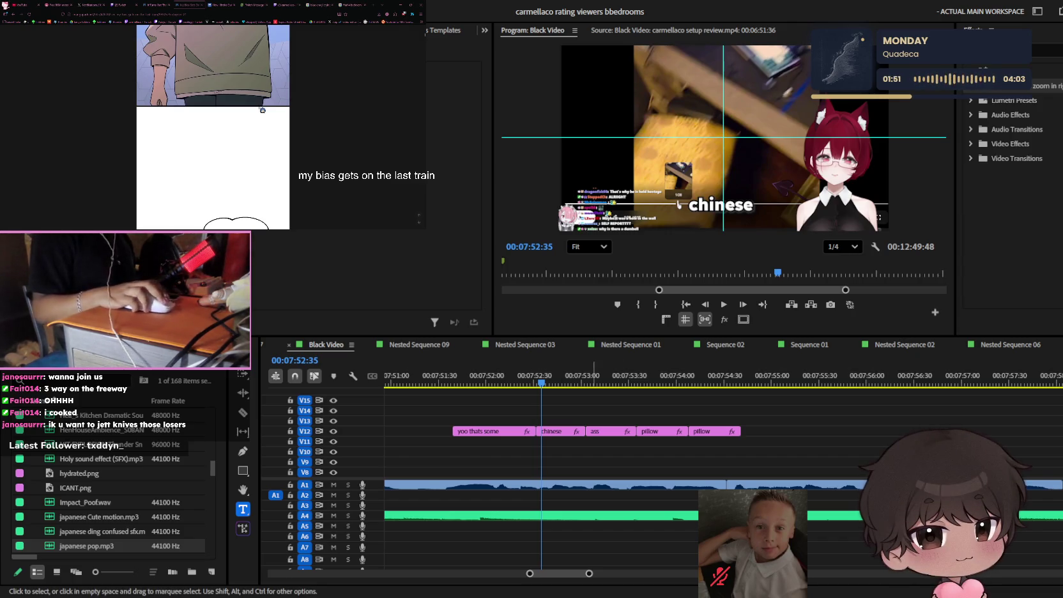
pyautogui.click(660, 402)
pyautogui.scroll(1, 664, 405)
pyautogui.scroll(1, 670, 410)
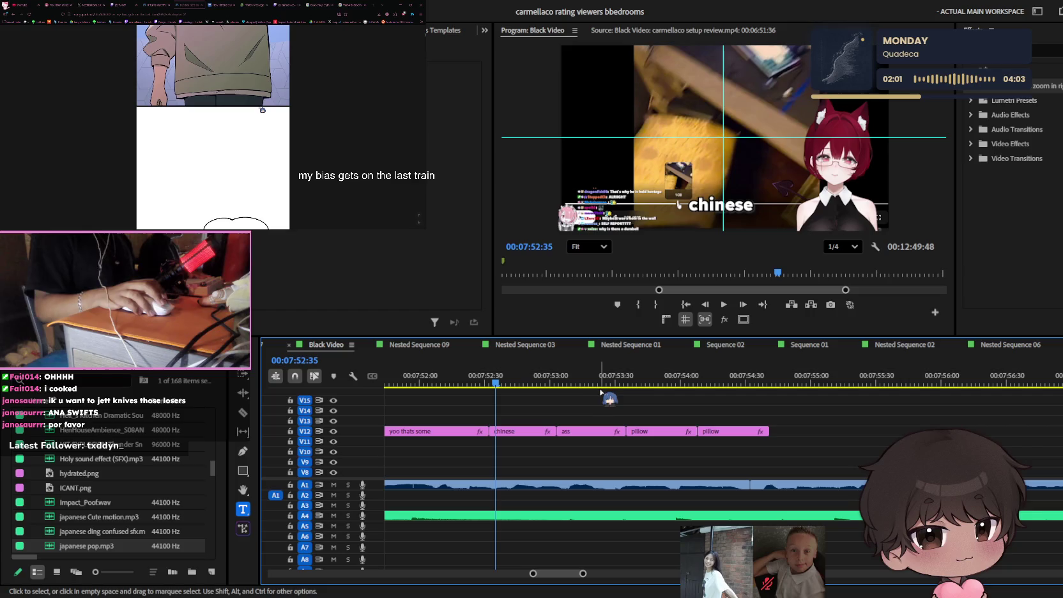
pyautogui.press('space')
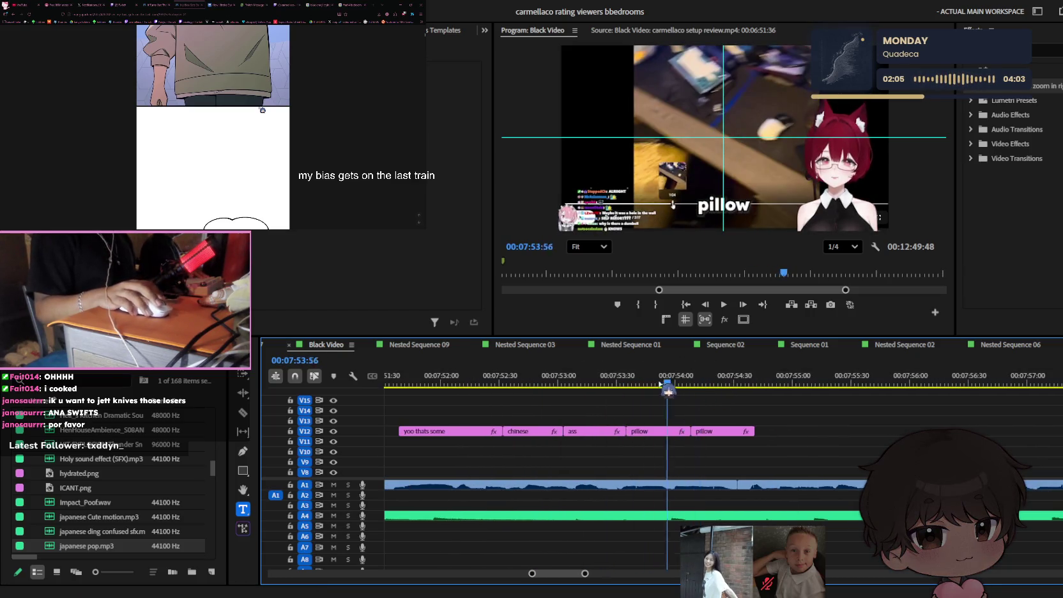
pyautogui.press('space')
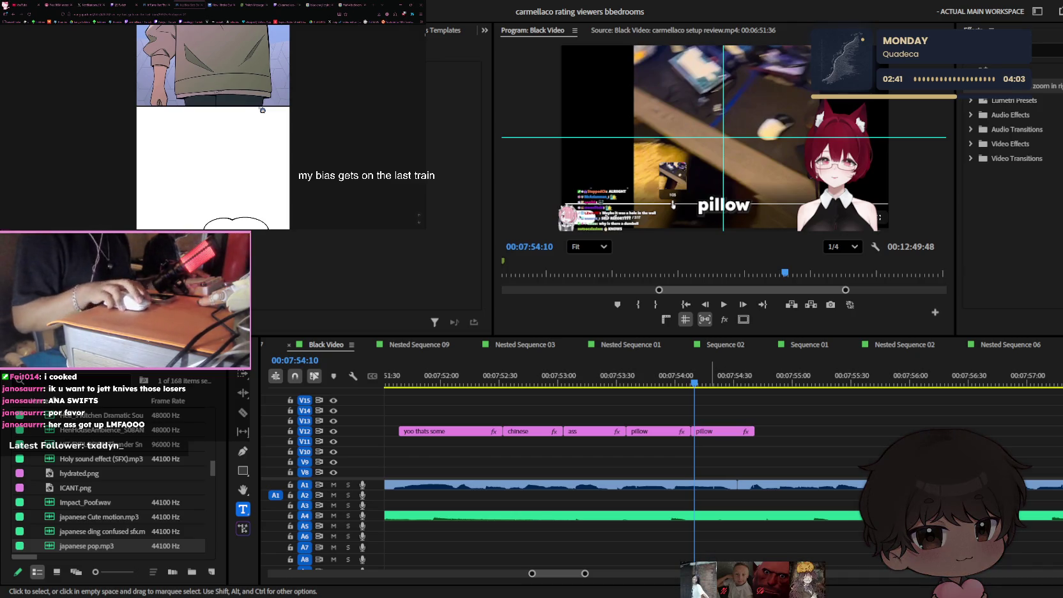
# - Bring up the Twitch stream and check its notifications and the head pat reward without redeeming
pyautogui.scroll(-5, 216, 94)
pyautogui.click(284, 3)
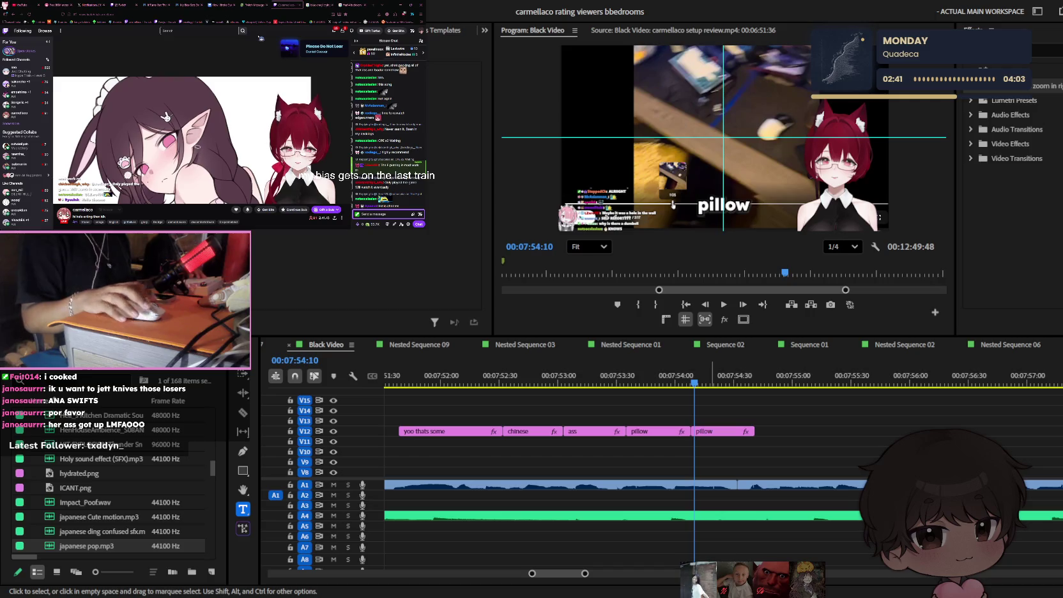
pyautogui.click(343, 31)
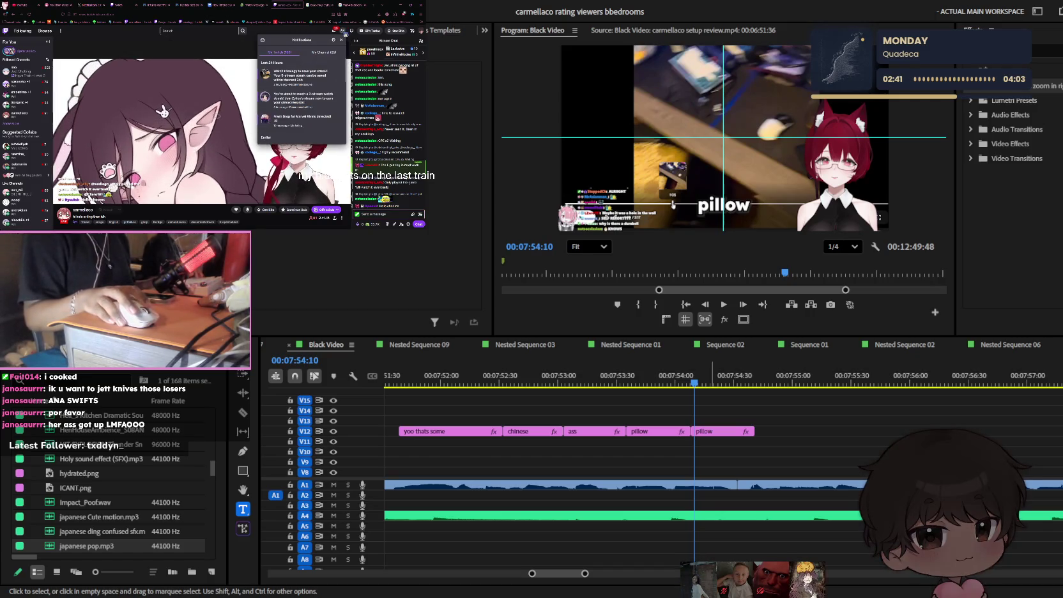
pyautogui.click(343, 30)
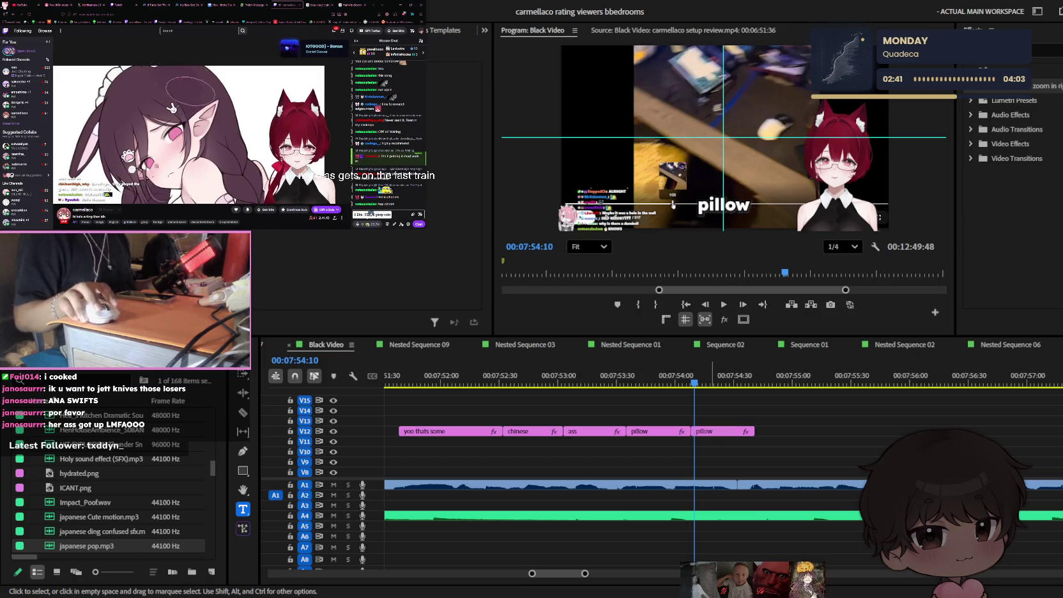
pyautogui.click(361, 224)
pyautogui.click(363, 148)
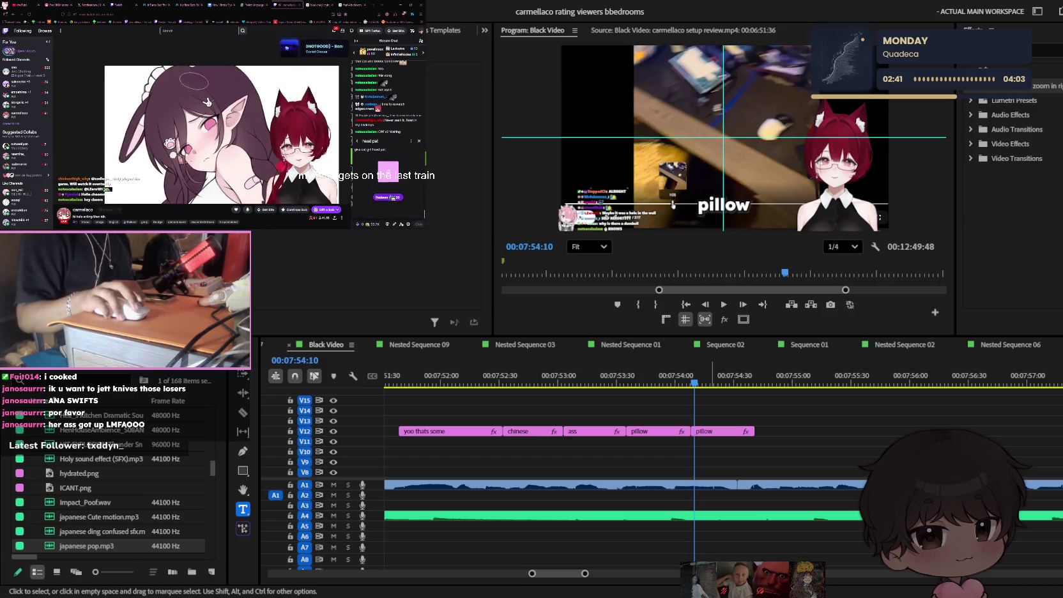
pyautogui.click(388, 197)
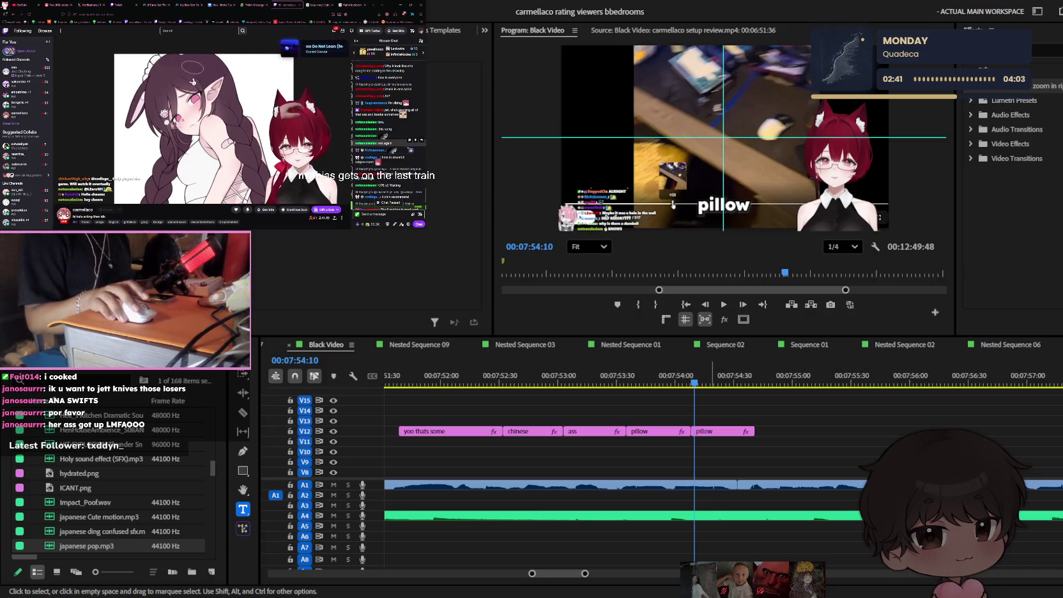
pyautogui.scroll(-5, 388, 143)
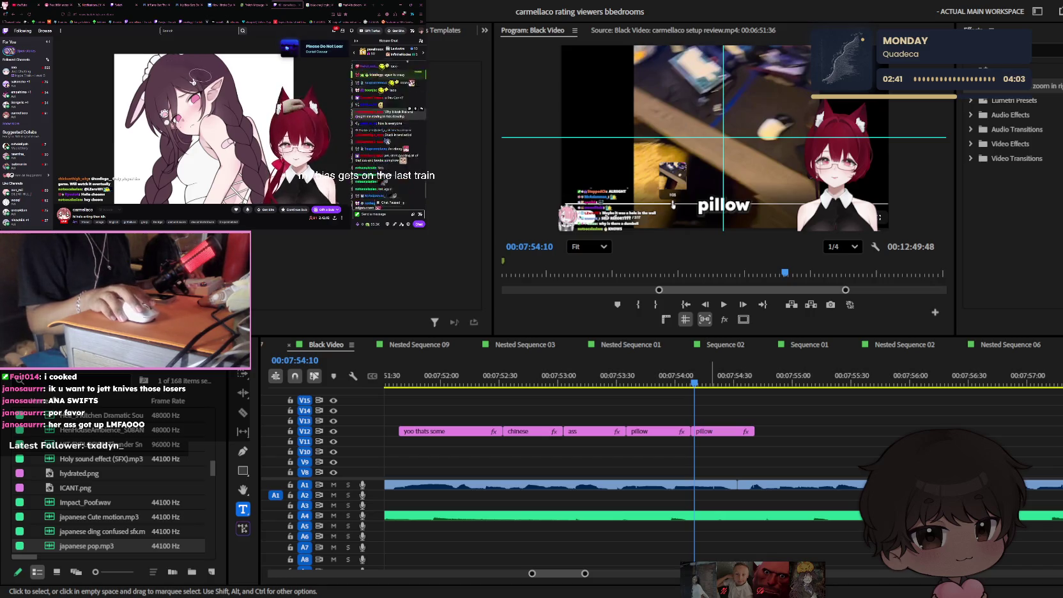
pyautogui.moveTo(383, 134)
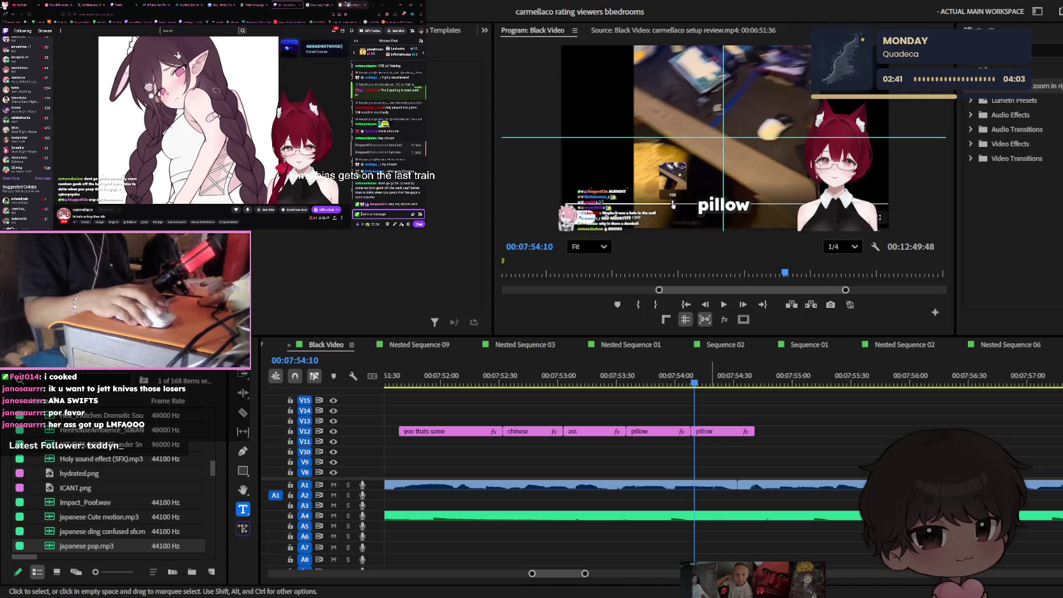
# - Run a Google web search for 'choom'
pyautogui.hotkey('ctrl', '9')
pyautogui.hotkey('ctrl', 'l')
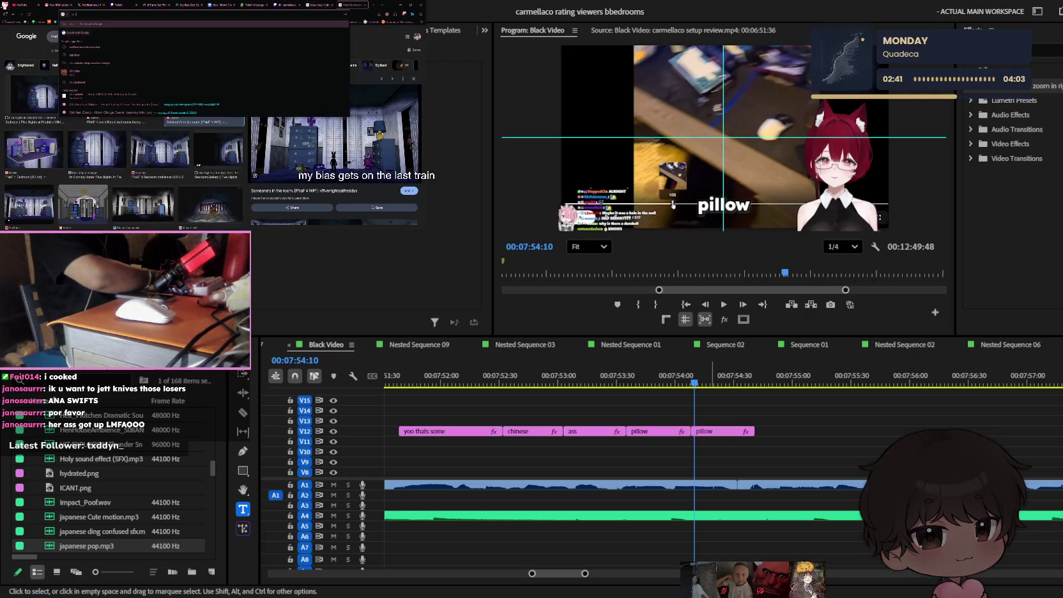
pyautogui.press('Return')
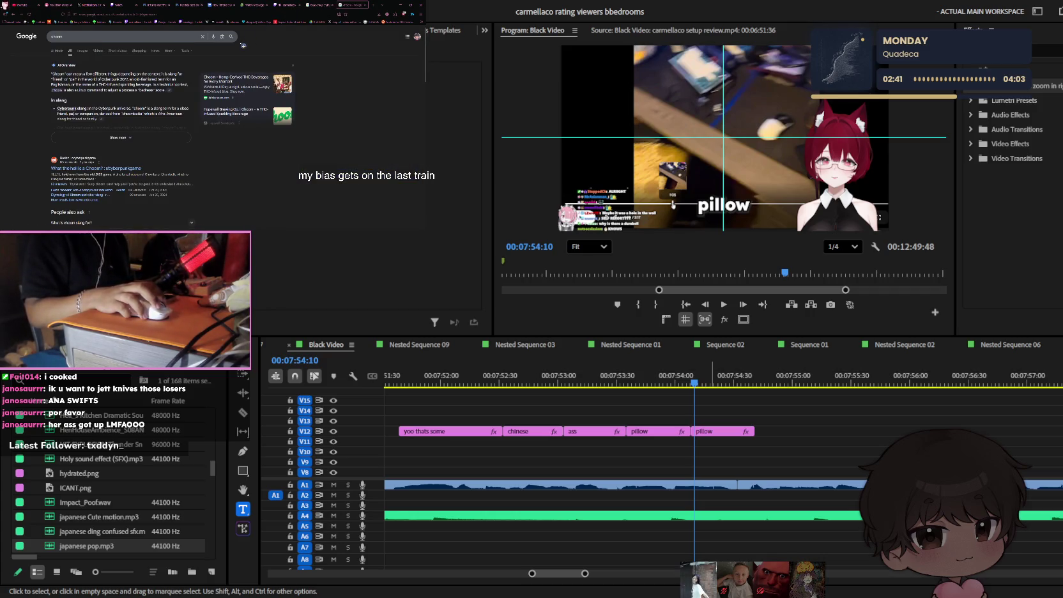
# - Return to the Twitch stream and send 'ani' in its chat
pyautogui.click(293, 5)
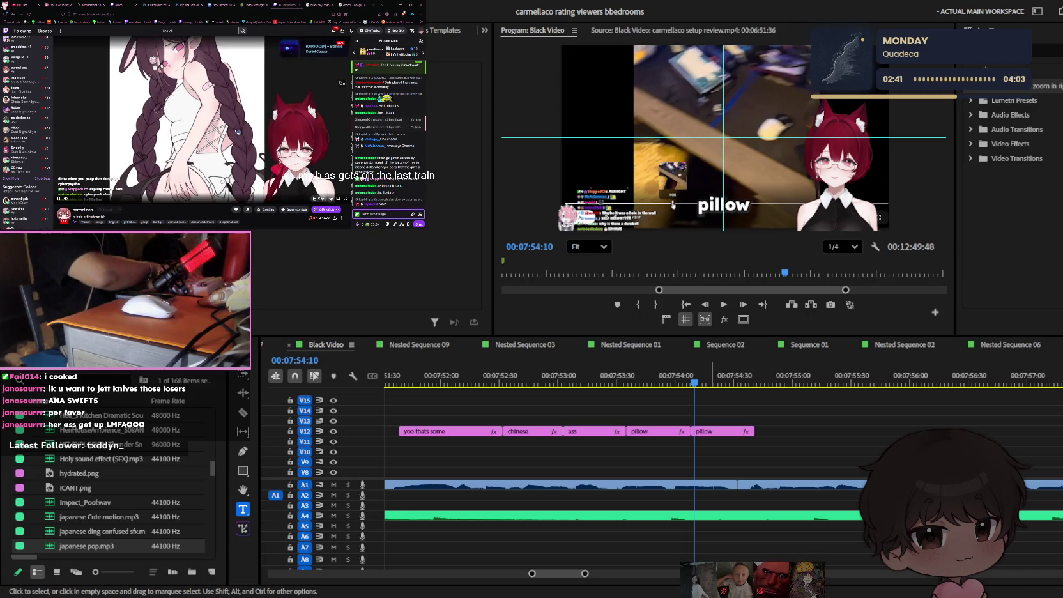
pyautogui.write('ani')
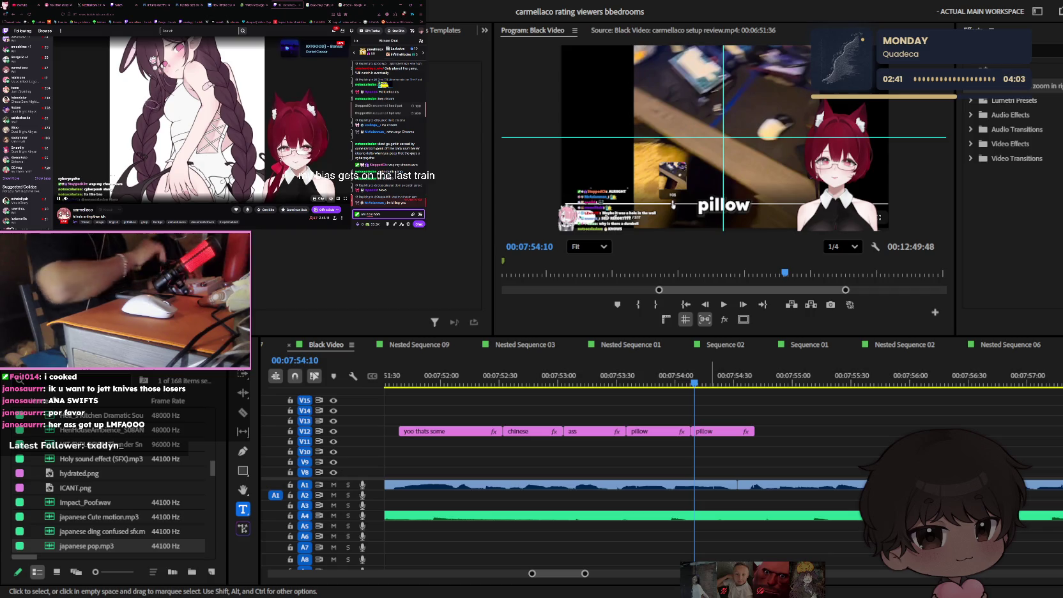
pyautogui.press('Return')
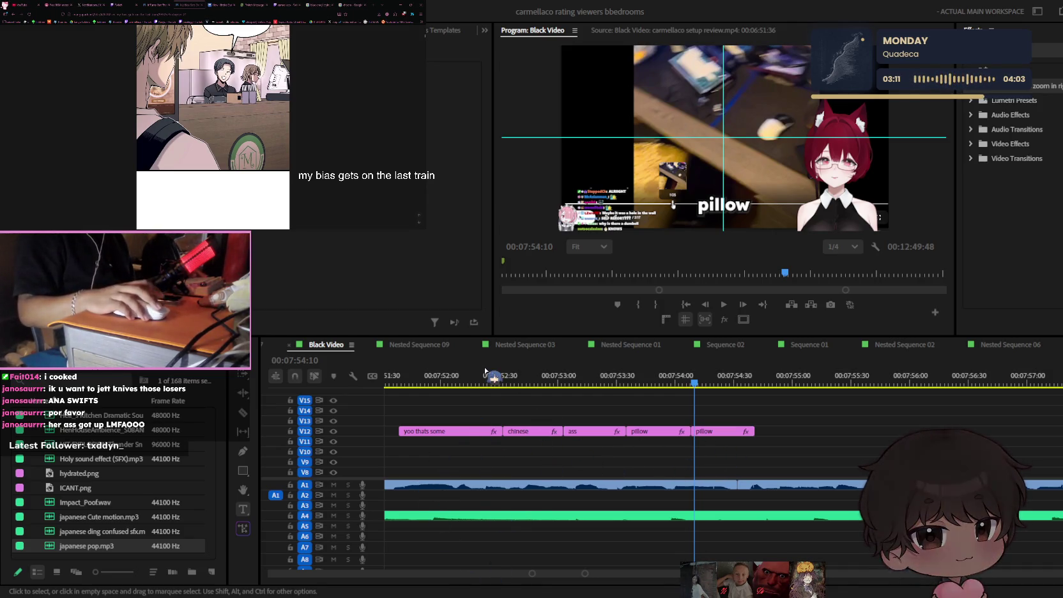
# - Pick the Type tool with T to add caption text on the video
pyautogui.press('t')
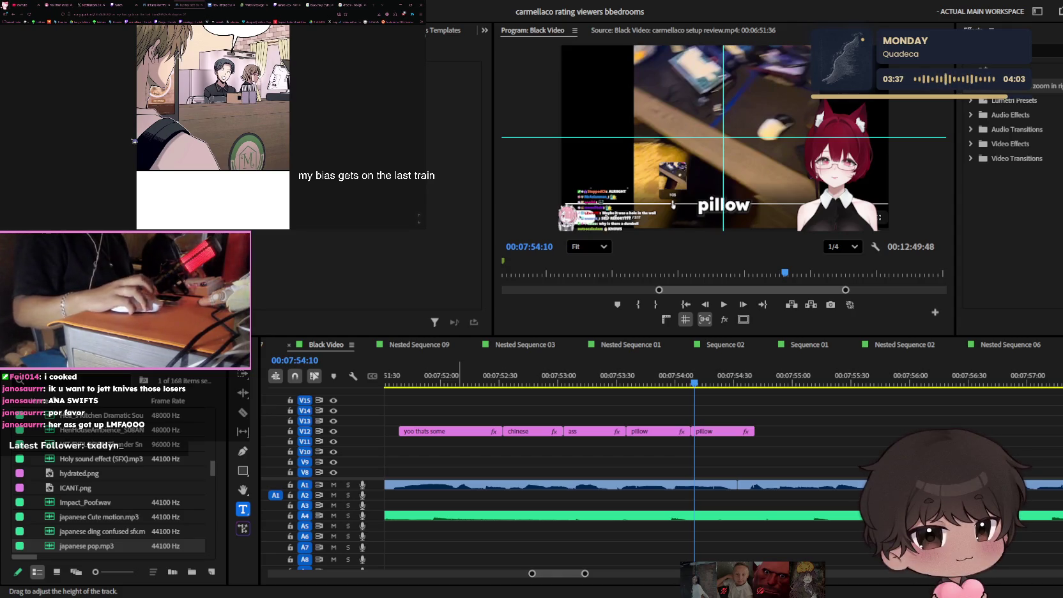
# - Scrub back to about 07:52 and replay the pillow captions
pyautogui.scroll(-2, 263, 115)
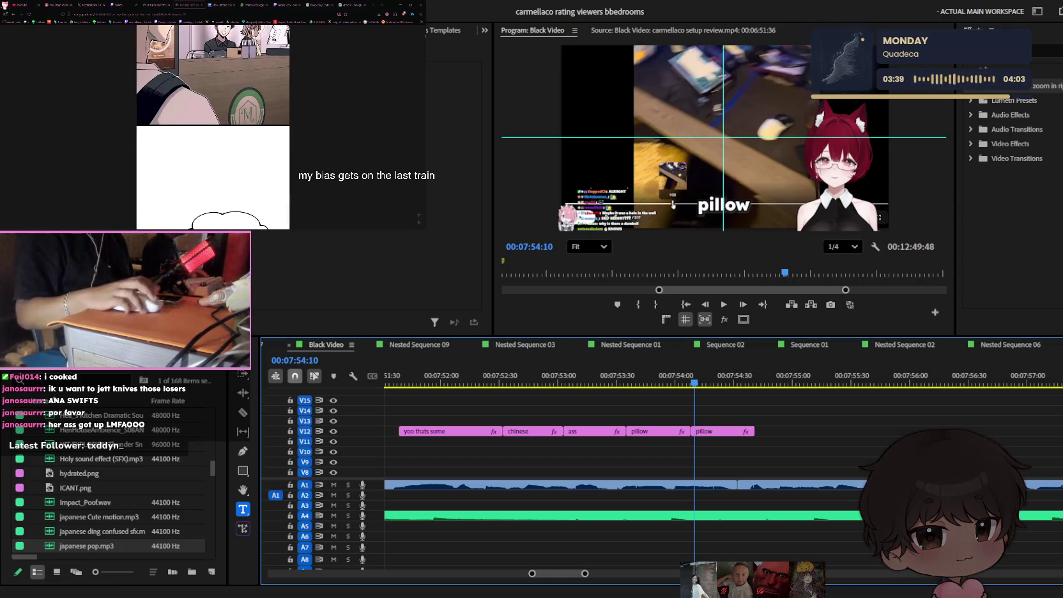
pyautogui.scroll(-3, 674, 381)
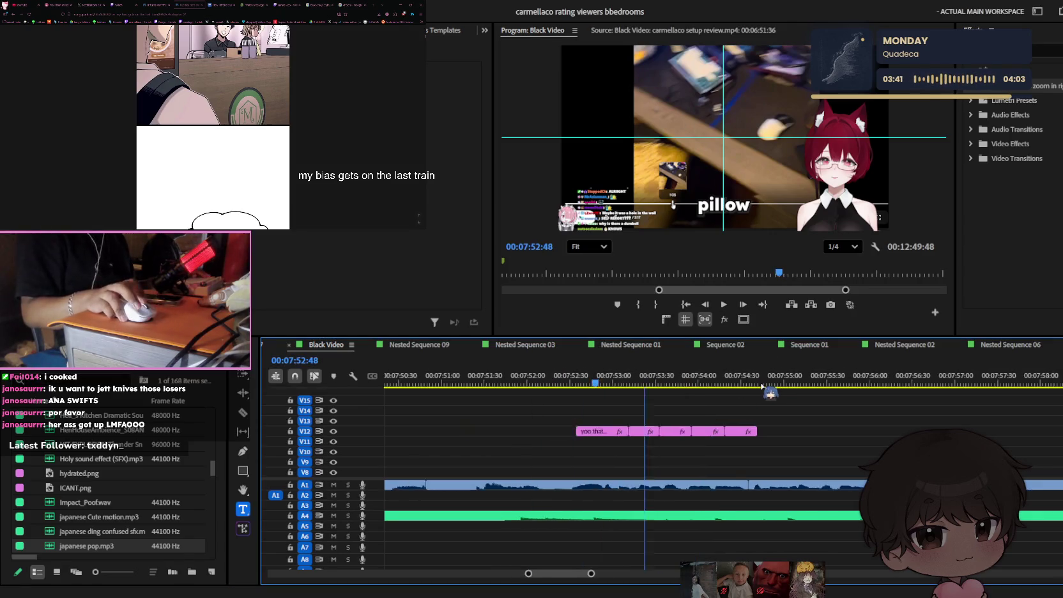
pyautogui.click(712, 381)
pyautogui.moveTo(728, 378); pyautogui.dragTo(687, 380)
pyautogui.press('space')
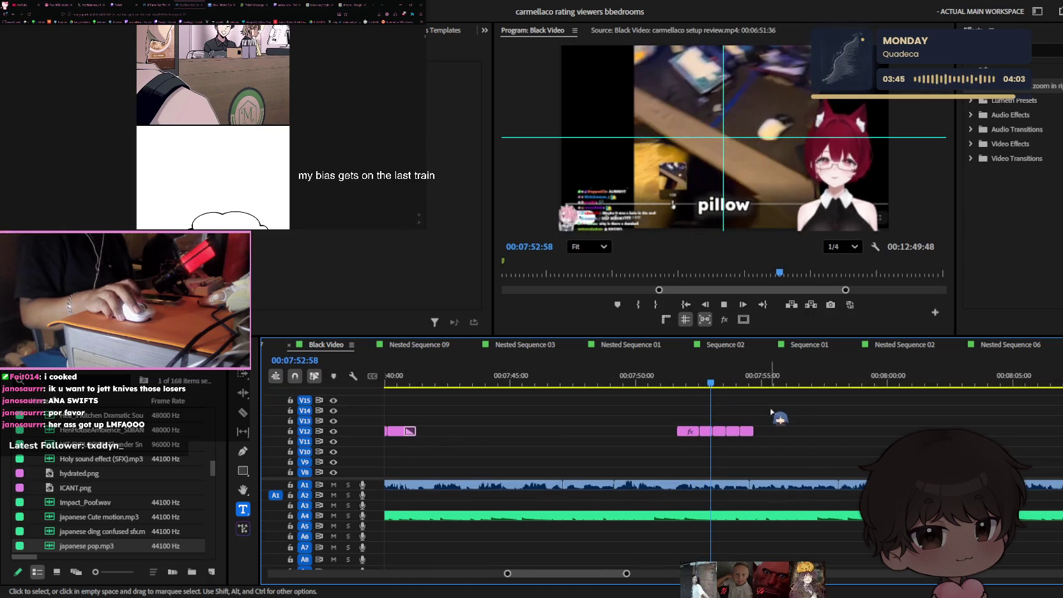
pyautogui.scroll(2, 688, 383)
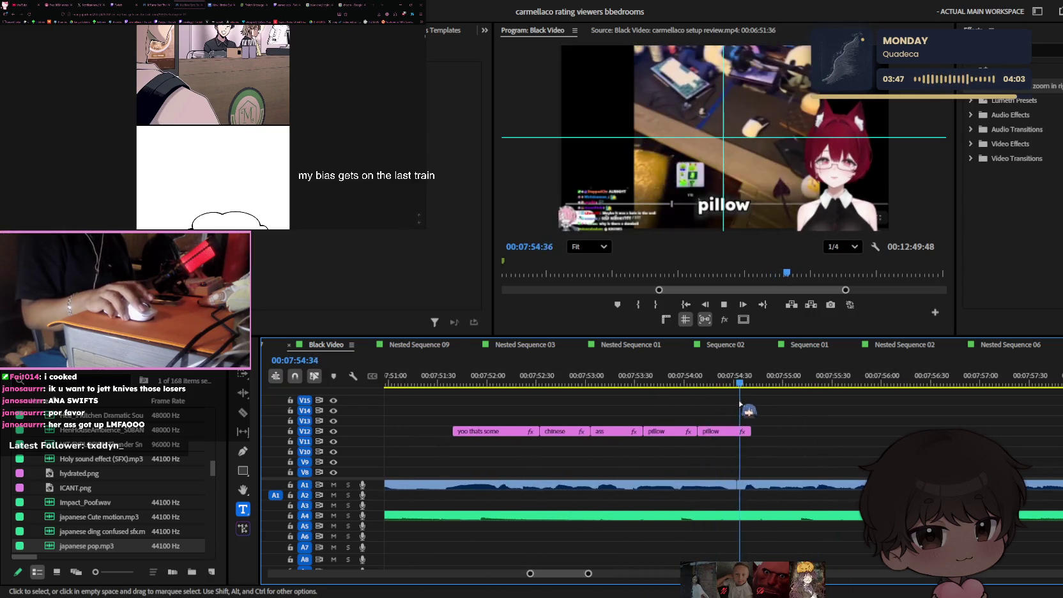
pyautogui.click(664, 377)
pyautogui.scroll(2, 672, 377)
pyautogui.scroll(2, 672, 376)
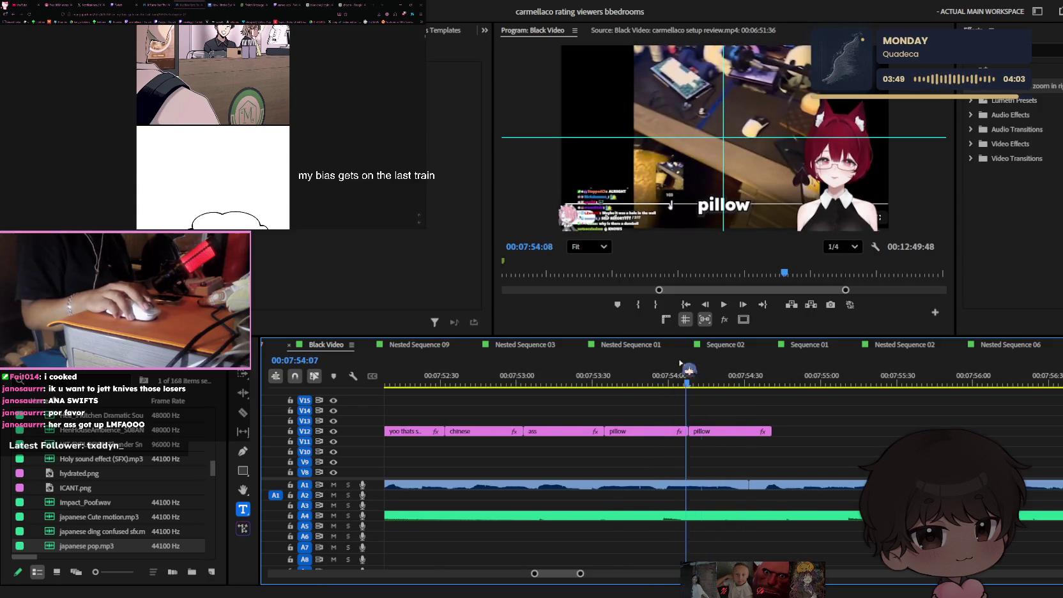
# - Shift the second pillow caption slightly earlier and retype its text as 'bro..'
pyautogui.click(708, 433)
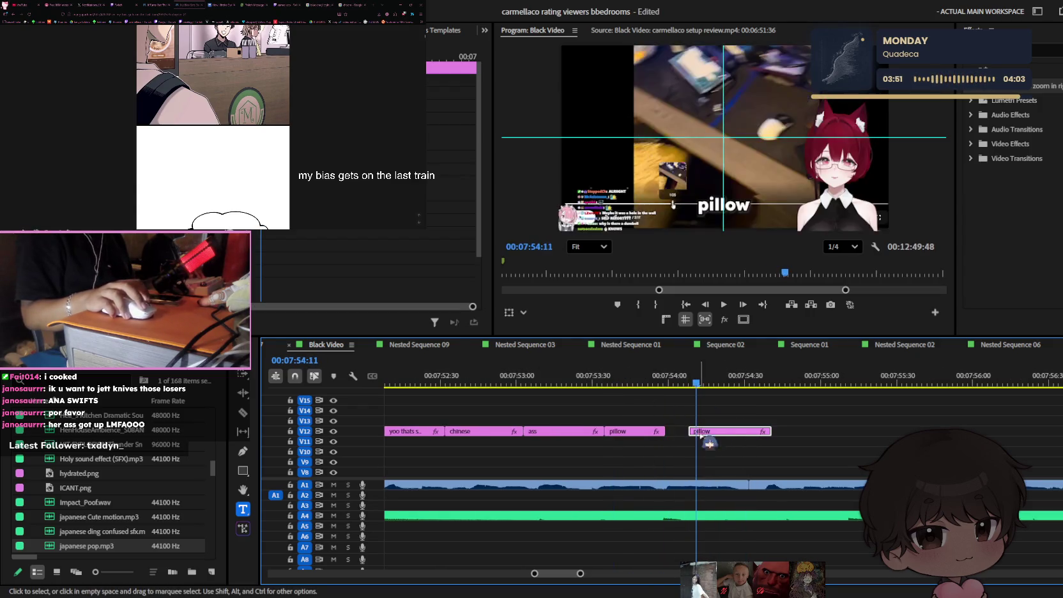
pyautogui.moveTo(708, 433); pyautogui.dragTo(685, 433)
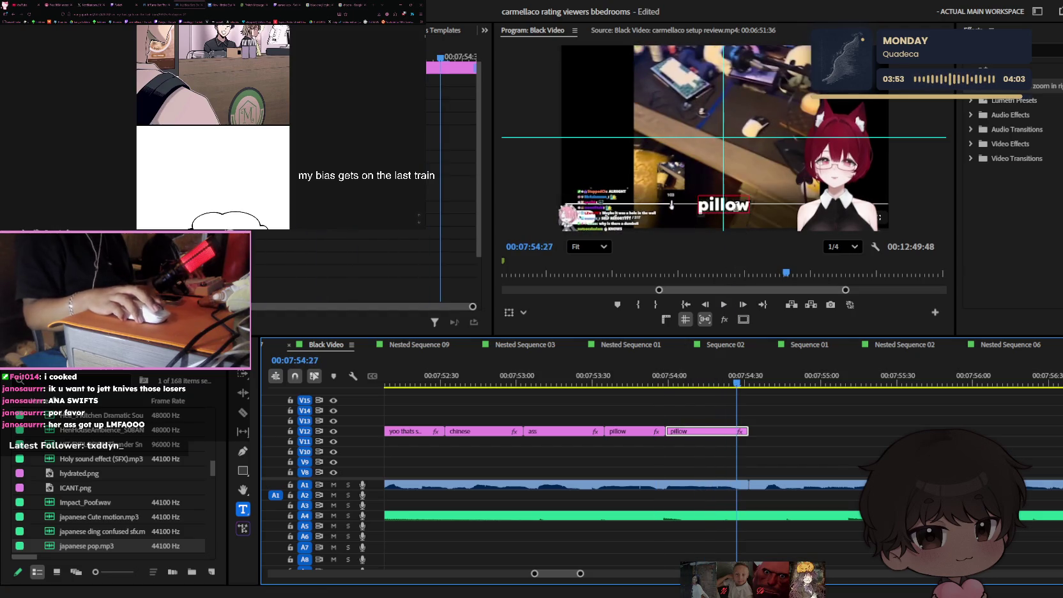
pyautogui.click(729, 208)
pyautogui.write('bro.')
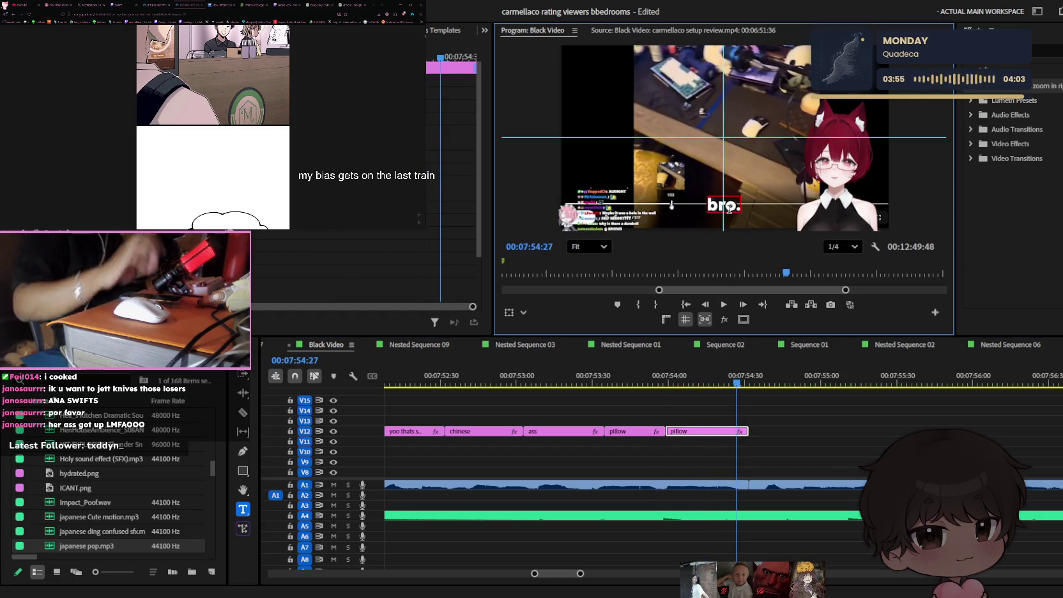
pyautogui.write('.')
pyautogui.click(771, 423)
pyautogui.press('space')
# - Extend the end of the bro.. caption so it stays longer, then play it back
pyautogui.scroll(-5, 776, 432)
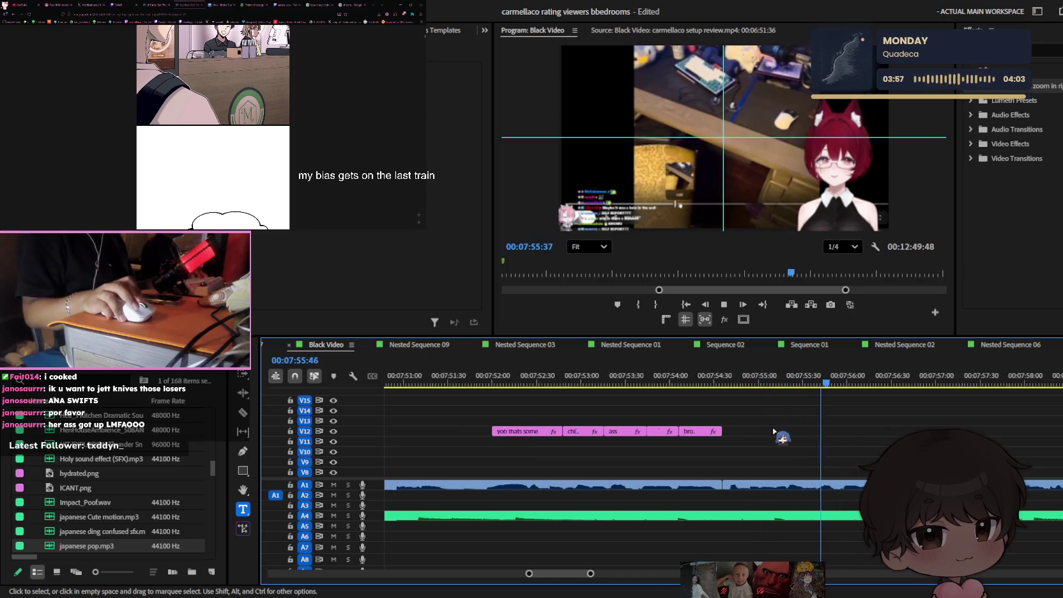
pyautogui.click(729, 433)
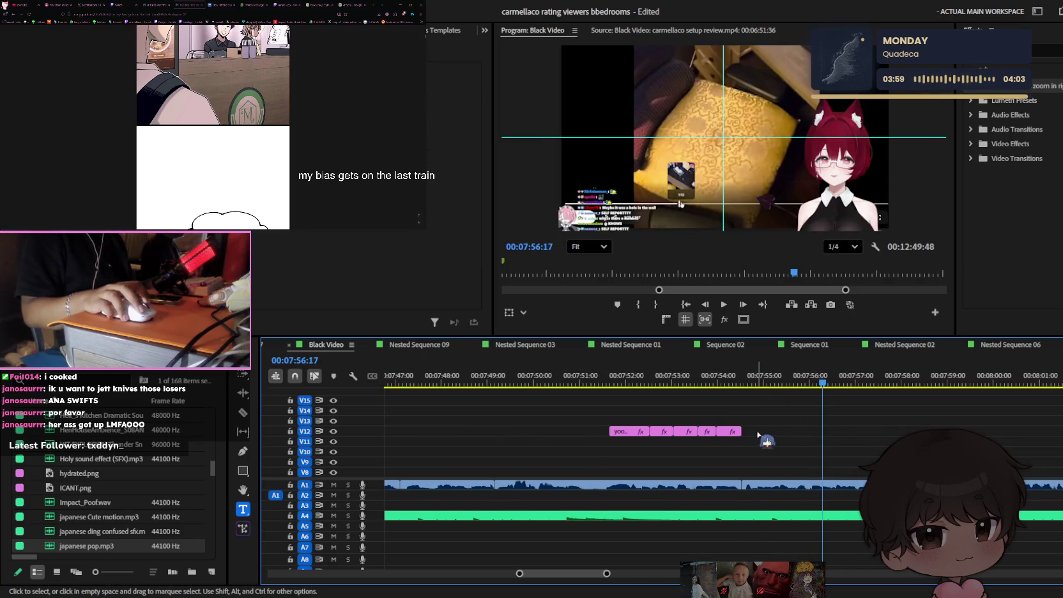
pyautogui.moveTo(732, 436); pyautogui.dragTo(1012, 431)
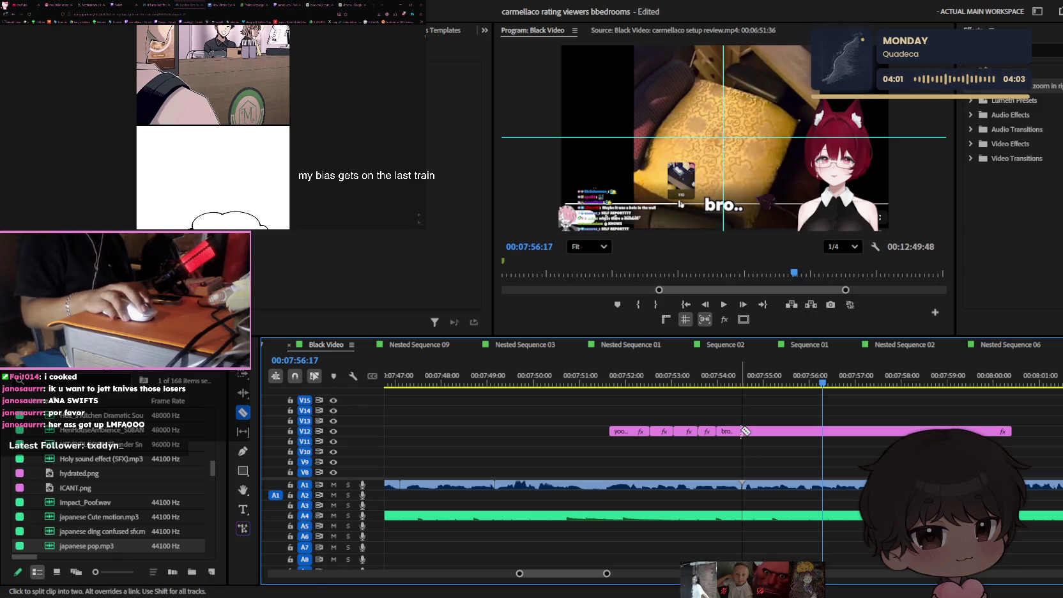
pyautogui.press('space')
pyautogui.scroll(2, 773, 442)
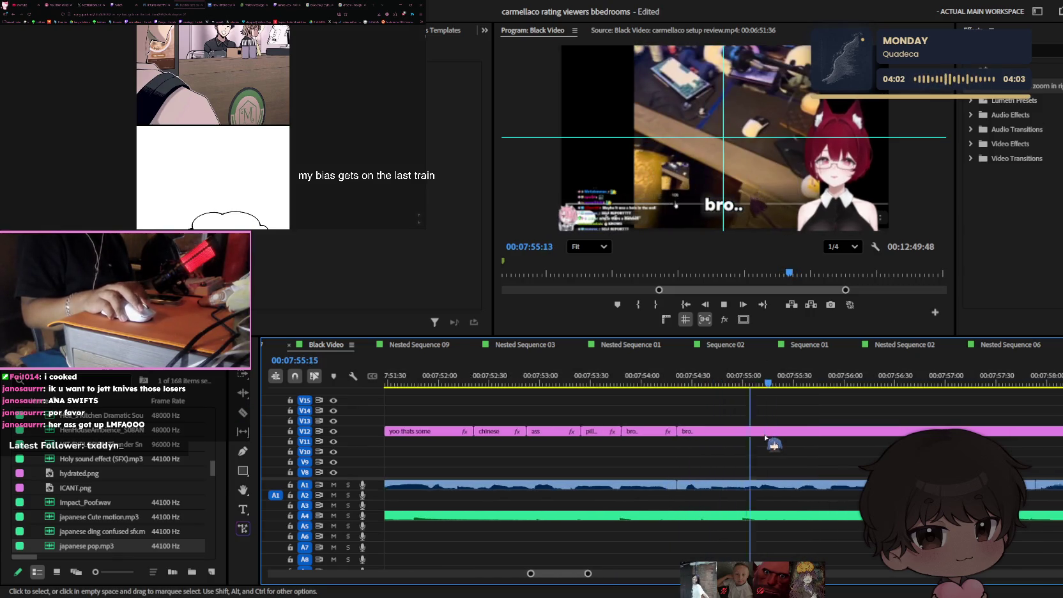
pyautogui.click(607, 385)
pyautogui.press('space')
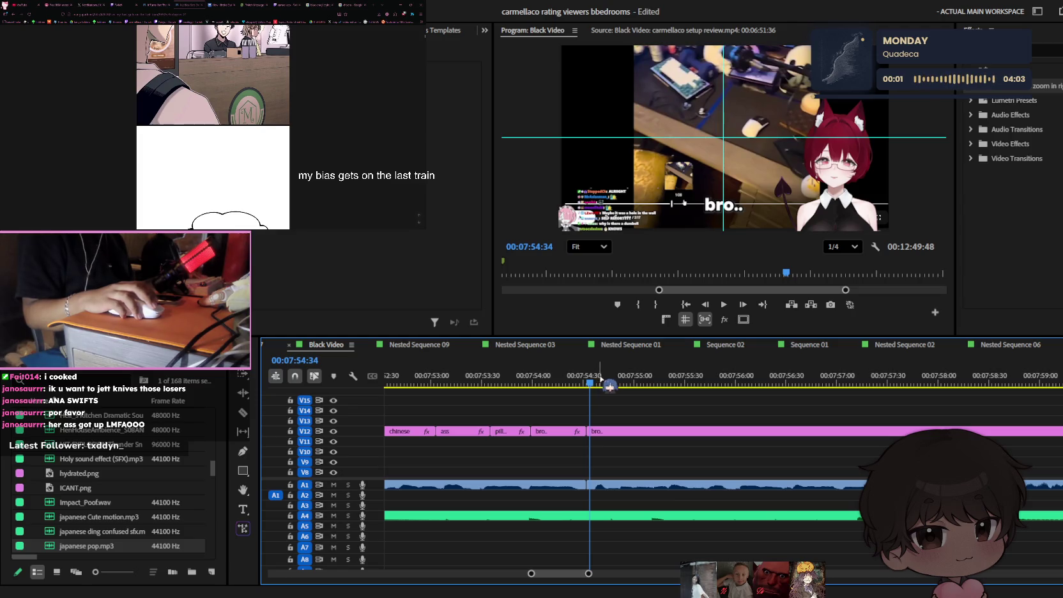
pyautogui.press('space')
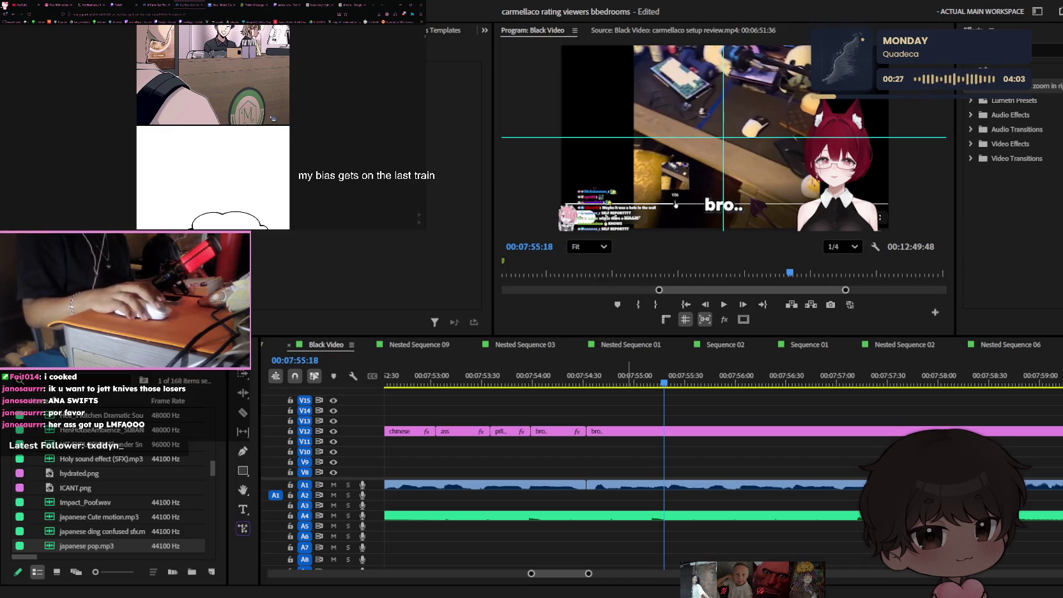
pyautogui.click(287, 5)
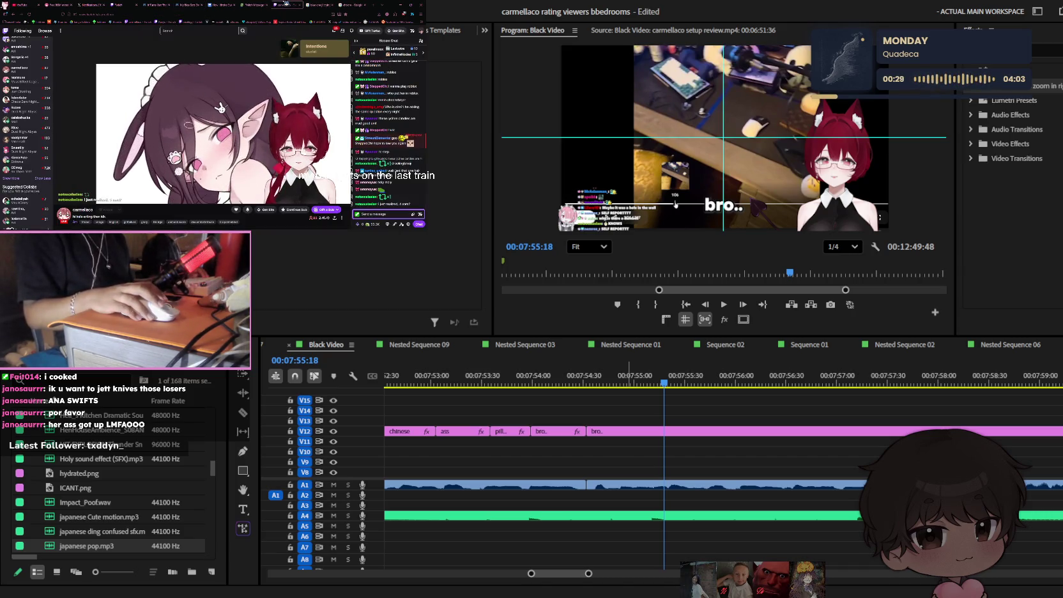
# - Return to the Webtoon chapter and scroll through the cafe-order panels past 'DID YOU HEAR ME?'
pyautogui.click(192, 5)
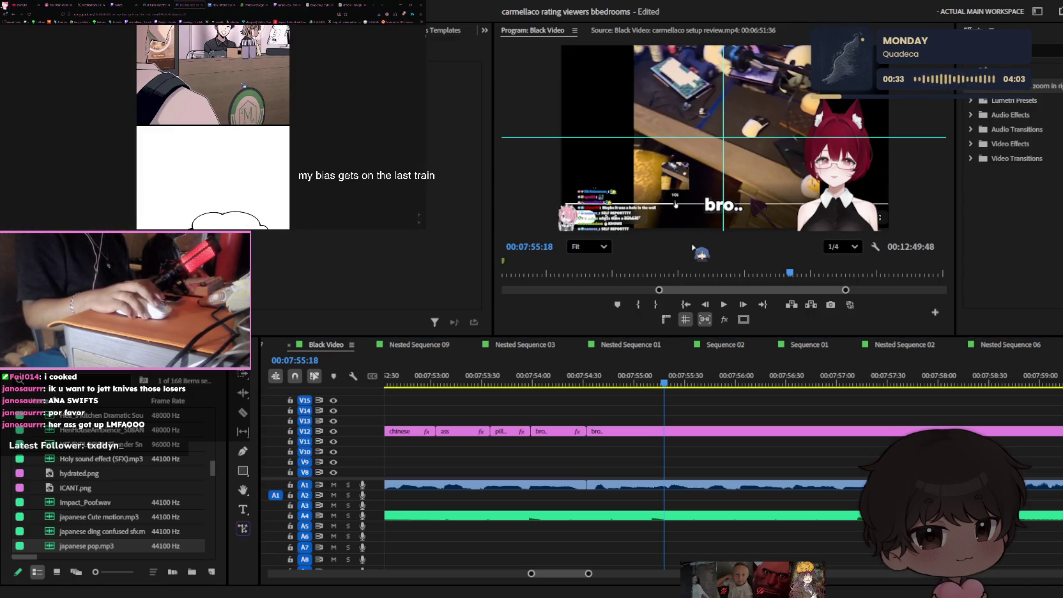
pyautogui.scroll(-5, 213, 128)
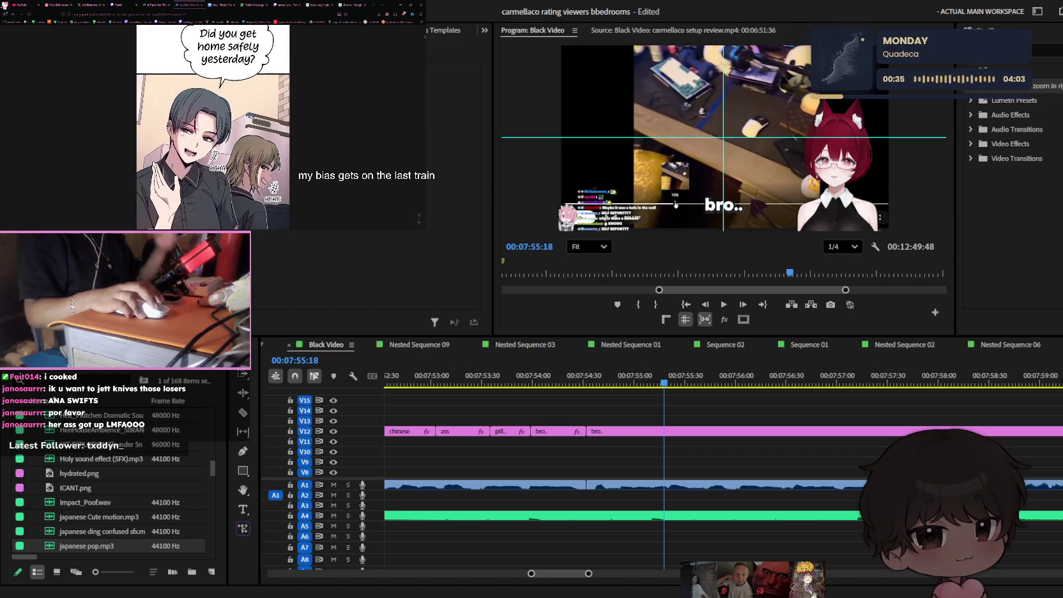
pyautogui.scroll(-3, 213, 128)
pyautogui.scroll(-3, 212, 127)
pyautogui.scroll(-3, 212, 127)
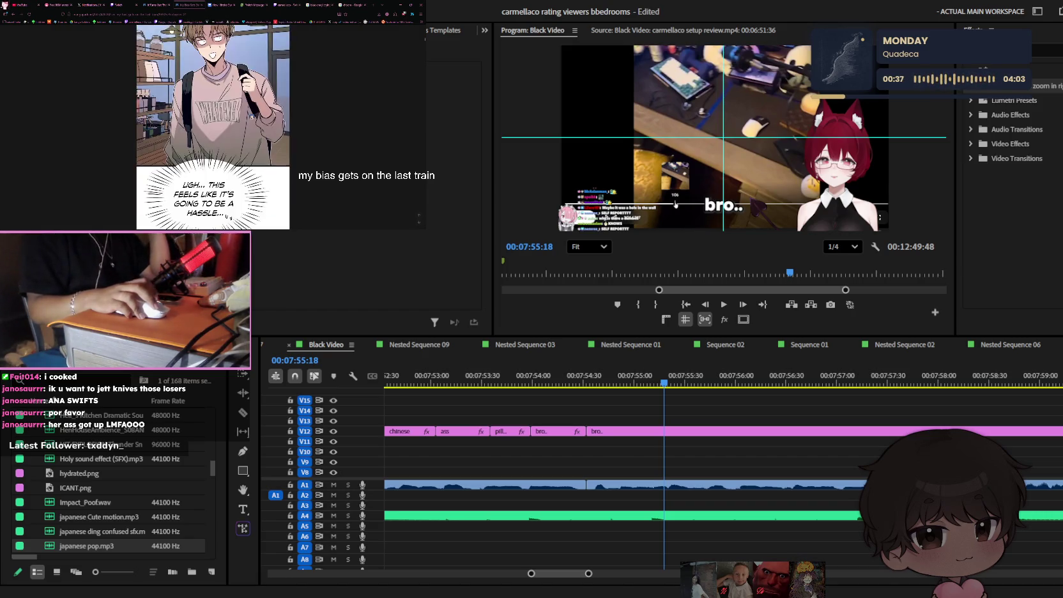
pyautogui.scroll(-3, 213, 128)
pyautogui.scroll(-3, 251, 116)
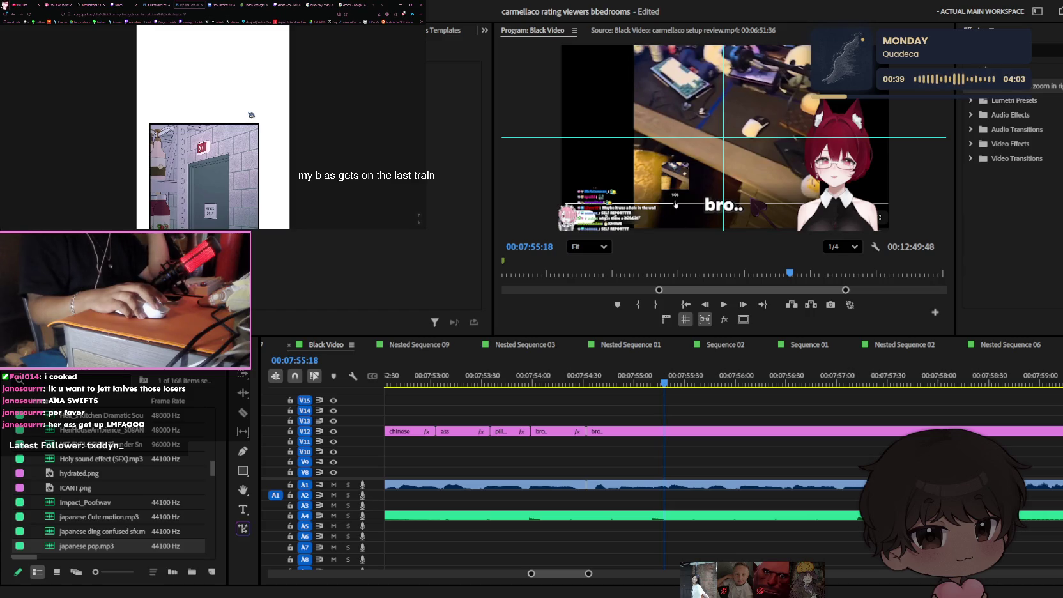
pyautogui.scroll(-3, 251, 115)
pyautogui.scroll(-3, 251, 115)
pyautogui.scroll(-3, 252, 113)
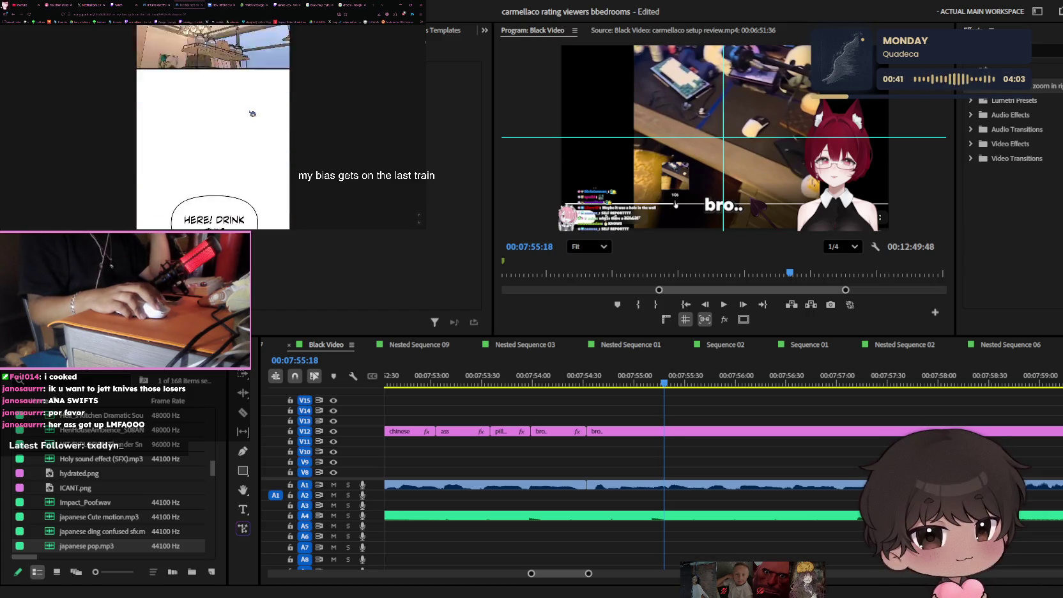
pyautogui.scroll(-3, 252, 113)
pyautogui.scroll(-3, 252, 113)
pyautogui.scroll(-3, 252, 113)
pyautogui.scroll(-3, 252, 113)
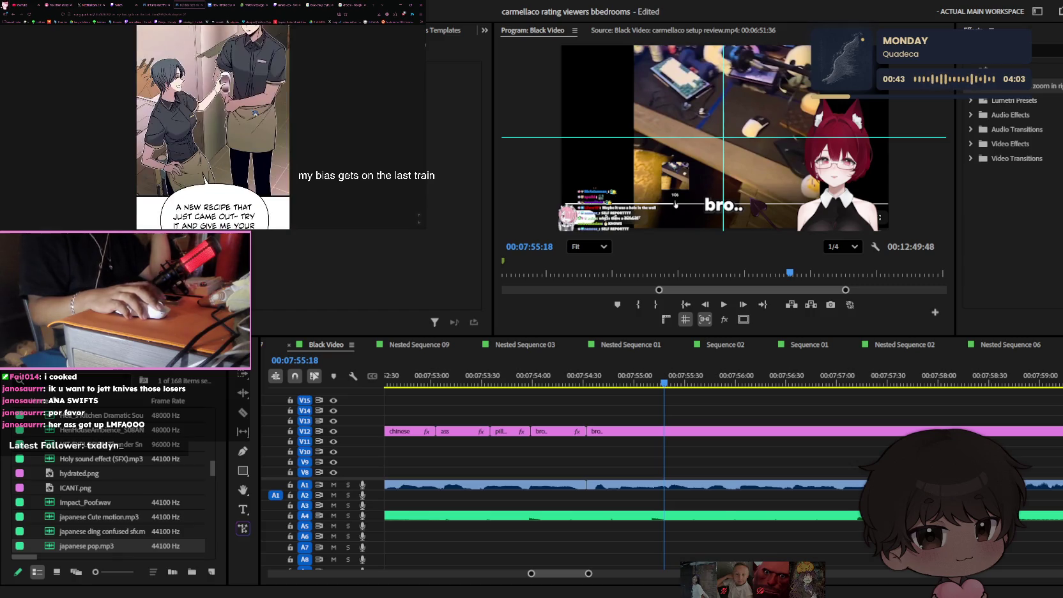
pyautogui.scroll(-3, 254, 113)
pyautogui.scroll(-3, 254, 113)
pyautogui.scroll(-3, 254, 113)
pyautogui.scroll(-3, 254, 114)
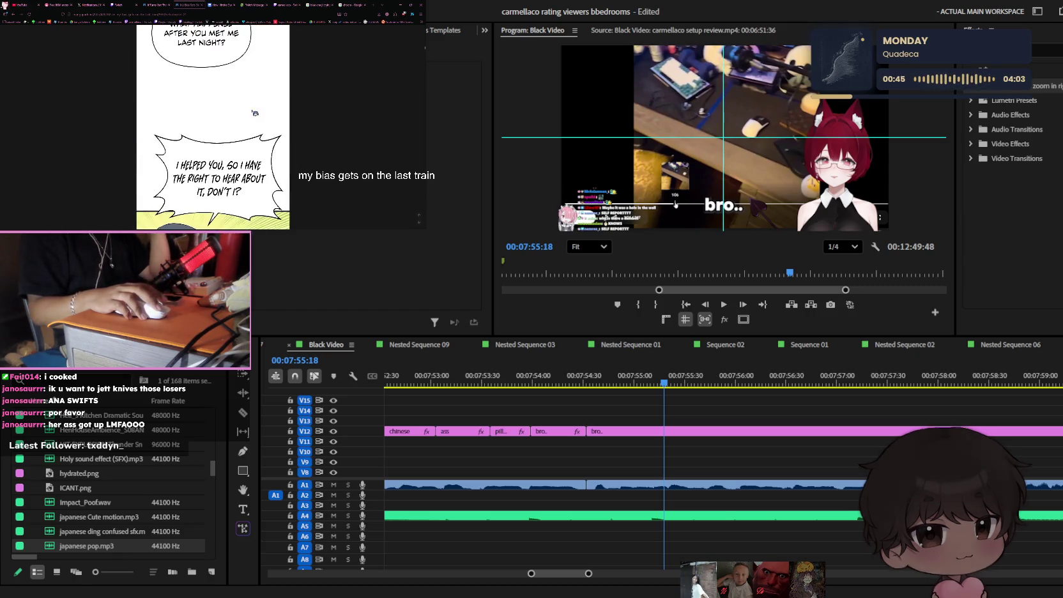
pyautogui.scroll(-3, 254, 113)
pyautogui.scroll(-3, 255, 113)
pyautogui.scroll(-3, 255, 113)
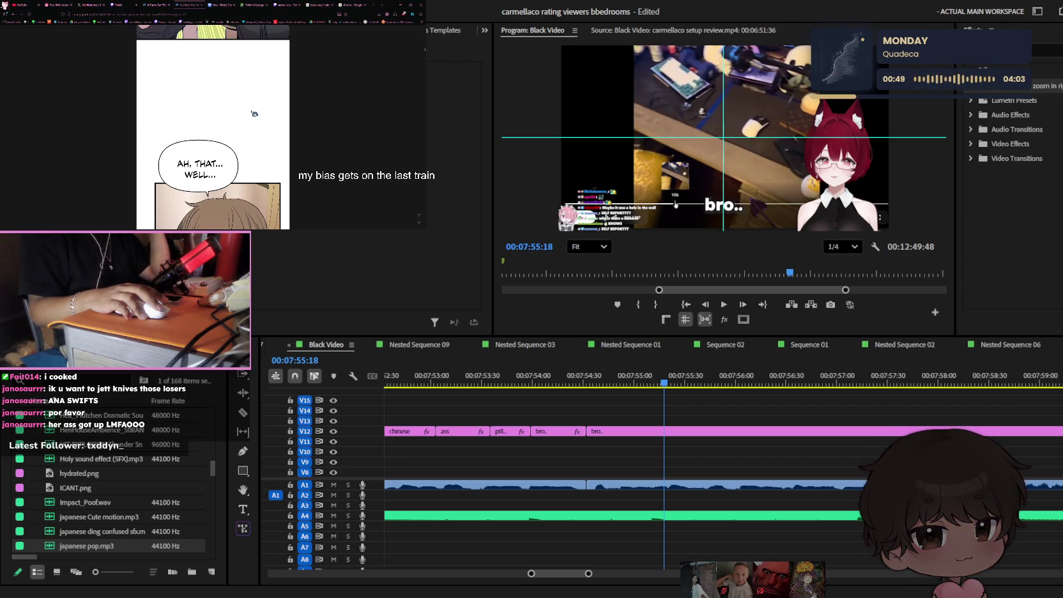
pyautogui.scroll(-3, 255, 113)
pyautogui.scroll(-3, 254, 115)
pyautogui.scroll(-3, 254, 115)
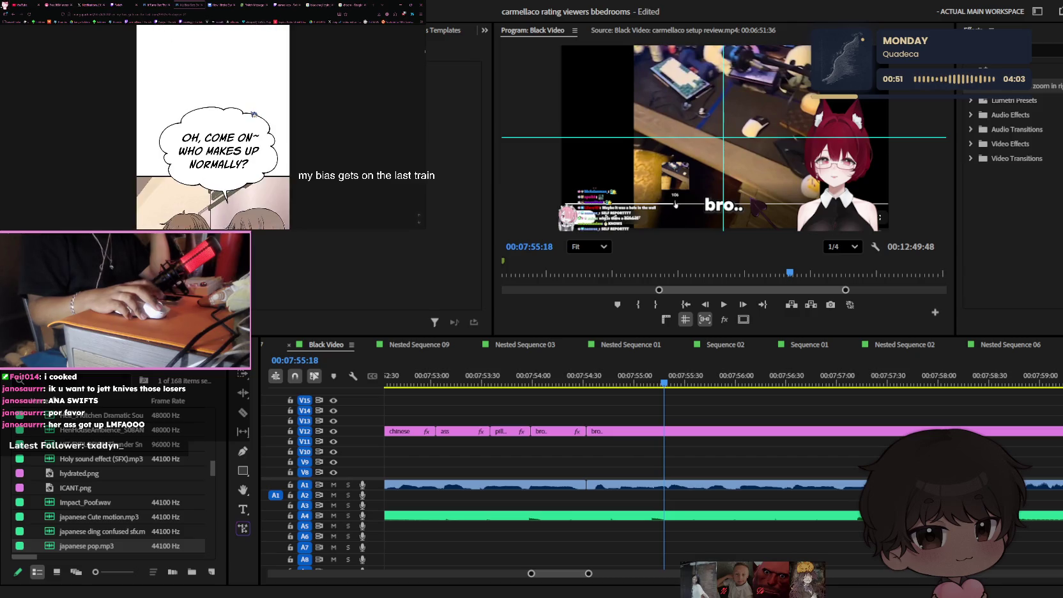
pyautogui.scroll(-3, 254, 115)
pyautogui.scroll(-3, 254, 115)
pyautogui.scroll(-3, 254, 115)
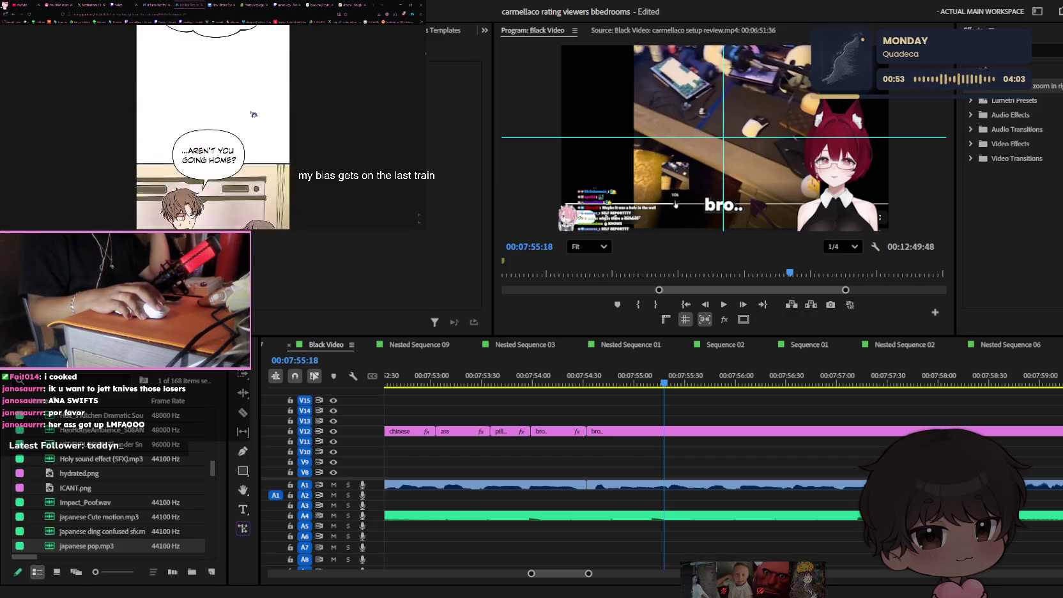
pyautogui.scroll(-3, 253, 115)
pyautogui.scroll(-3, 253, 115)
pyautogui.scroll(-3, 253, 115)
pyautogui.scroll(-3, 254, 116)
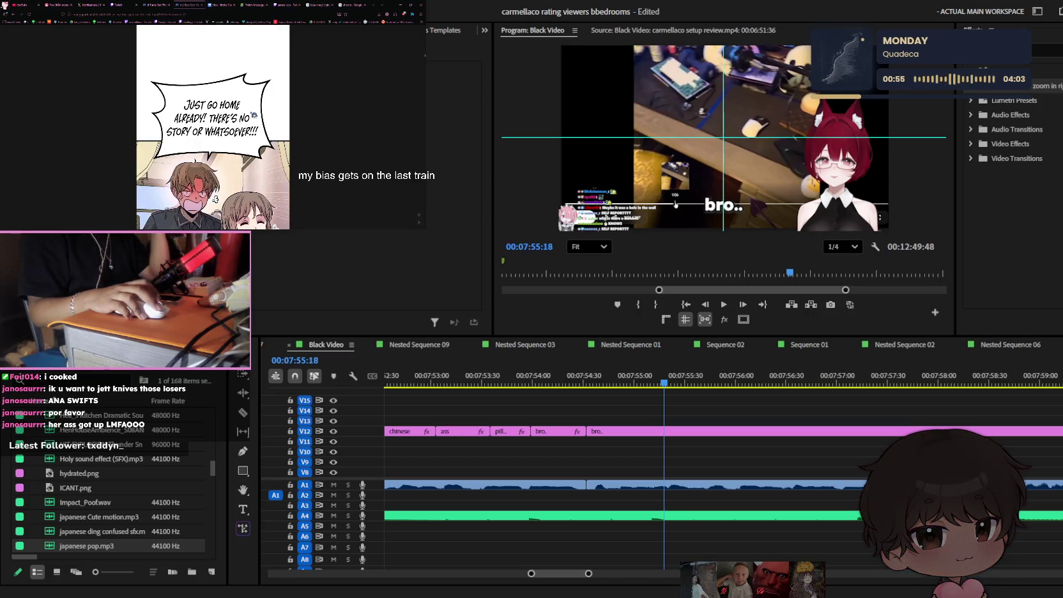
pyautogui.scroll(-3, 253, 115)
pyautogui.scroll(-3, 253, 115)
pyautogui.scroll(-3, 254, 115)
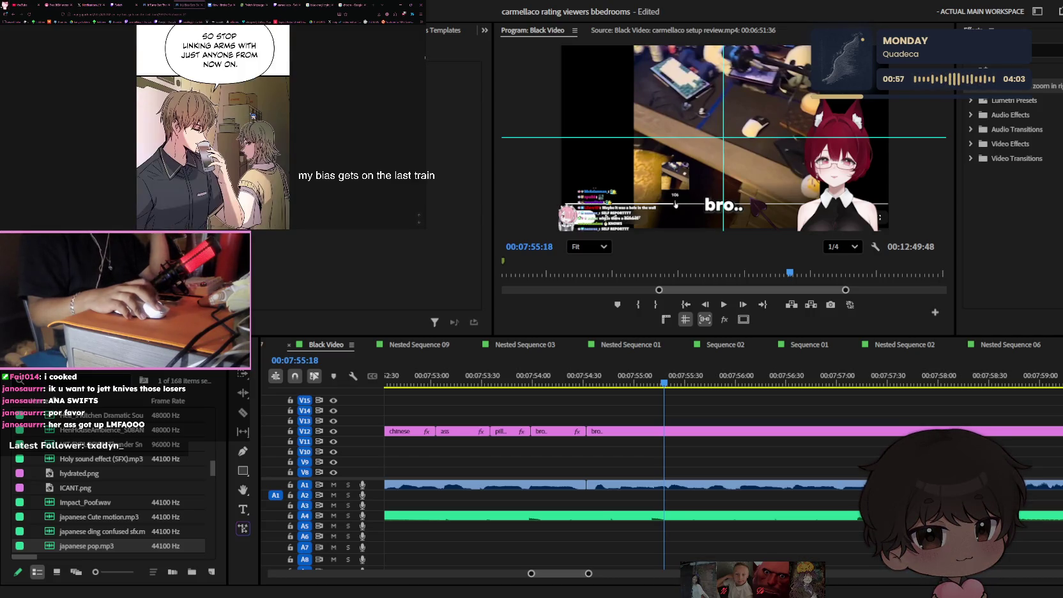
pyautogui.scroll(-3, 252, 117)
pyautogui.scroll(-3, 253, 116)
pyautogui.scroll(-2, 252, 116)
pyautogui.scroll(-3, 251, 116)
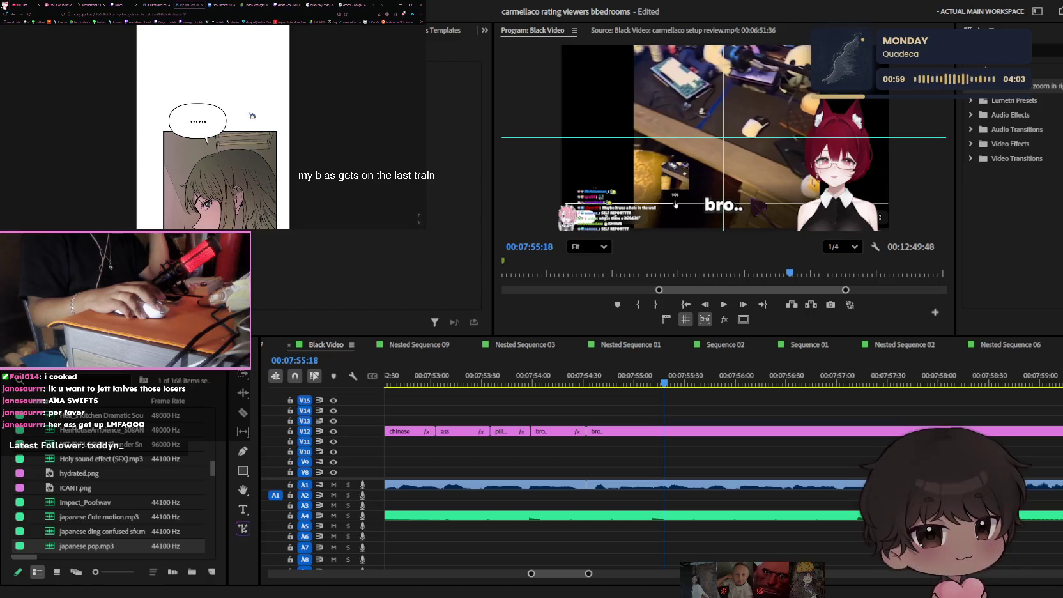
pyautogui.scroll(-3, 252, 115)
pyautogui.scroll(-3, 252, 116)
pyautogui.scroll(-3, 252, 115)
pyautogui.scroll(1, 252, 115)
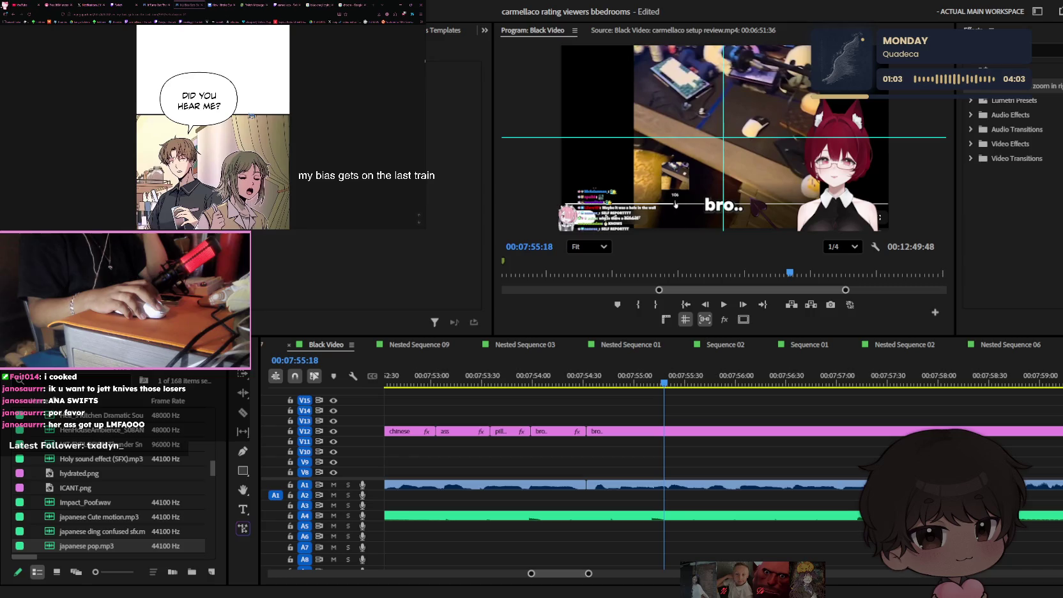
pyautogui.scroll(-3, 252, 115)
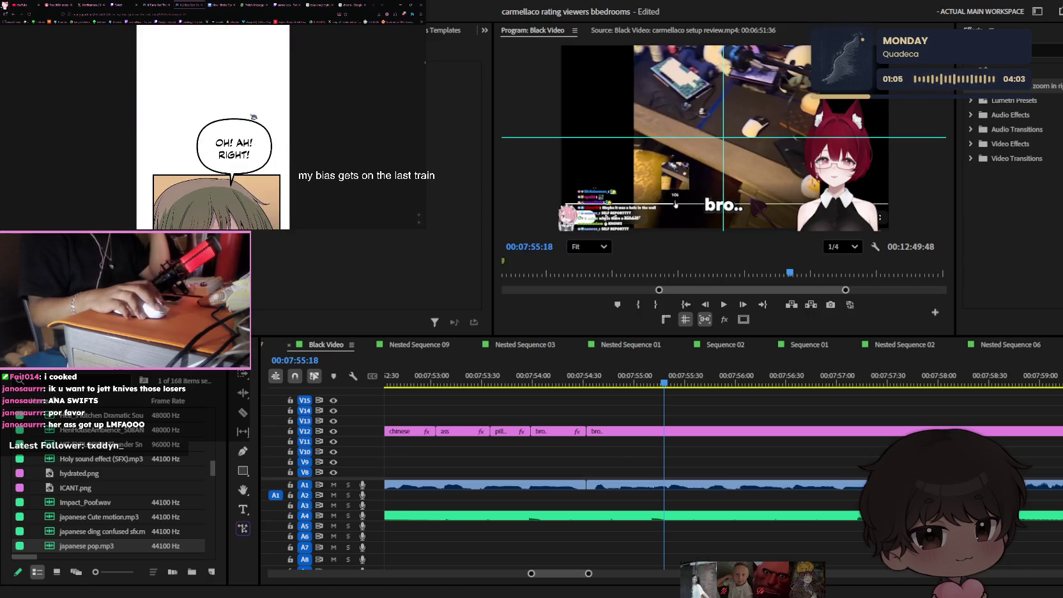
pyautogui.scroll(-3, 256, 118)
pyautogui.scroll(-3, 268, 122)
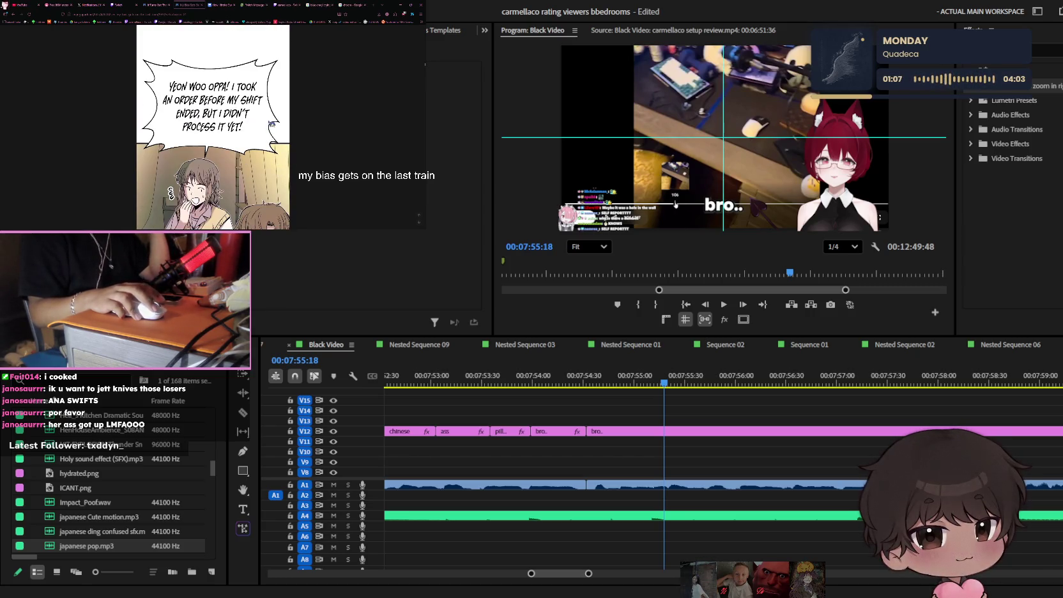
pyautogui.scroll(-3, 272, 122)
pyautogui.scroll(-3, 271, 124)
pyautogui.scroll(-3, 271, 123)
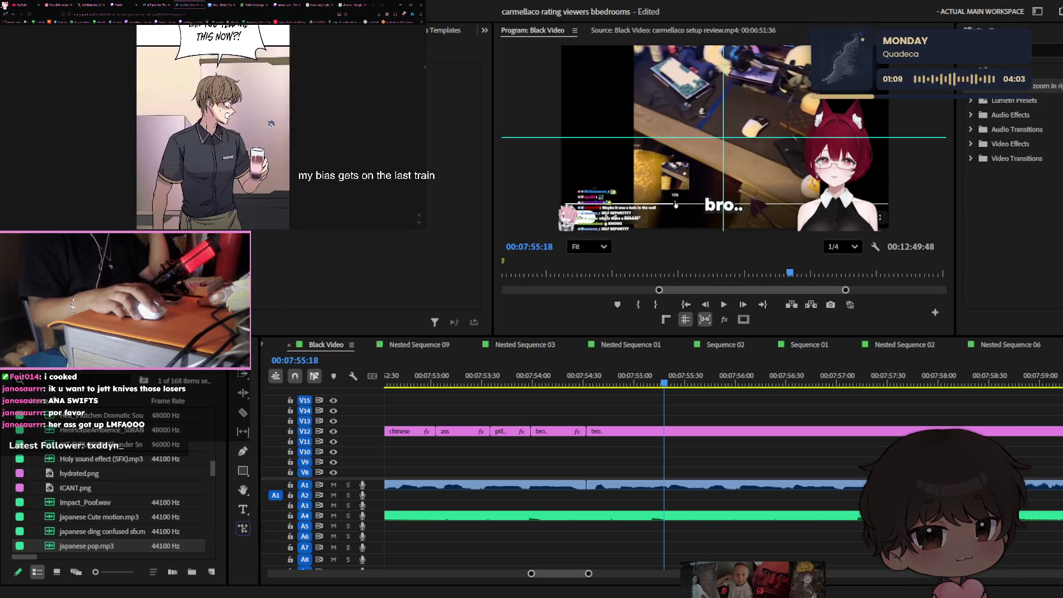
pyautogui.scroll(-3, 271, 123)
pyautogui.scroll(-3, 271, 123)
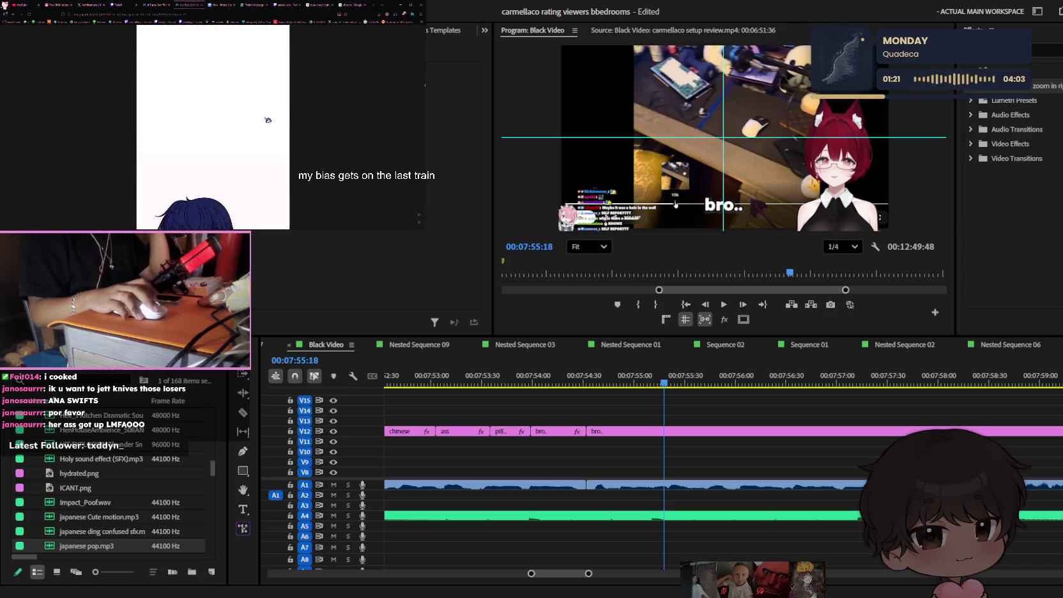
# - Scroll on through the subway and bench panels, then switch back to the Twitch stream
pyautogui.scroll(-3, 268, 119)
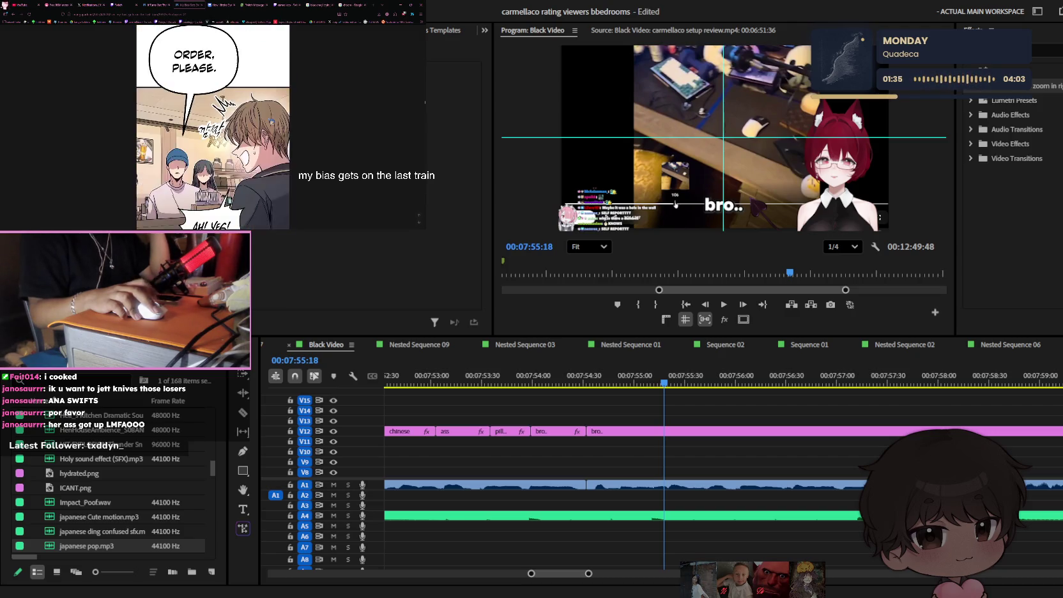
pyautogui.scroll(-3, 272, 120)
pyautogui.scroll(-3, 271, 120)
pyautogui.scroll(-3, 271, 121)
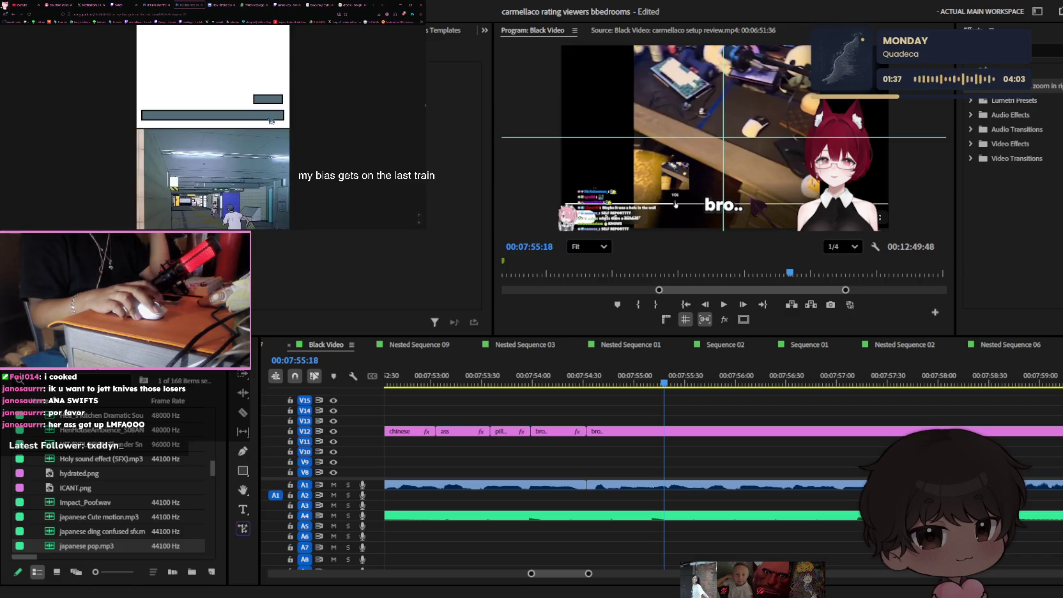
pyautogui.scroll(-3, 272, 121)
pyautogui.scroll(-3, 271, 121)
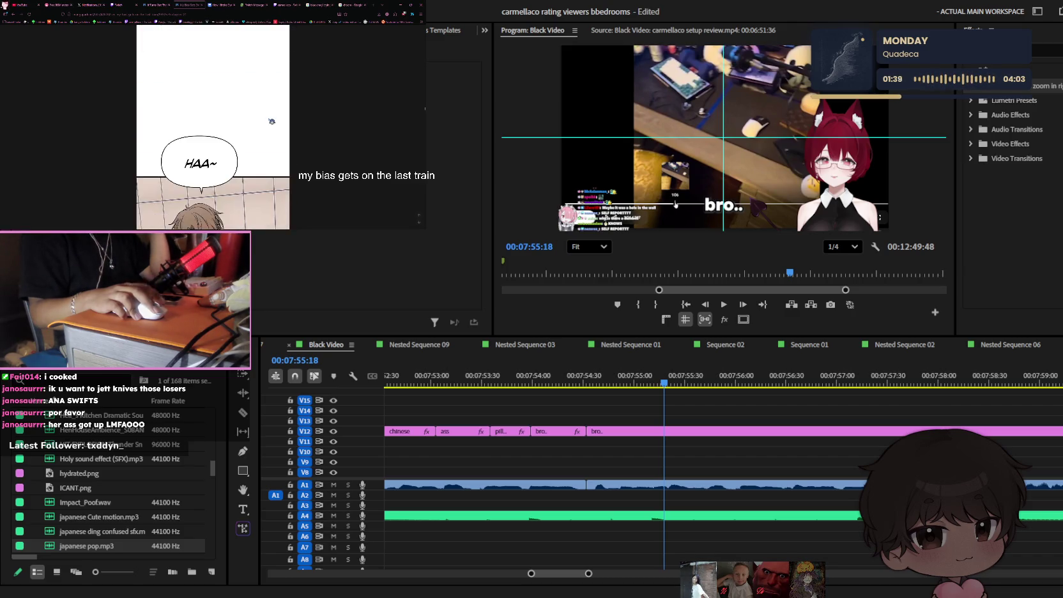
pyautogui.scroll(-3, 272, 120)
pyautogui.scroll(-3, 272, 121)
pyautogui.scroll(-3, 272, 120)
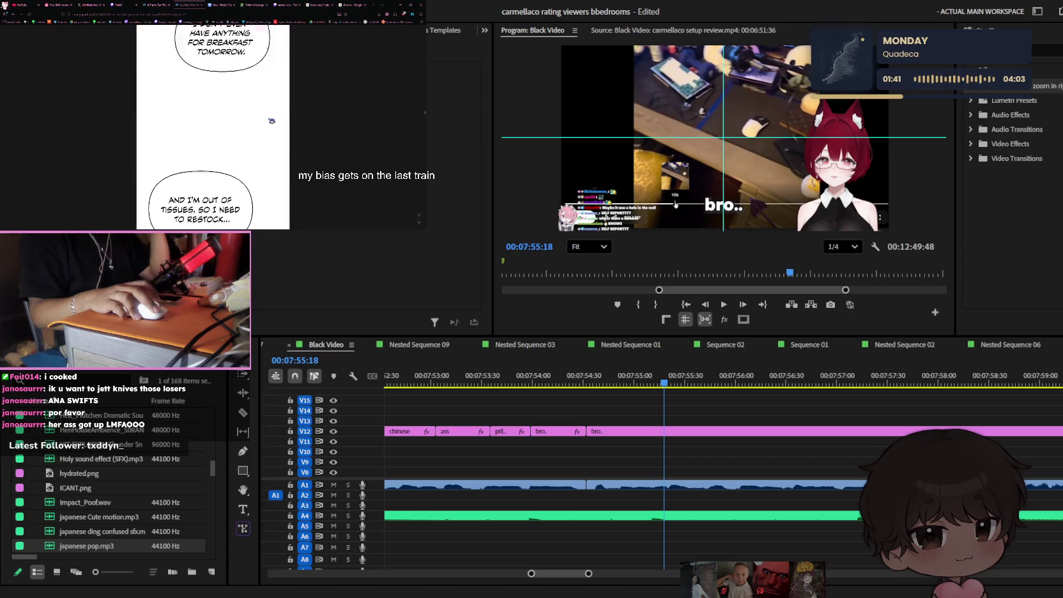
pyautogui.scroll(-3, 272, 121)
pyautogui.scroll(-3, 271, 121)
pyautogui.scroll(-3, 271, 120)
pyautogui.scroll(-3, 271, 121)
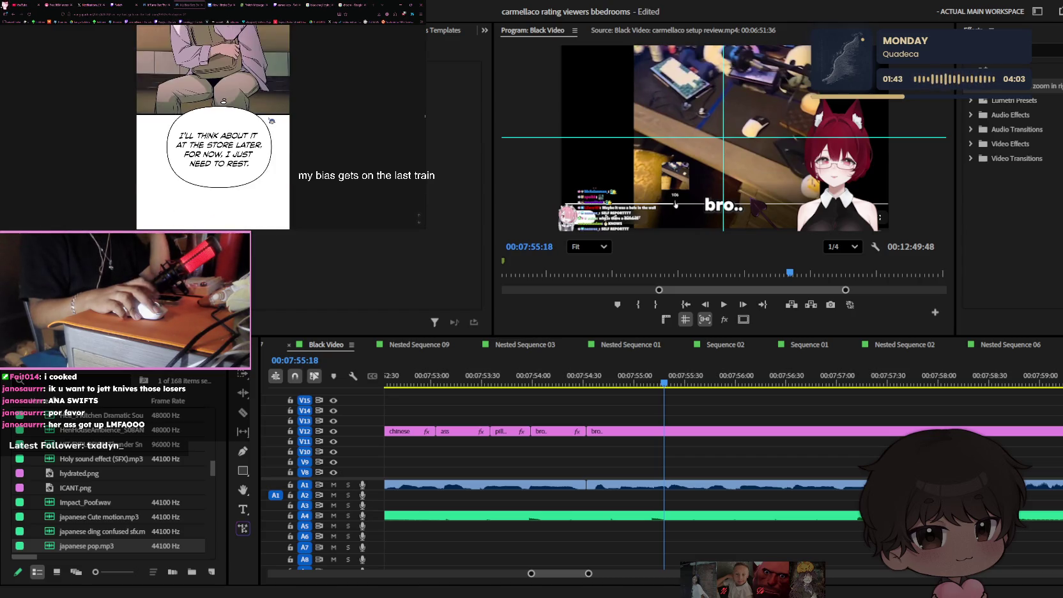
pyautogui.scroll(-3, 272, 121)
pyautogui.scroll(-3, 271, 121)
pyautogui.scroll(-3, 271, 120)
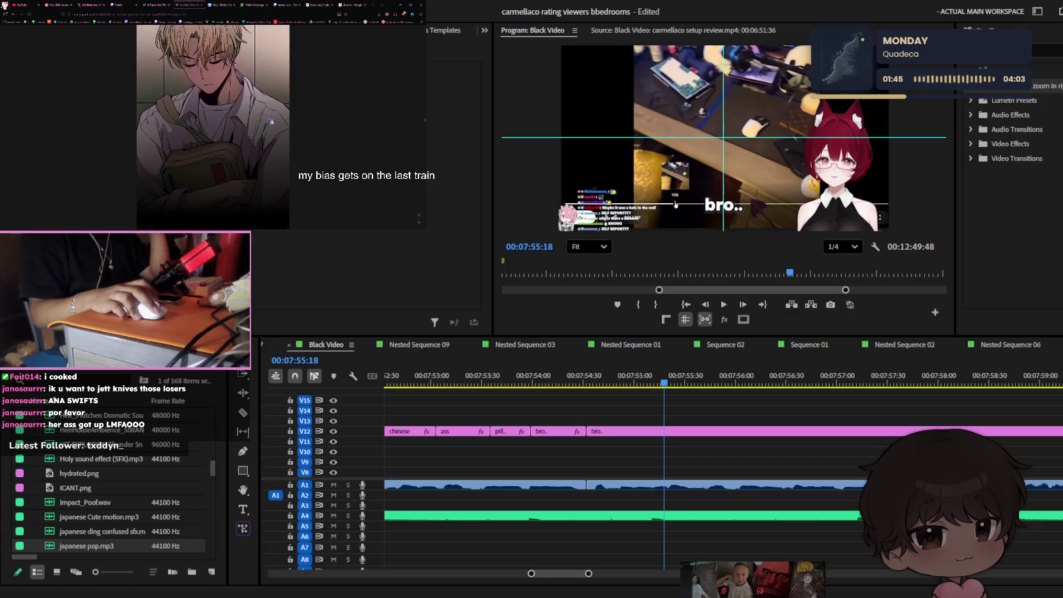
pyautogui.scroll(-3, 271, 121)
pyautogui.scroll(-3, 272, 120)
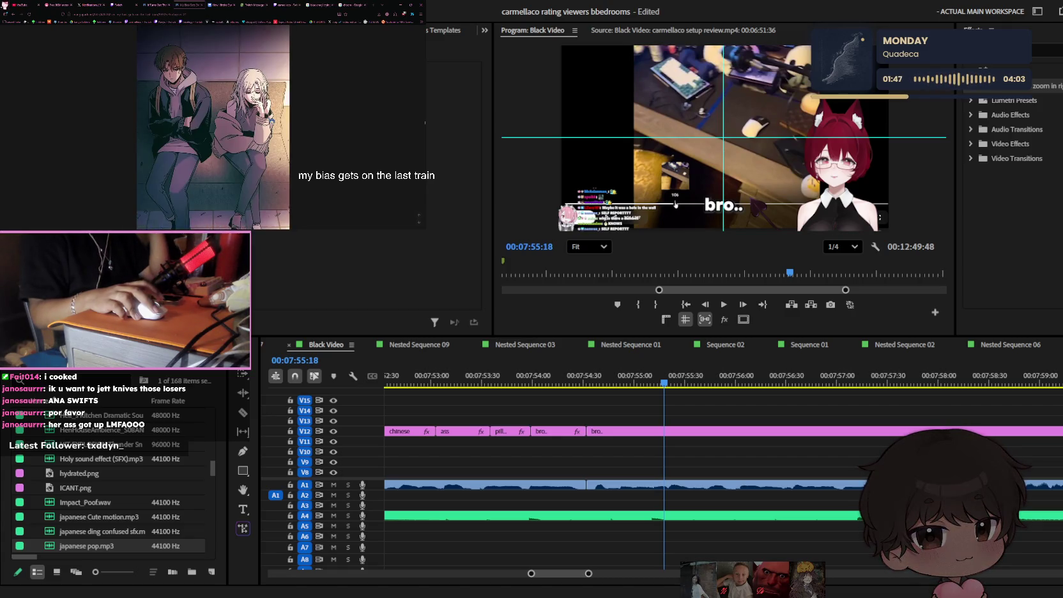
pyautogui.scroll(-3, 272, 120)
pyautogui.scroll(-2, 272, 121)
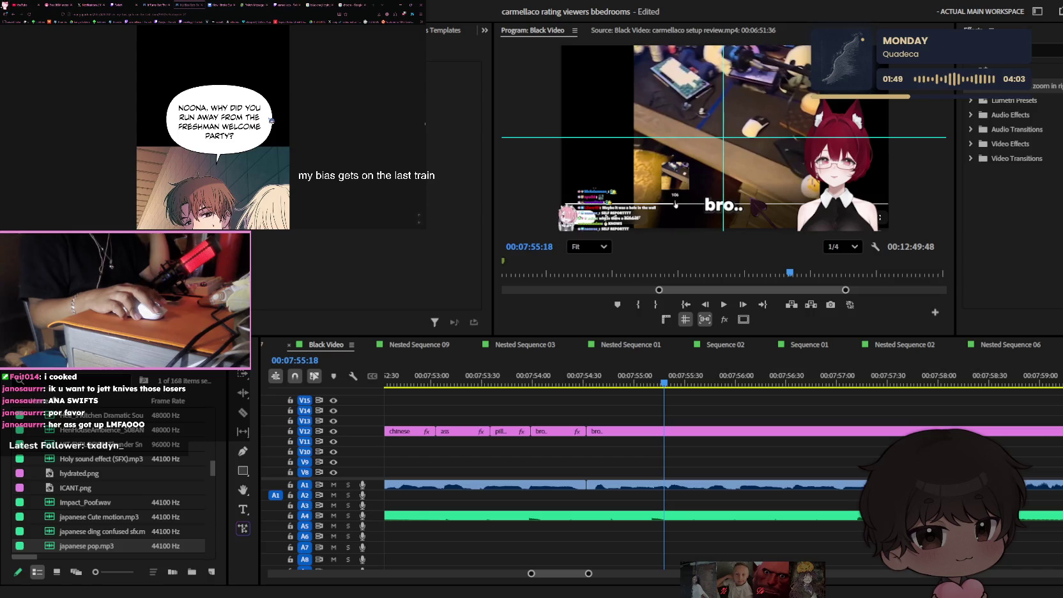
pyautogui.scroll(-1, 271, 121)
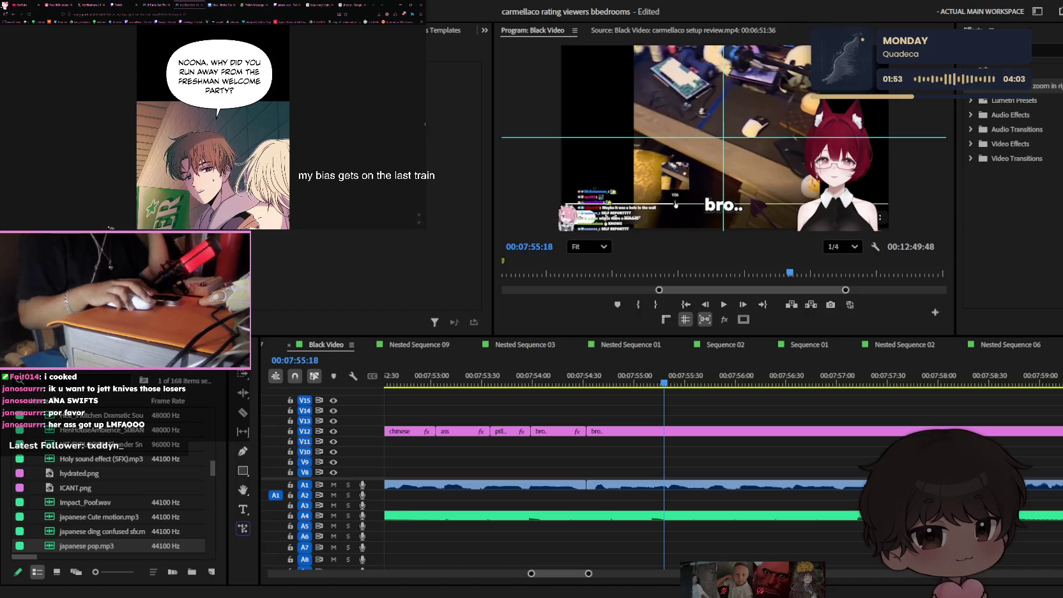
pyautogui.click(290, 4)
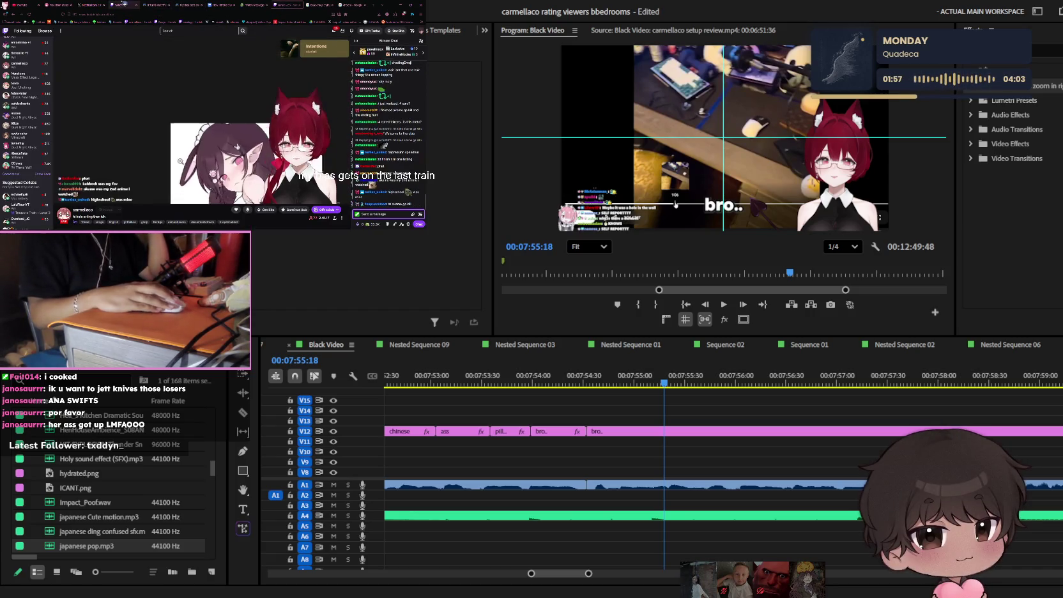
# - Move through the browser tabs to the X home feed and scroll through it
pyautogui.click(64, 4)
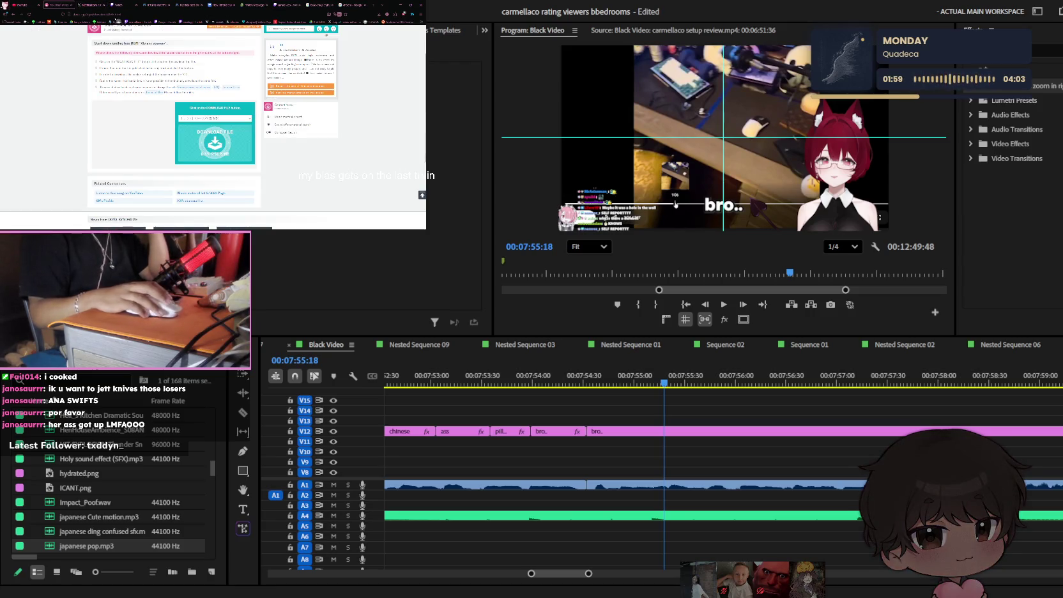
pyautogui.click(89, 5)
pyautogui.click(104, 42)
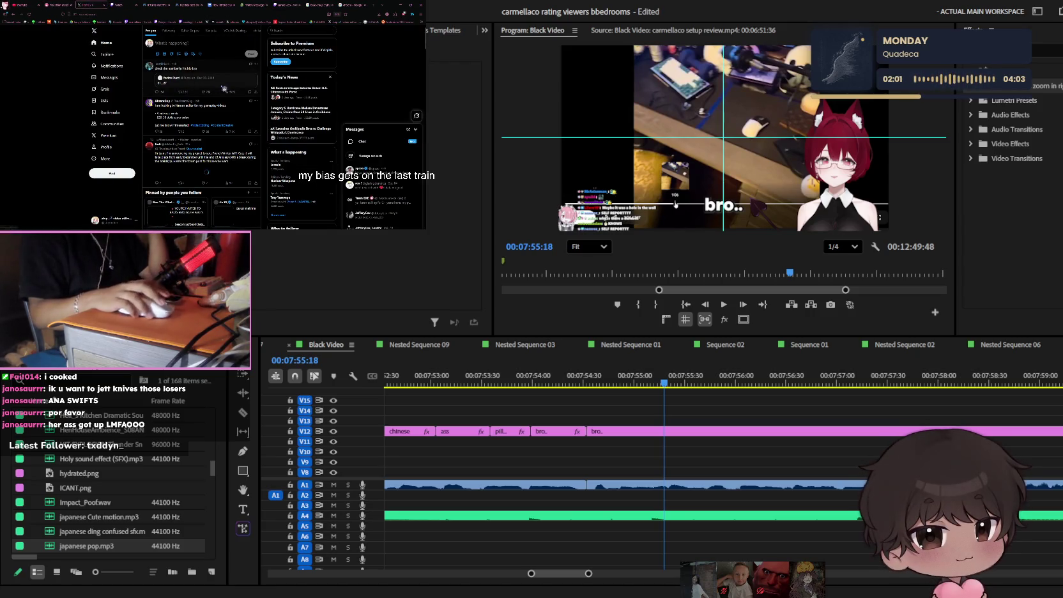
pyautogui.scroll(-3, 230, 89)
pyautogui.scroll(-2, 229, 89)
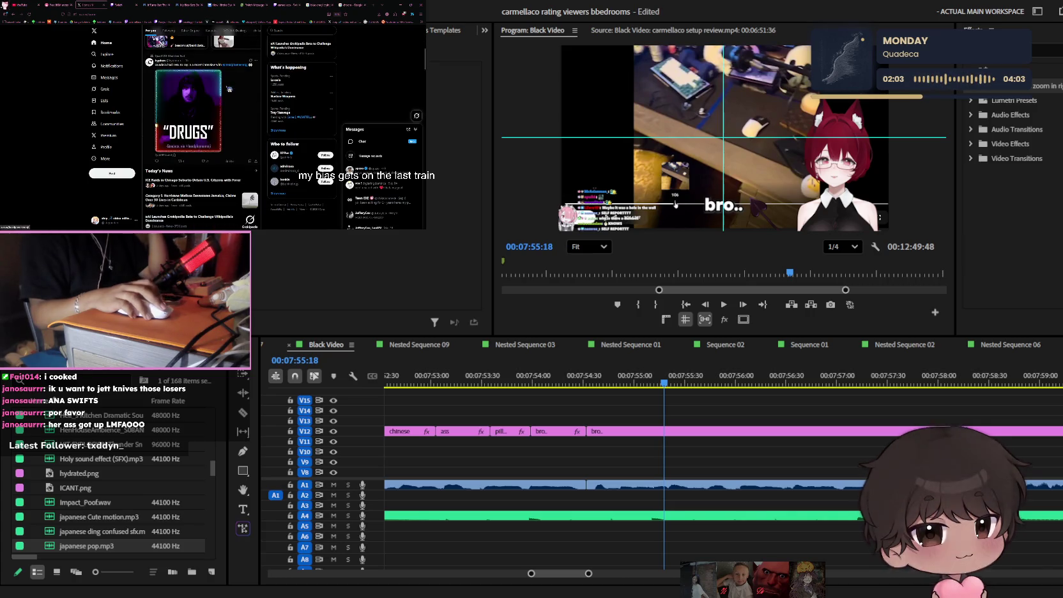
pyautogui.scroll(-3, 234, 90)
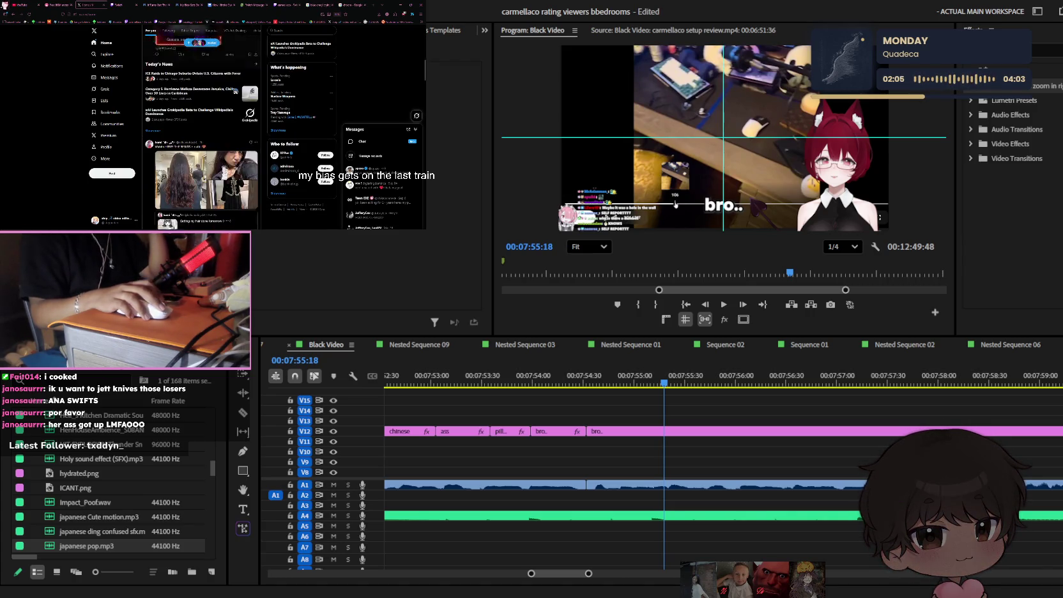
pyautogui.scroll(8, 235, 91)
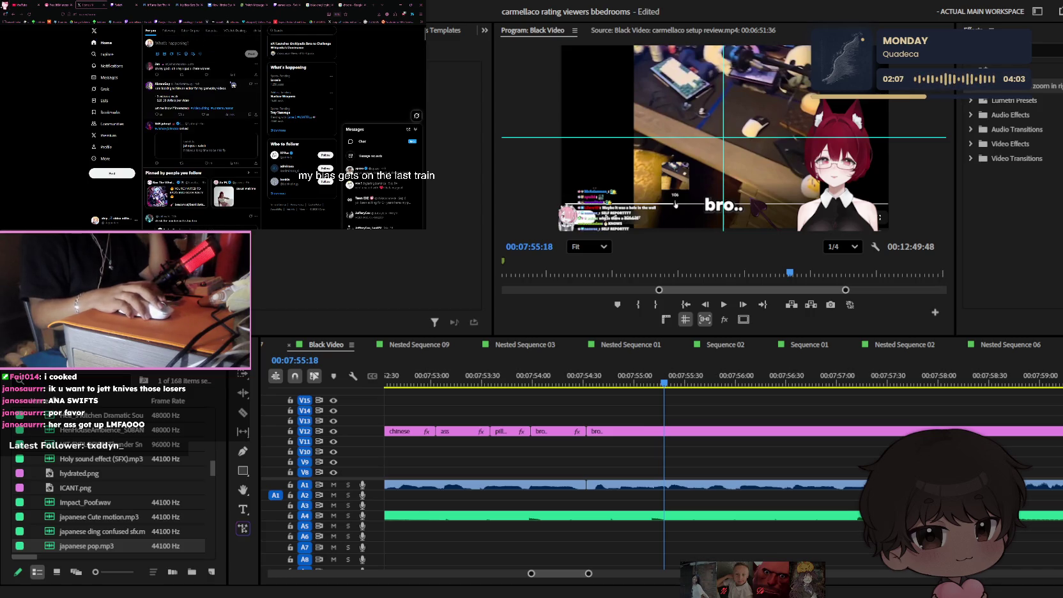
pyautogui.scroll(-3, 234, 99)
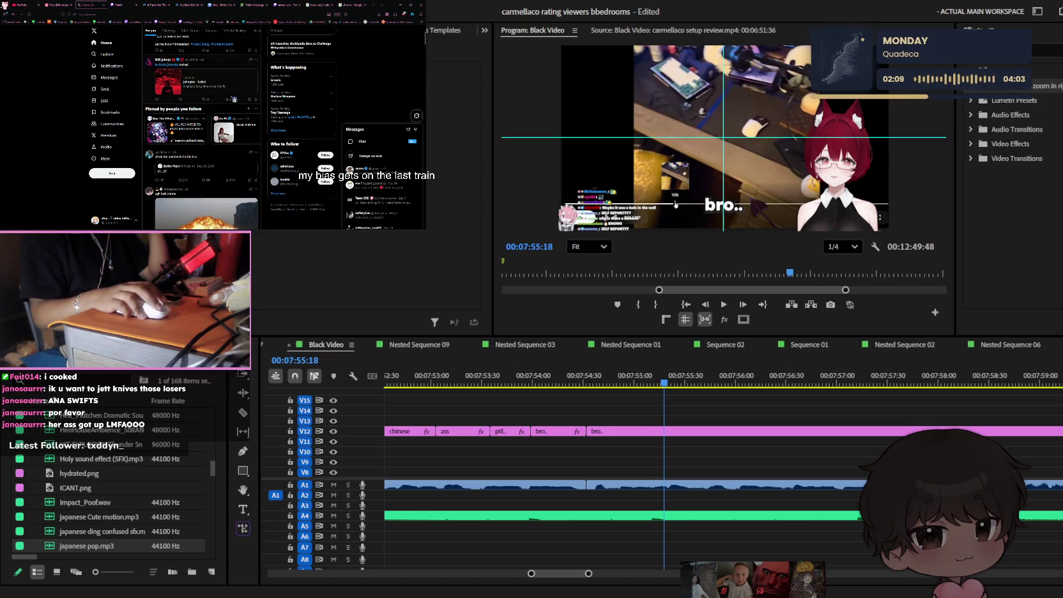
pyautogui.scroll(2, 233, 99)
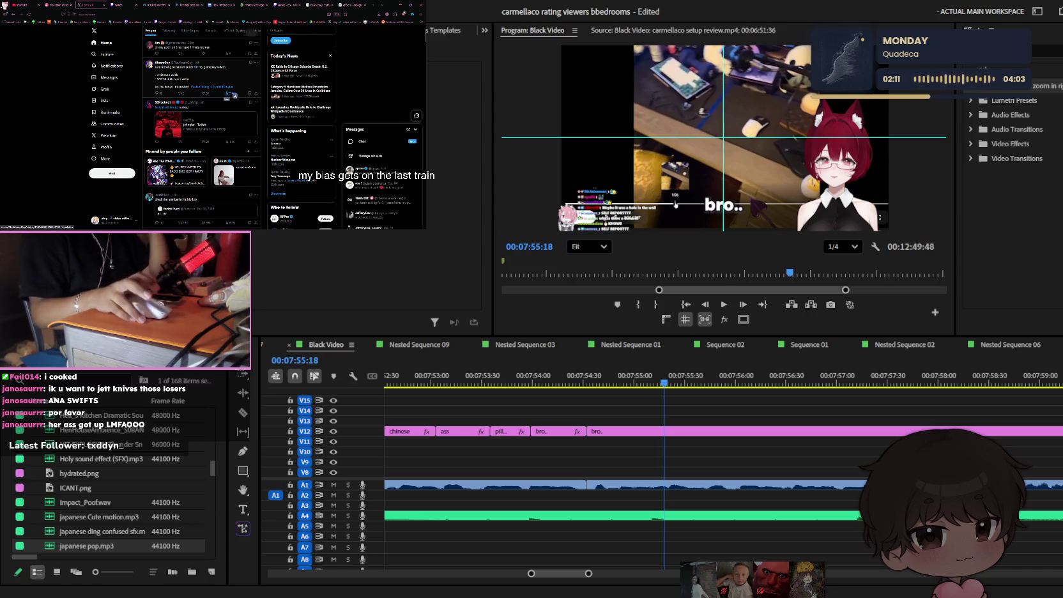
# - Read the X post about hiring an editor, then return to the home feed
pyautogui.click(234, 94)
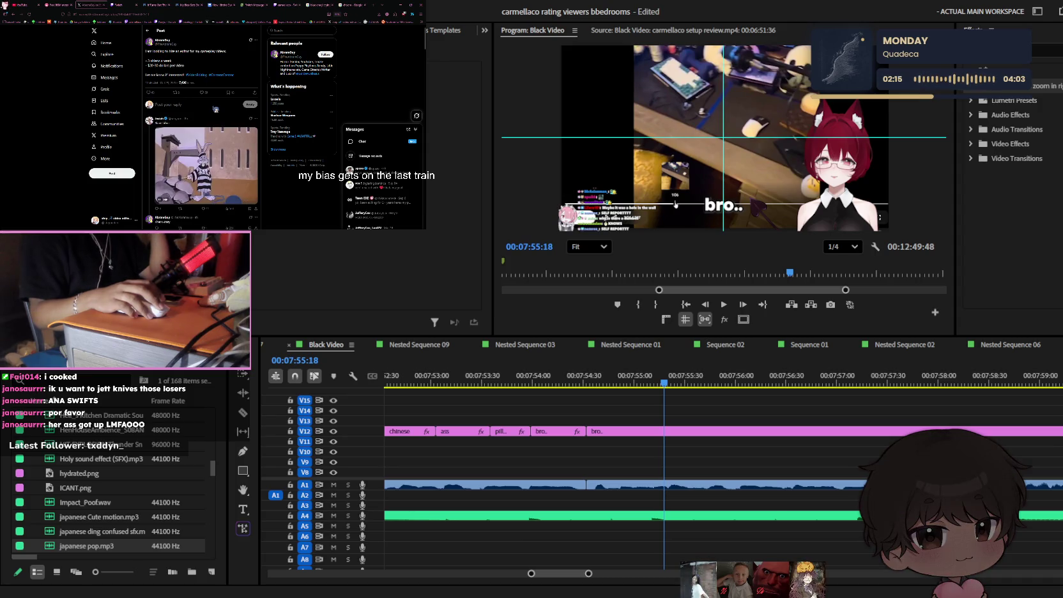
pyautogui.scroll(-3, 215, 109)
pyautogui.scroll(-2, 216, 108)
pyautogui.scroll(-2, 216, 108)
pyautogui.scroll(-3, 215, 108)
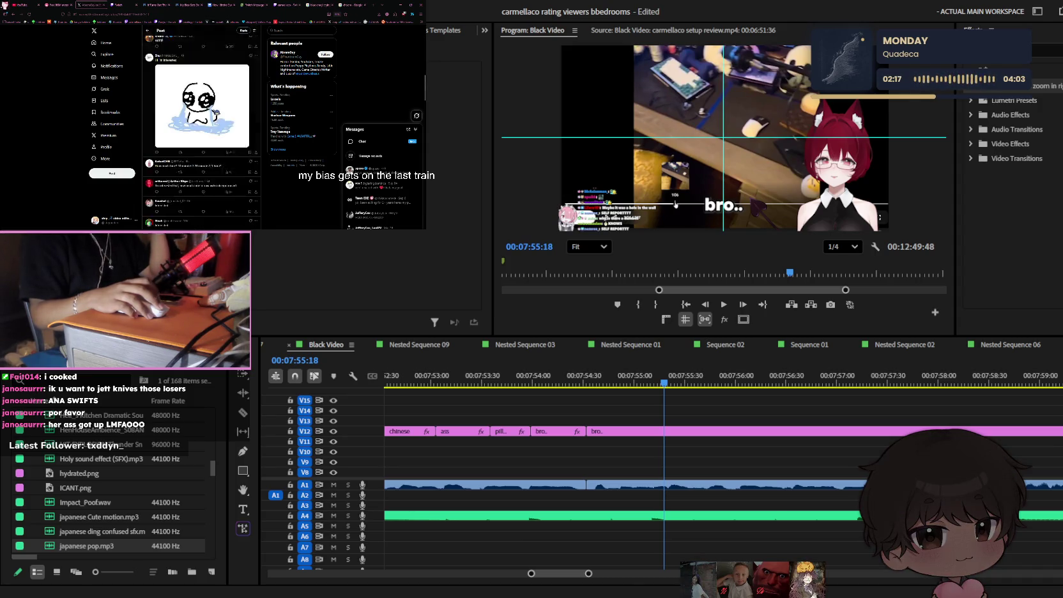
pyautogui.hotkey('alt', 'Left')
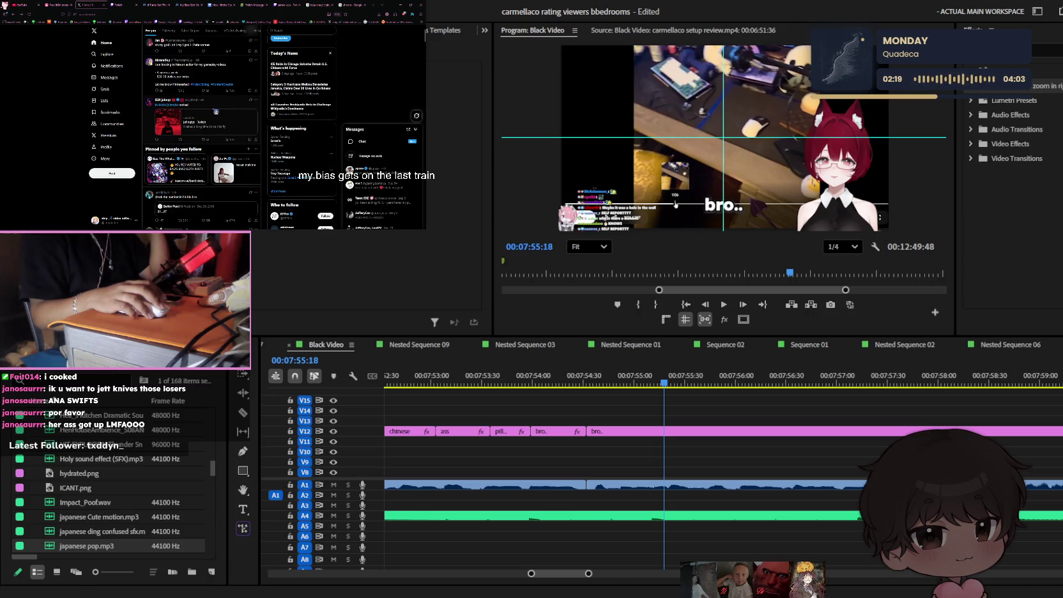
# - Scroll further down the X home feed
pyautogui.scroll(-3, 215, 111)
pyautogui.scroll(-3, 215, 111)
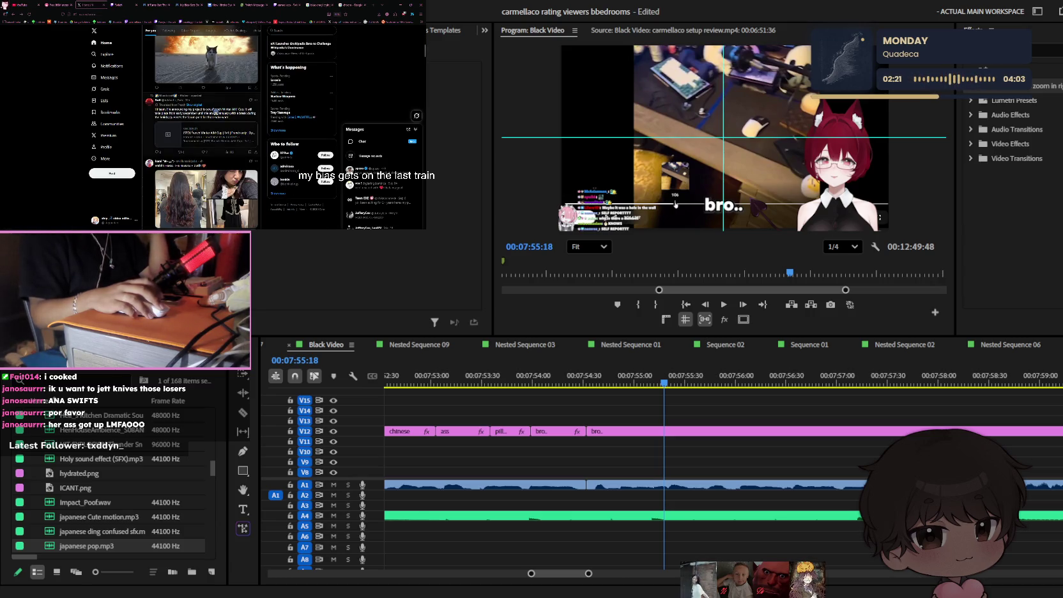
pyautogui.scroll(-3, 216, 111)
pyautogui.scroll(-3, 215, 111)
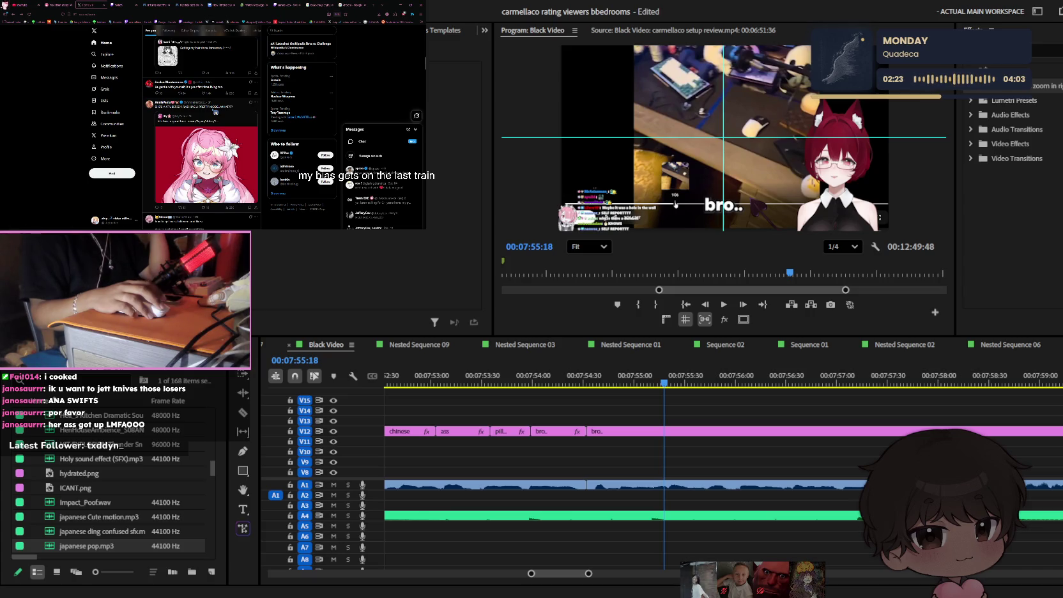
pyautogui.scroll(-2, 215, 112)
pyautogui.scroll(-2, 215, 112)
pyautogui.scroll(-2, 215, 112)
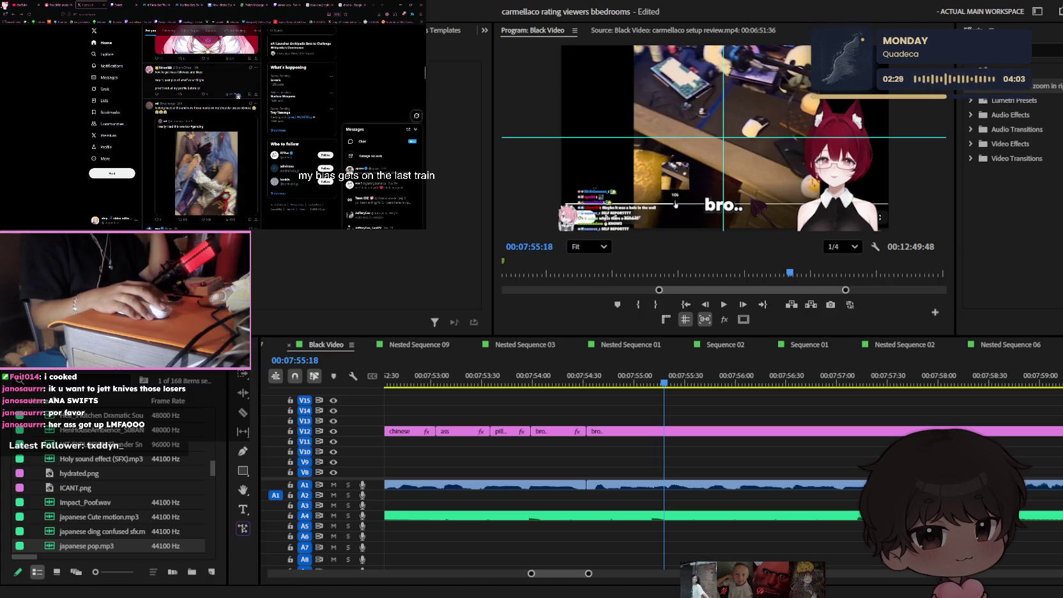
pyautogui.scroll(-2, 238, 96)
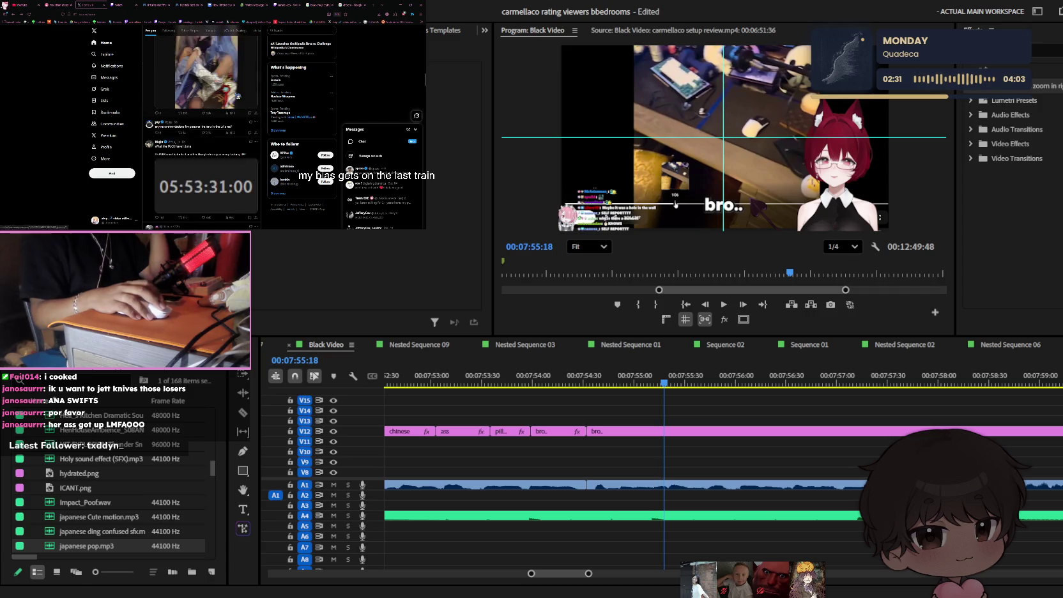
pyautogui.scroll(-2, 238, 96)
pyautogui.scroll(-2, 238, 96)
pyautogui.scroll(-2, 237, 96)
pyautogui.scroll(-2, 236, 97)
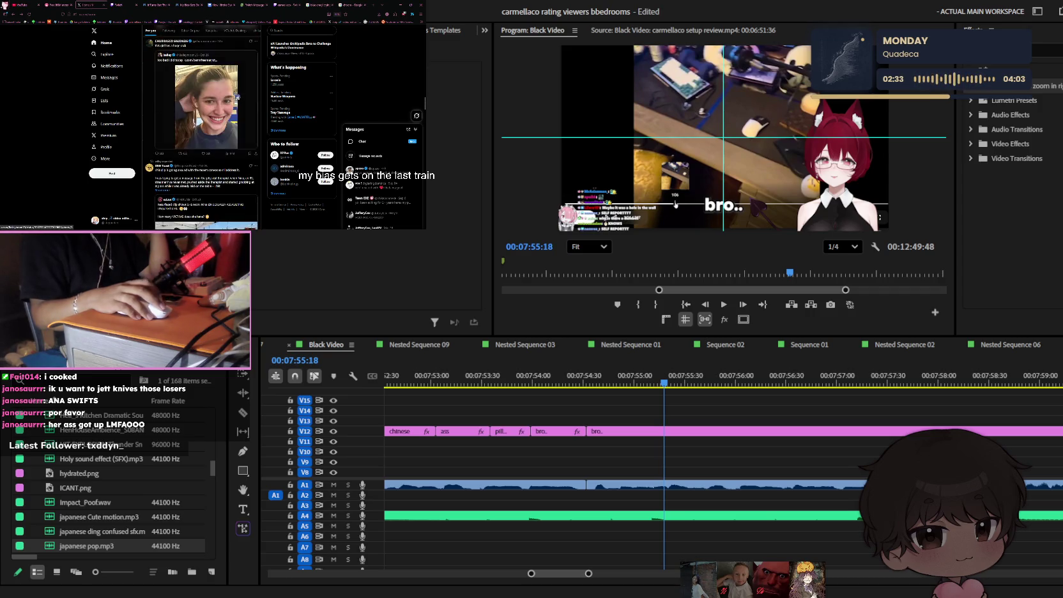
pyautogui.scroll(-2, 237, 96)
pyautogui.scroll(-2, 237, 97)
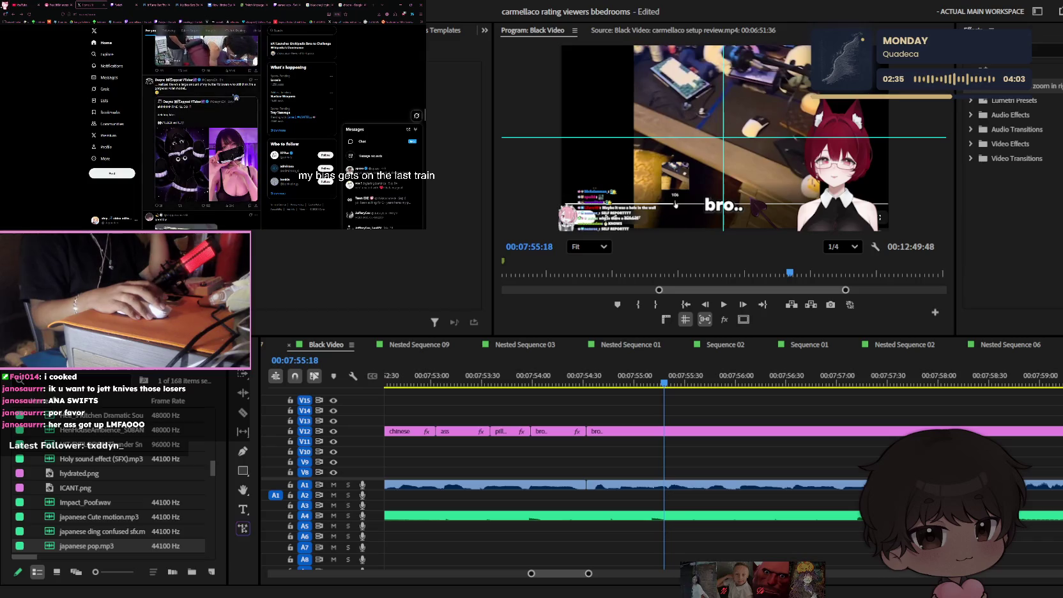
pyautogui.scroll(-2, 236, 96)
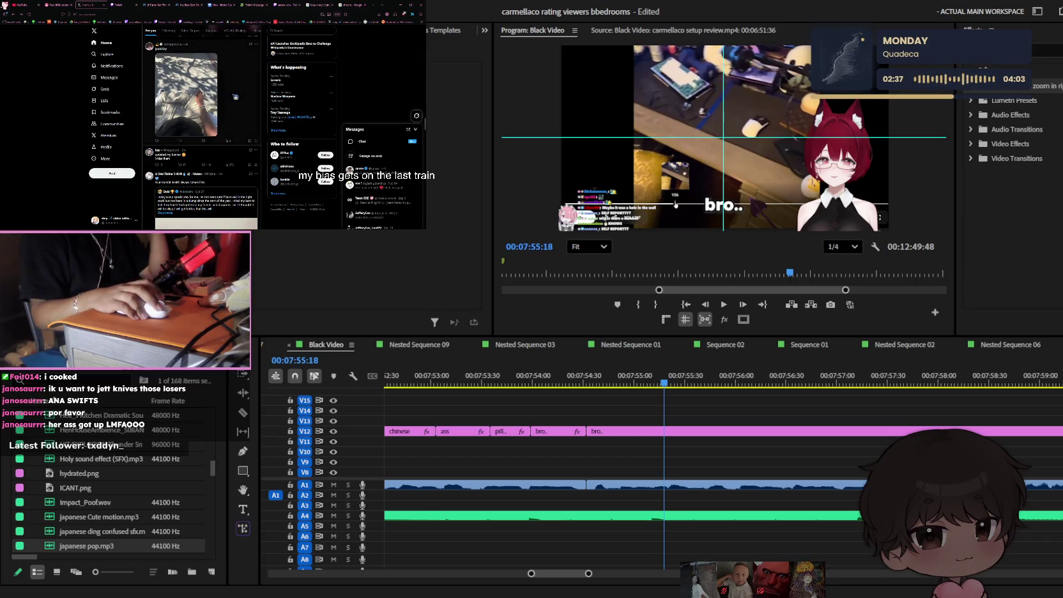
pyautogui.scroll(-2, 235, 96)
pyautogui.scroll(-2, 234, 96)
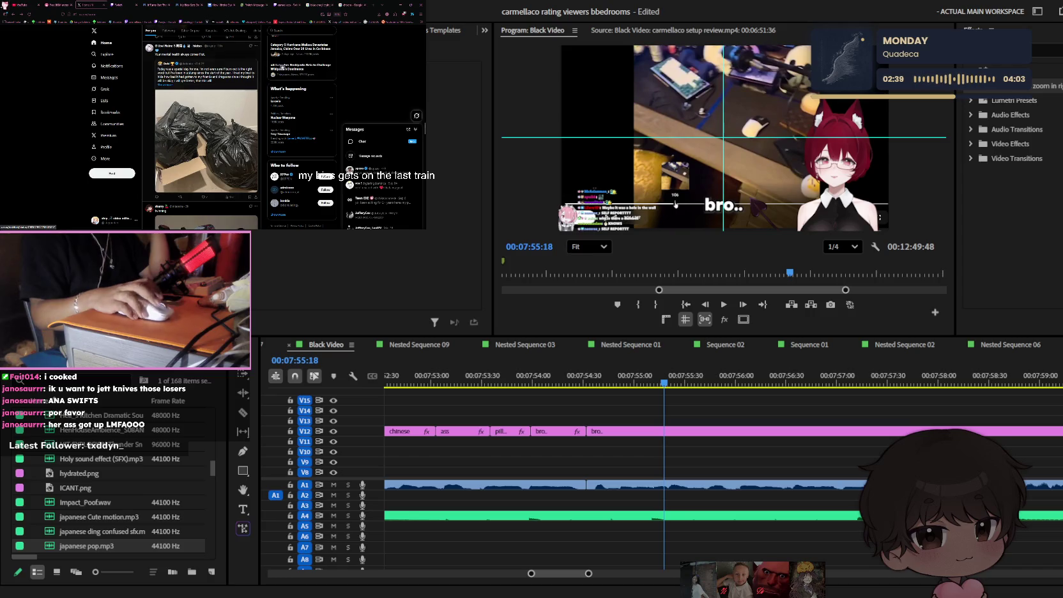
# - Switch past the Twitch stream to the webtoon comic page
pyautogui.click(211, 6)
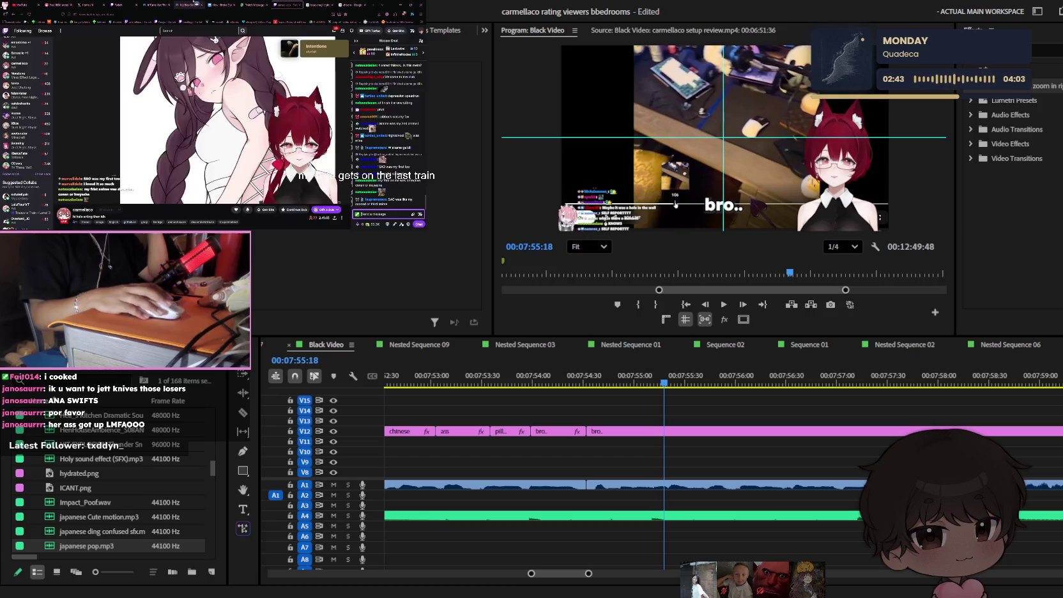
pyautogui.click(192, 5)
pyautogui.click(662, 382)
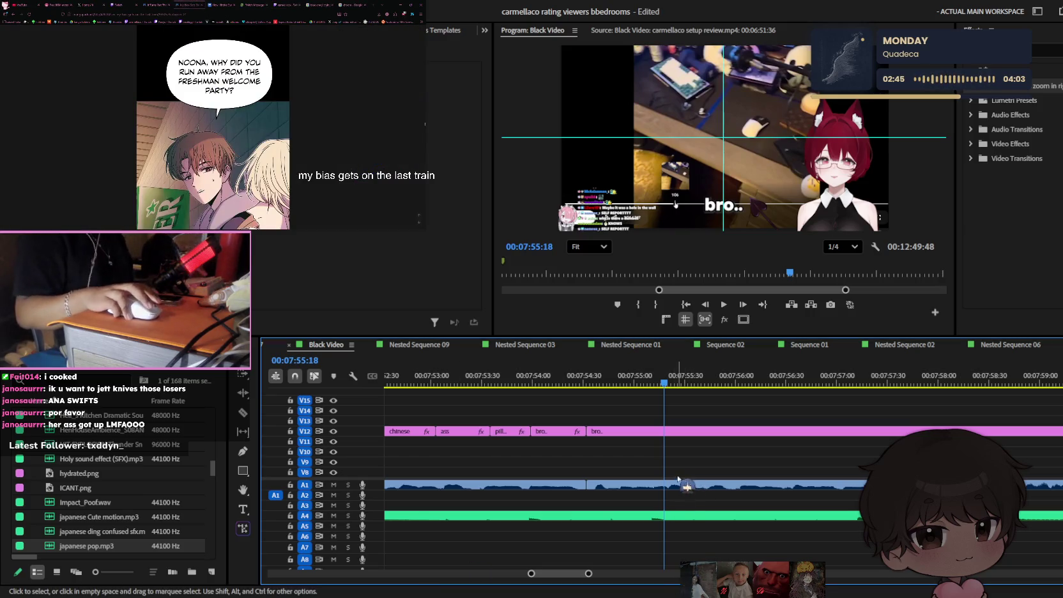
pyautogui.hotkey('ctrl', 's')
pyautogui.press('-')
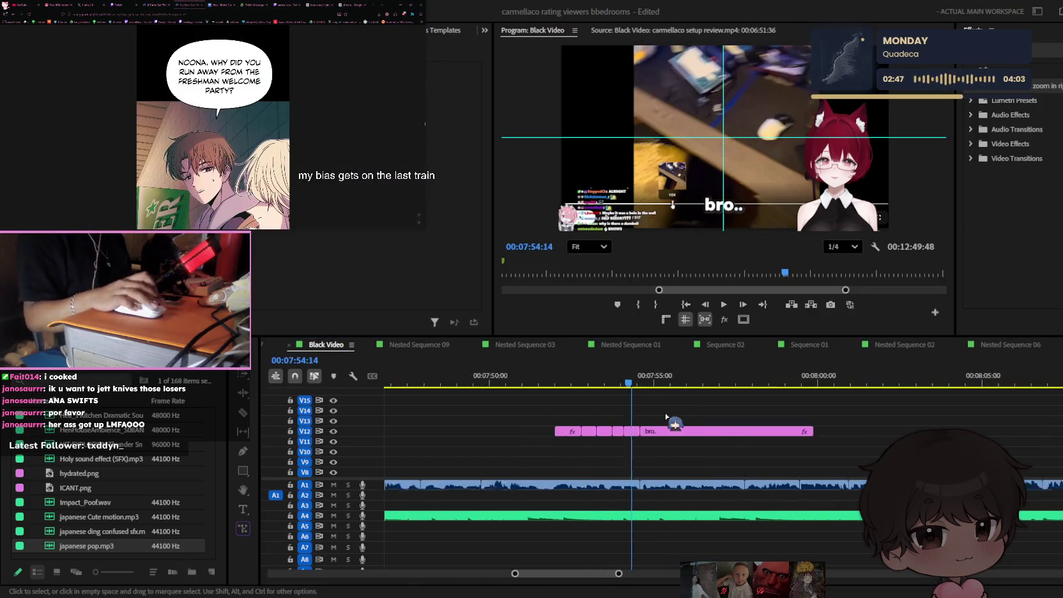
pyautogui.press('-')
pyautogui.press('-')
pyautogui.press('-')
pyautogui.press('-')
pyautogui.press('=')
pyautogui.press('=')
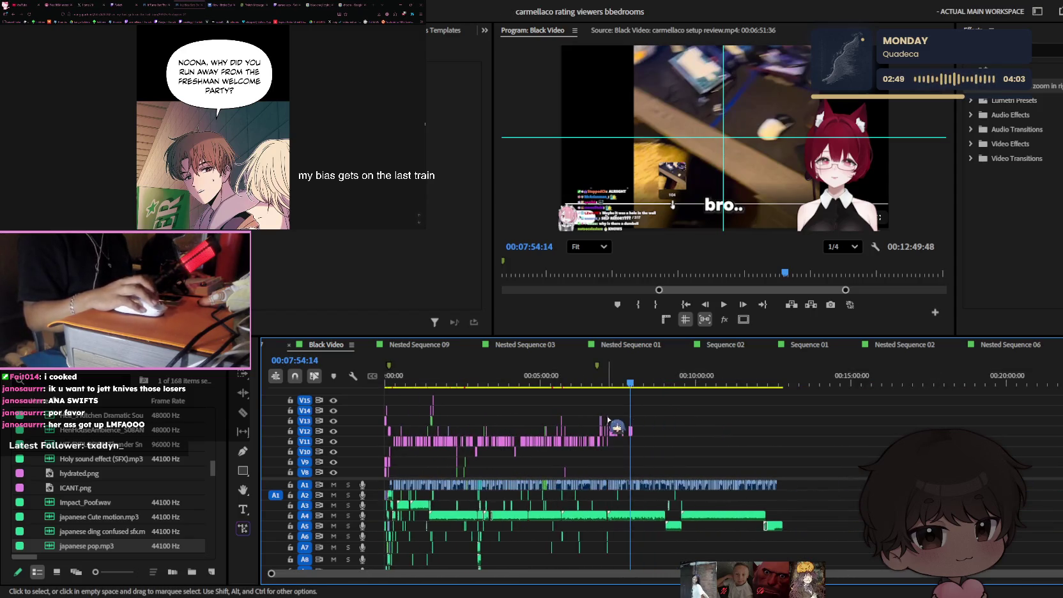
pyautogui.press('=')
pyautogui.press('=')
pyautogui.press('=')
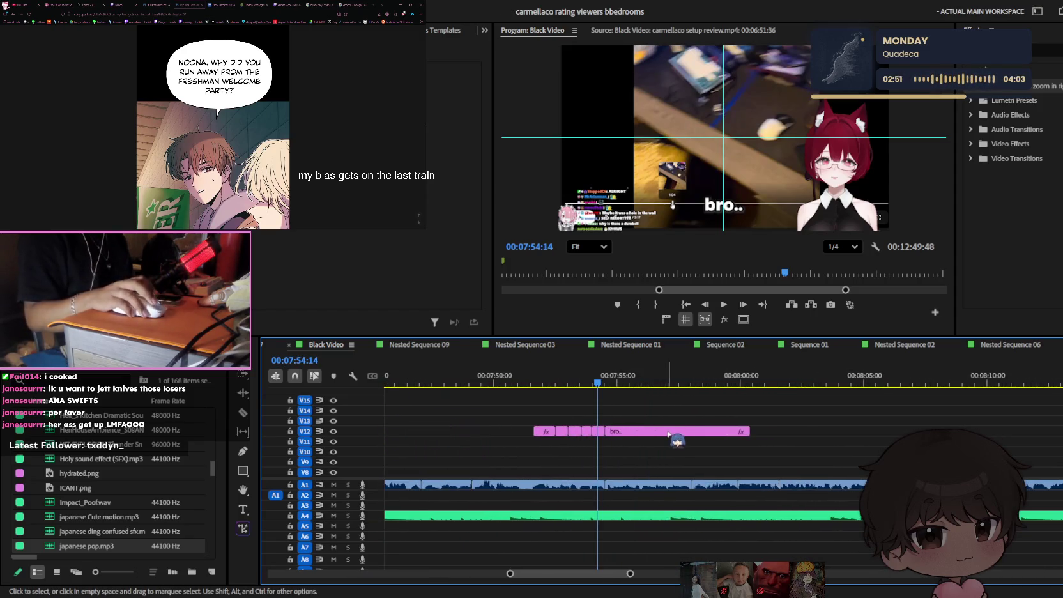
pyautogui.press('=')
pyautogui.click(632, 383)
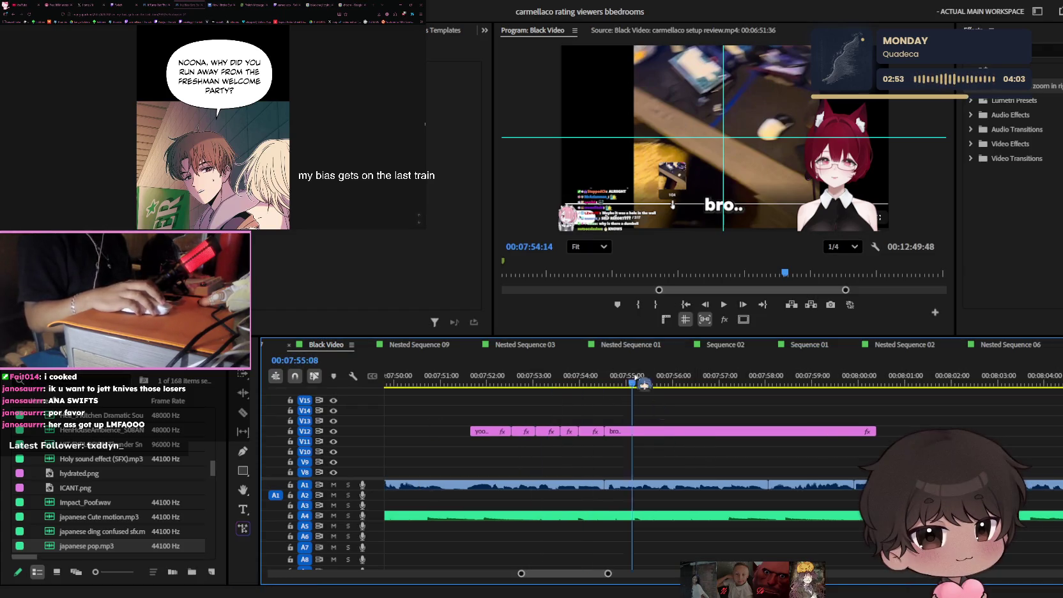
pyautogui.moveTo(643, 383); pyautogui.dragTo(644, 391)
pyautogui.press('space')
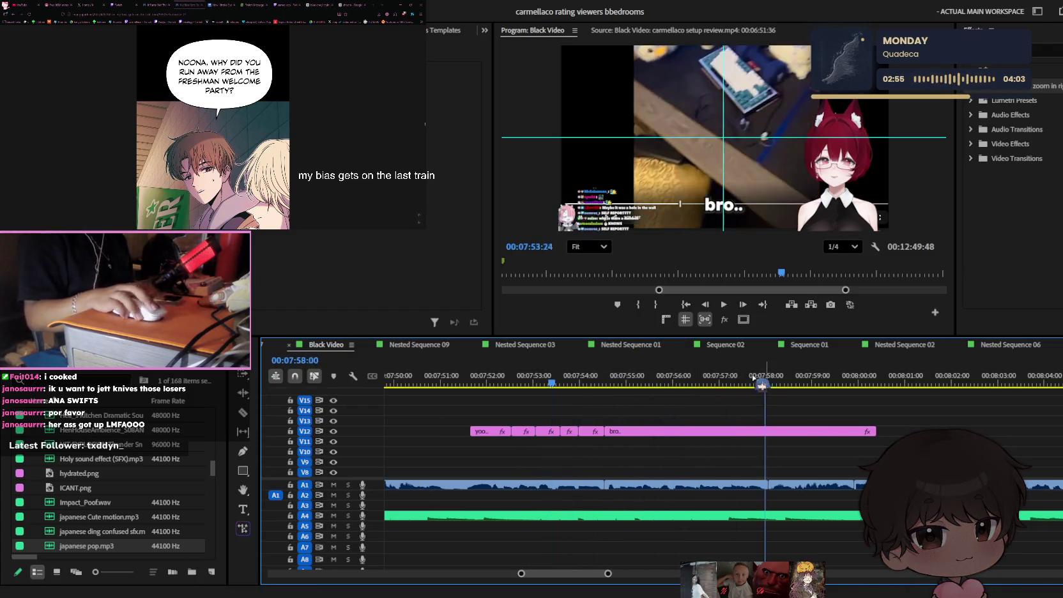
pyautogui.press('=')
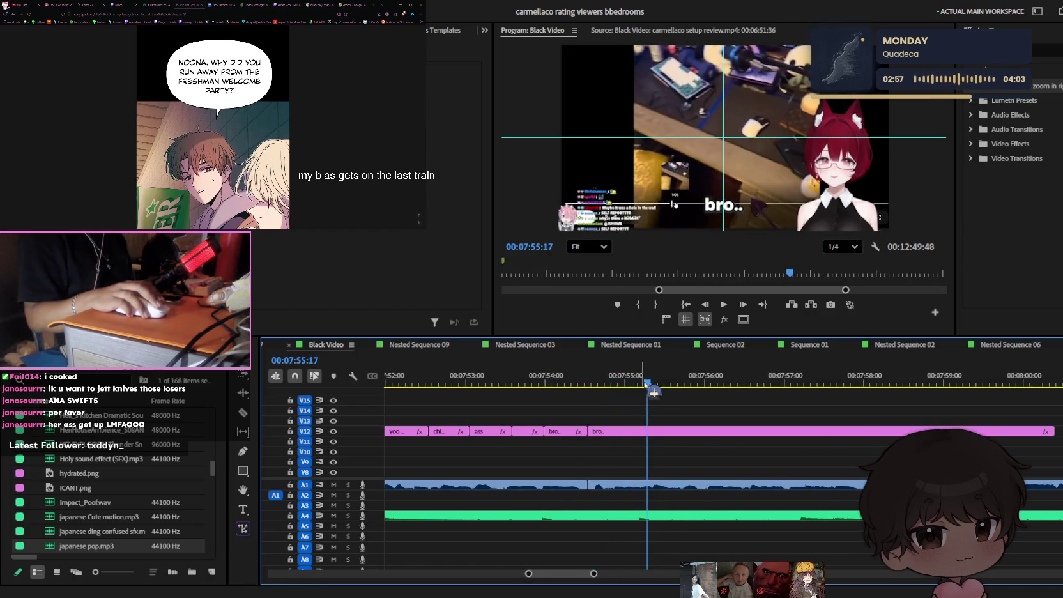
pyautogui.click(626, 431)
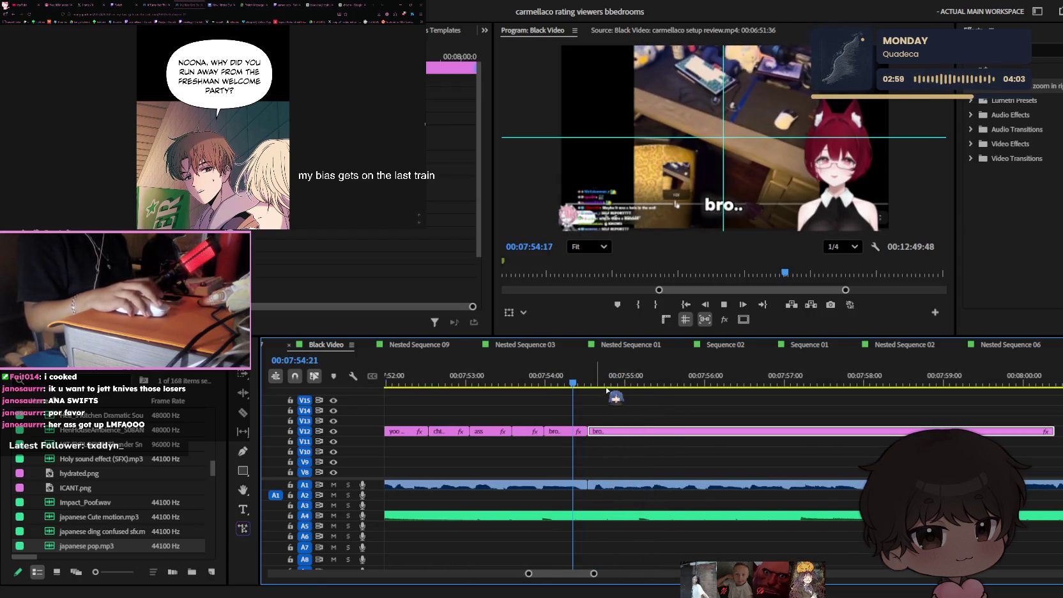
pyautogui.click(574, 382)
pyautogui.moveTo(566, 382); pyautogui.dragTo(597, 382)
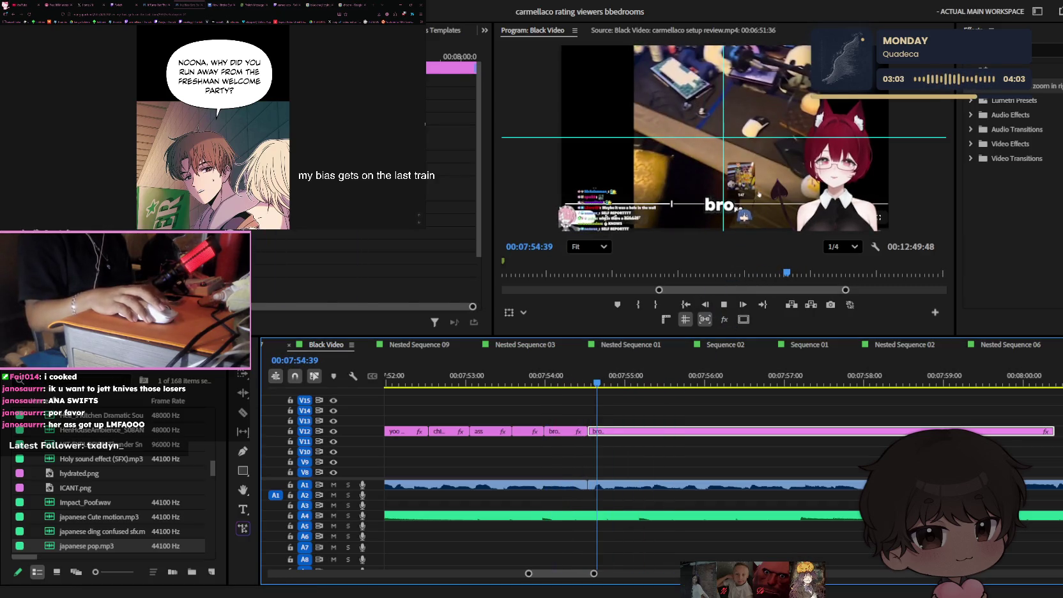
# - Stop playback and rewrite the 'bro..' caption to read 'thats the shit'
pyautogui.press('space')
pyautogui.doubleClick(709, 207)
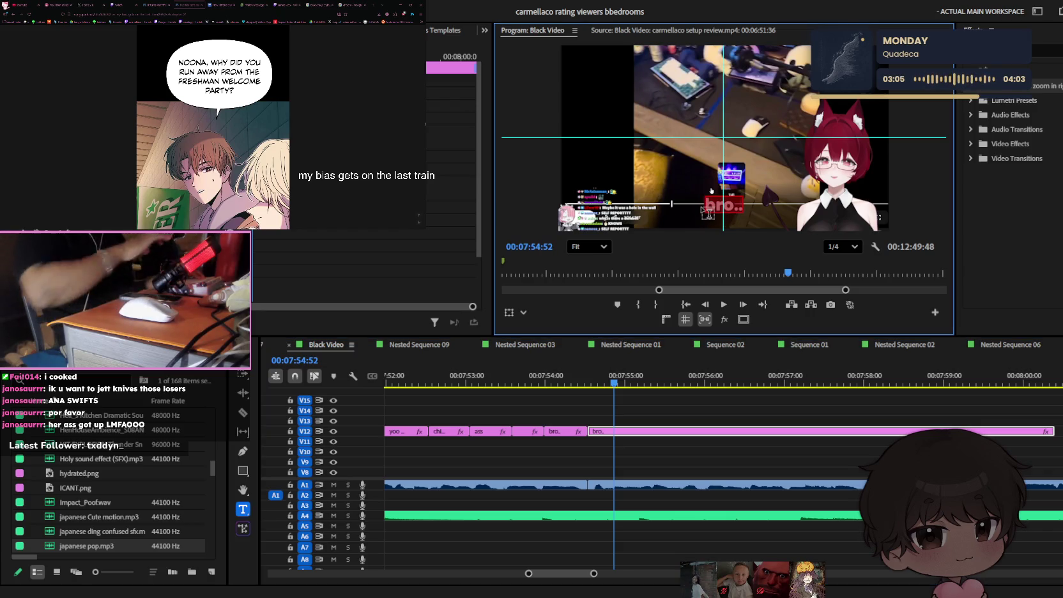
pyautogui.write('the shit')
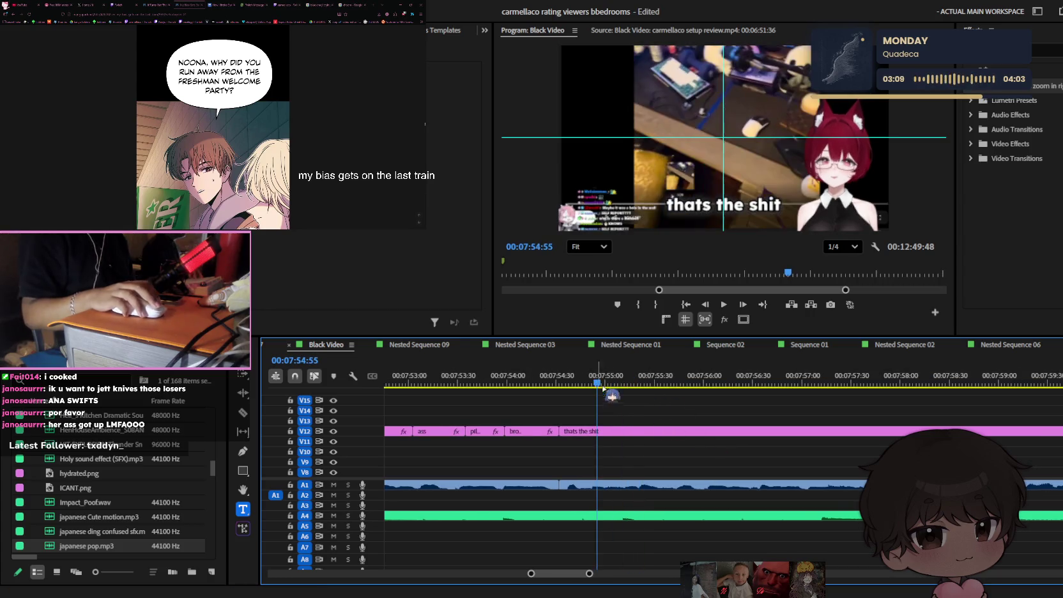
# - Split off a new caption piece at the next word and make it read 'i slept on in'
pyautogui.press('Left')
pyautogui.press('Left')
pyautogui.press('Left')
pyautogui.click(636, 432)
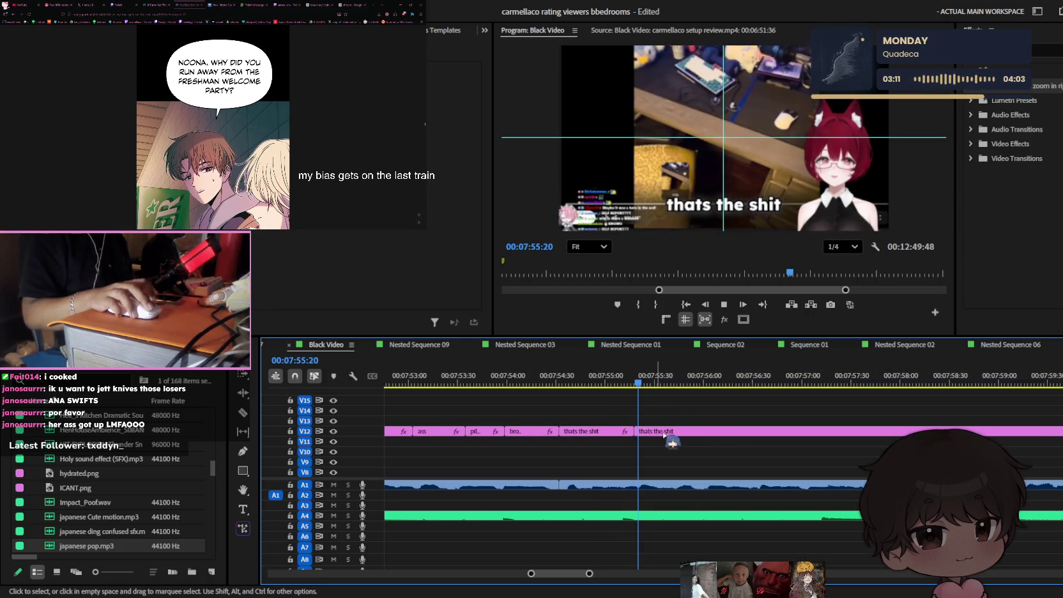
pyautogui.press('Right')
pyautogui.press('Right')
pyautogui.press('Right')
pyautogui.doubleClick(759, 203)
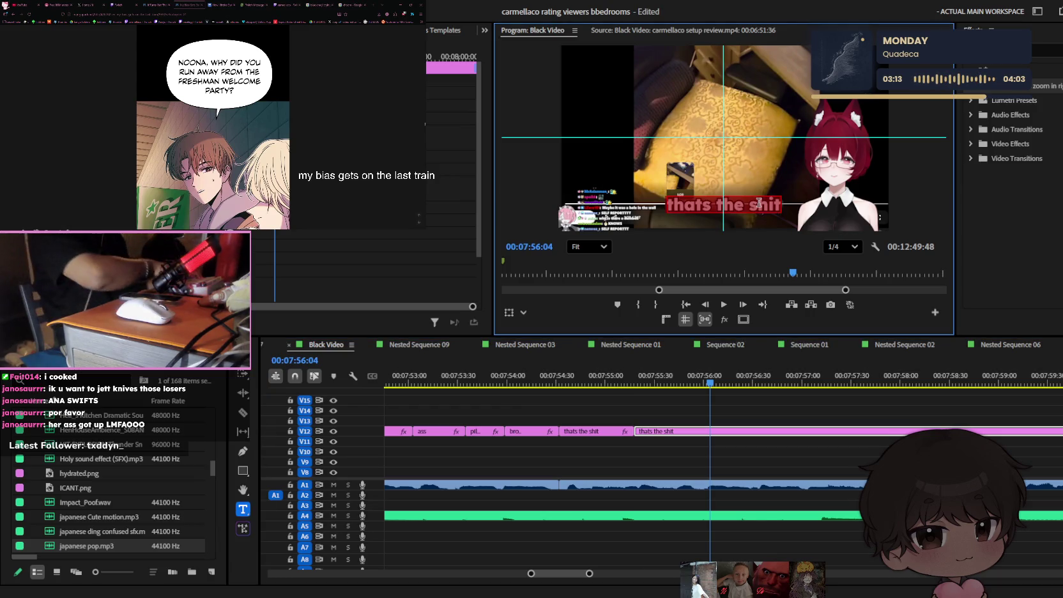
pyautogui.write('n')
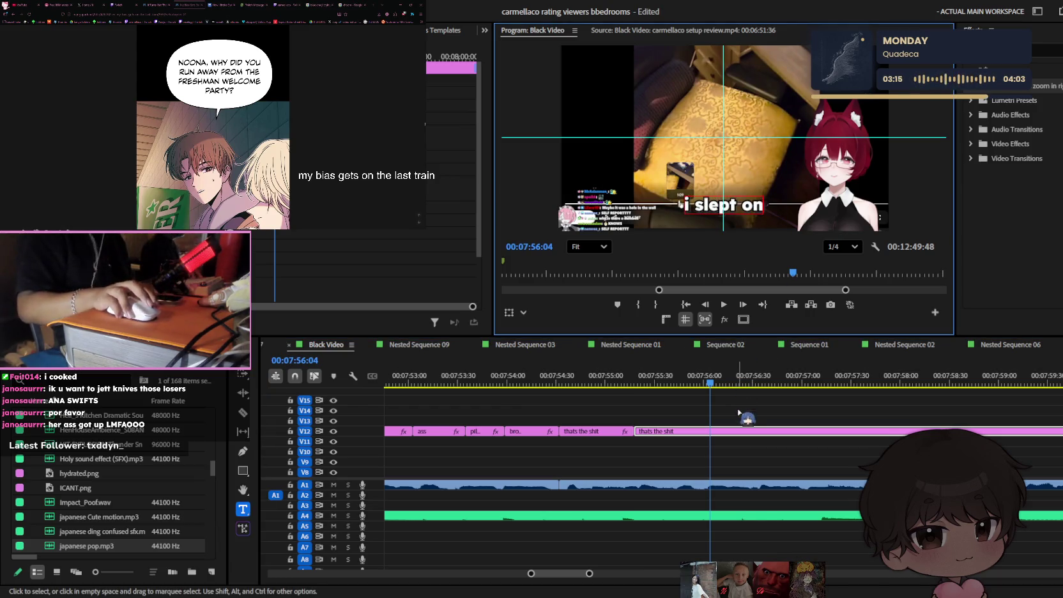
pyautogui.click(696, 402)
# - Replay the new captions and nudge the 'i slept on in' text slightly left
pyautogui.press('Up')
pyautogui.press('space')
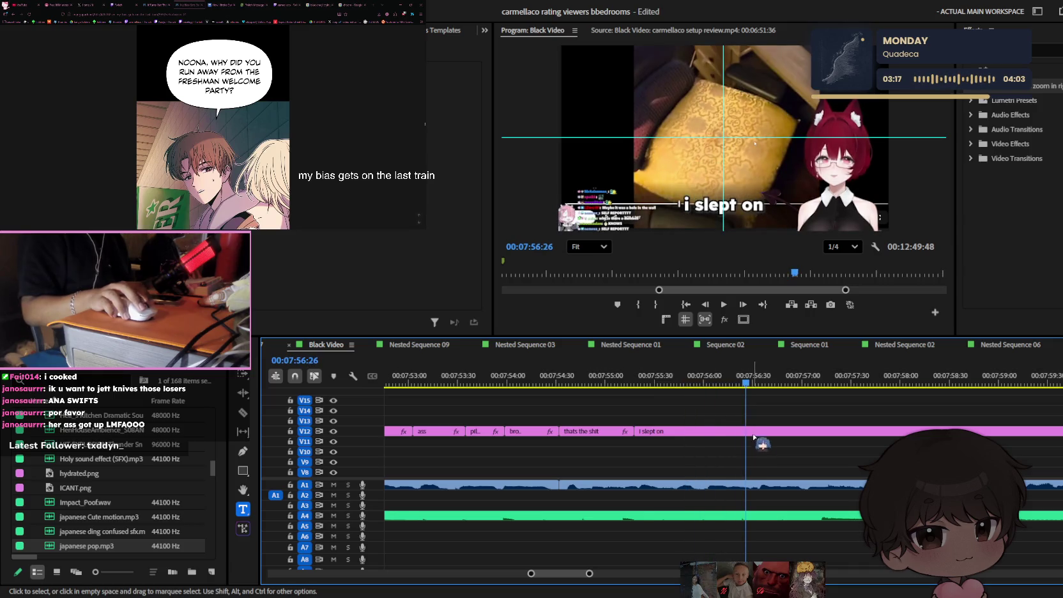
pyautogui.click(741, 206)
pyautogui.moveTo(741, 206); pyautogui.dragTo(737, 205)
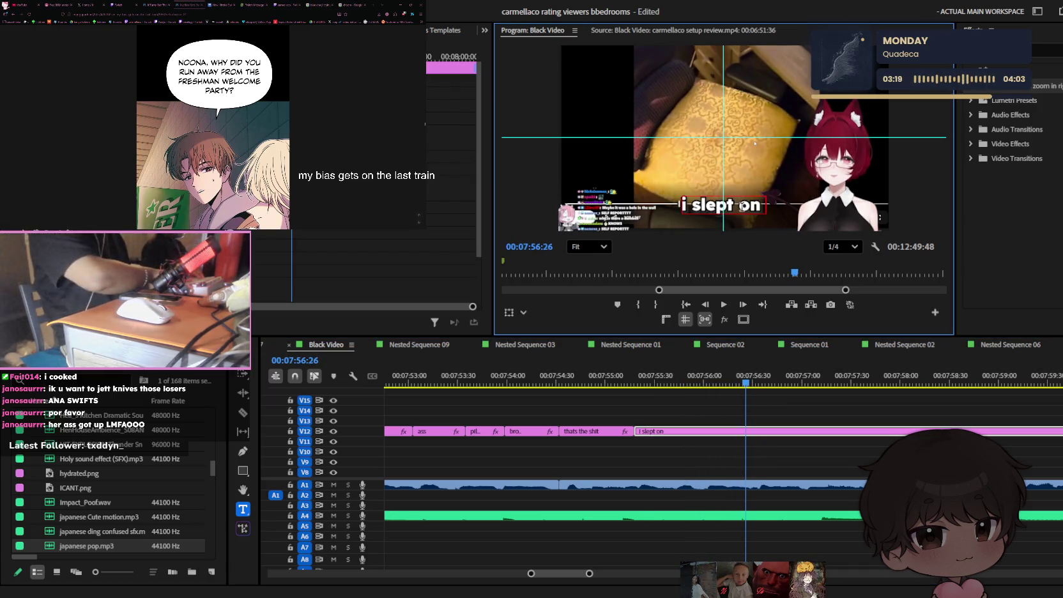
pyautogui.write('in')
pyautogui.click(767, 444)
# - Split the caption at the next word and replace its text with 'china bro'
pyautogui.press('space')
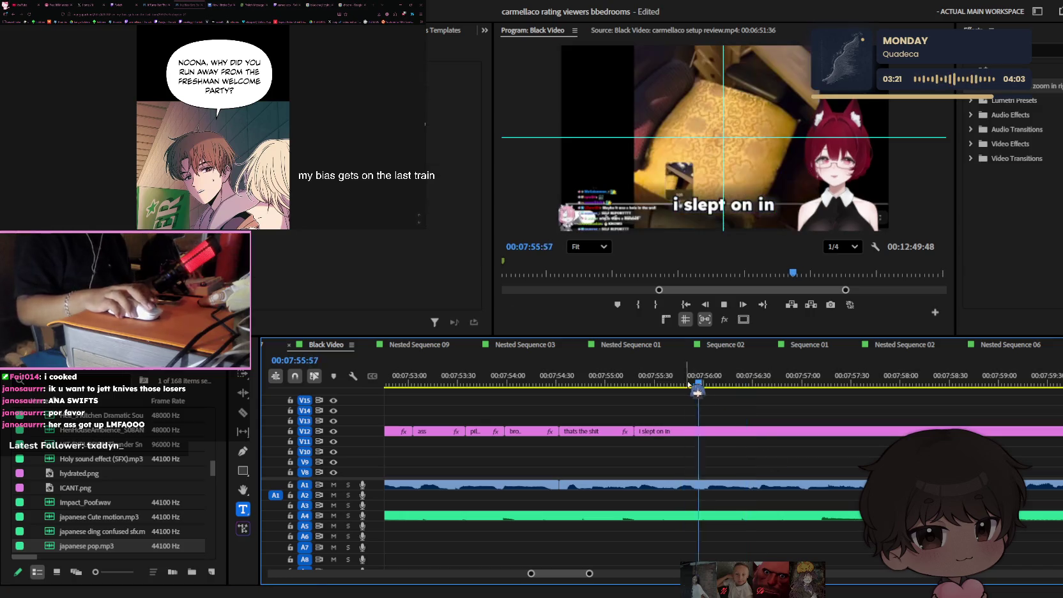
pyautogui.hotkey('ctrl', 'k')
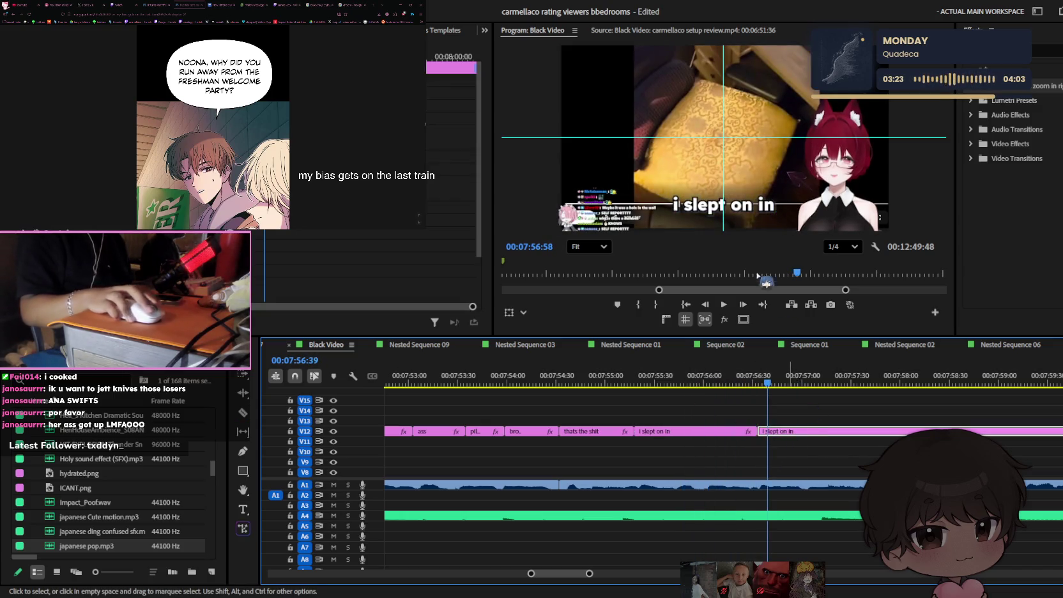
pyautogui.press('v')
pyautogui.click(753, 213)
pyautogui.hotkey('ctrl', 'a')
pyautogui.press('BackSpace')
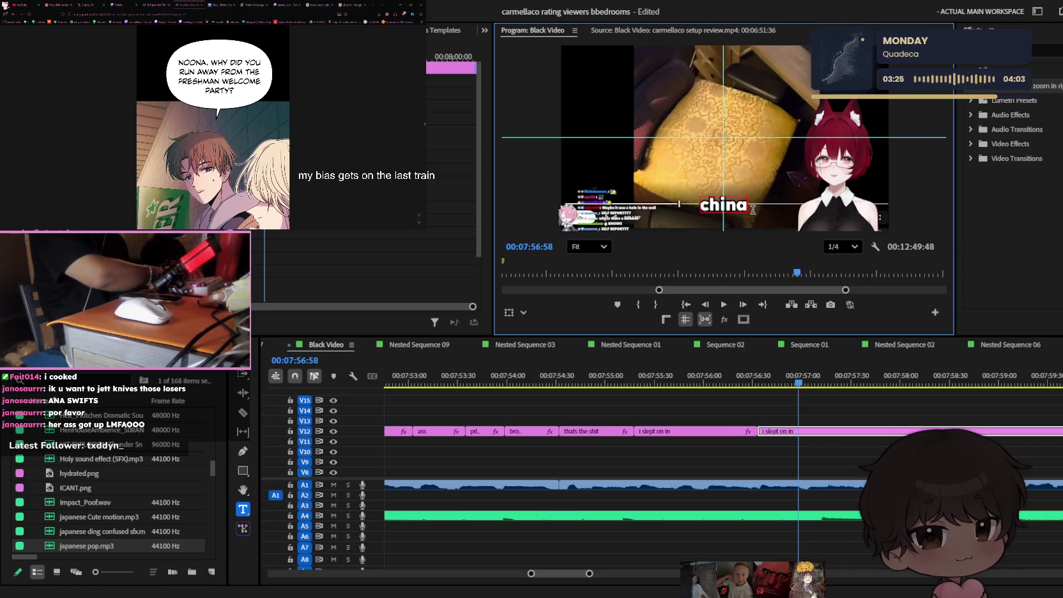
pyautogui.write('bro')
pyautogui.click(837, 449)
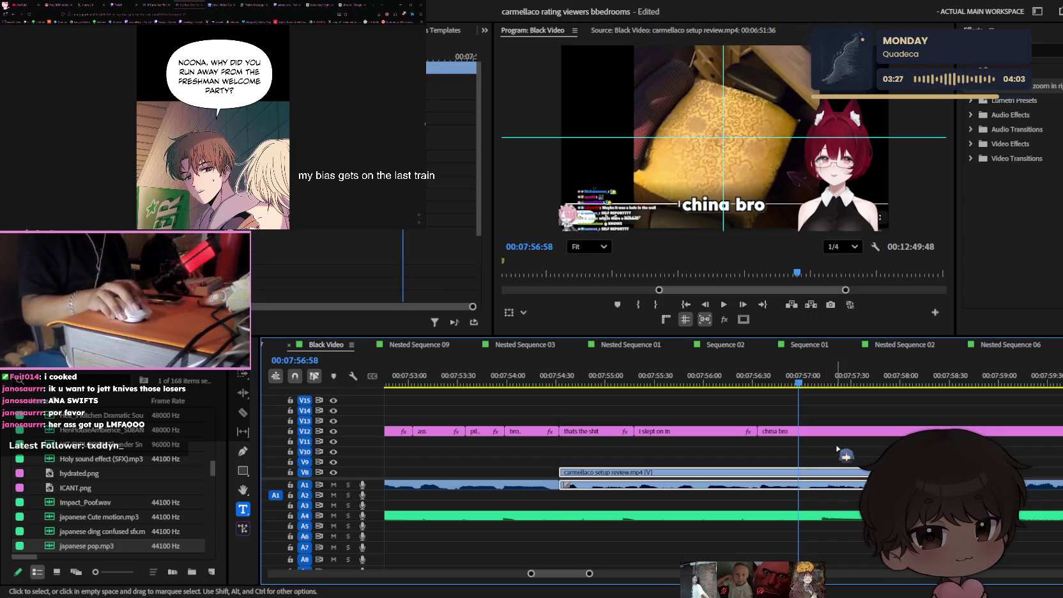
# - Review the new caption and change 'china bro' to 'china fr'
pyautogui.press('space')
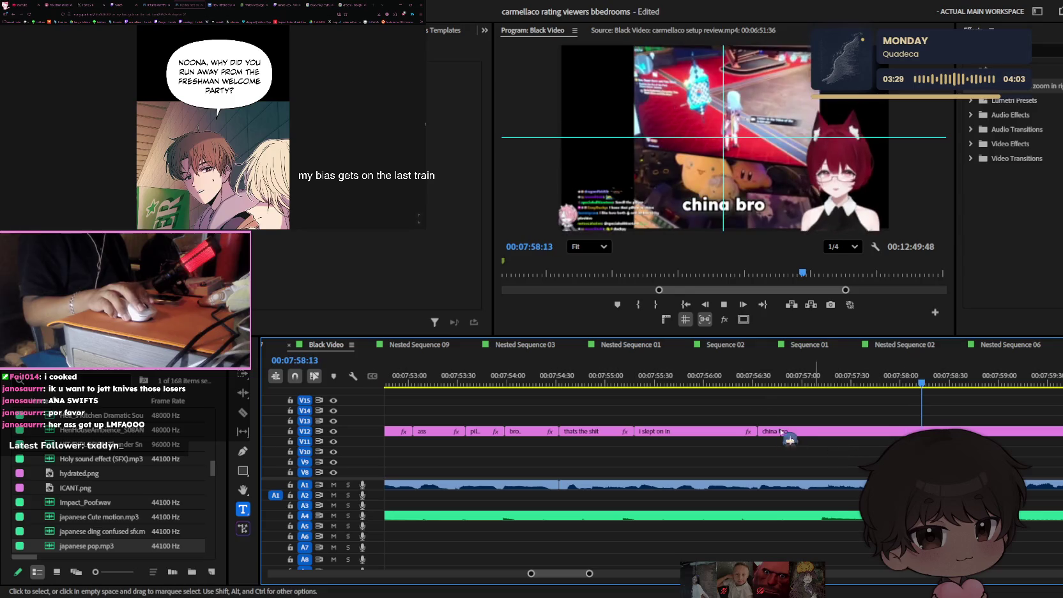
pyautogui.click(756, 383)
pyautogui.press('space')
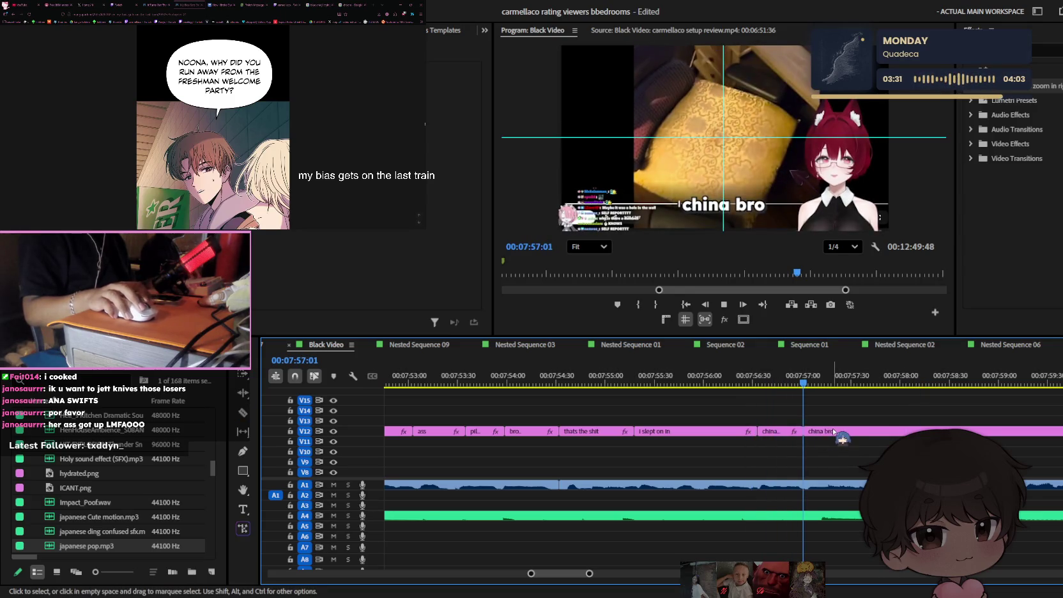
pyautogui.click(787, 380)
pyautogui.doubleClick(737, 202)
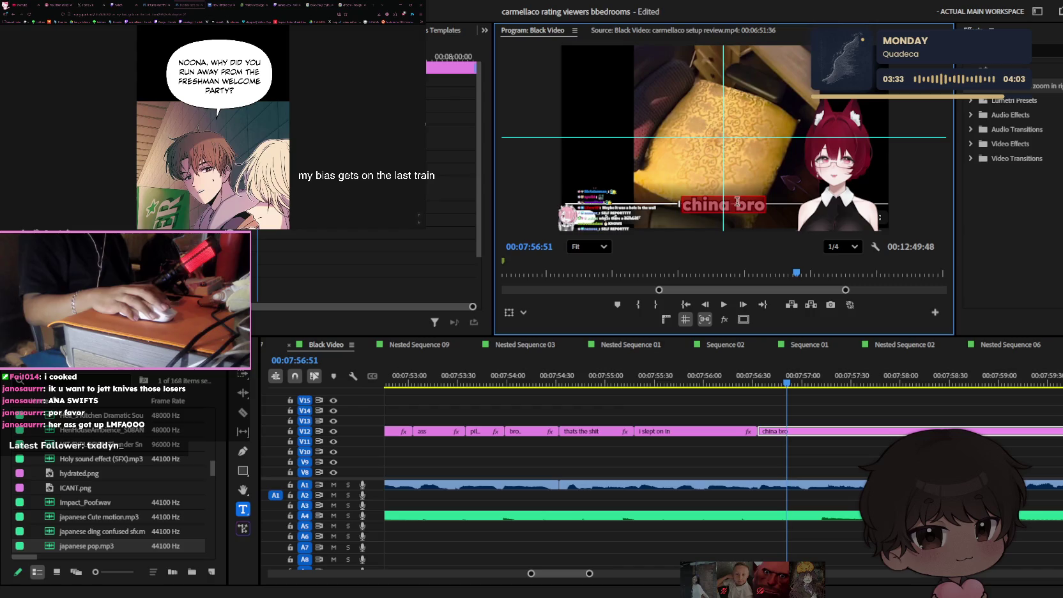
pyautogui.write('fr')
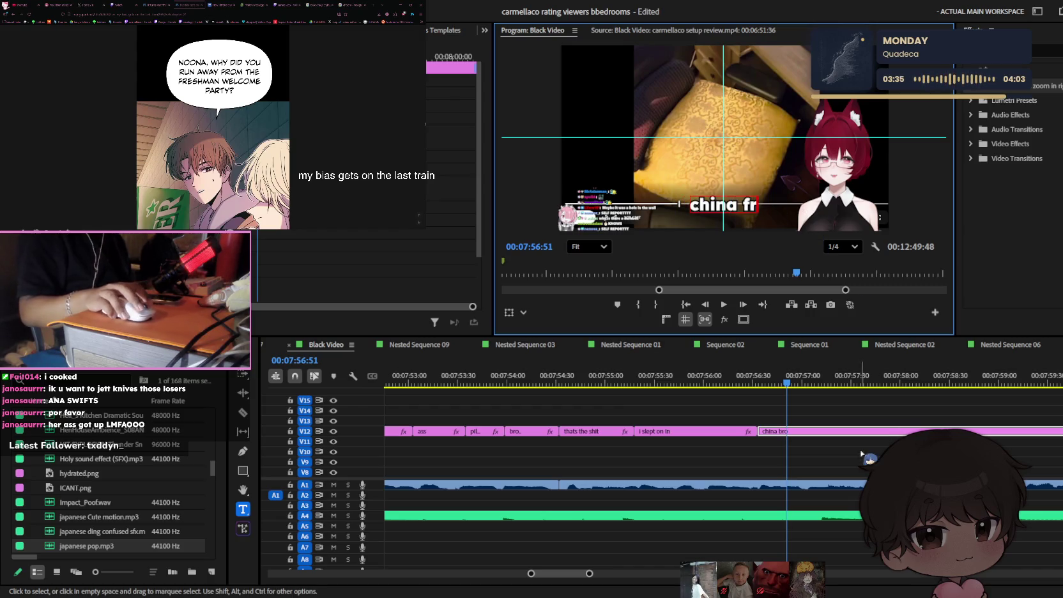
pyautogui.click(644, 380)
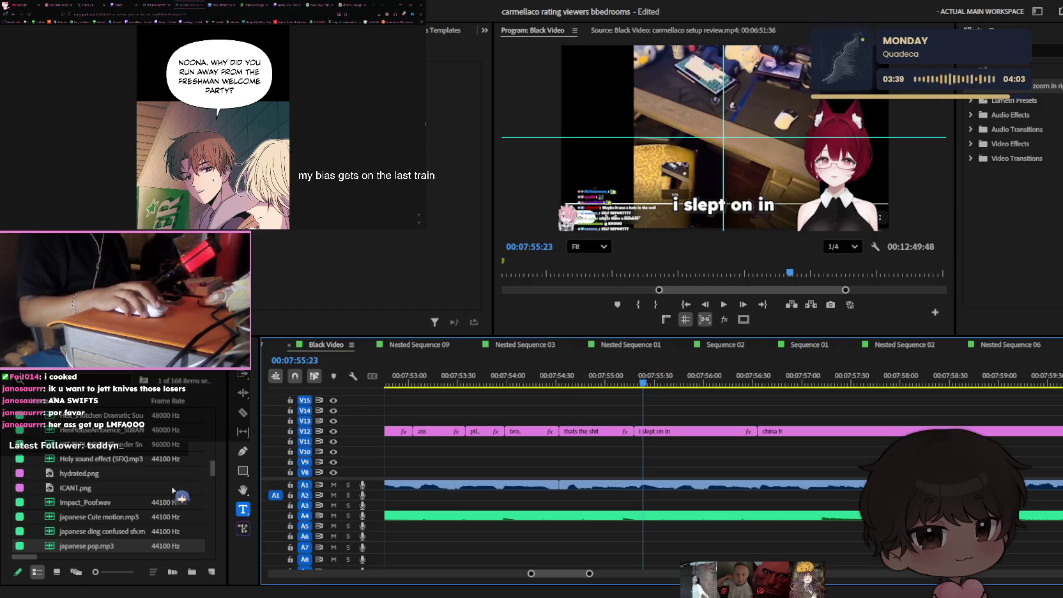
# - Search the Project panel for 'vine boom' and pick the second vine-boom sound file
pyautogui.click(113, 377)
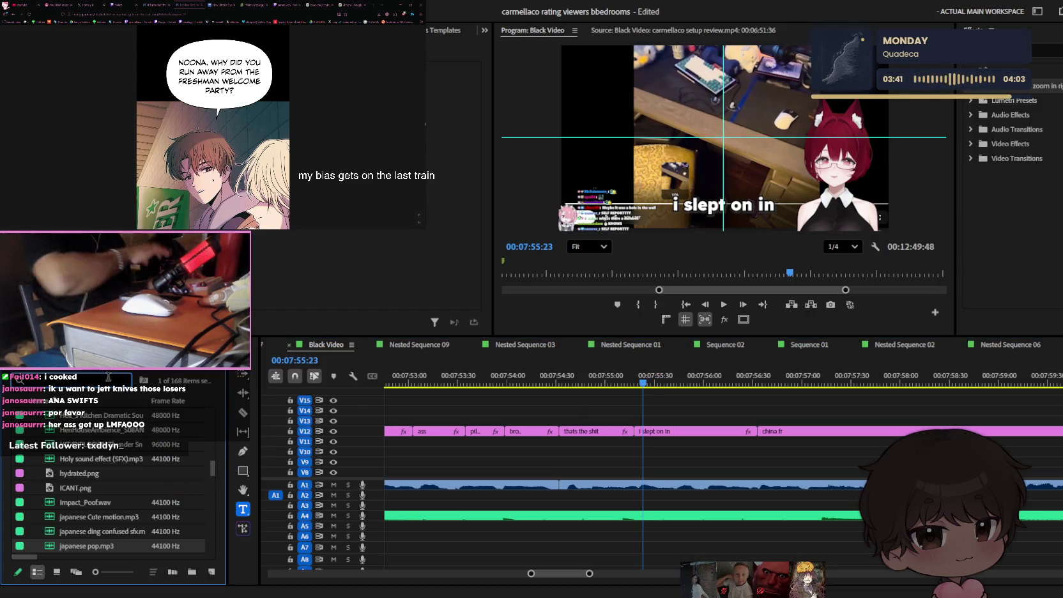
pyautogui.write('vine boom')
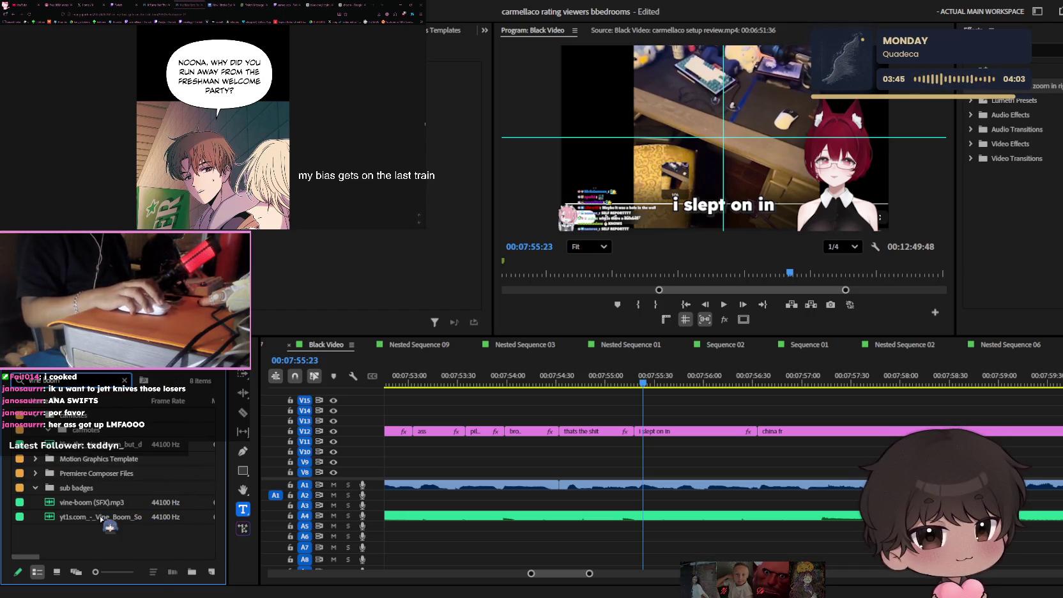
pyautogui.click(160, 518)
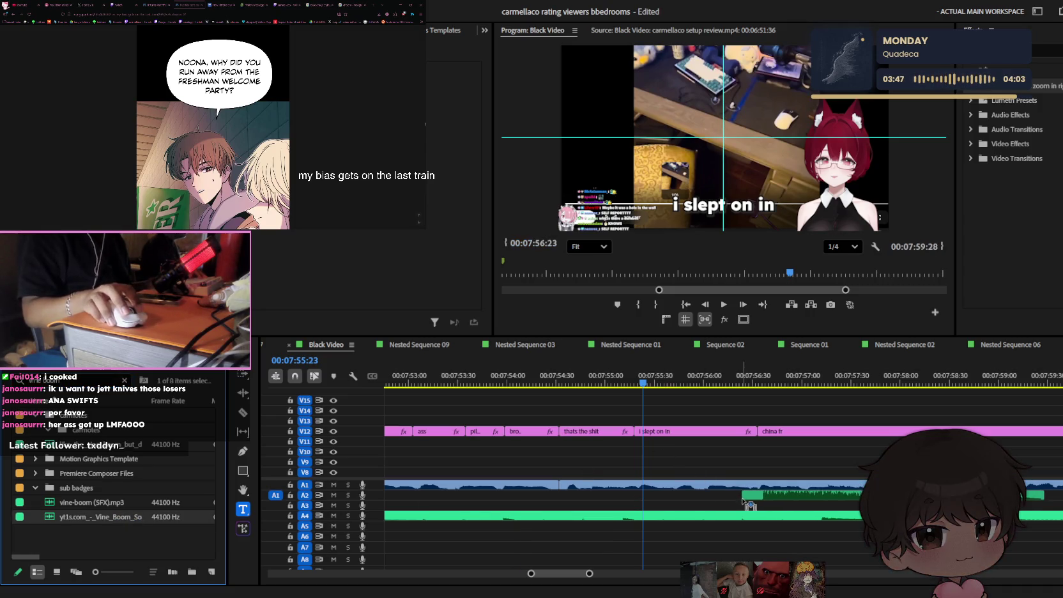
# - Drop the vine-boom sound onto track A2 beneath the 'china fr' caption and select it
pyautogui.moveTo(743, 502); pyautogui.dragTo(734, 502)
pyautogui.scroll(3, 743, 501)
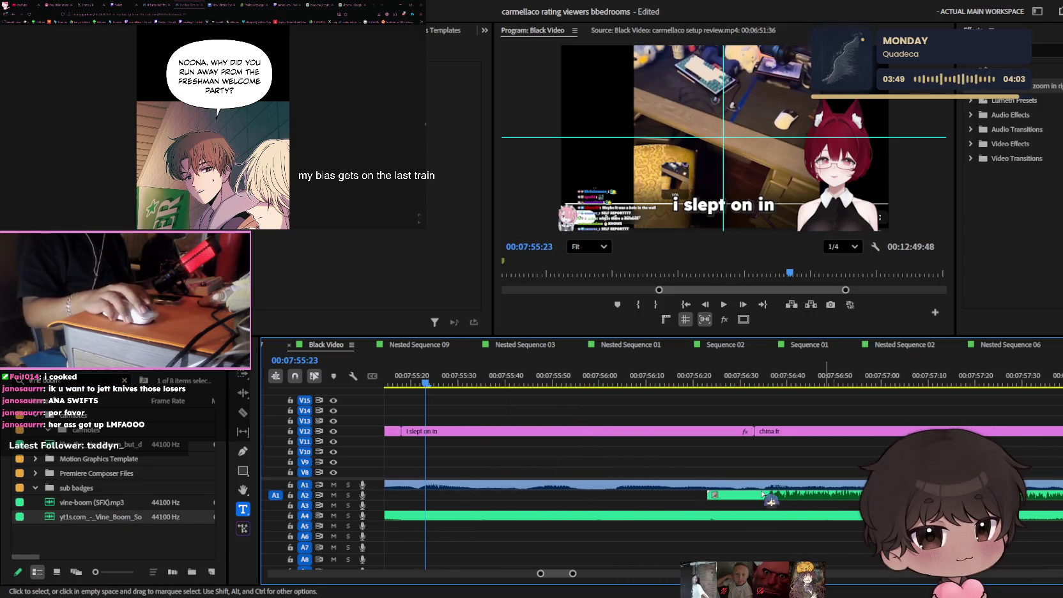
pyautogui.click(785, 496)
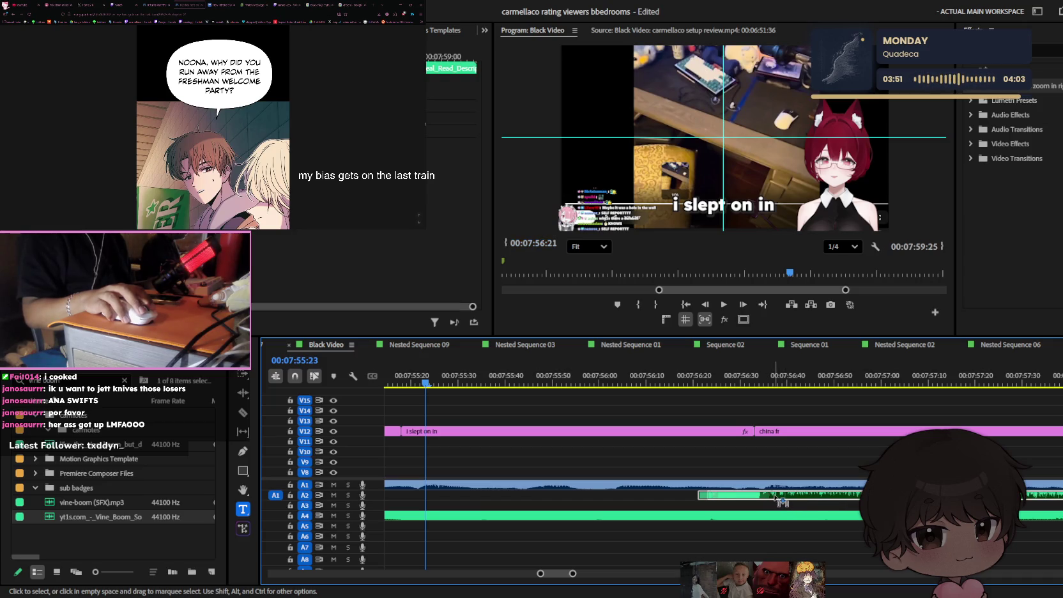
pyautogui.scroll(-2, 776, 497)
pyautogui.scroll(-2, 773, 493)
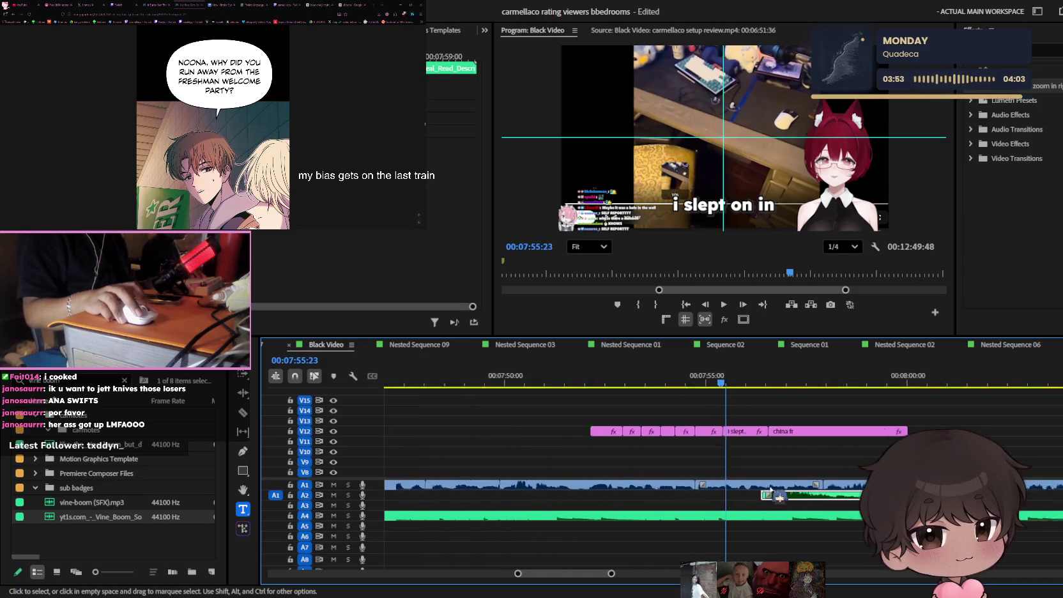
pyautogui.scroll(-2, 769, 490)
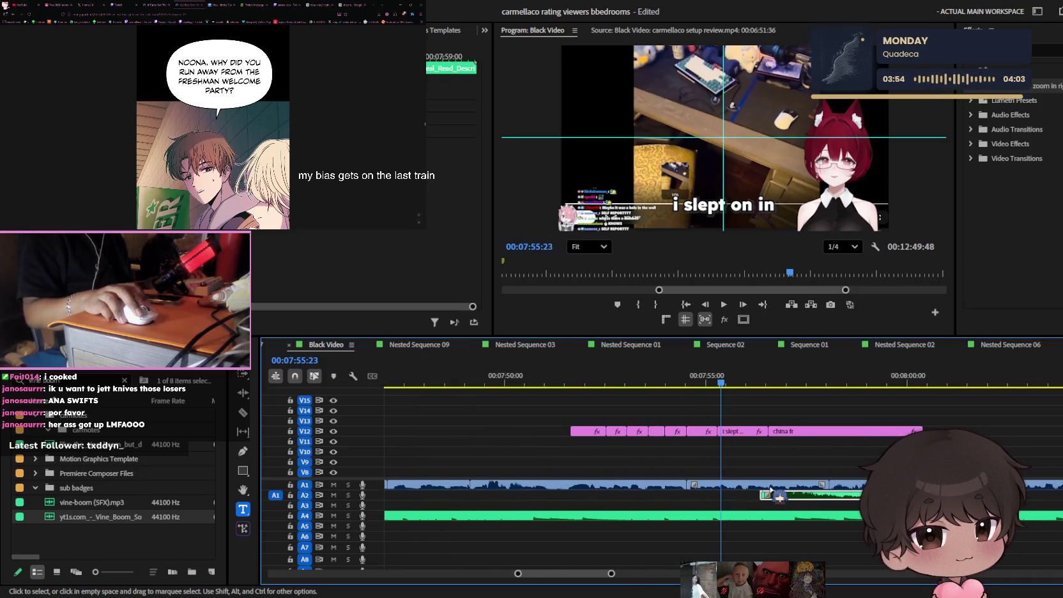
pyautogui.click(585, 258)
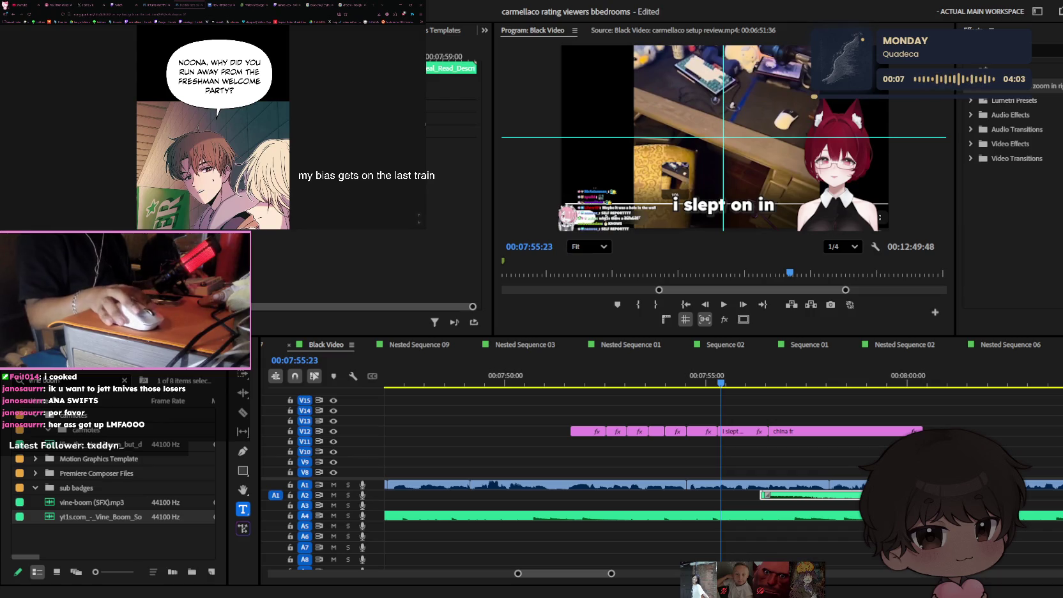
# - Review the vine boom, then trim the 'china fr' caption's end back to about 00:07:58
pyautogui.click(769, 415)
pyautogui.scroll(3, 834, 430)
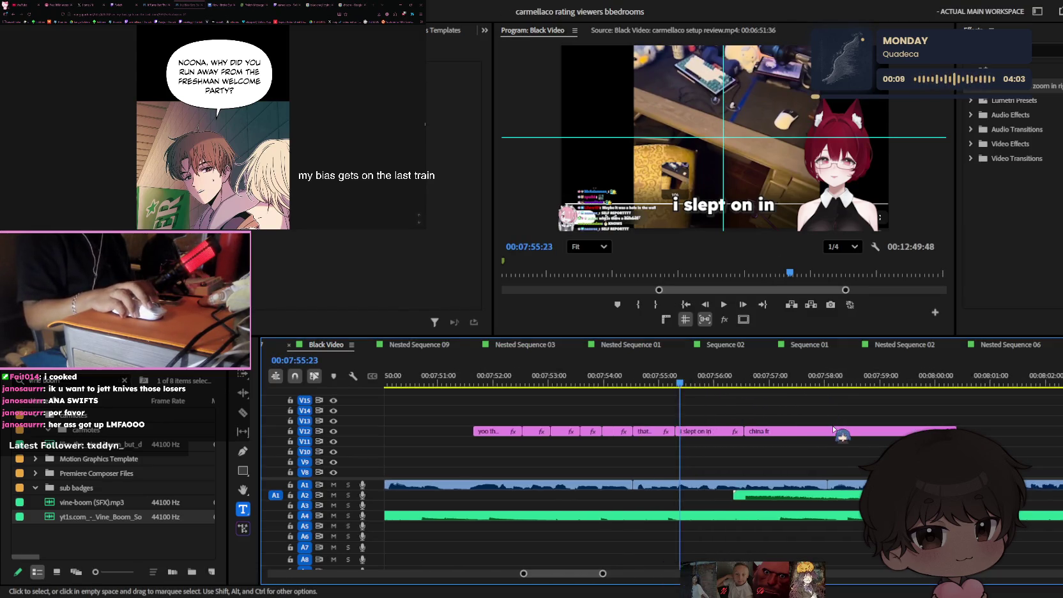
pyautogui.scroll(-2, 833, 430)
pyautogui.press('space')
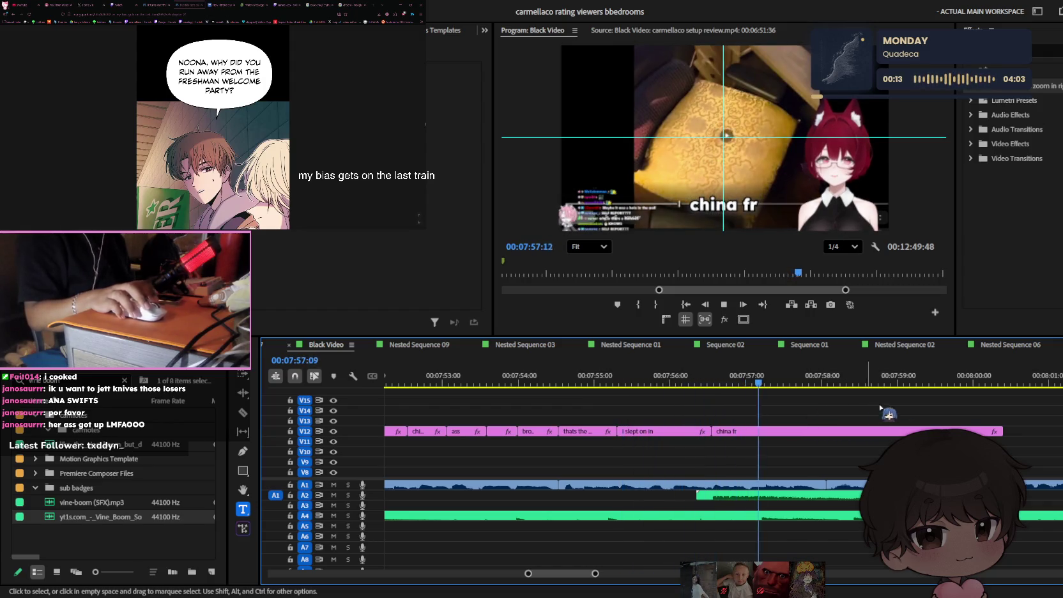
pyautogui.moveTo(701, 422); pyautogui.dragTo(678, 424)
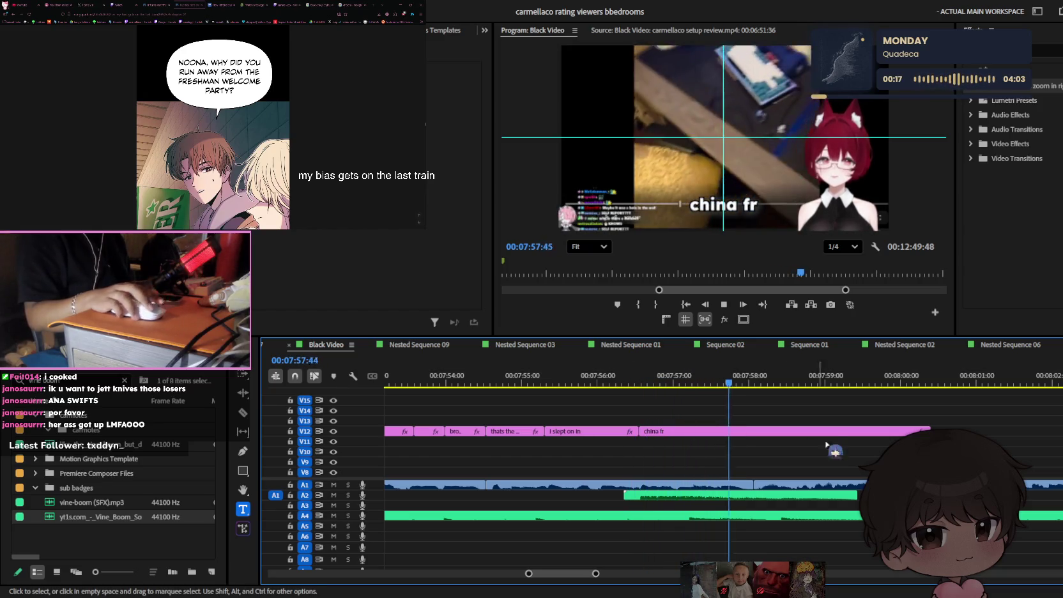
pyautogui.scroll(-3, 831, 448)
pyautogui.press('space')
pyautogui.scroll(2, 843, 449)
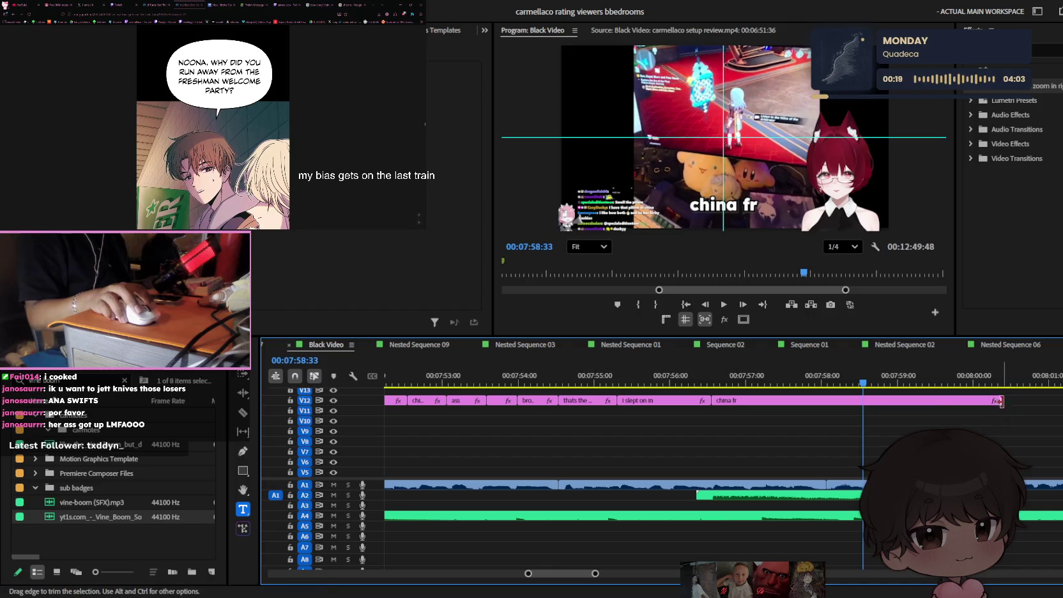
pyautogui.moveTo(837, 411); pyautogui.dragTo(818, 412)
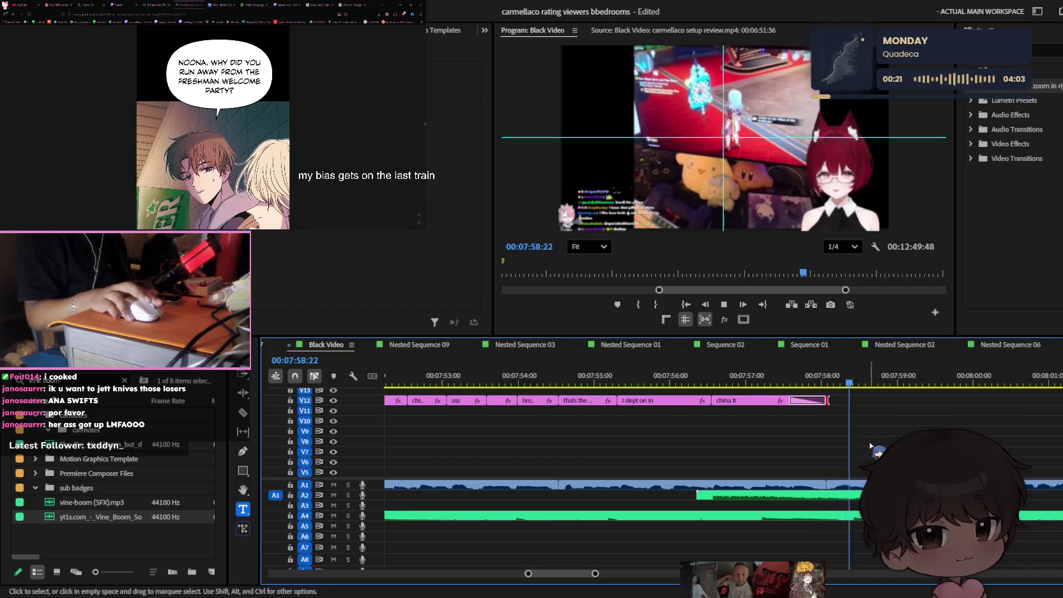
pyautogui.press('-')
pyautogui.press('space')
# - Copy the 'i slept on in' caption clip and paste it just past 08:00
pyautogui.press('=')
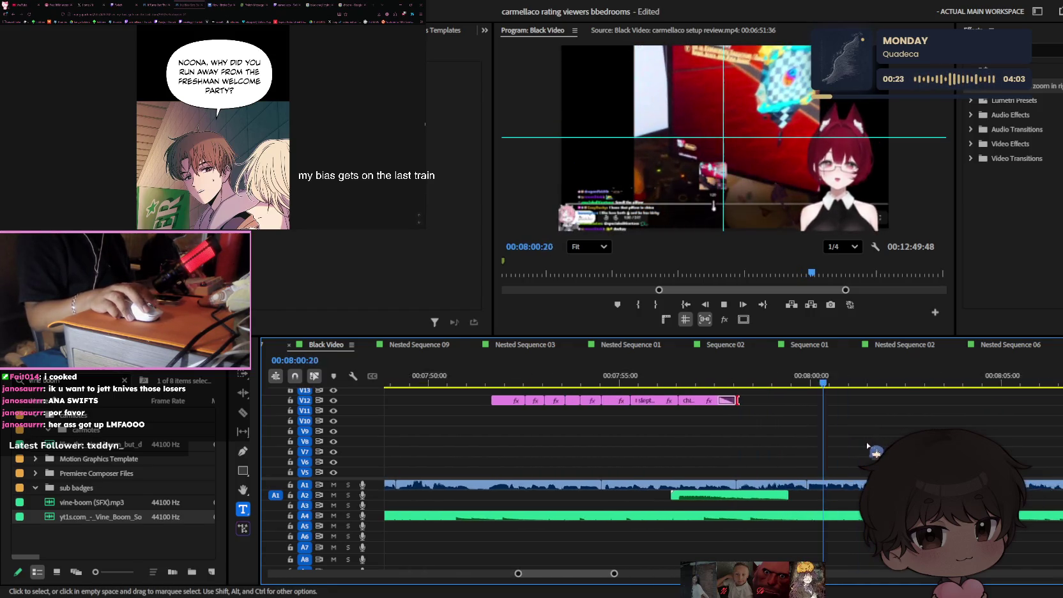
pyautogui.scroll(2, 868, 446)
pyautogui.click(632, 421)
pyautogui.hotkey('ctrl', 'c')
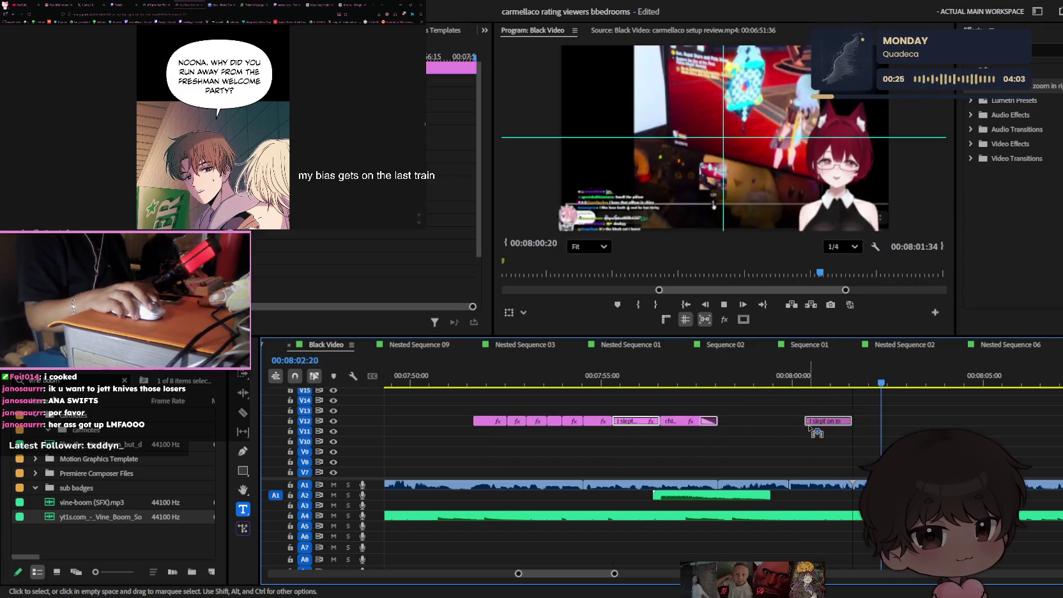
pyautogui.click(786, 380)
pyautogui.hotkey('ctrl', 'v')
# - Lengthen the pasted caption and change its text to 'oh and you got'
pyautogui.scroll(-1, 795, 384)
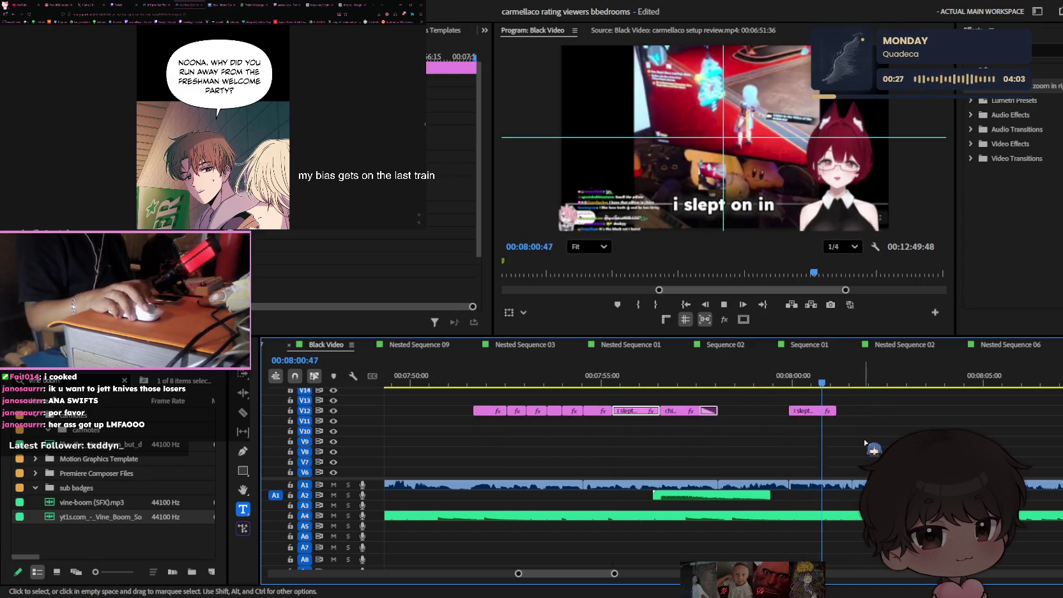
pyautogui.press('space')
pyautogui.click(806, 382)
pyautogui.moveTo(835, 410); pyautogui.dragTo(851, 410)
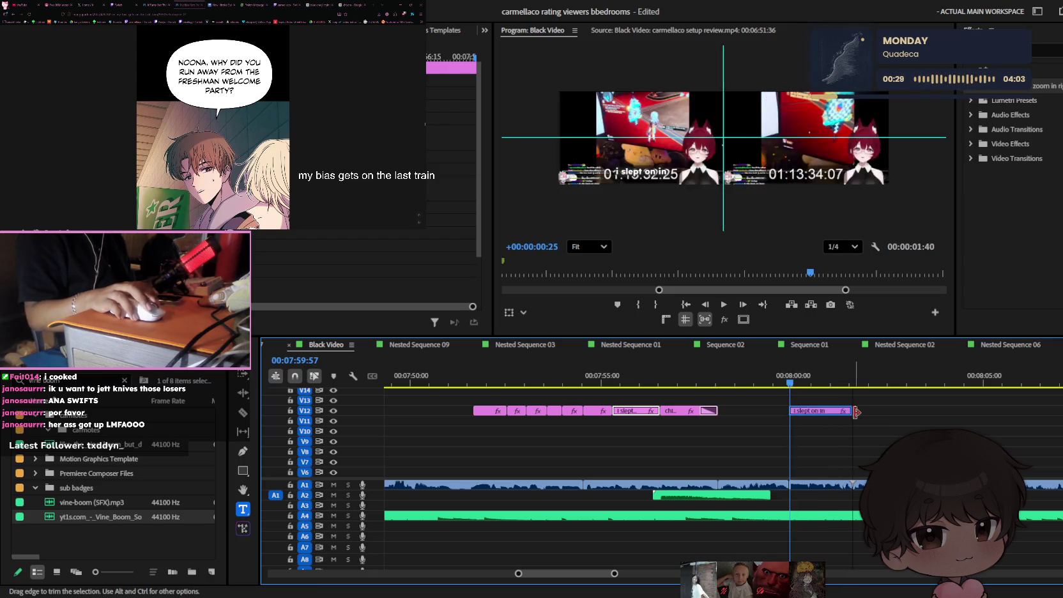
pyautogui.click(749, 209)
pyautogui.write('oh and you')
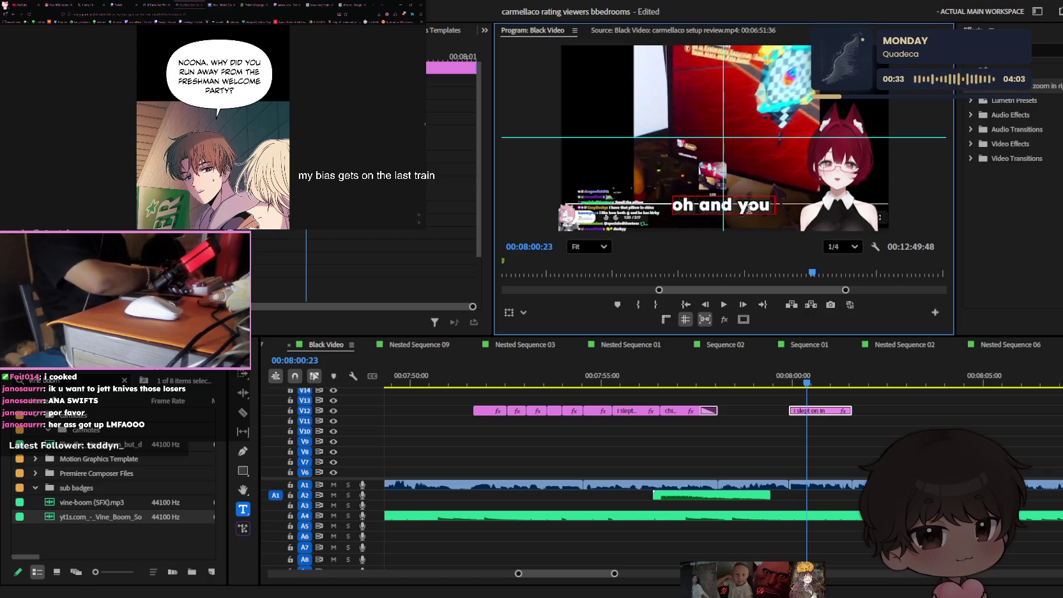
pyautogui.write('got')
pyautogui.click(852, 413)
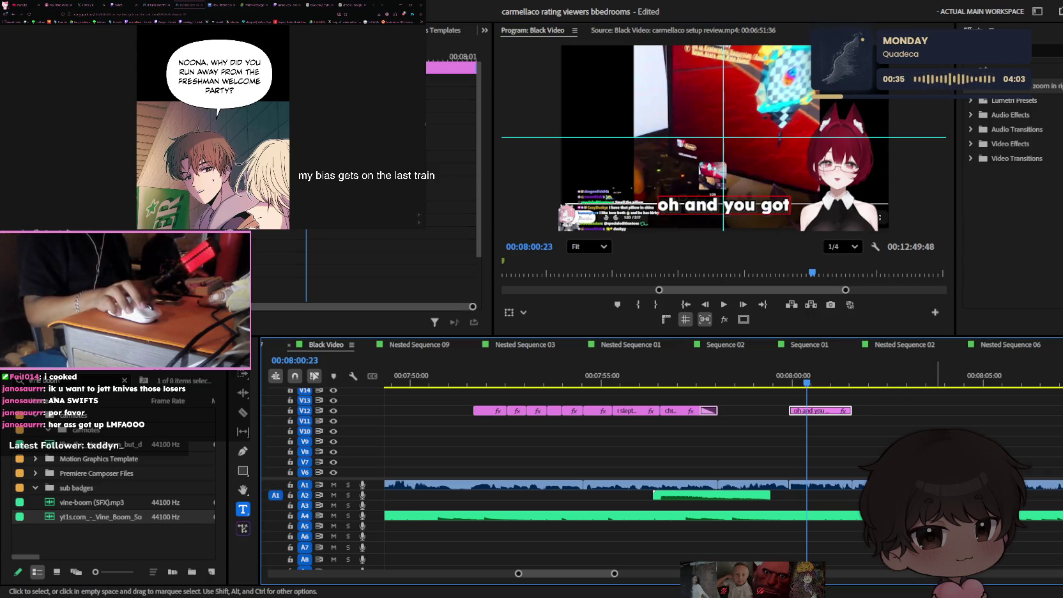
pyautogui.press('-')
pyautogui.press('-')
pyautogui.press('-')
pyautogui.press('-')
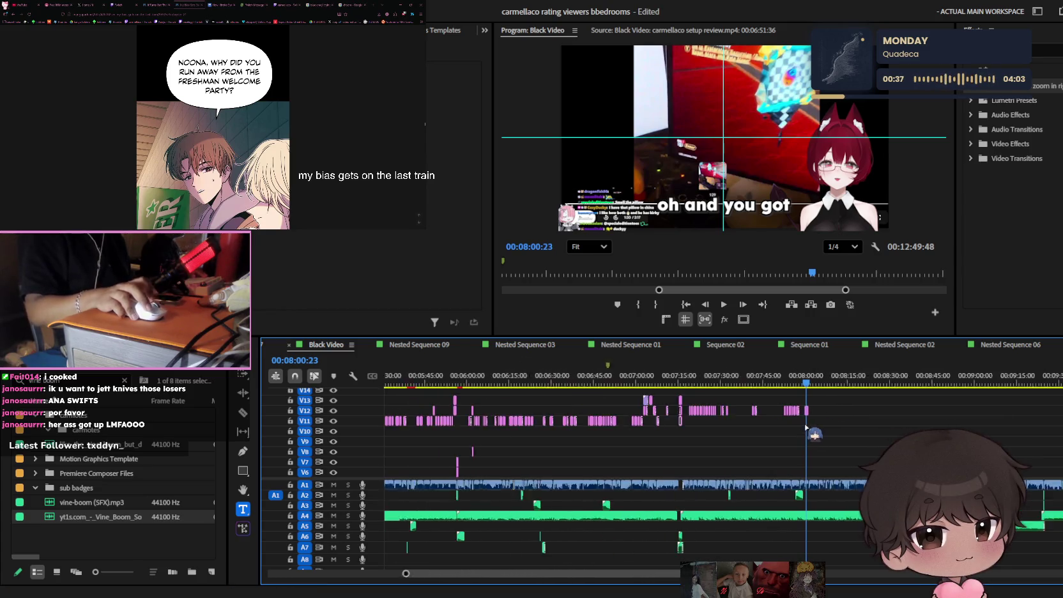
pyautogui.press('-')
pyautogui.press('-')
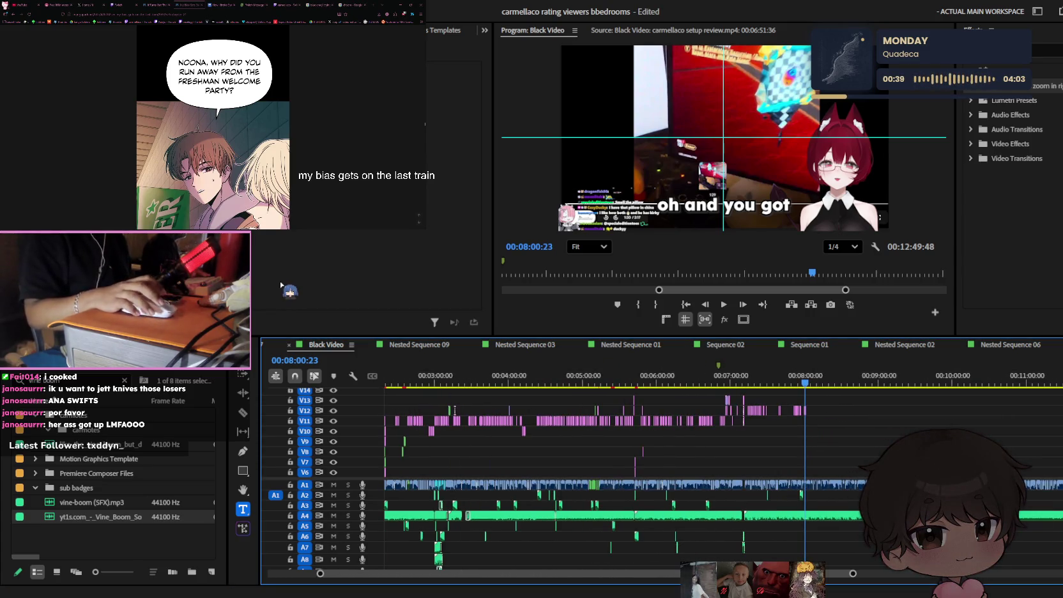
# - Zoom and scroll the timeline to frame the 7:20–8:05 caption section
pyautogui.press('=')
pyautogui.press('=')
pyautogui.press('=')
pyautogui.press('=')
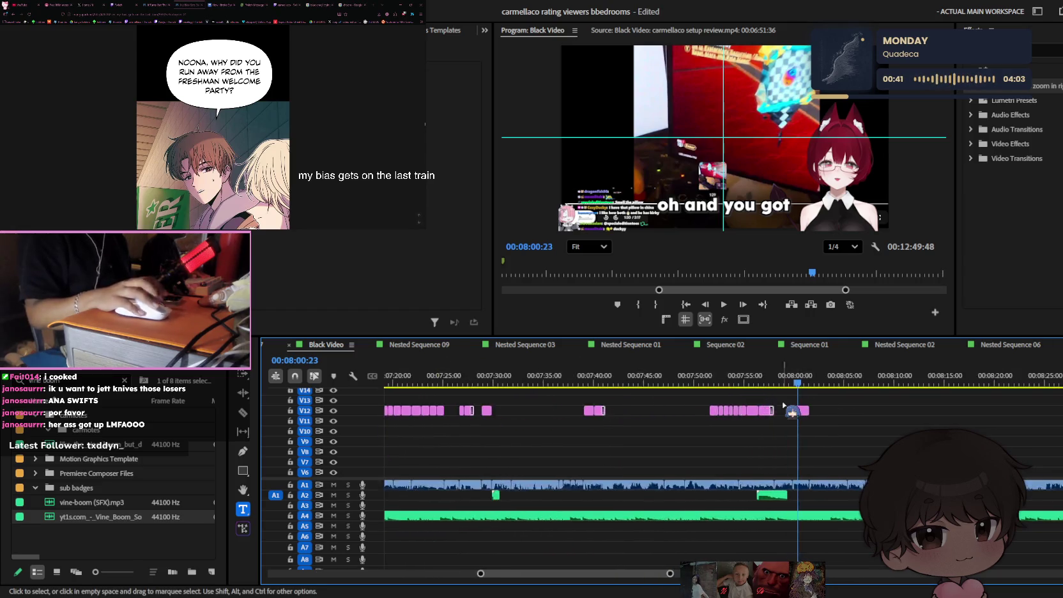
pyautogui.press('=')
pyautogui.press('=')
pyautogui.press('=')
pyautogui.scroll(3, 830, 428)
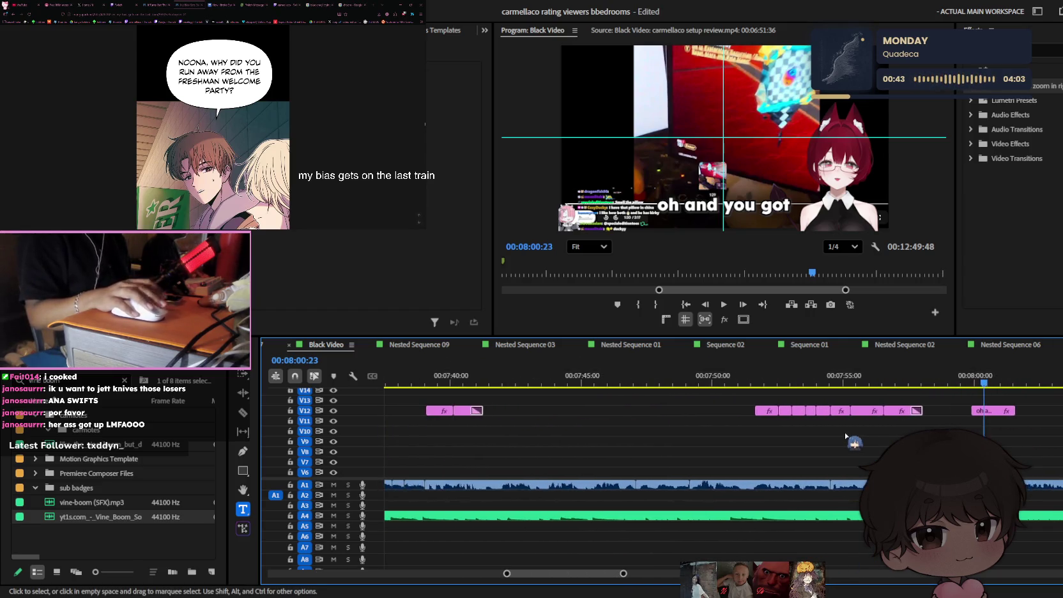
pyautogui.scroll(3, 851, 433)
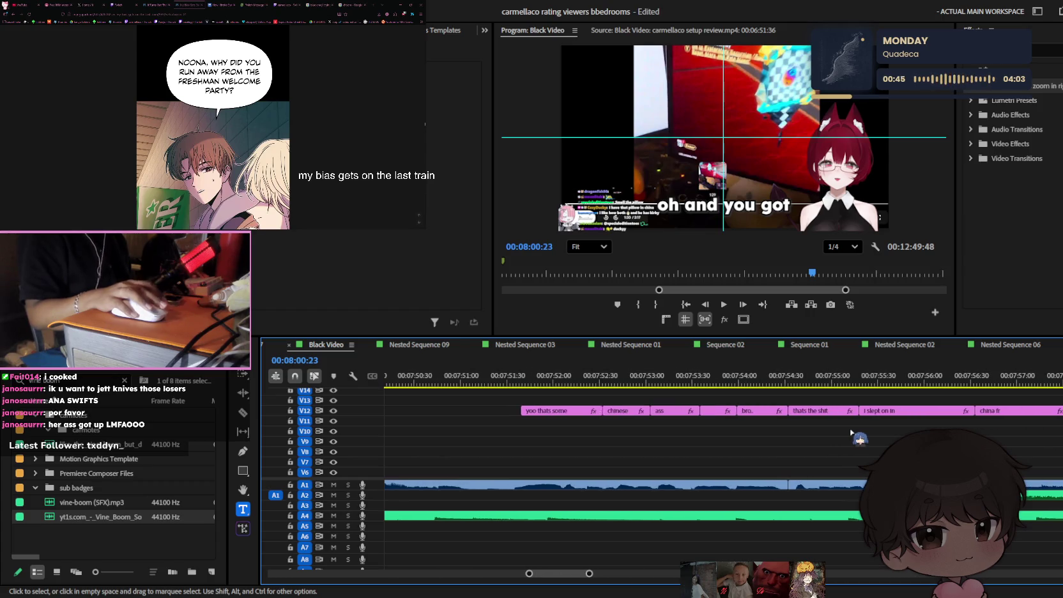
pyautogui.scroll(2, 853, 434)
pyautogui.press('-')
pyautogui.press('-')
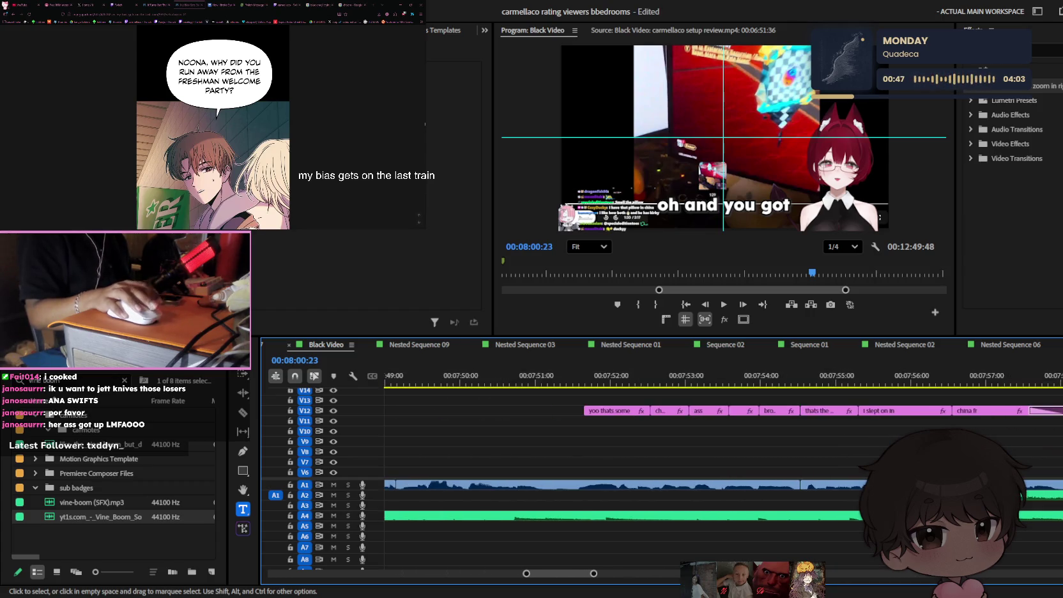
pyautogui.press('-')
pyautogui.press('-')
pyautogui.press('-')
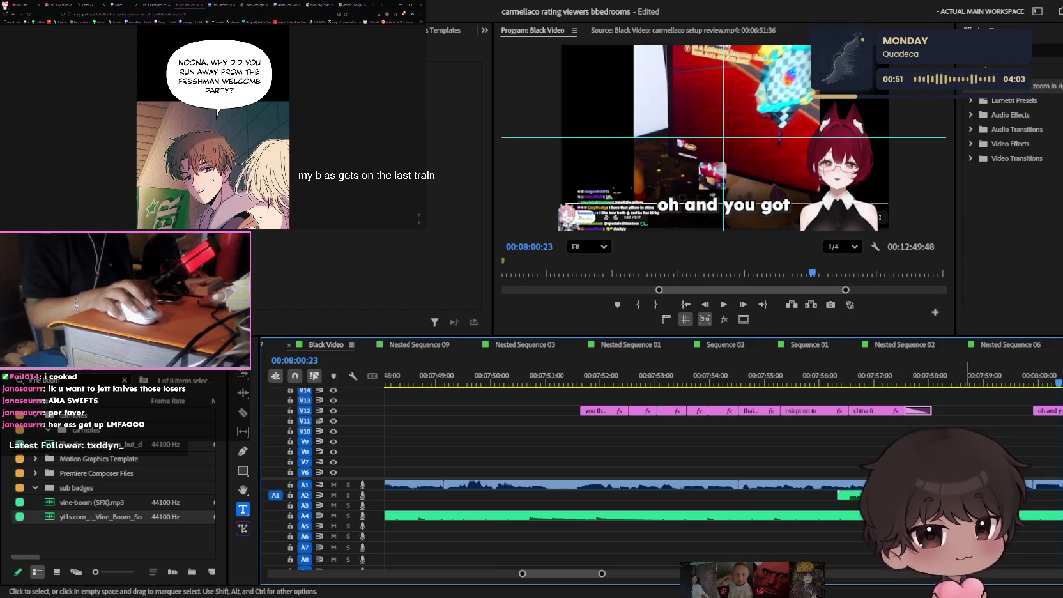
pyautogui.press('-')
pyautogui.press('-')
pyautogui.hscroll(-1, 638, 447)
pyautogui.scroll(1, 638, 447)
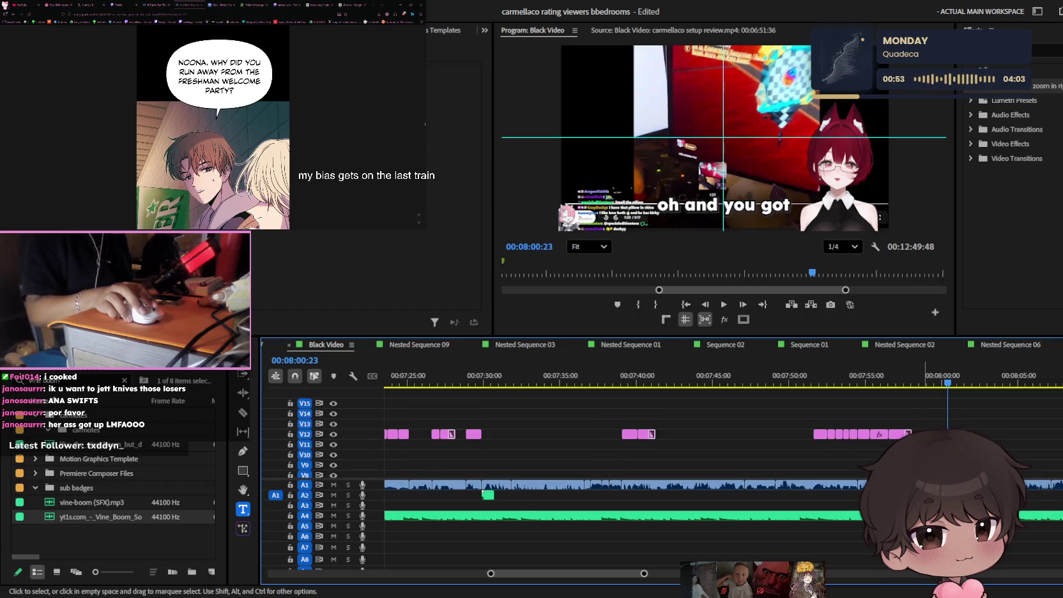
pyautogui.press('-')
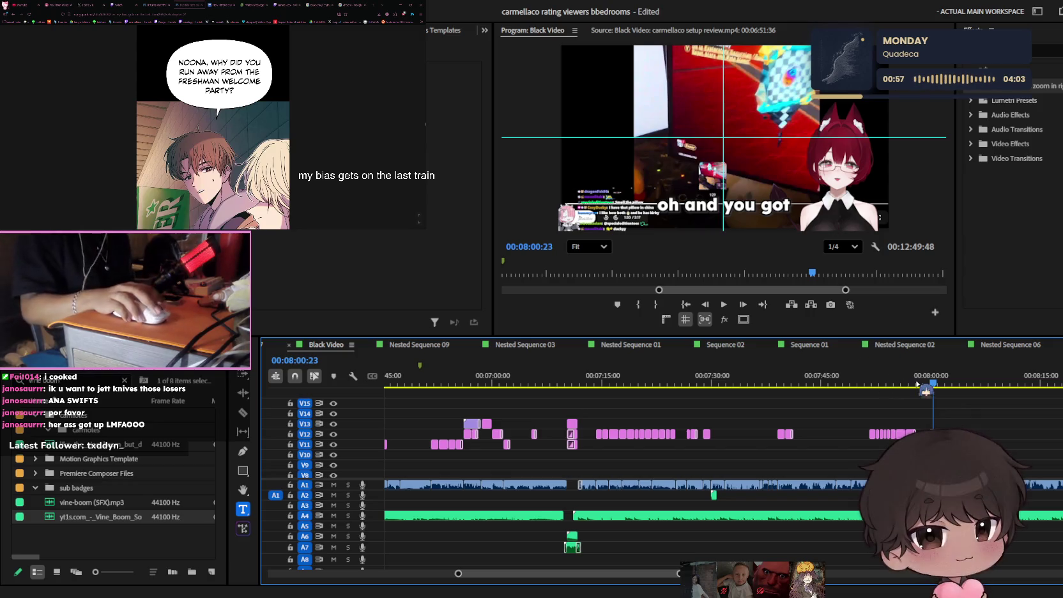
pyautogui.press('=')
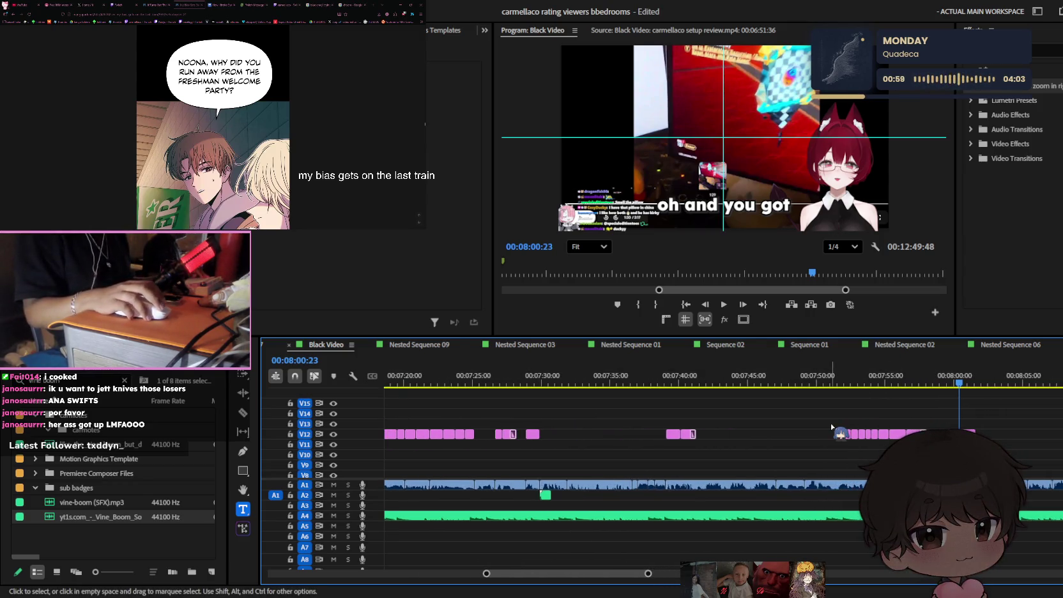
# - Marquee-select the V12 caption clips and save the project
pyautogui.moveTo(831, 426); pyautogui.dragTo(1035, 438)
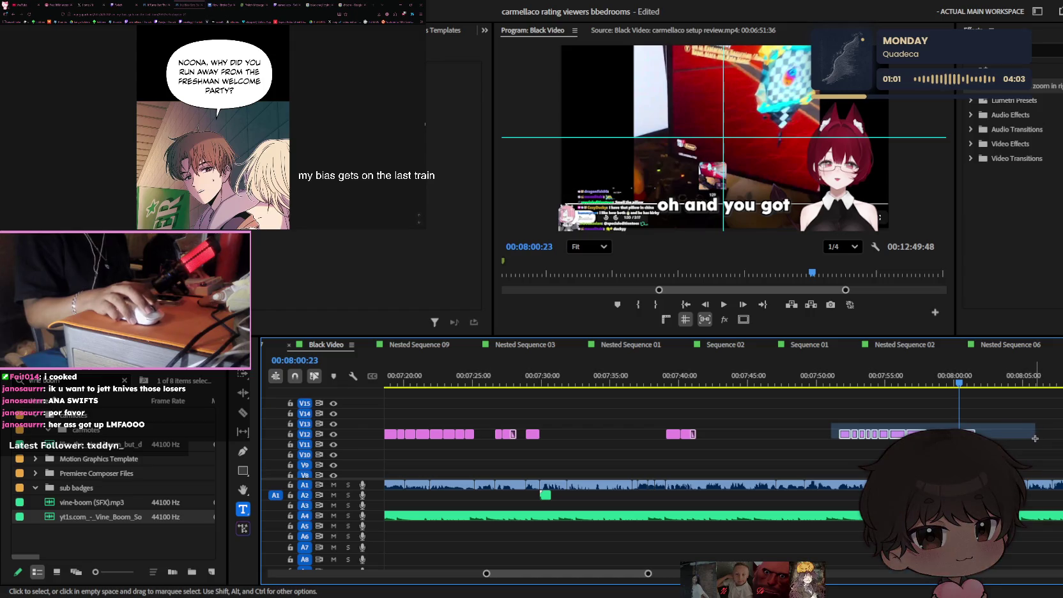
pyautogui.moveTo(812, 421); pyautogui.dragTo(1052, 432)
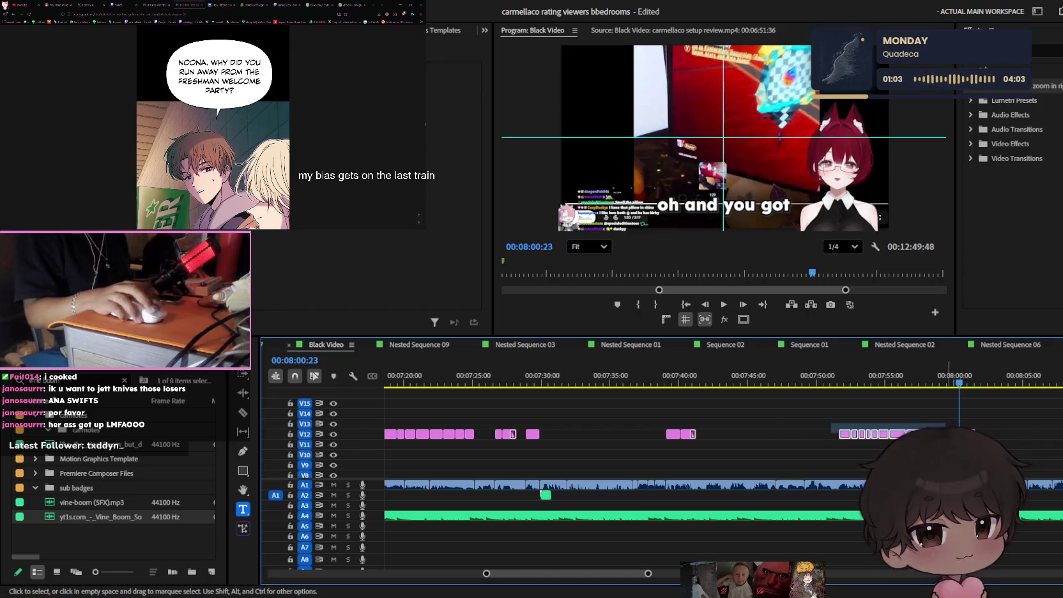
pyautogui.moveTo(912, 439); pyautogui.dragTo(1050, 450)
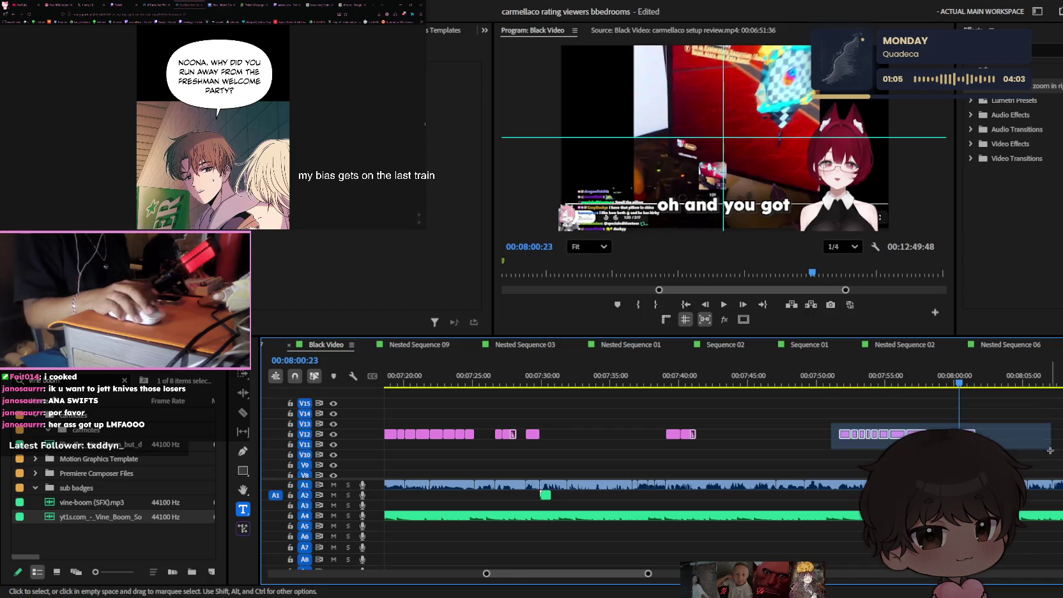
pyautogui.moveTo(830, 423); pyautogui.dragTo(923, 454)
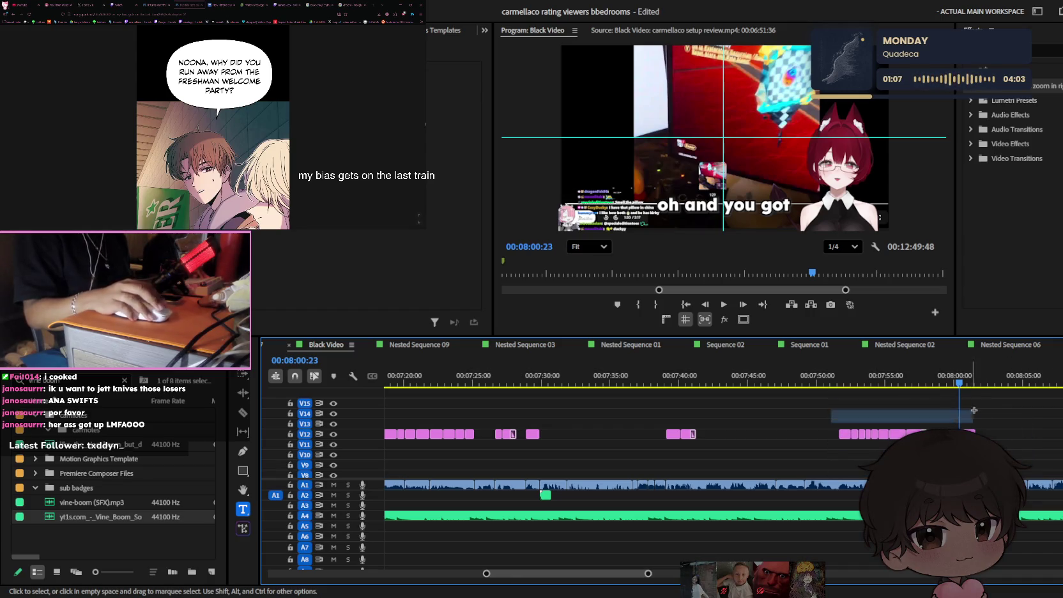
pyautogui.moveTo(974, 410); pyautogui.dragTo(961, 478)
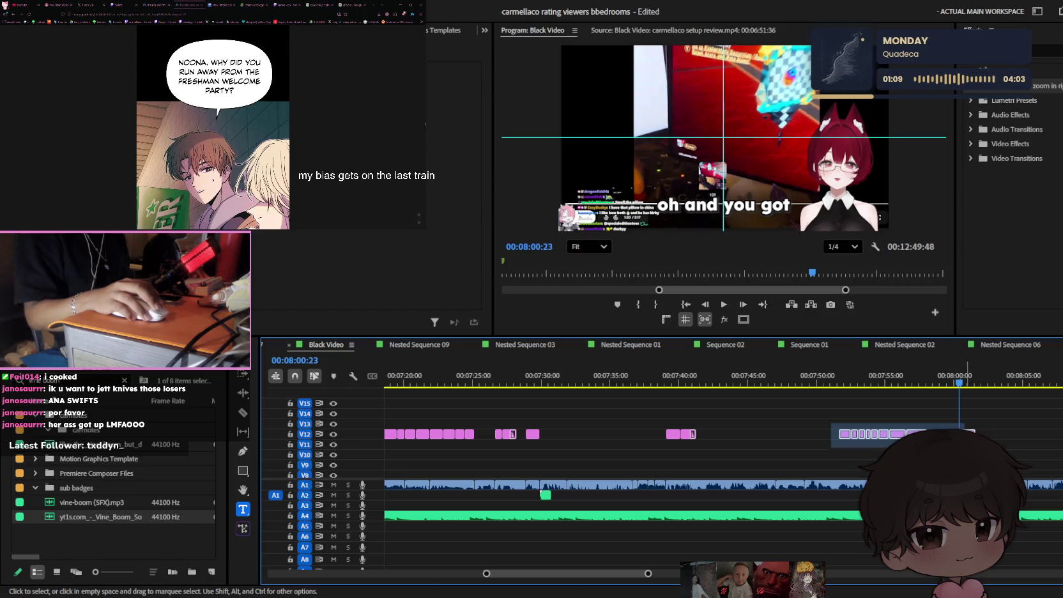
pyautogui.moveTo(974, 429); pyautogui.dragTo(975, 431)
pyautogui.press('=')
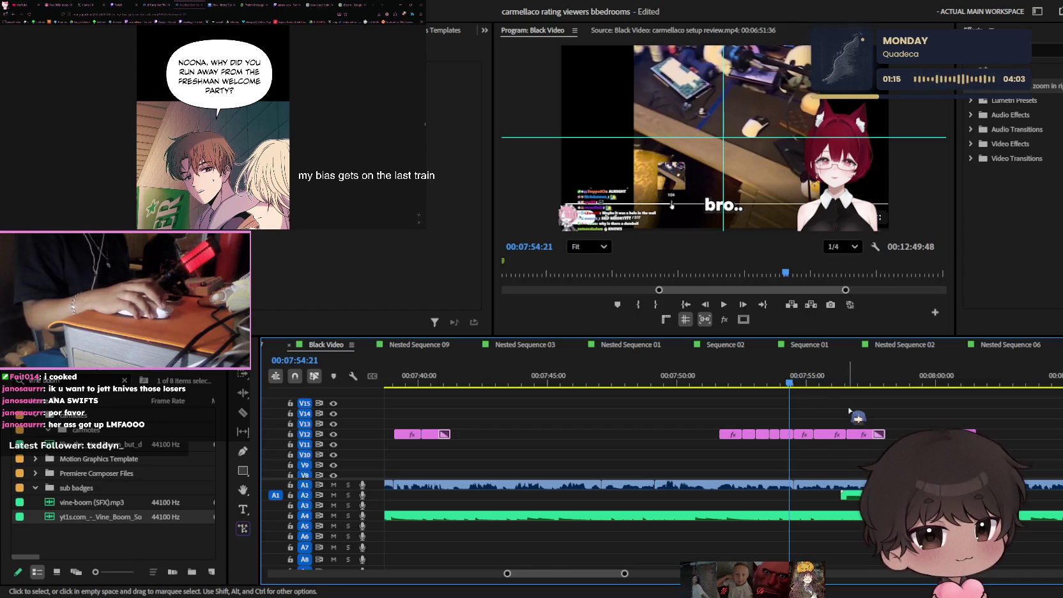
pyautogui.hotkey('ctrl', 's')
# - Move the playhead to 7:54:13
pyautogui.keyDown('alt'); pyautogui.scroll(-5, 853, 414); pyautogui.keyUp('alt')
pyautogui.keyDown('alt'); pyautogui.scroll(4, 853, 414); pyautogui.keyUp('alt')
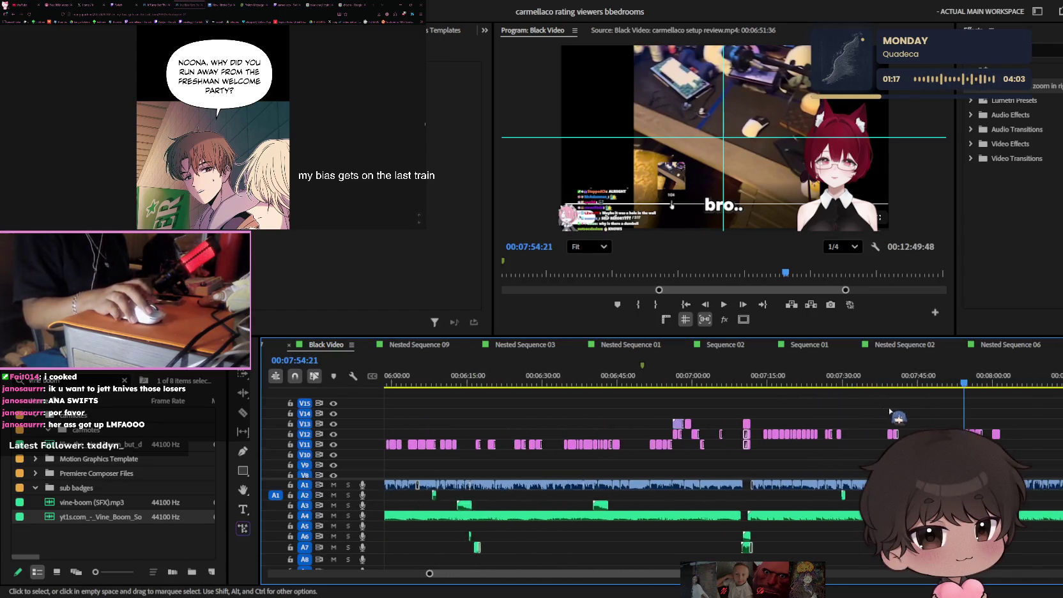
pyautogui.click(681, 382)
pyautogui.keyDown('alt'); pyautogui.scroll(-4, 789, 400); pyautogui.keyUp('alt')
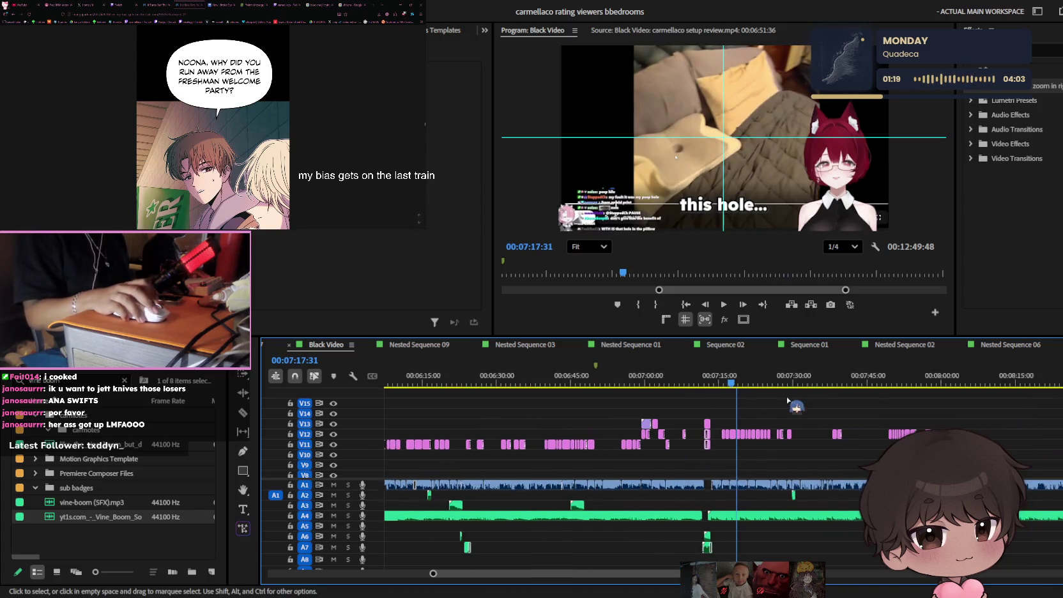
pyautogui.keyDown('alt'); pyautogui.scroll(2, 789, 401); pyautogui.keyUp('alt')
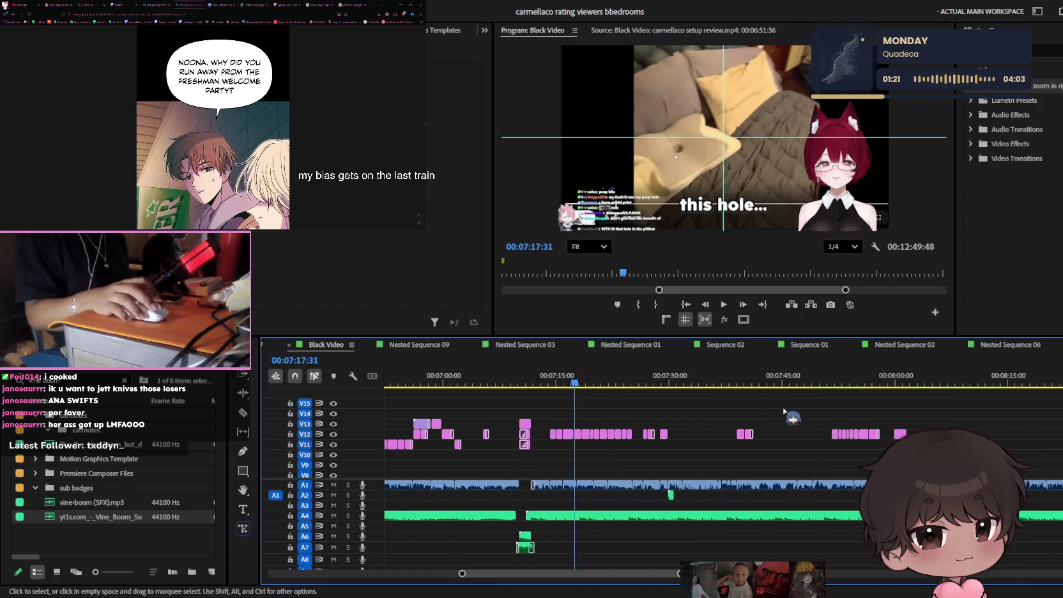
pyautogui.click(781, 382)
pyautogui.click(779, 382)
pyautogui.keyDown('alt'); pyautogui.scroll(3, 798, 396); pyautogui.keyUp('alt')
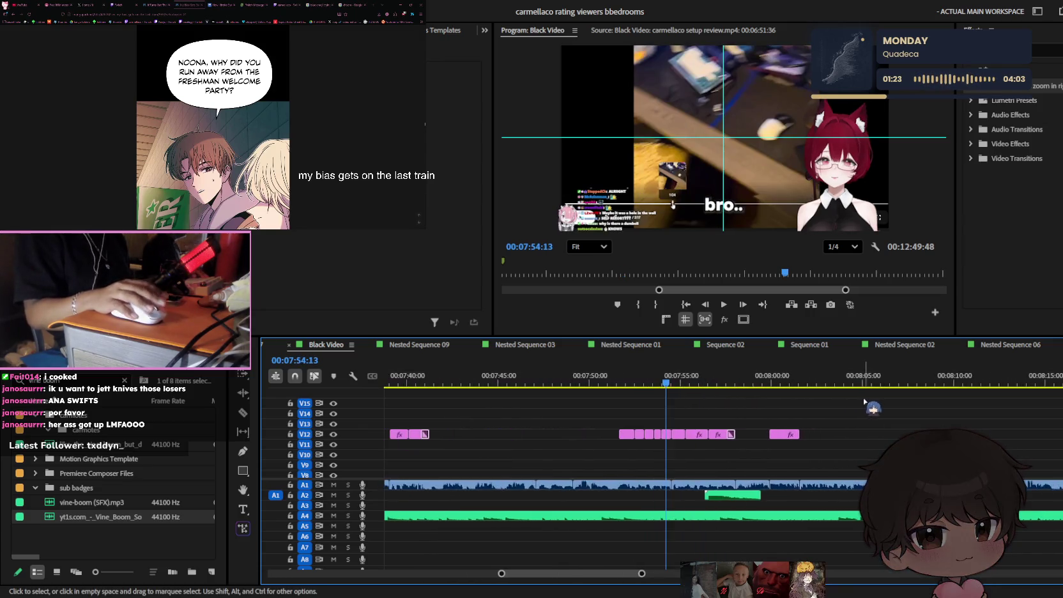
pyautogui.scroll(2, 658, 418)
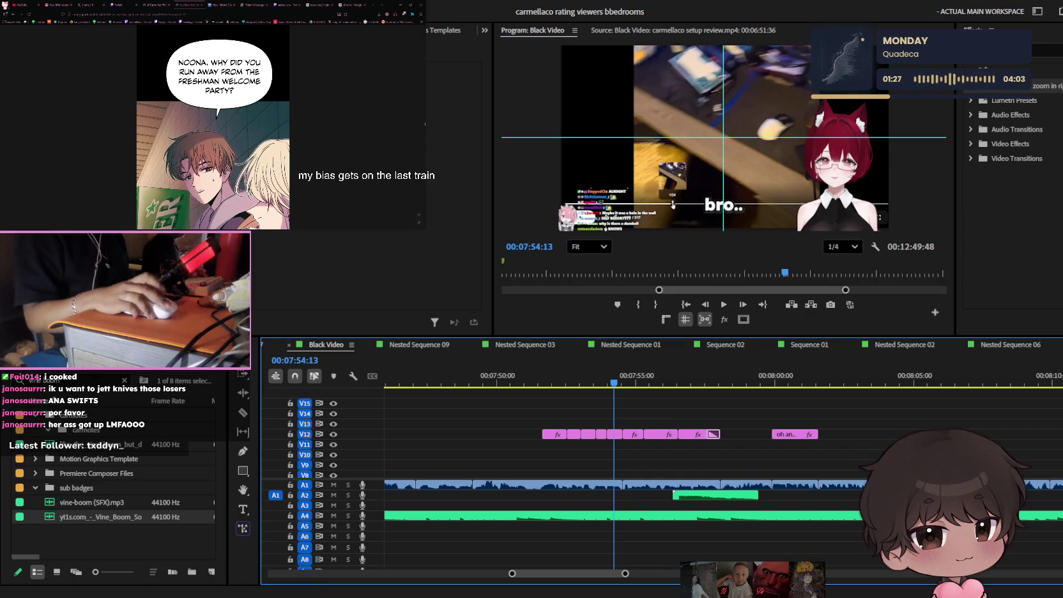
# - Play the captions from 7:54 and stop around 8:01
pyautogui.click(917, 417)
pyautogui.keyDown('alt'); pyautogui.scroll(1, 830, 422); pyautogui.keyUp('alt')
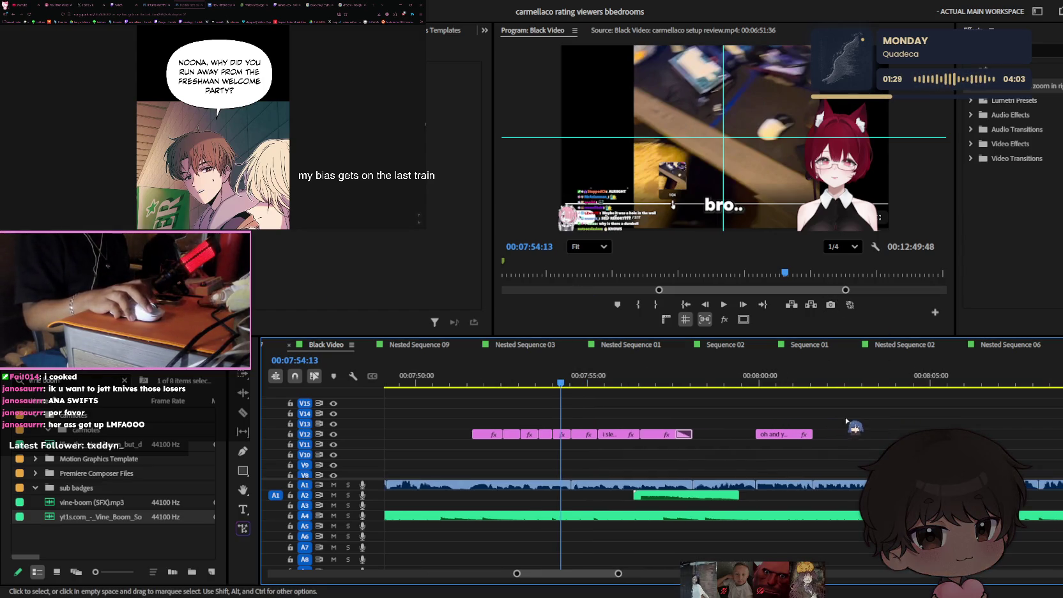
pyautogui.press('space')
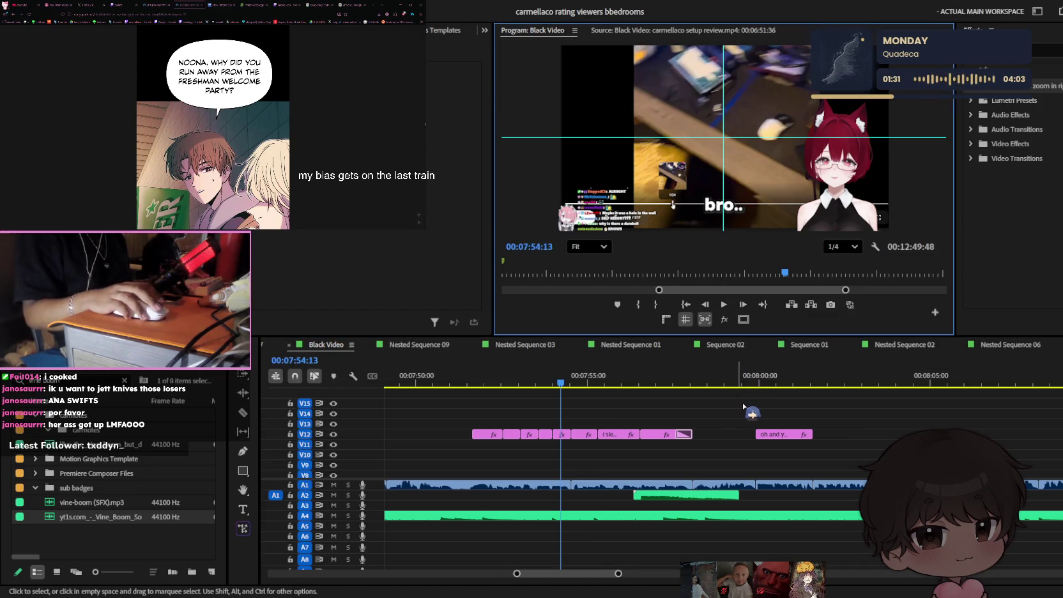
pyautogui.keyDown('alt'); pyautogui.scroll(2, 760, 428); pyautogui.keyUp('alt')
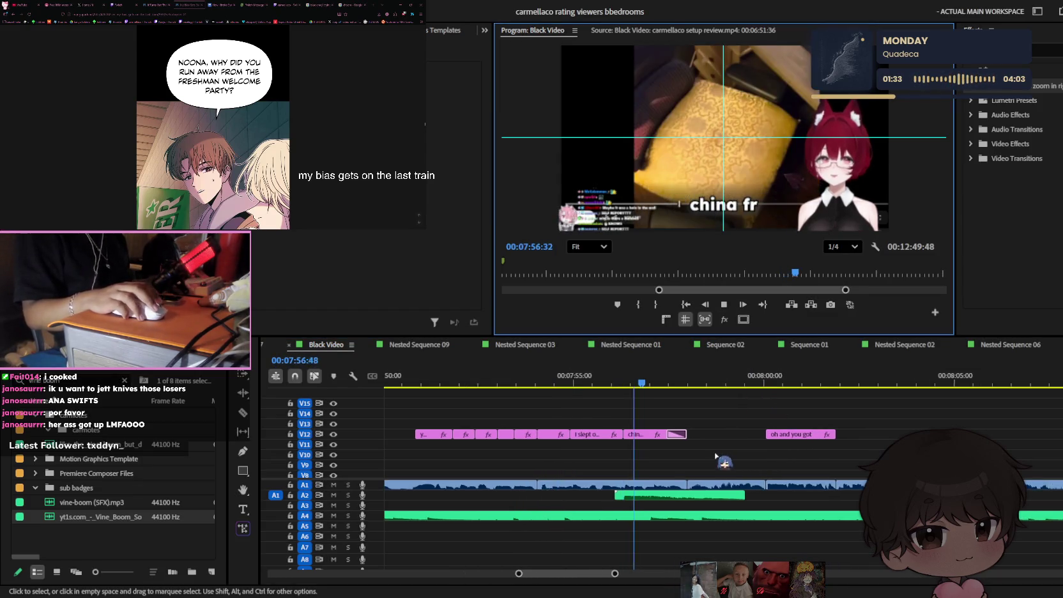
pyautogui.keyDown('alt'); pyautogui.scroll(1, 856, 441); pyautogui.keyUp('alt')
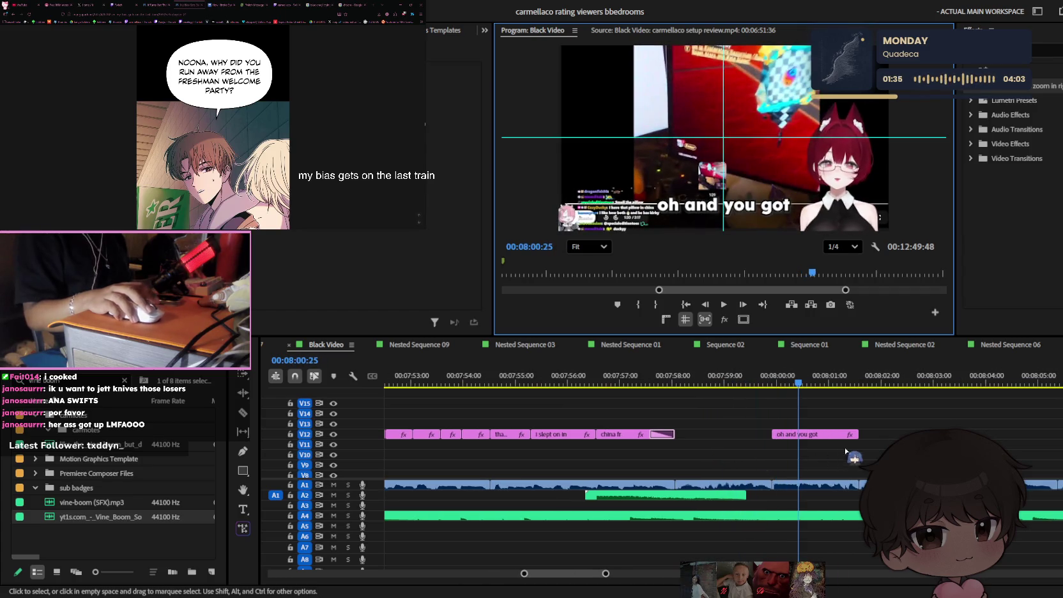
pyautogui.press('space')
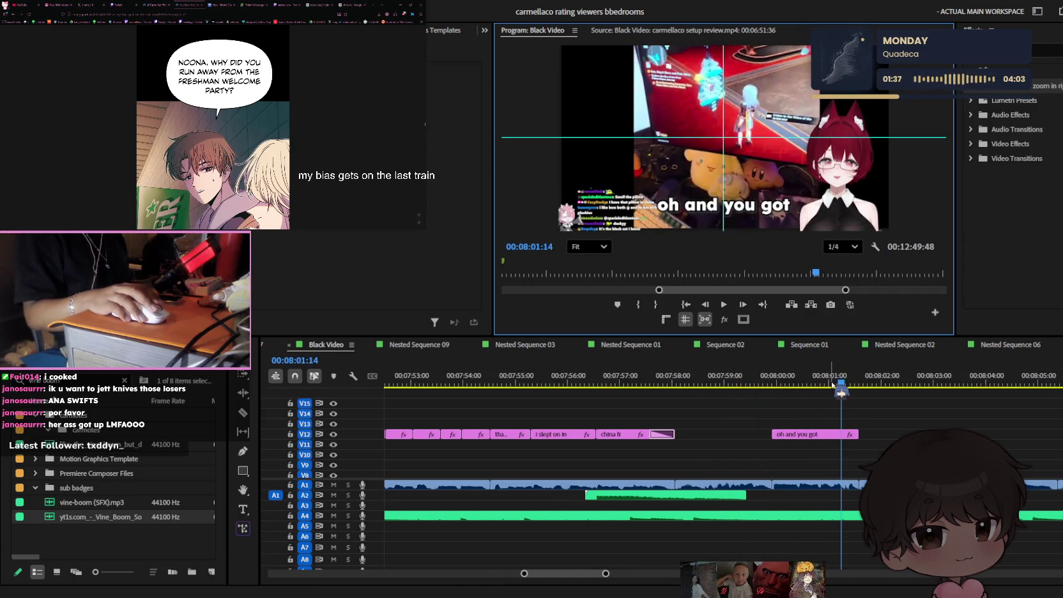
# - Finish the previous caption so it reads 'oh and you got like a'
pyautogui.moveTo(841, 386); pyautogui.dragTo(829, 383)
pyautogui.doubleClick(780, 212)
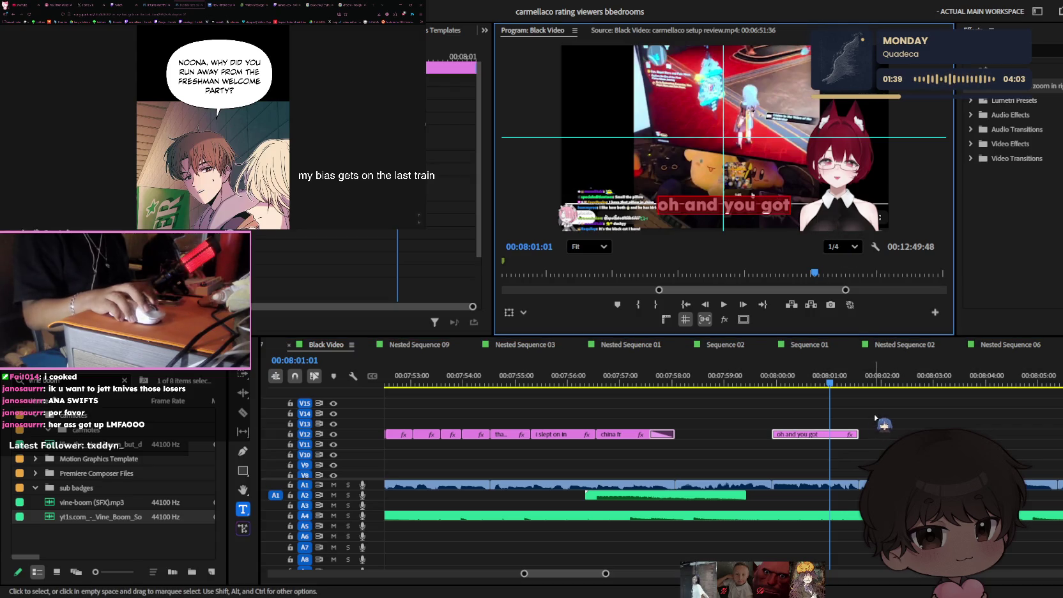
pyautogui.press('End')
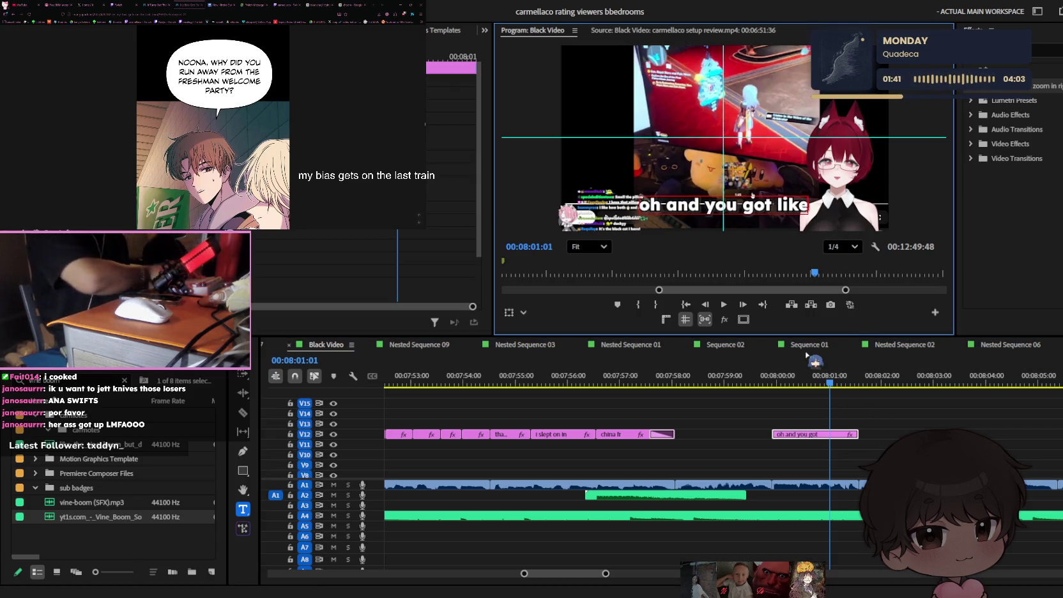
pyautogui.click(843, 383)
pyautogui.scroll(1, 843, 456)
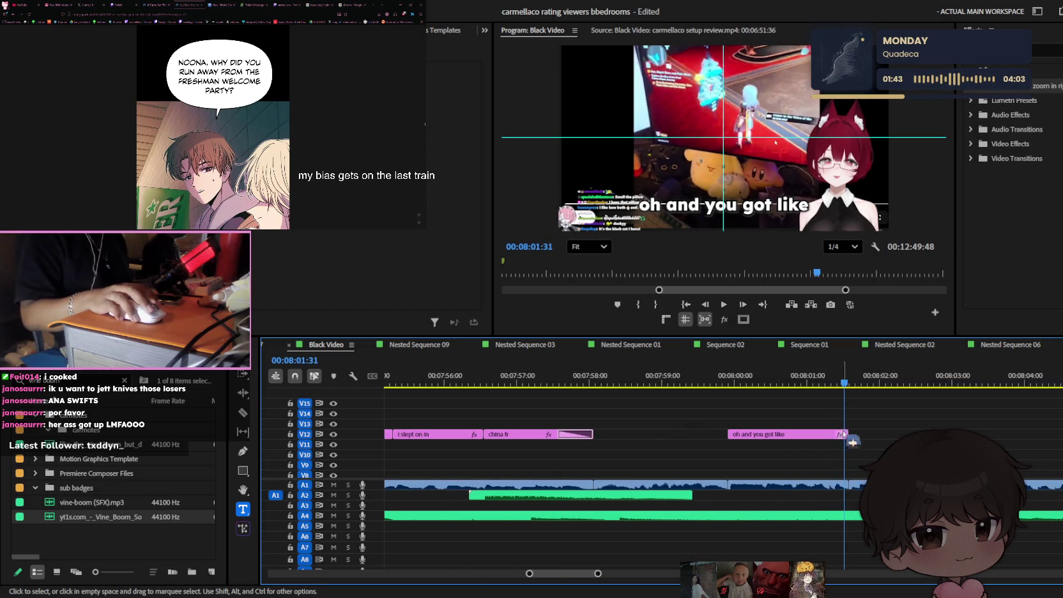
pyautogui.click(829, 435)
pyautogui.click(807, 382)
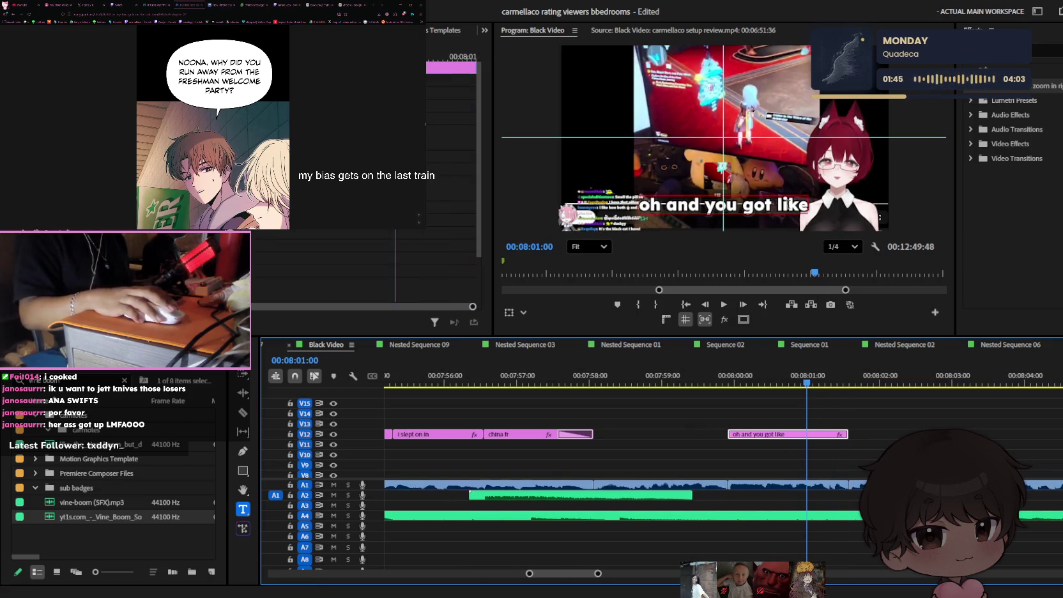
pyautogui.hotkey('shift', '4')
pyautogui.write(' a')
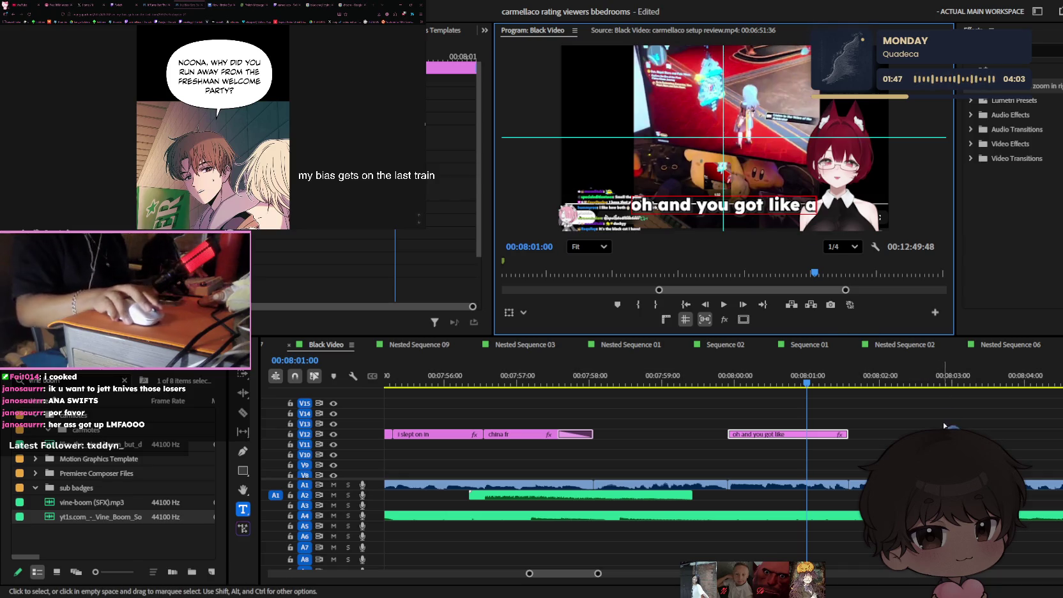
pyautogui.click(829, 384)
# - Zoom in on the edited caption and play it back to check it
pyautogui.click(860, 383)
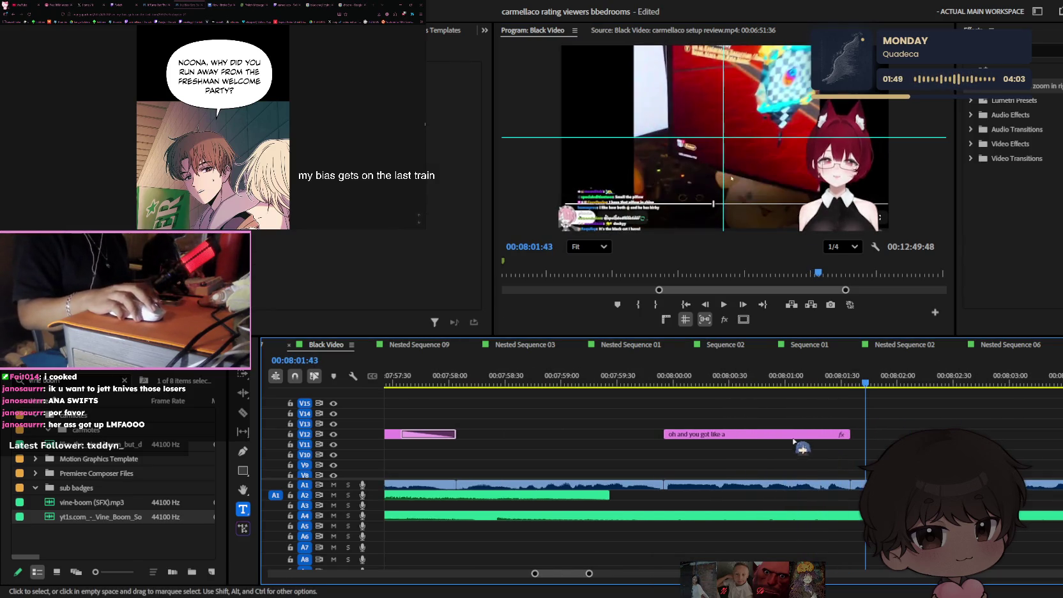
pyautogui.press('=')
pyautogui.press('space')
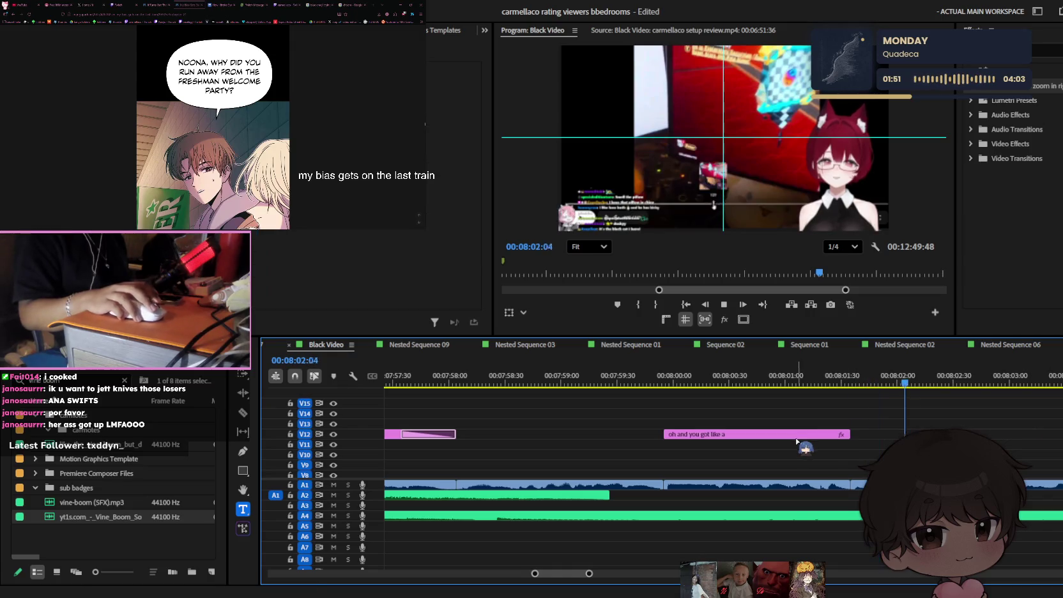
pyautogui.press('space')
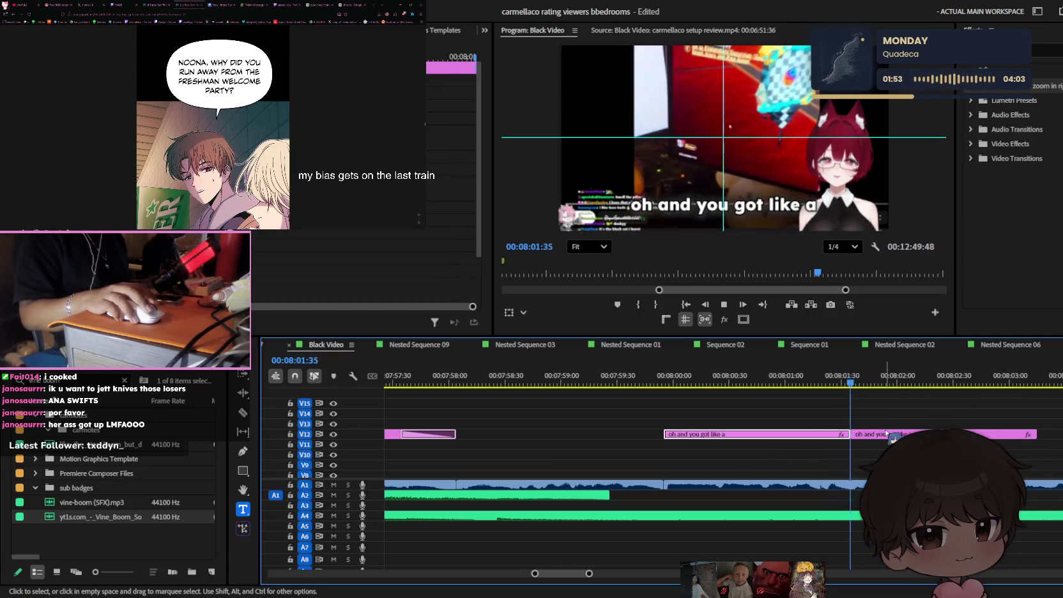
# - Replace the next caption's words with 'something in HSR' and save the project
pyautogui.click(756, 201)
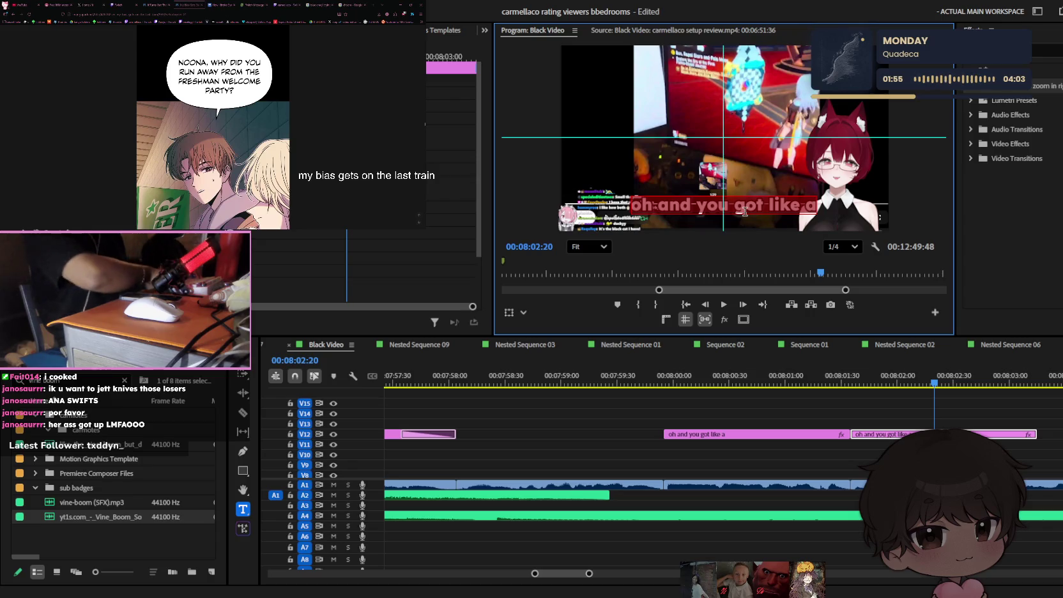
pyautogui.hotkey('ctrl', 'a')
pyautogui.write('something in HSR')
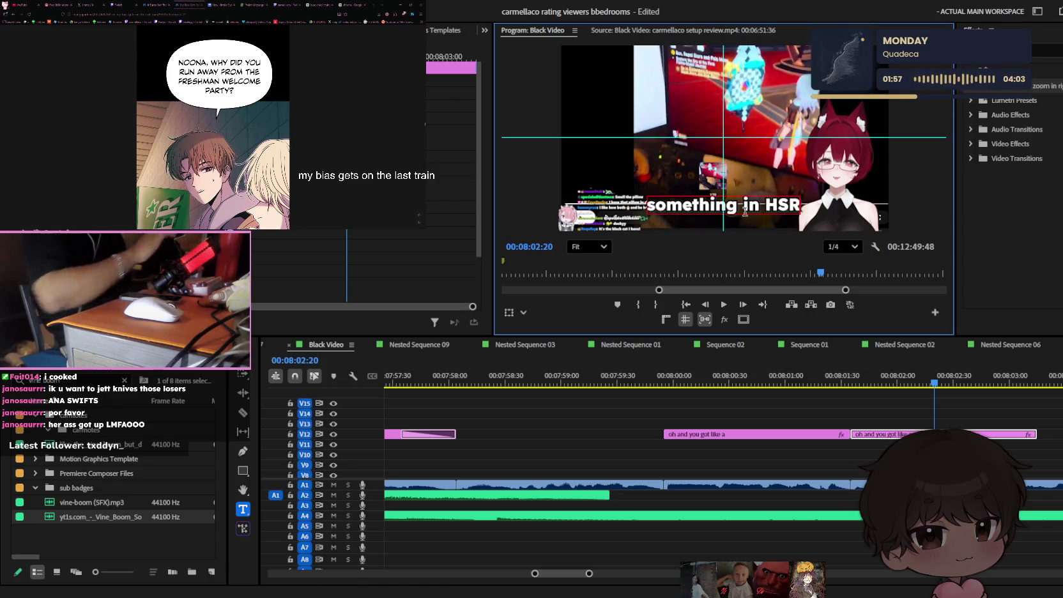
pyautogui.scroll(-2, 984, 383)
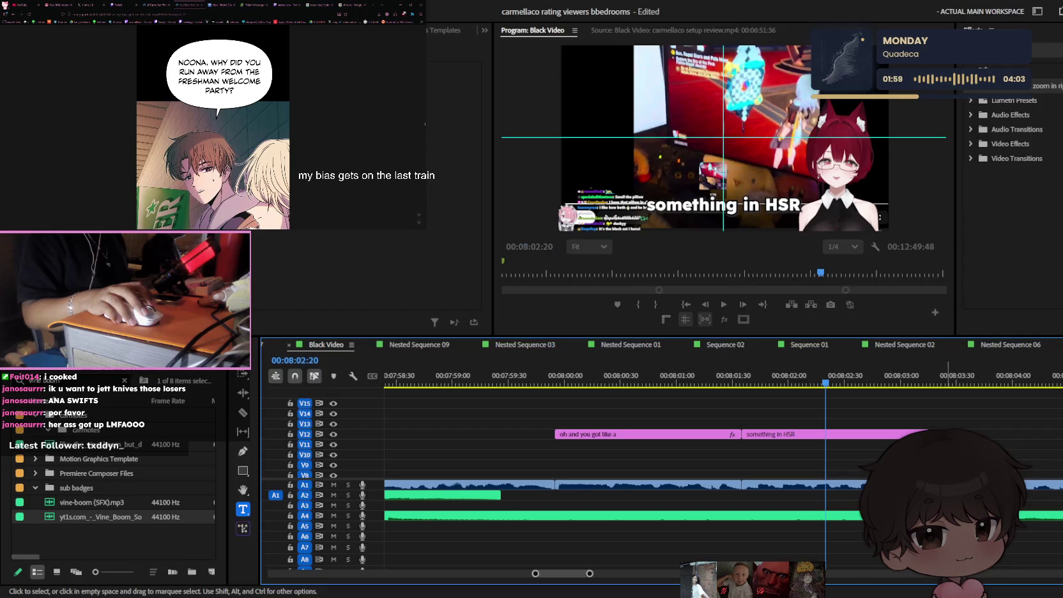
pyautogui.hotkey('ctrl', 's')
# - Play back from just before the 'something in HSR' caption to check its timing
pyautogui.press('-')
pyautogui.press('-')
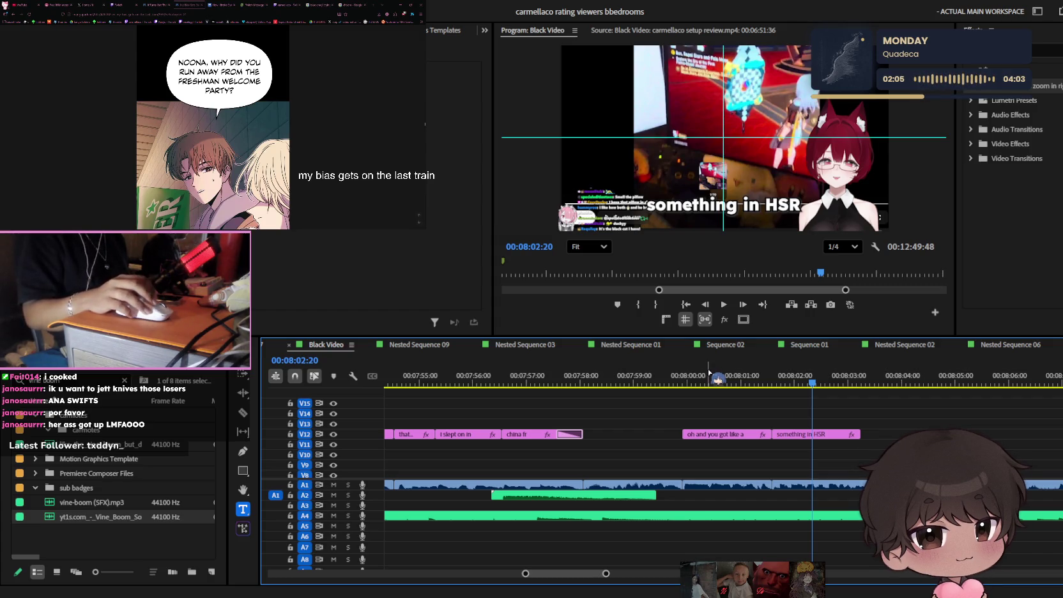
pyautogui.click(708, 371)
pyautogui.press('=')
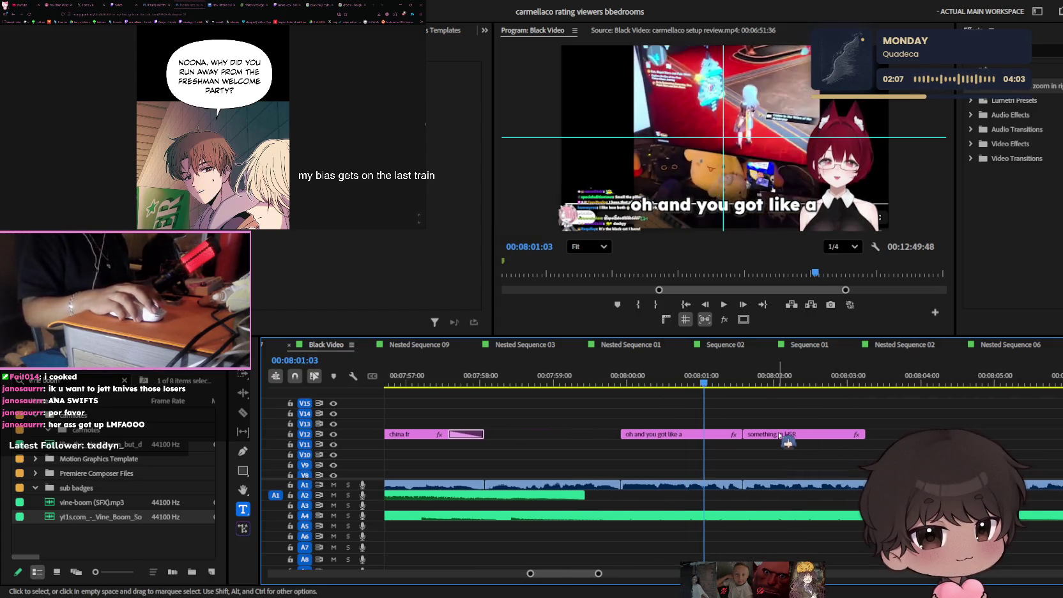
pyautogui.press('space')
pyautogui.click(779, 434)
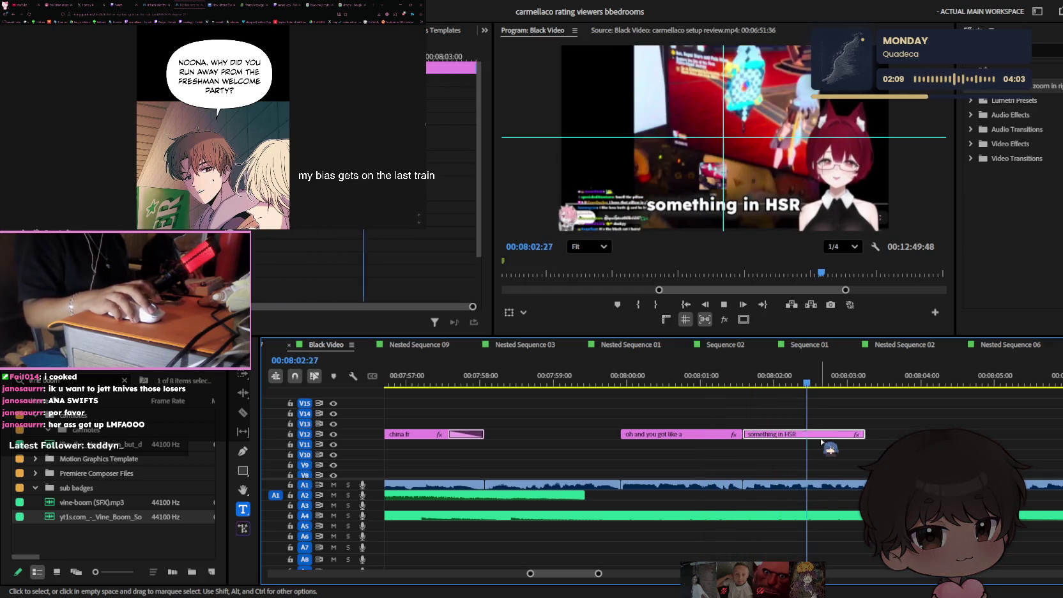
pyautogui.press('space')
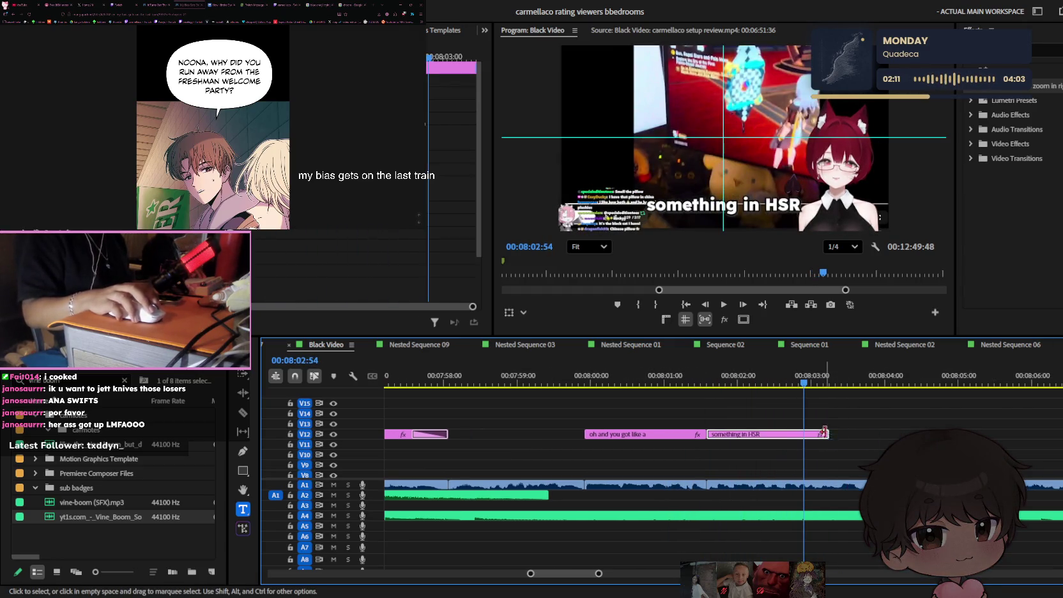
# - Duplicate the 'something in HSR' caption after itself and retype the copy as 'that looks like'
pyautogui.moveTo(824, 432)
pyautogui.mouseDown()
pyautogui.moveTo(792, 435)
pyautogui.moveTo(856, 439)
pyautogui.mouseUp()
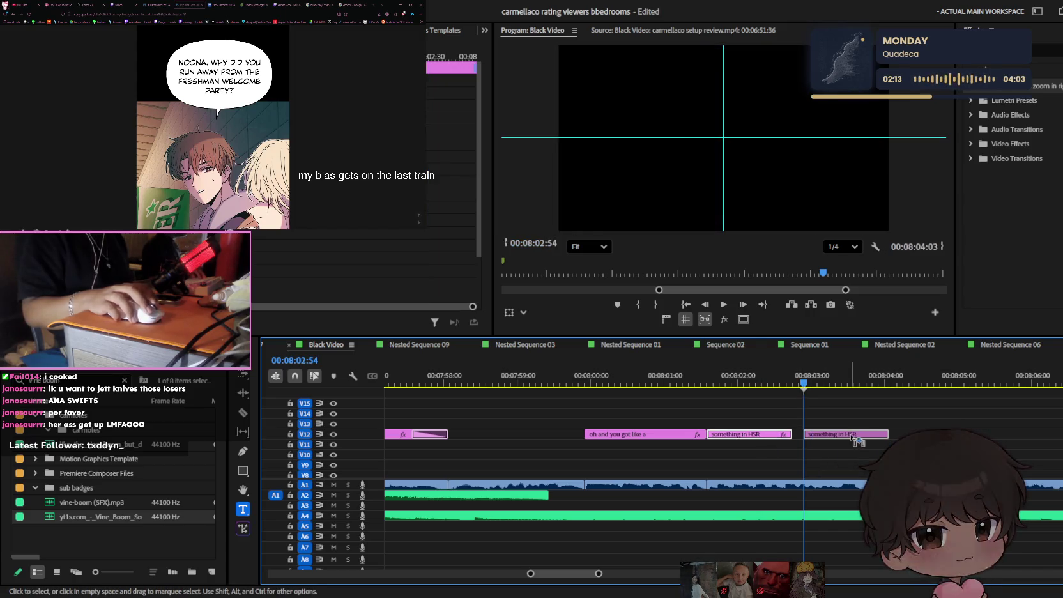
pyautogui.scroll(2, 773, 415)
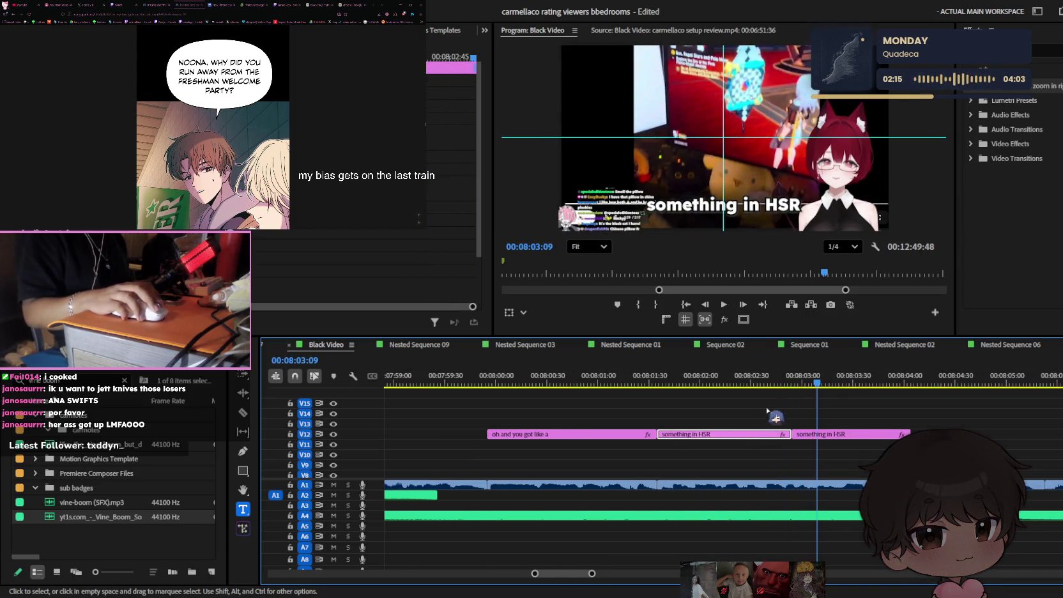
pyautogui.click(804, 435)
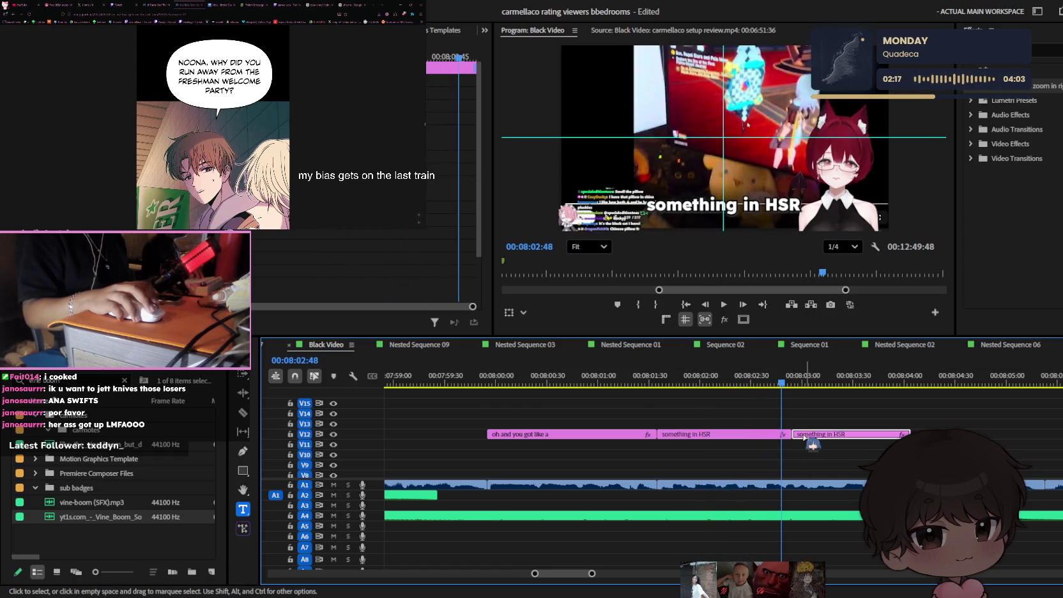
pyautogui.click(771, 205)
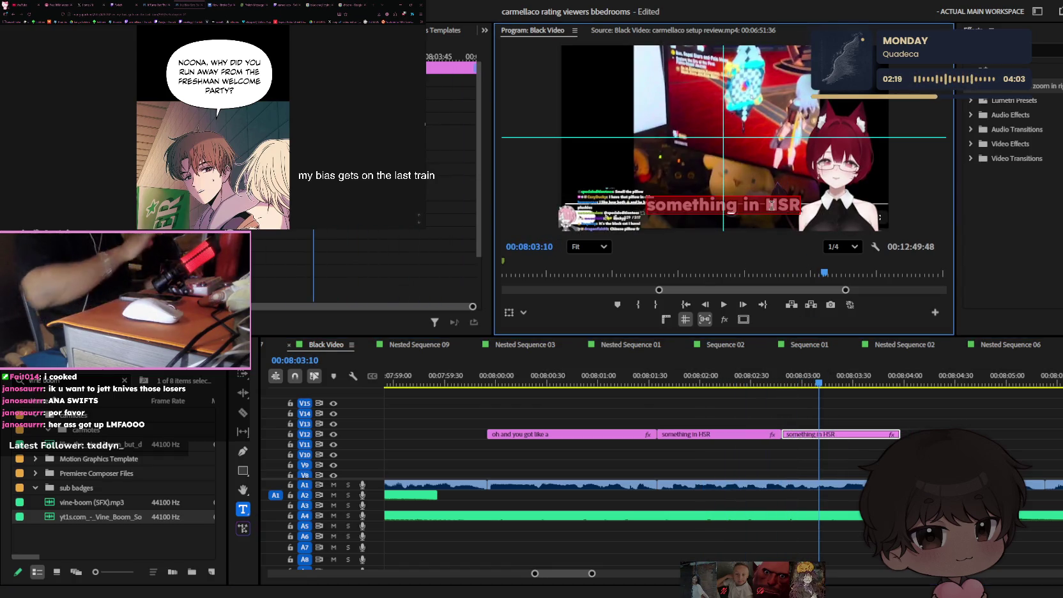
pyautogui.write('that looks')
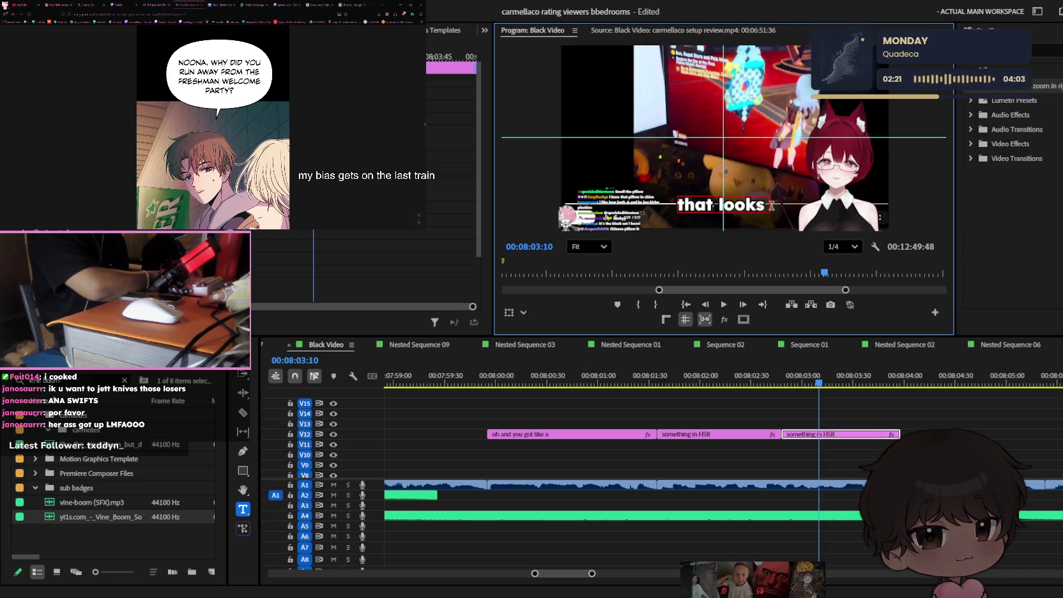
pyautogui.write(' like')
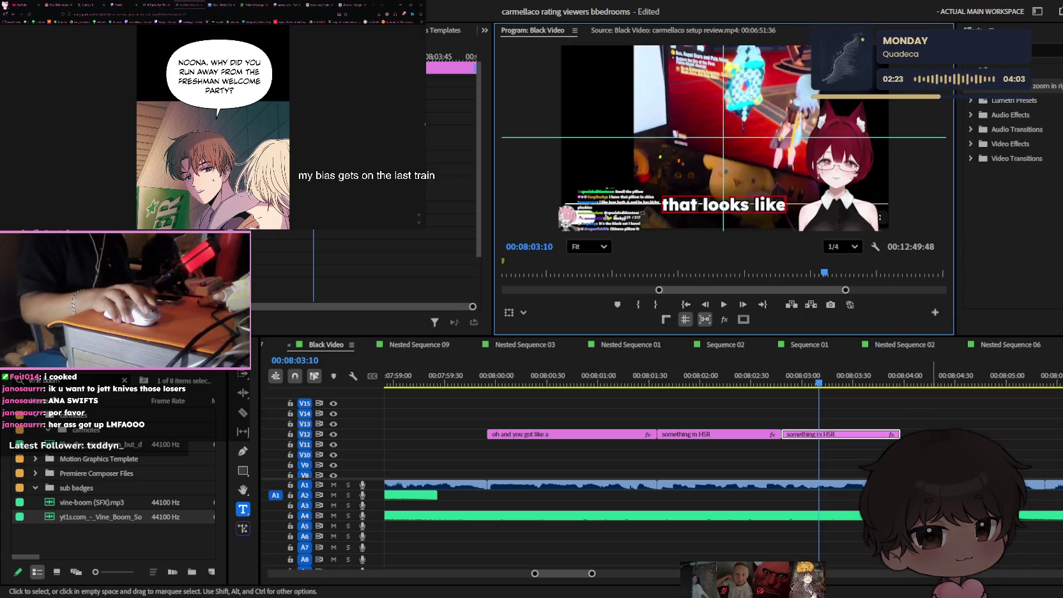
pyautogui.click(894, 430)
# - Split the 'that looks like' caption at the next spoken word and extend the split clip
pyautogui.click(774, 378)
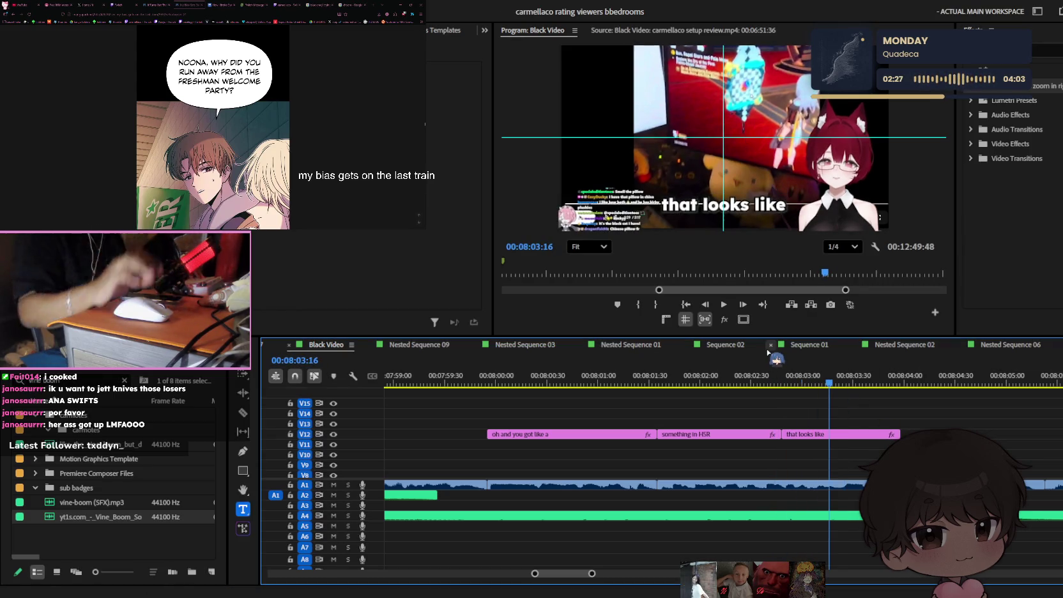
pyautogui.click(796, 382)
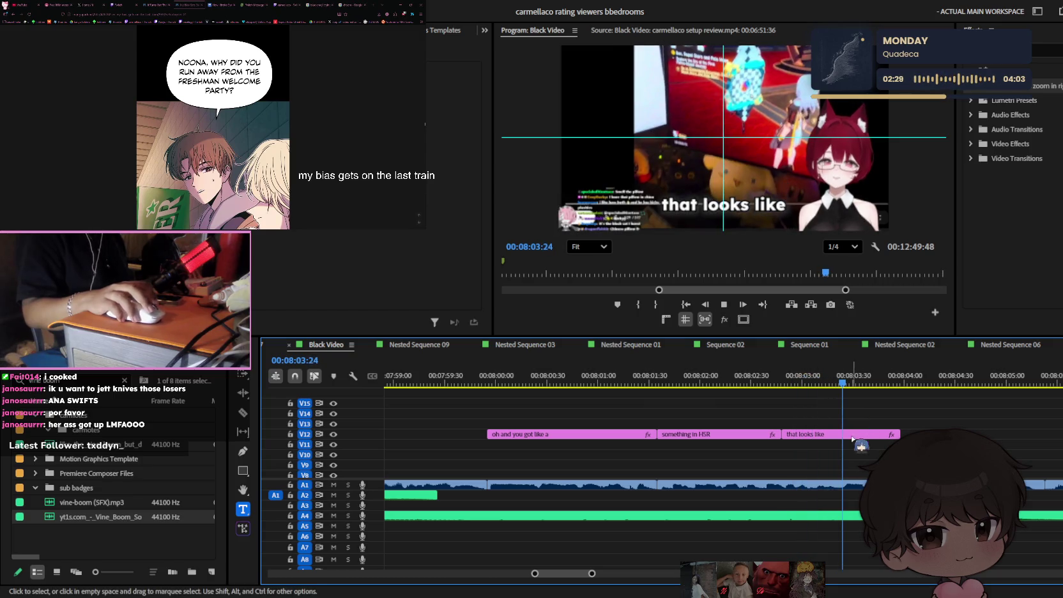
pyautogui.press('space')
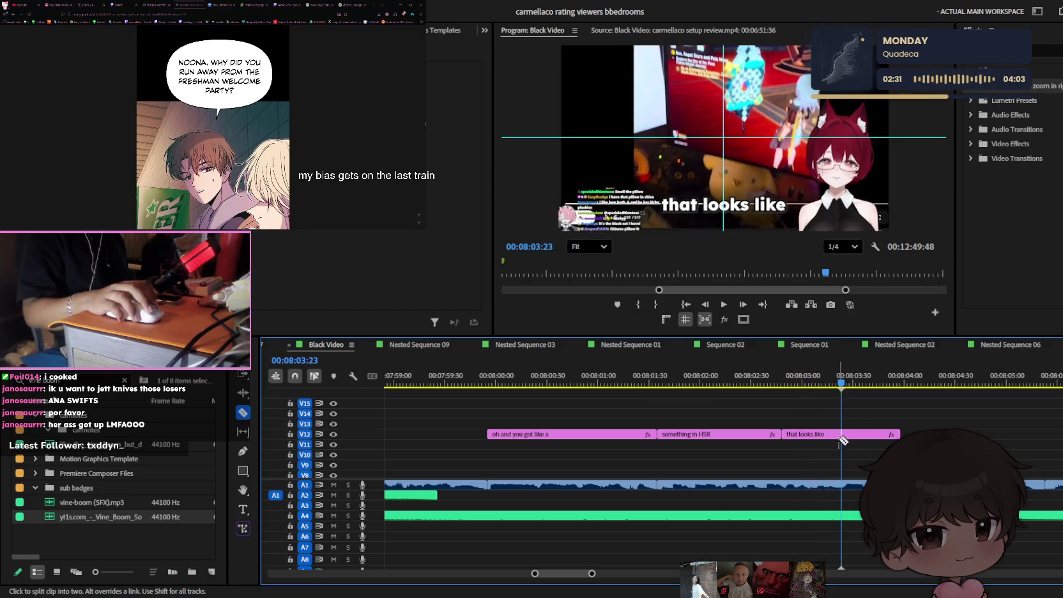
pyautogui.hotkey('ctrl', 'k')
pyautogui.click(880, 435)
pyautogui.press('-')
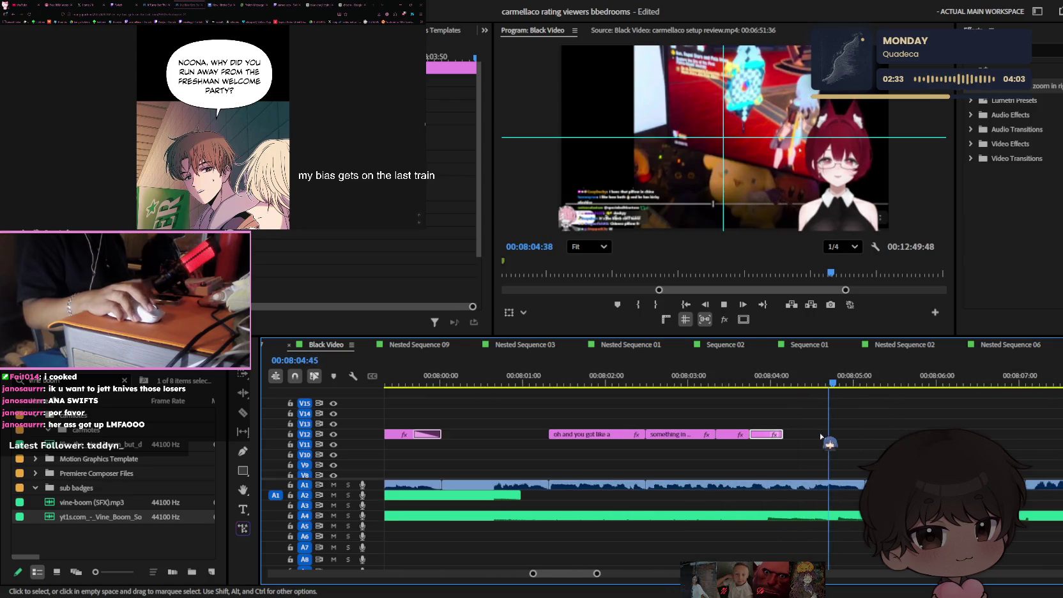
pyautogui.moveTo(784, 434); pyautogui.dragTo(875, 427)
# - Change the split-off caption's text to 'exactly like'
pyautogui.click(789, 382)
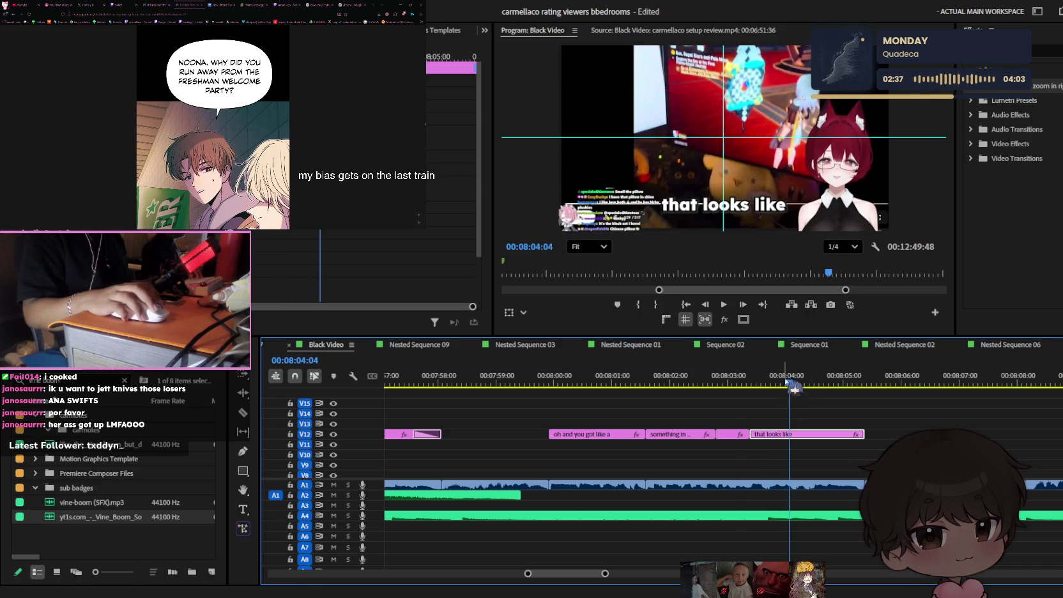
pyautogui.moveTo(789, 382); pyautogui.dragTo(778, 382)
pyautogui.press('t')
pyautogui.click(772, 203)
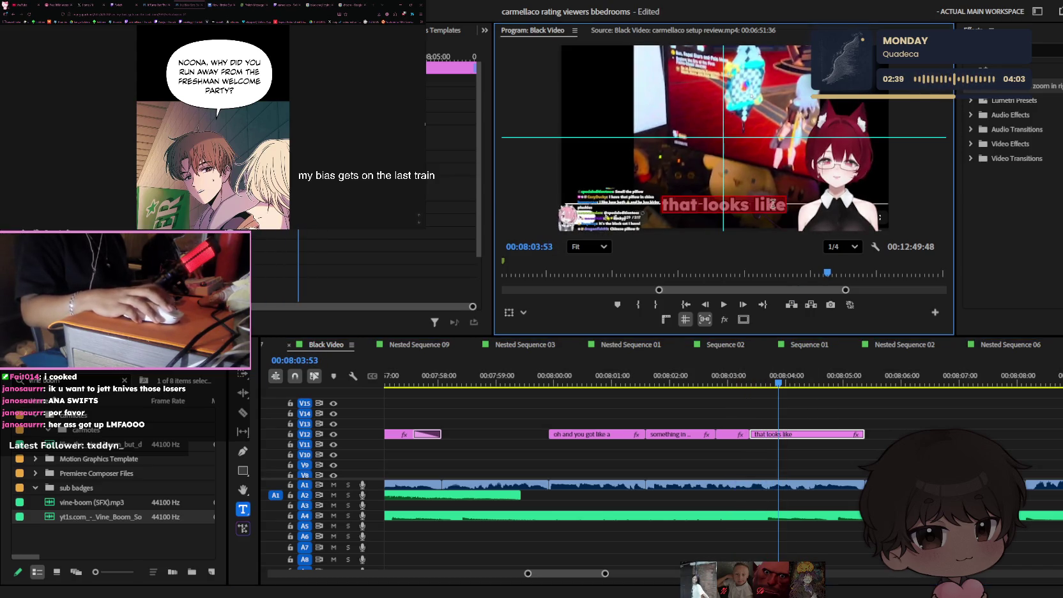
pyautogui.write('exactly li')
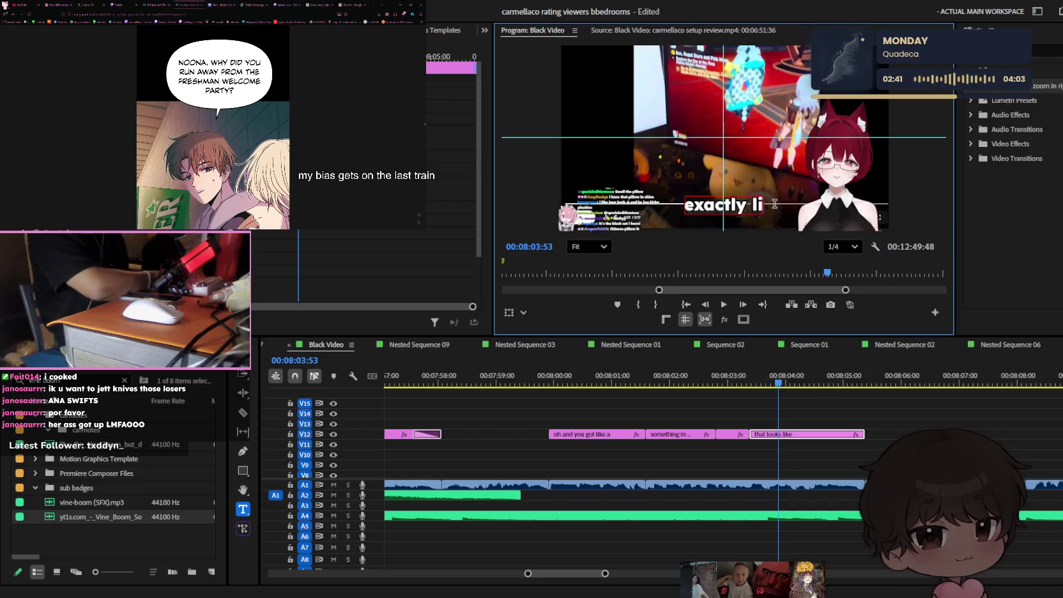
pyautogui.write('ke')
pyautogui.click(824, 421)
# - Split the 'exactly like' caption at the next word, then undo that split
pyautogui.scroll(2, 818, 412)
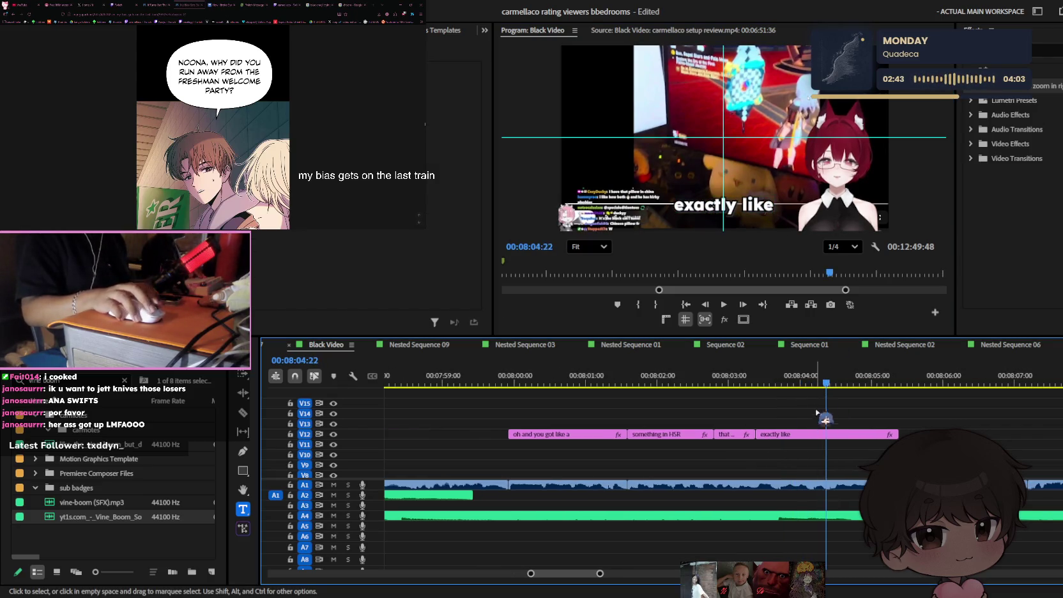
pyautogui.click(815, 382)
pyautogui.press('c')
pyautogui.click(817, 434)
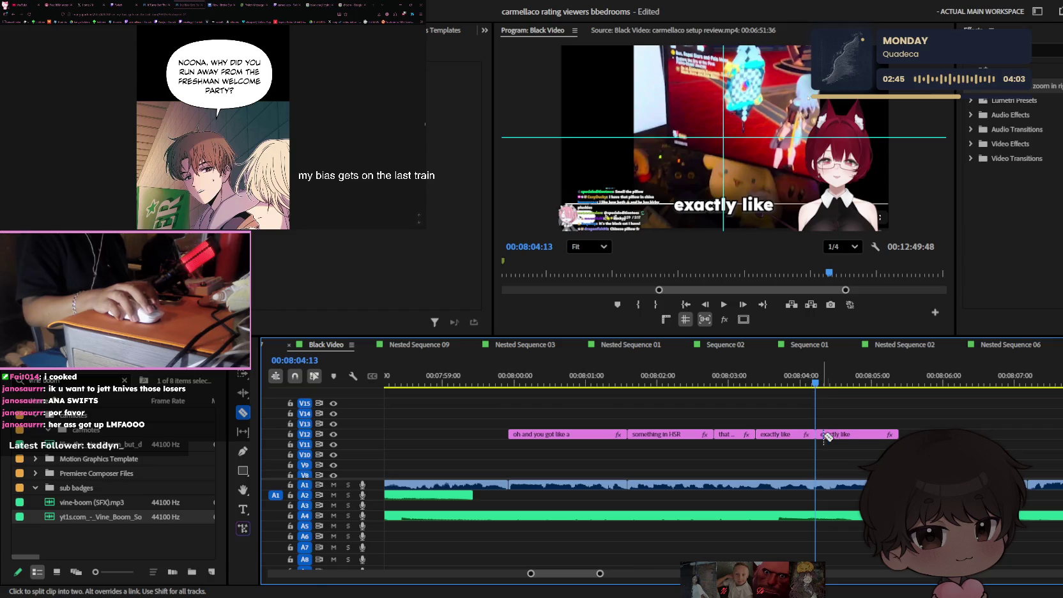
pyautogui.press('v')
pyautogui.click(827, 435)
pyautogui.press('space')
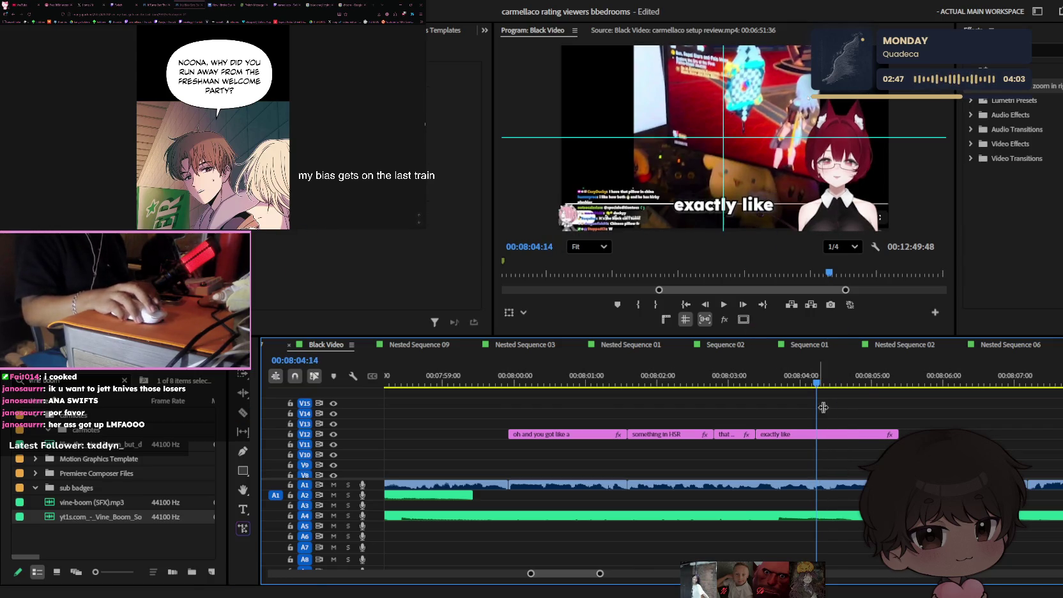
pyautogui.hotkey('ctrl', 'z')
# - Edit the caption to read 'exactly like your'
pyautogui.doubleClick(751, 201)
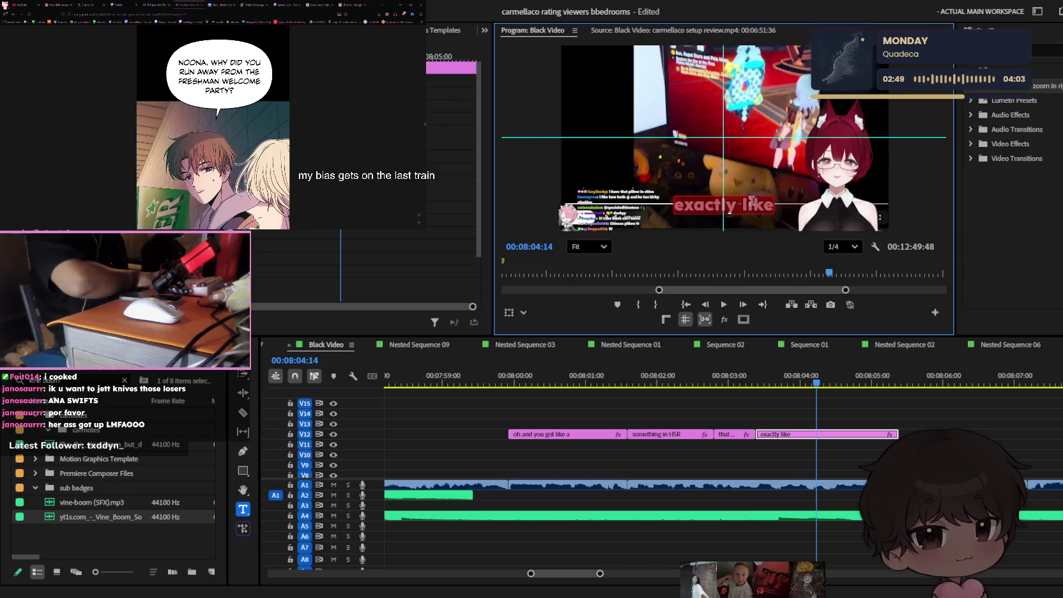
pyautogui.write('t')
pyautogui.press('BackSpace')
pyautogui.write('you')
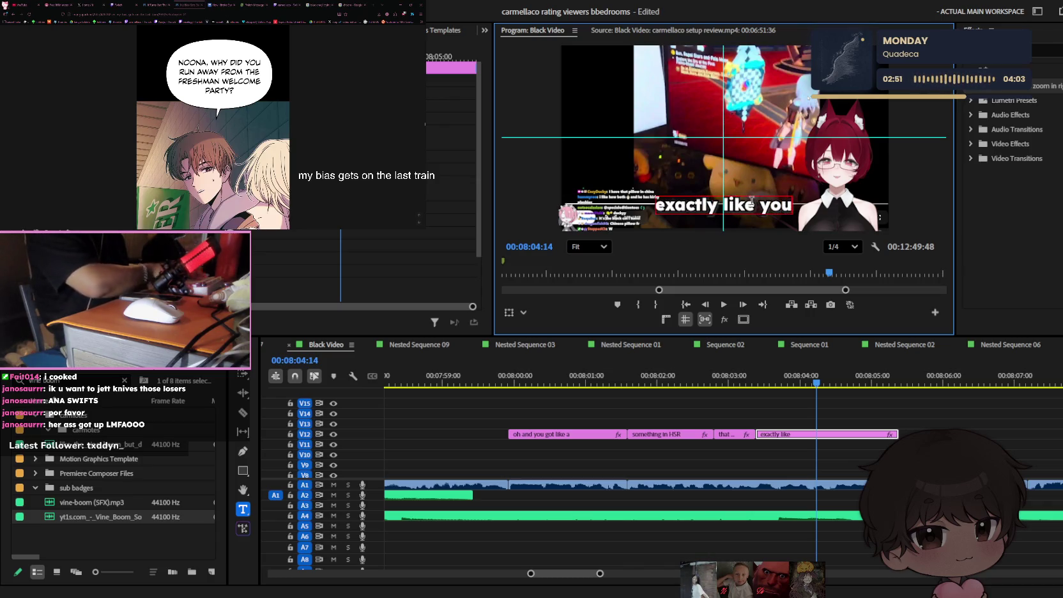
pyautogui.write('r')
pyautogui.click(773, 393)
pyautogui.press('space')
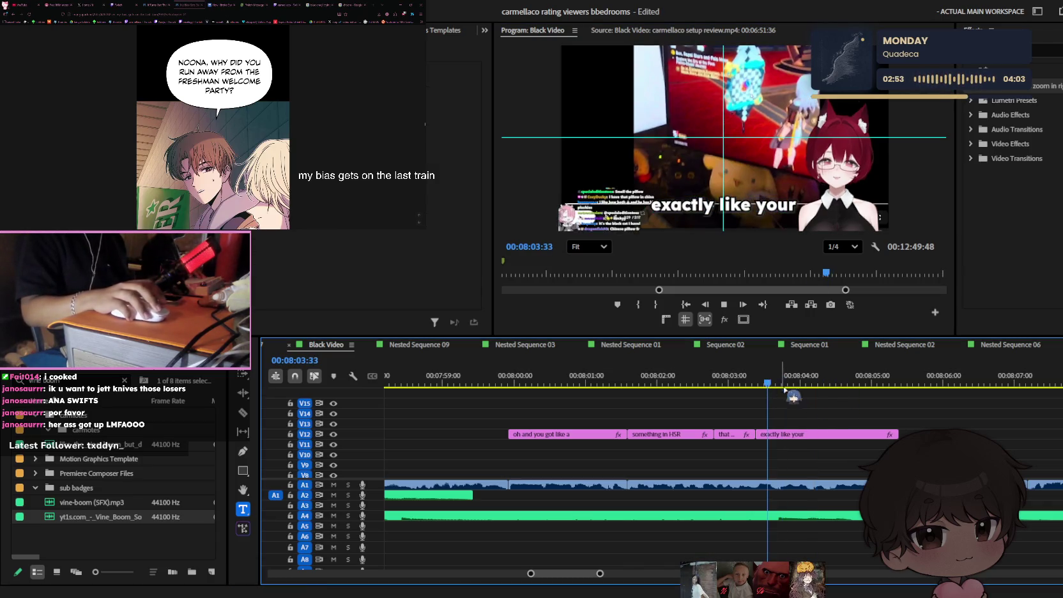
pyautogui.press('=')
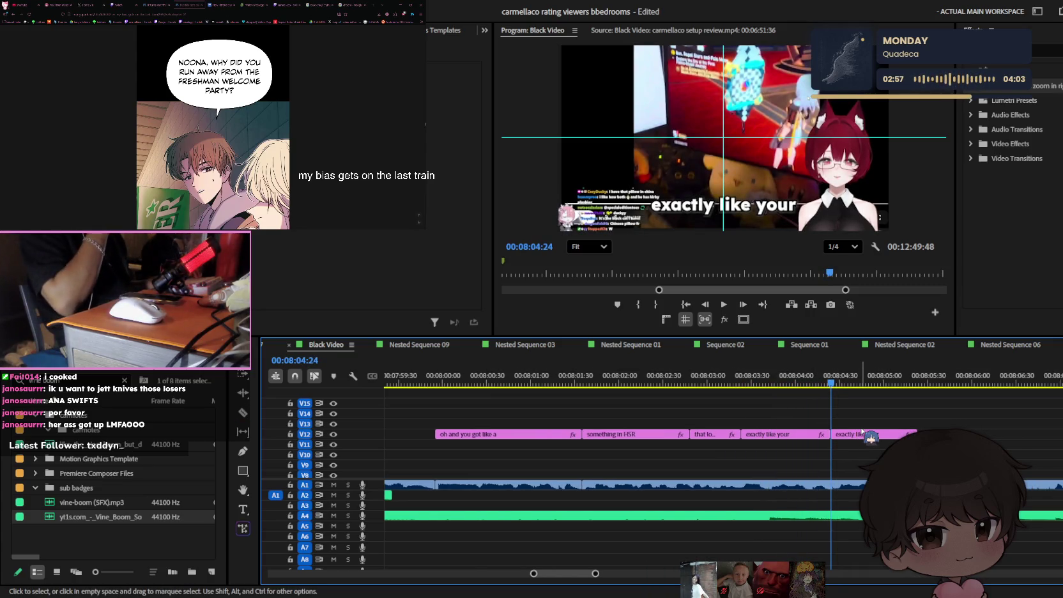
# - Retype the last 'exactly like your' clip as 'pillow' and scrub to check its timing
pyautogui.click(862, 433)
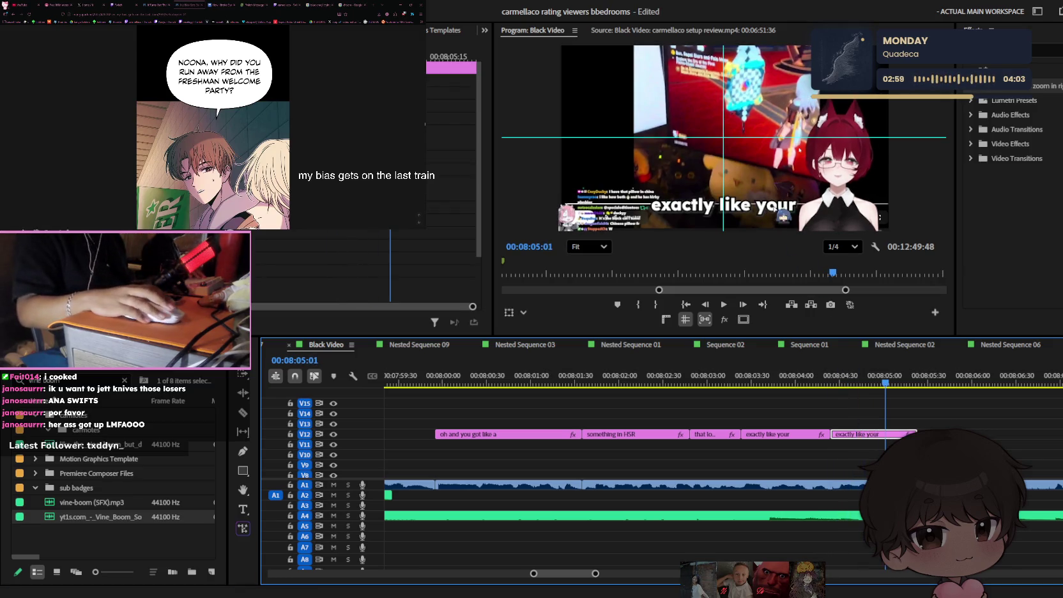
pyautogui.doubleClick(770, 203)
pyautogui.write('pillow')
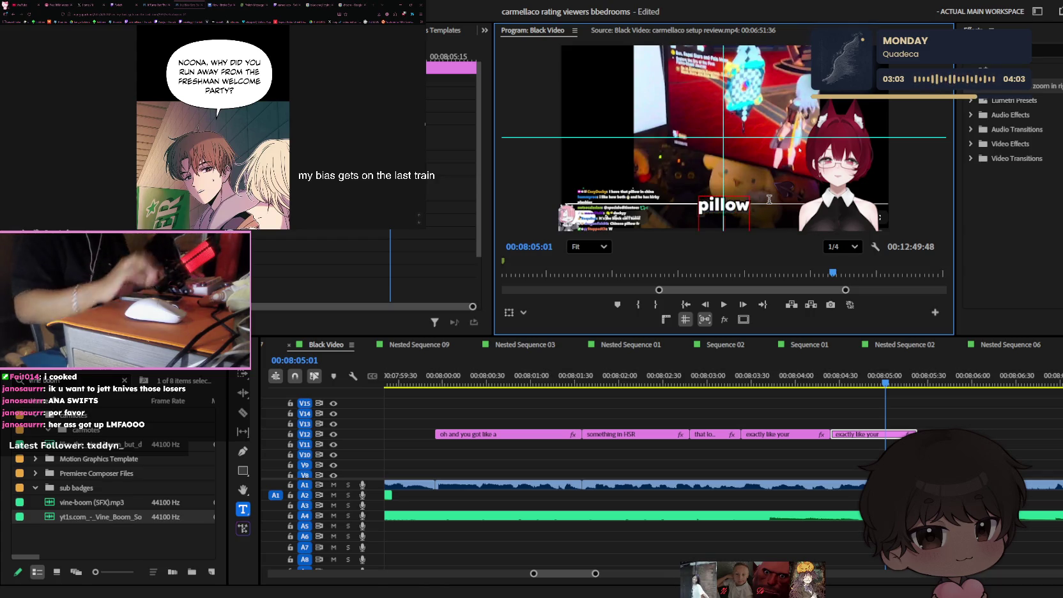
pyautogui.click(838, 383)
pyautogui.moveTo(839, 385); pyautogui.dragTo(853, 383)
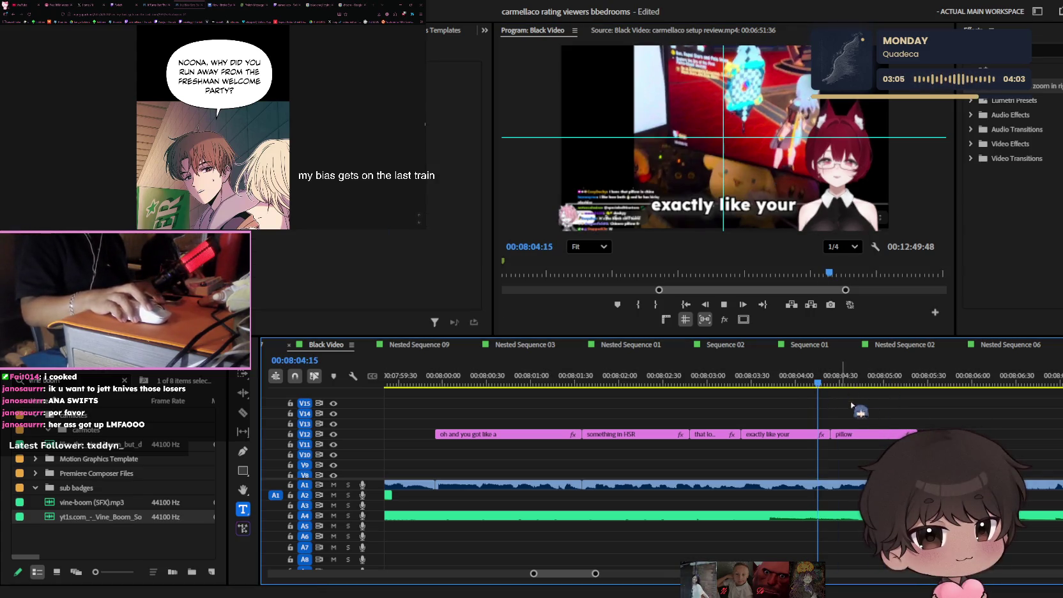
# - Find the pillow shot in the V1 footage near 7:27
pyautogui.scroll(-3, 639, 434)
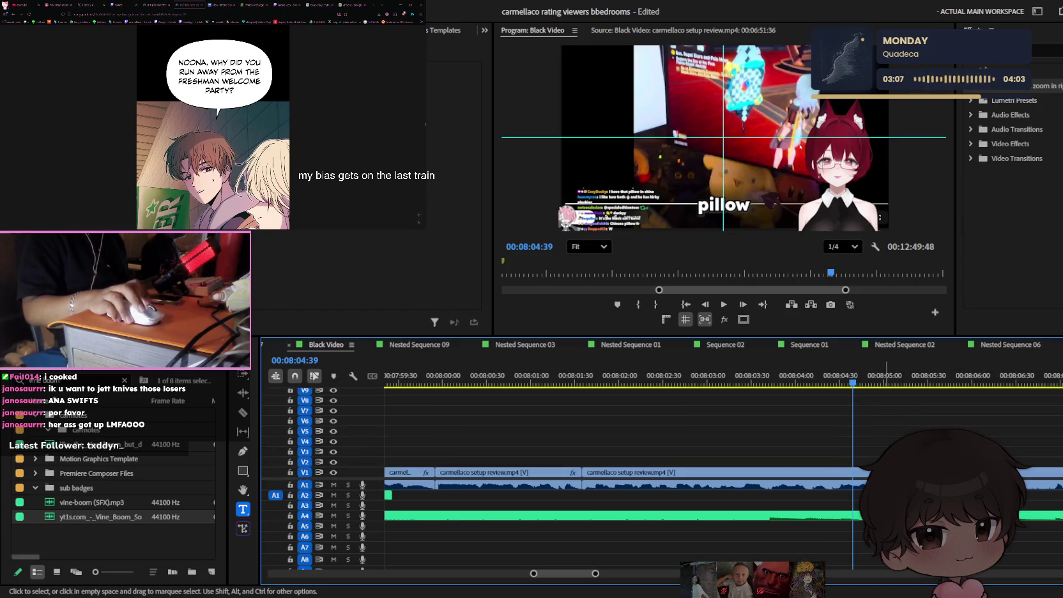
pyautogui.scroll(3, 842, 469)
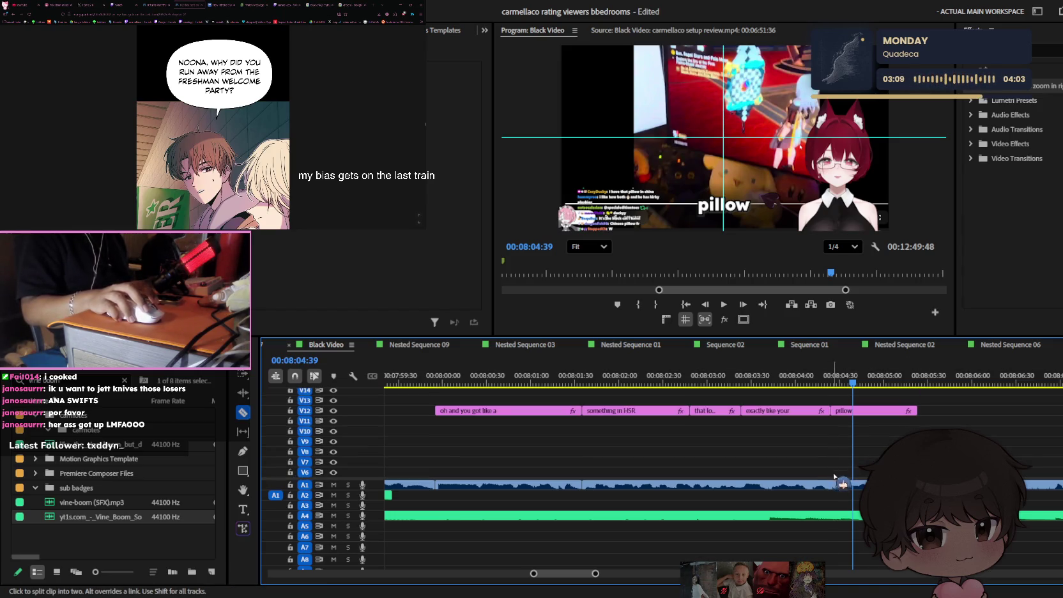
pyautogui.scroll(-3, 837, 484)
pyautogui.press('v')
pyautogui.click(837, 483)
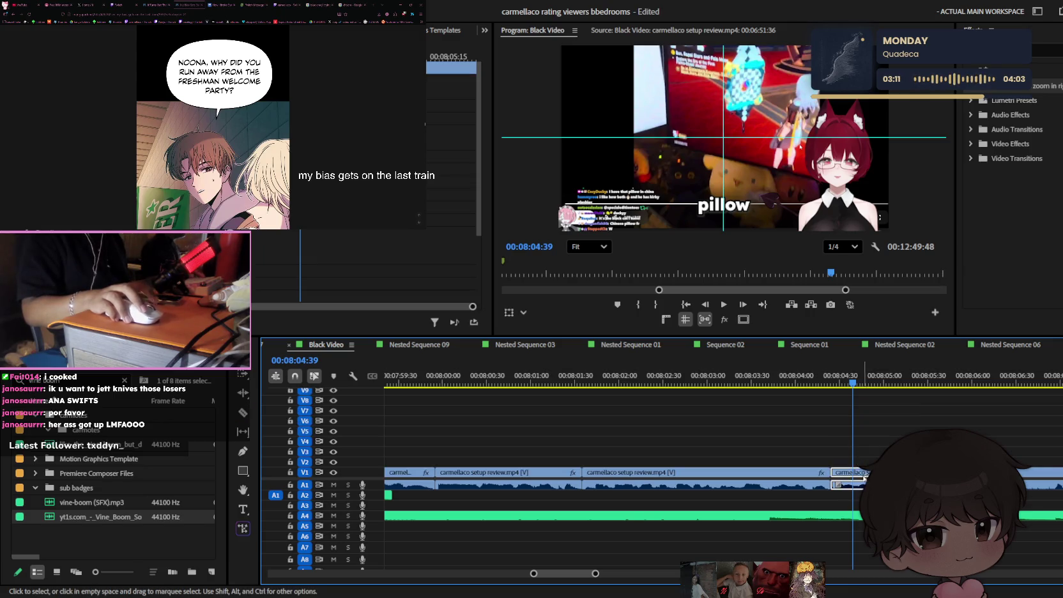
pyautogui.scroll(-4, 735, 467)
pyautogui.scroll(-5, 734, 468)
pyautogui.moveTo(604, 380); pyautogui.dragTo(626, 380)
pyautogui.scroll(5, 639, 468)
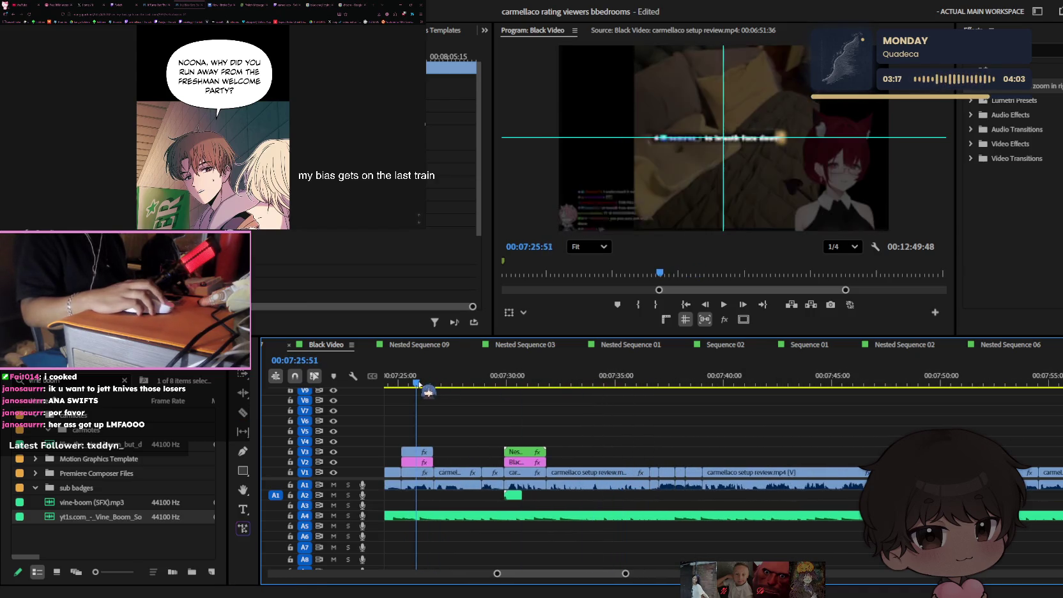
pyautogui.moveTo(612, 382); pyautogui.dragTo(447, 381)
pyautogui.scroll(2, 638, 465)
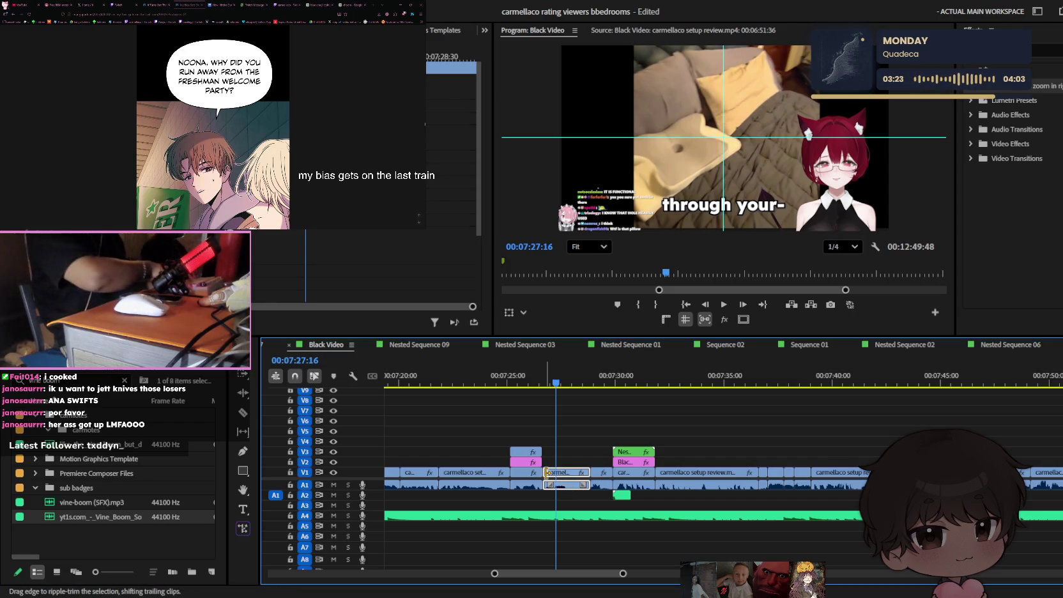
# - Copy the pillow shot onto V4 and move it toward the 'pillow' caption
pyautogui.moveTo(550, 473); pyautogui.dragTo(912, 473)
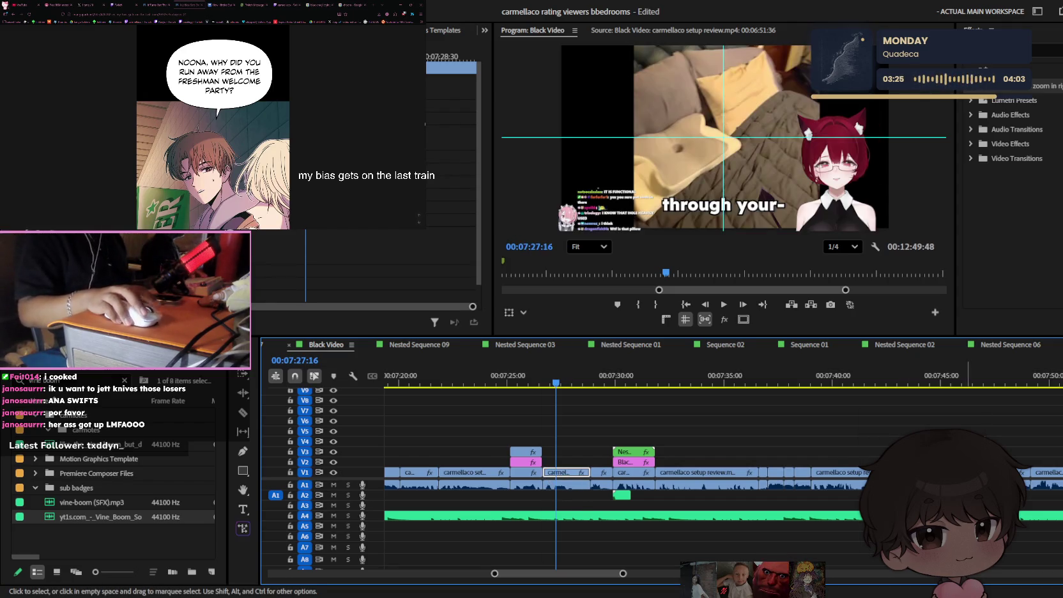
pyautogui.press('-')
pyautogui.press('-')
pyautogui.press('-')
pyautogui.scroll(2, 727, 442)
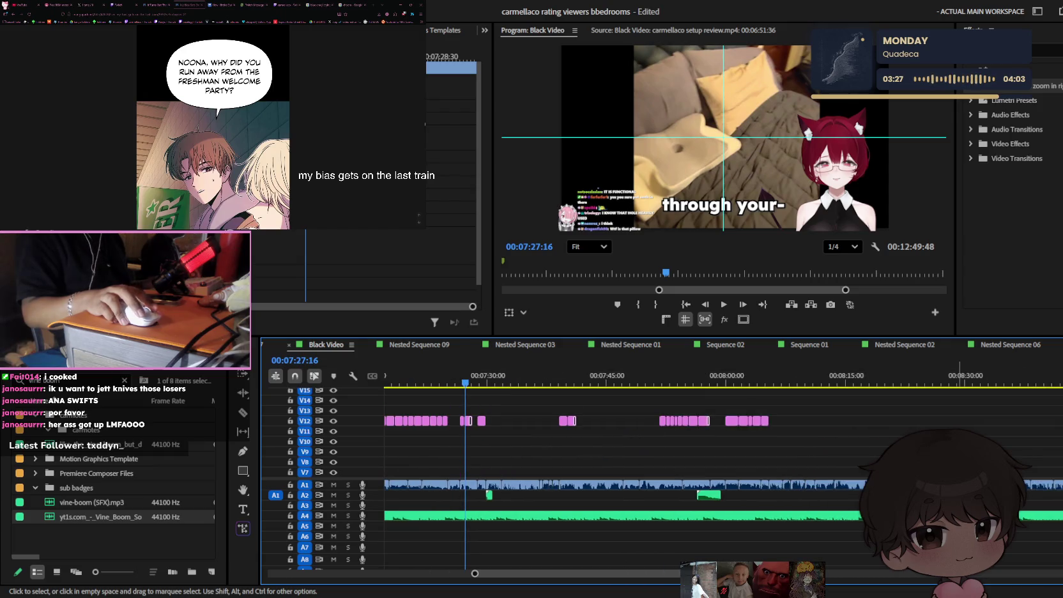
pyautogui.hscroll(2, 726, 442)
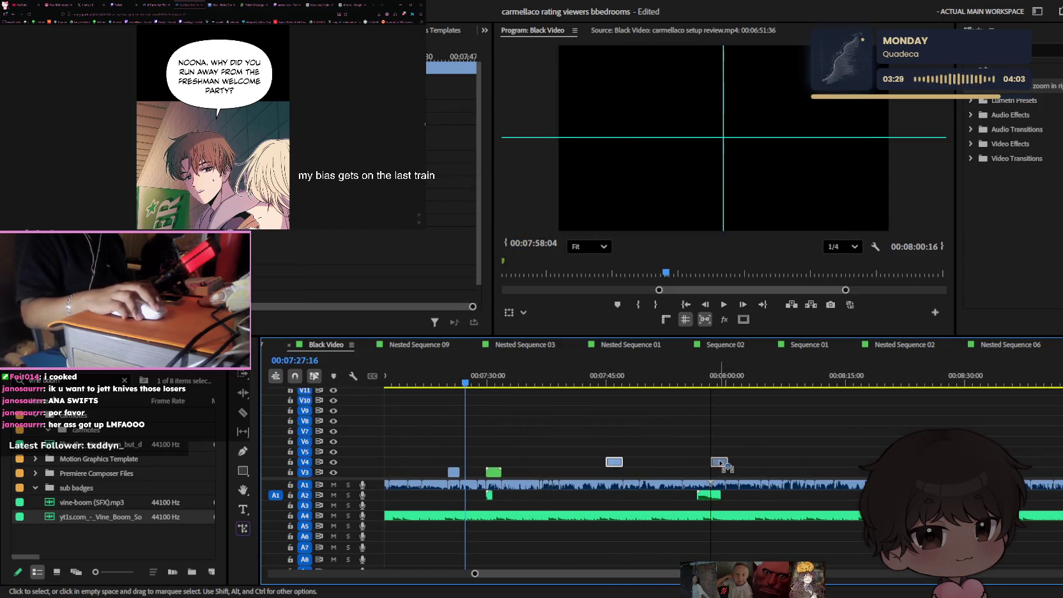
pyautogui.moveTo(615, 462); pyautogui.dragTo(702, 462)
pyautogui.click(691, 381)
pyautogui.press('l')
pyautogui.press('l')
pyautogui.press('l')
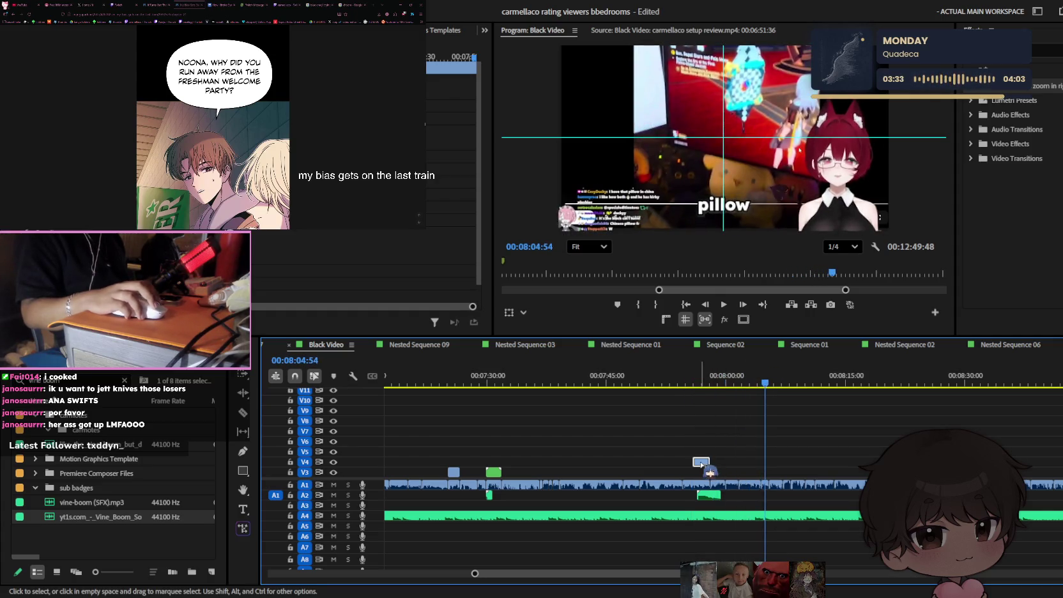
# - Line the V4 pillow clip's start up with the playhead near 00:08:04:22
pyautogui.moveTo(702, 461); pyautogui.dragTo(774, 461)
pyautogui.scroll(2, 785, 465)
pyautogui.scroll(2, 784, 465)
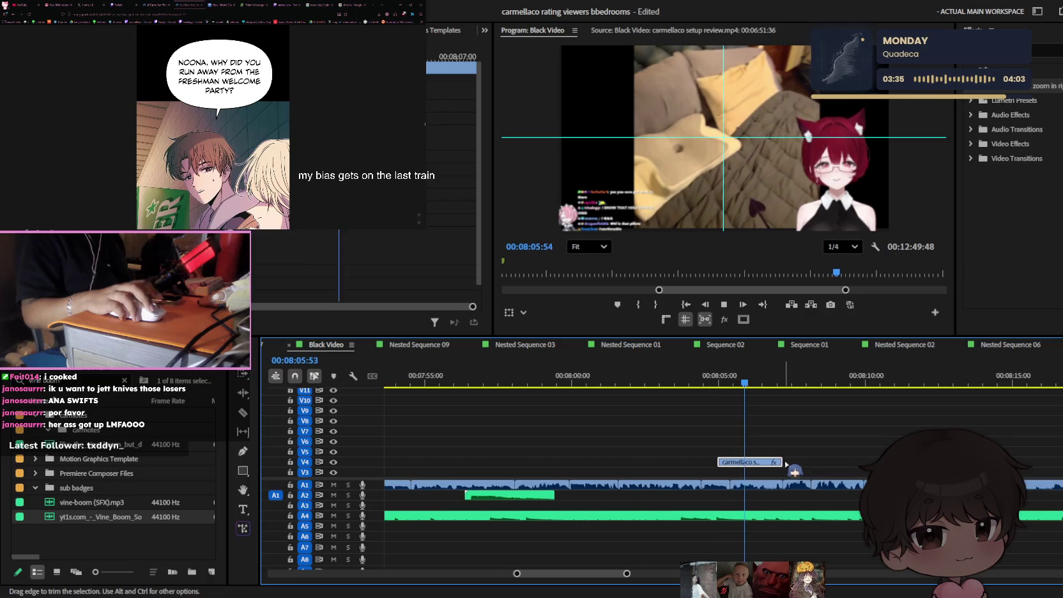
pyautogui.scroll(2, 772, 451)
pyautogui.scroll(-2, 760, 454)
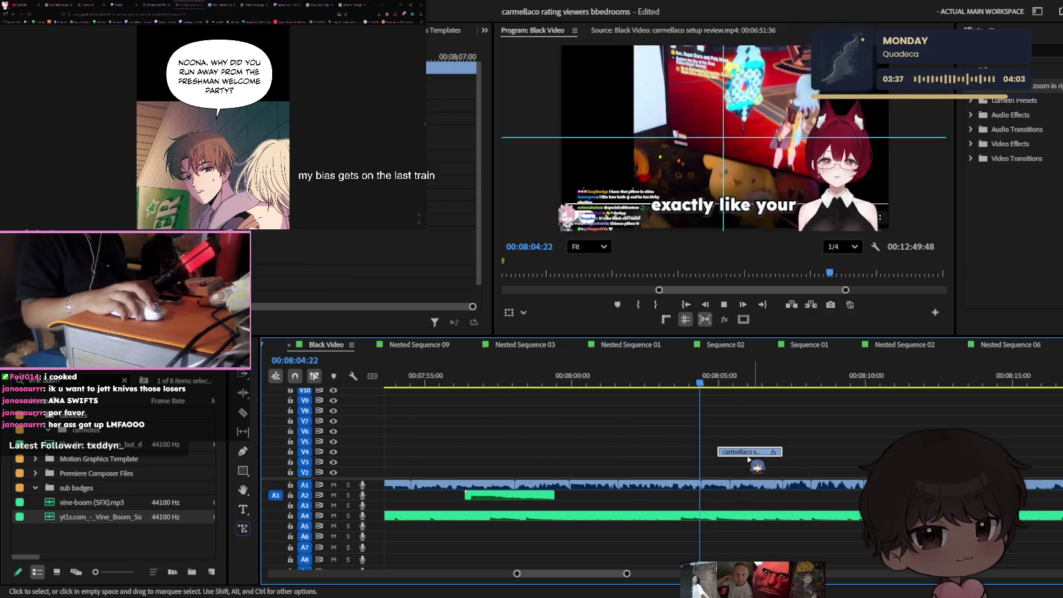
pyautogui.moveTo(754, 461); pyautogui.dragTo(730, 453)
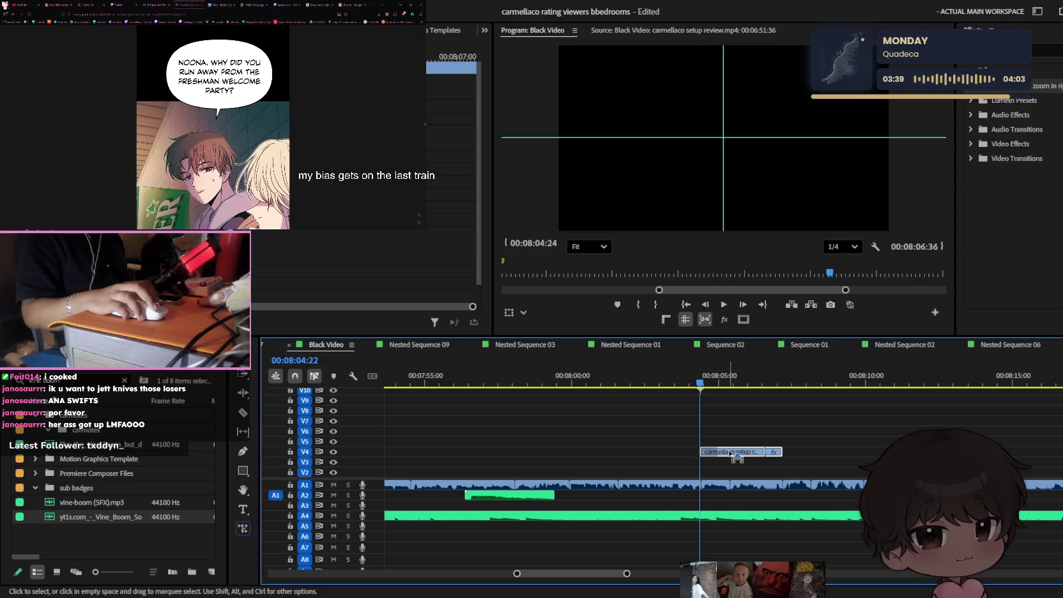
pyautogui.scroll(3, 709, 460)
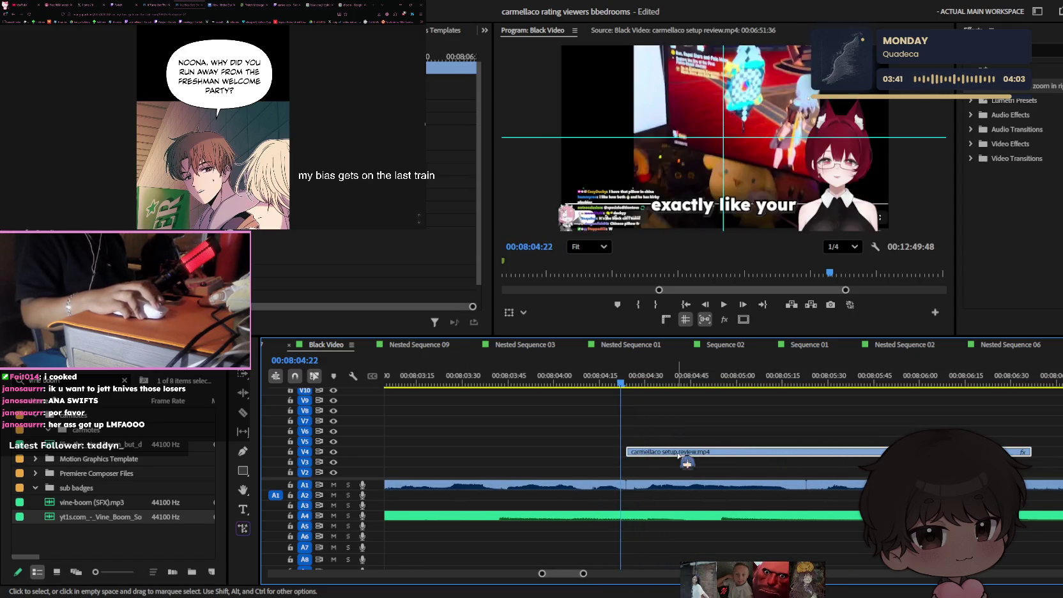
pyautogui.scroll(-3, 687, 462)
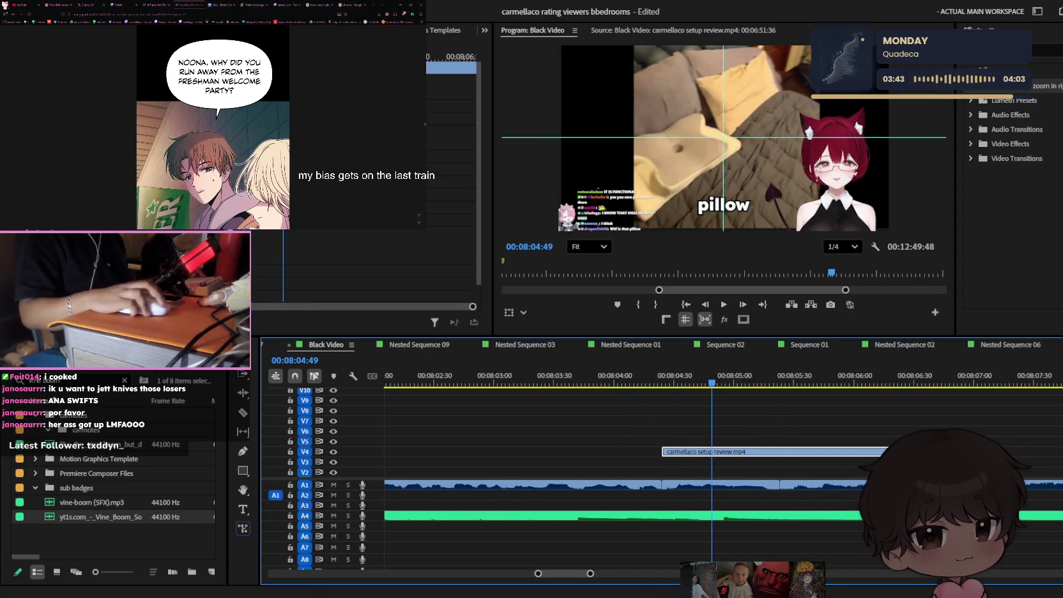
pyautogui.hotkey('shift', '5')
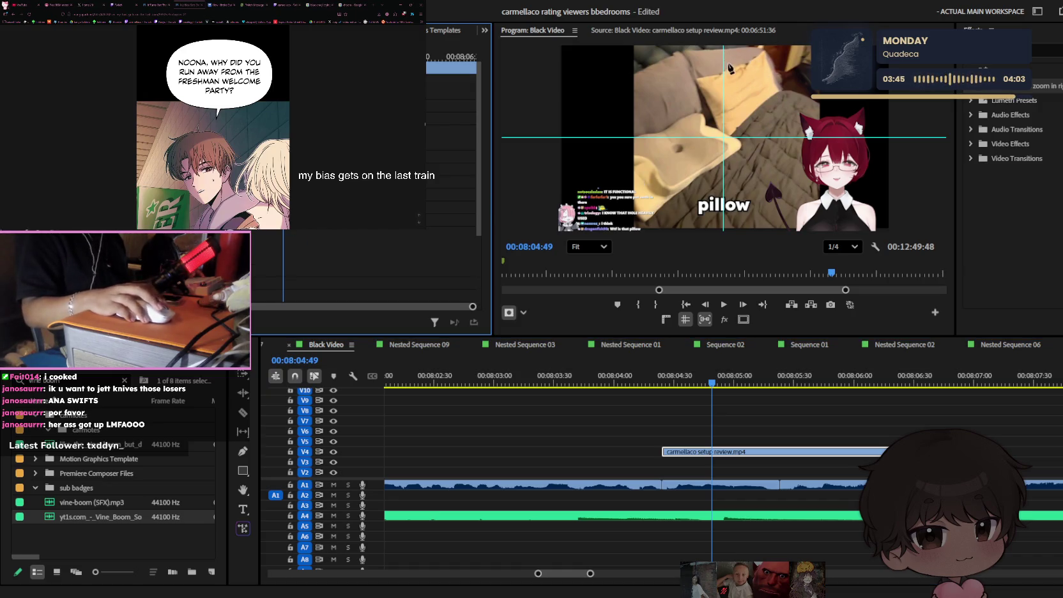
# - Draw a four-point diamond mask around the pillow, nudge it into place, and preview the cutout
pyautogui.click(685, 95)
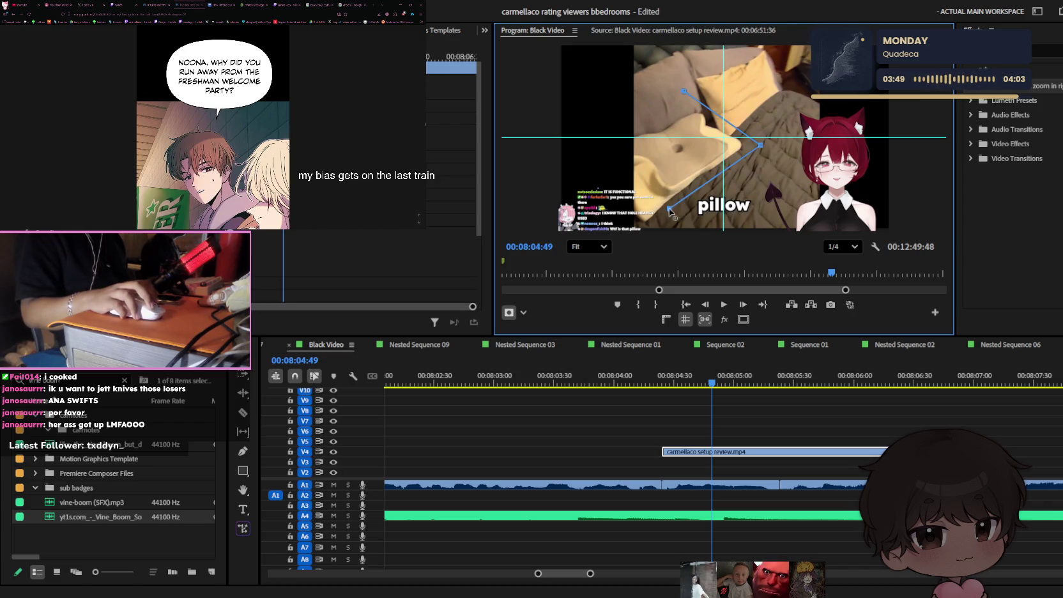
pyautogui.click(683, 90)
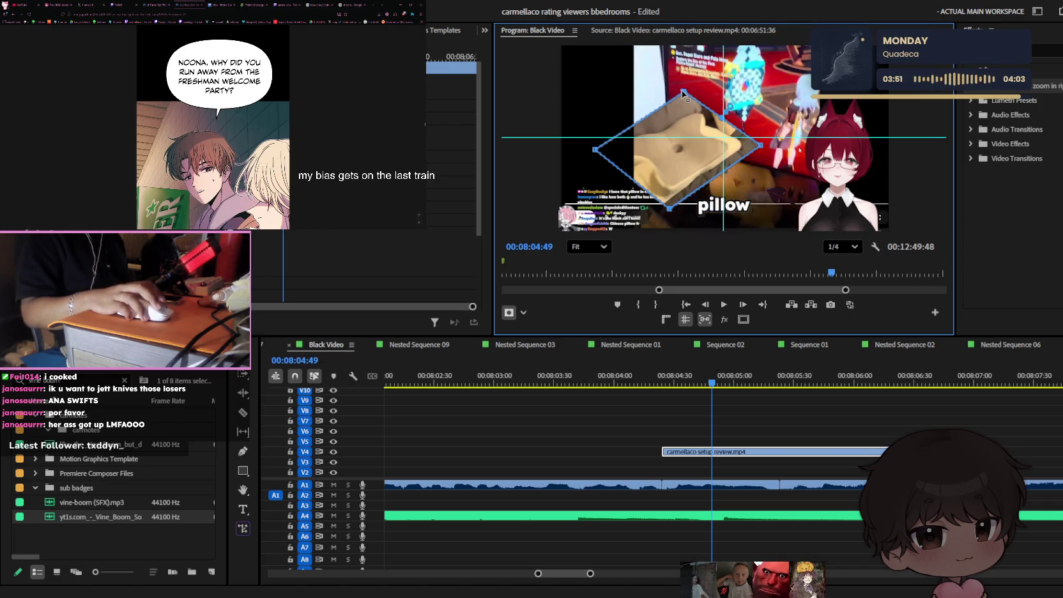
pyautogui.moveTo(696, 152); pyautogui.dragTo(703, 158)
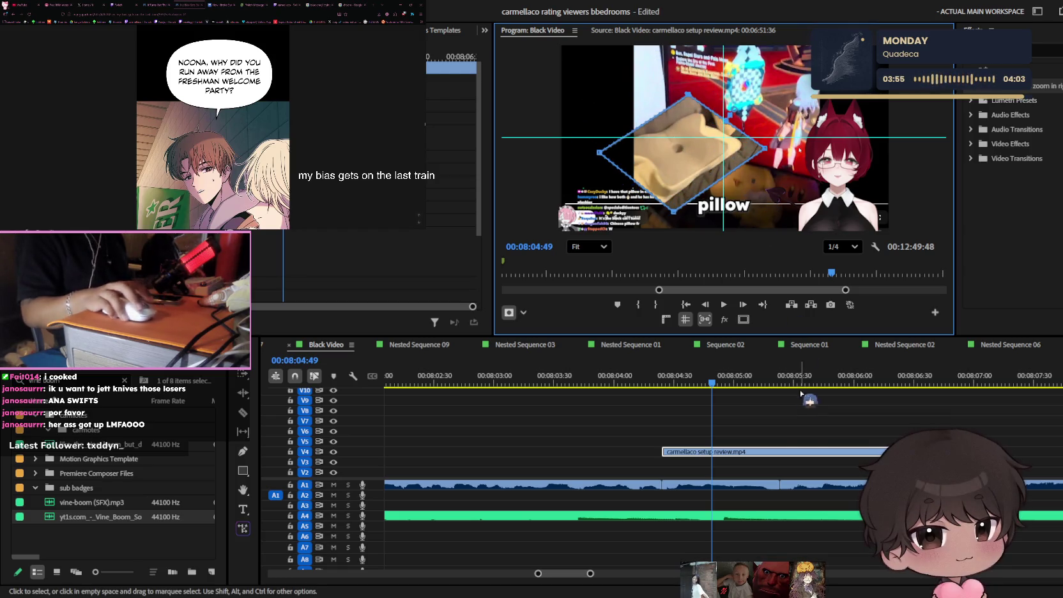
pyautogui.click(806, 443)
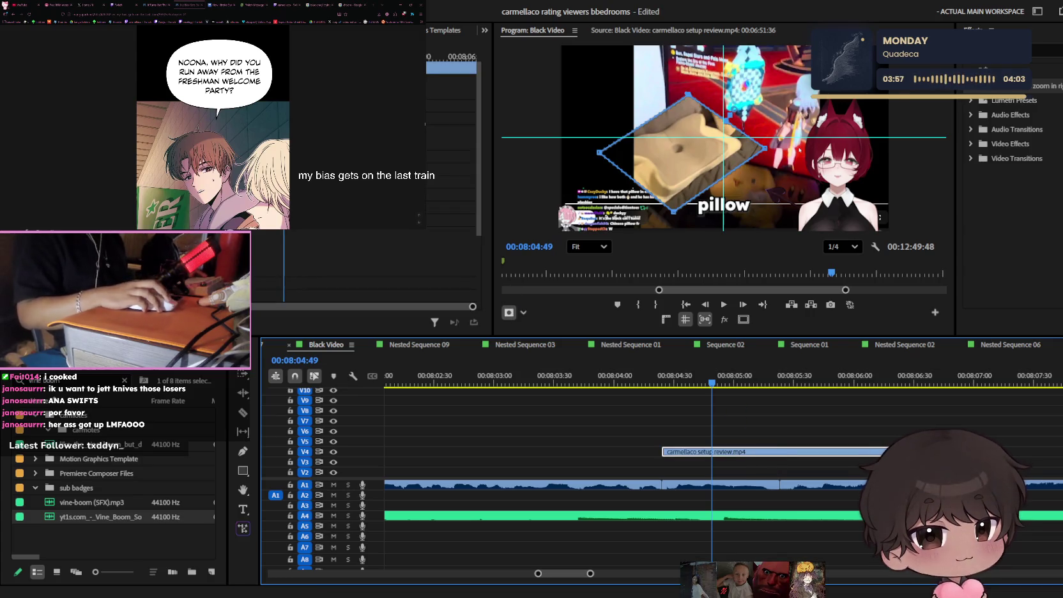
pyautogui.click(383, 268)
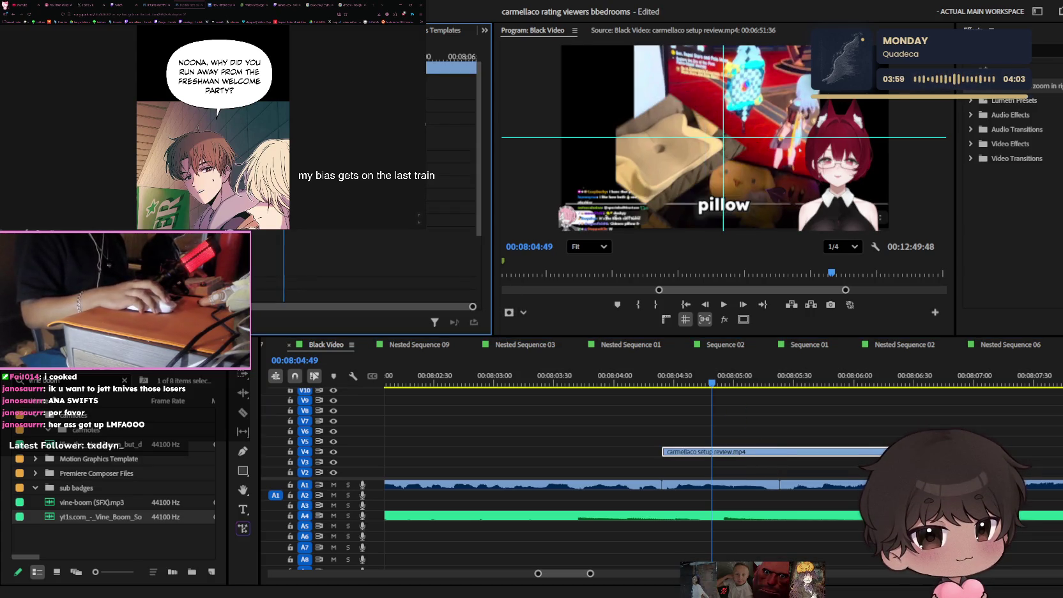